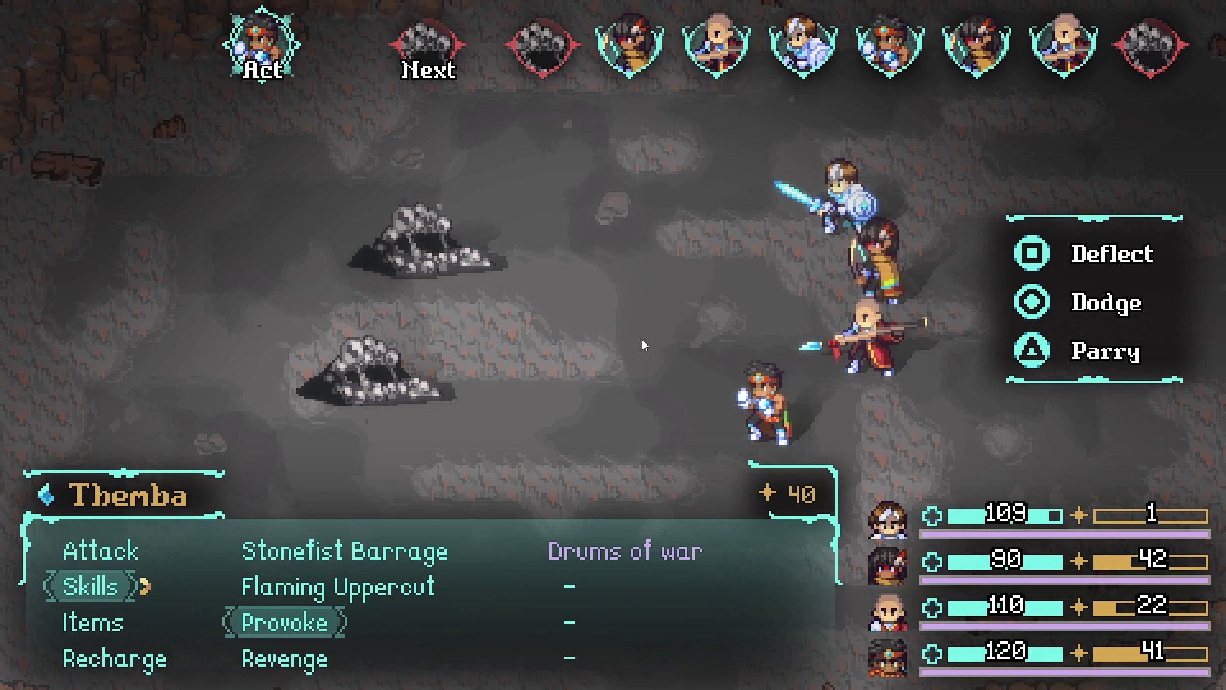
{"action": "key", "text": "Return"}
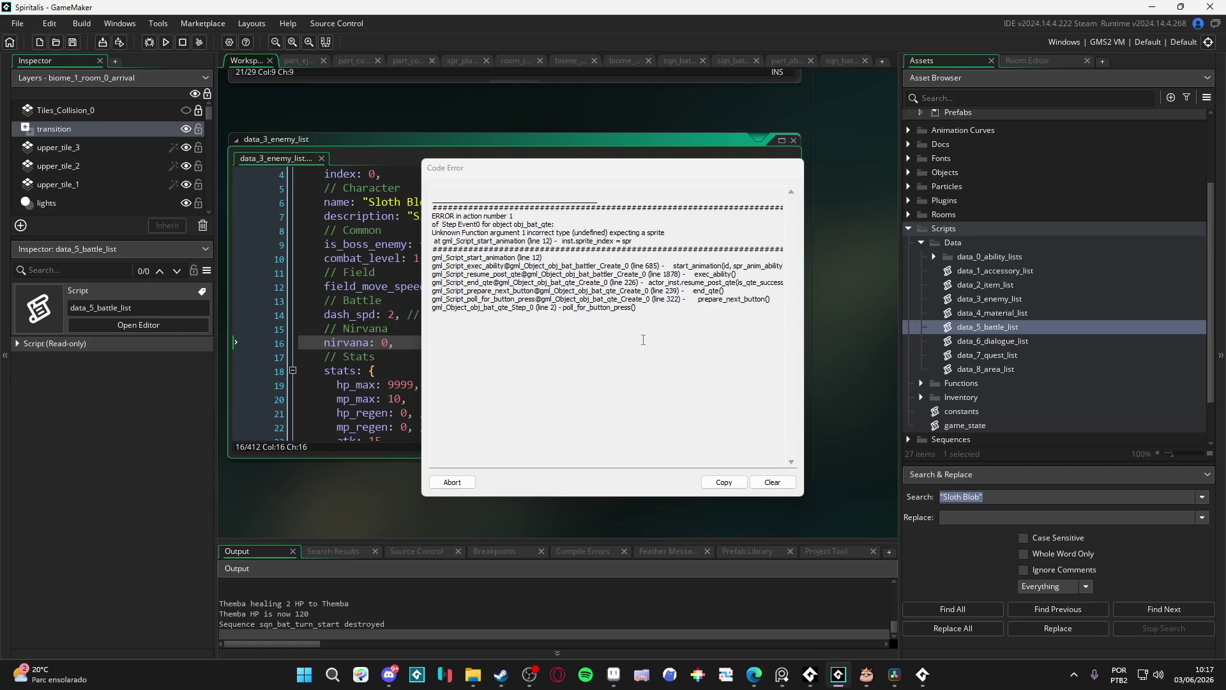
Use Revenge in the test battle, abort the crash, and go to the Sloth Blob's hp_max line
{"action": "left_click", "coordinate": [453, 482]}
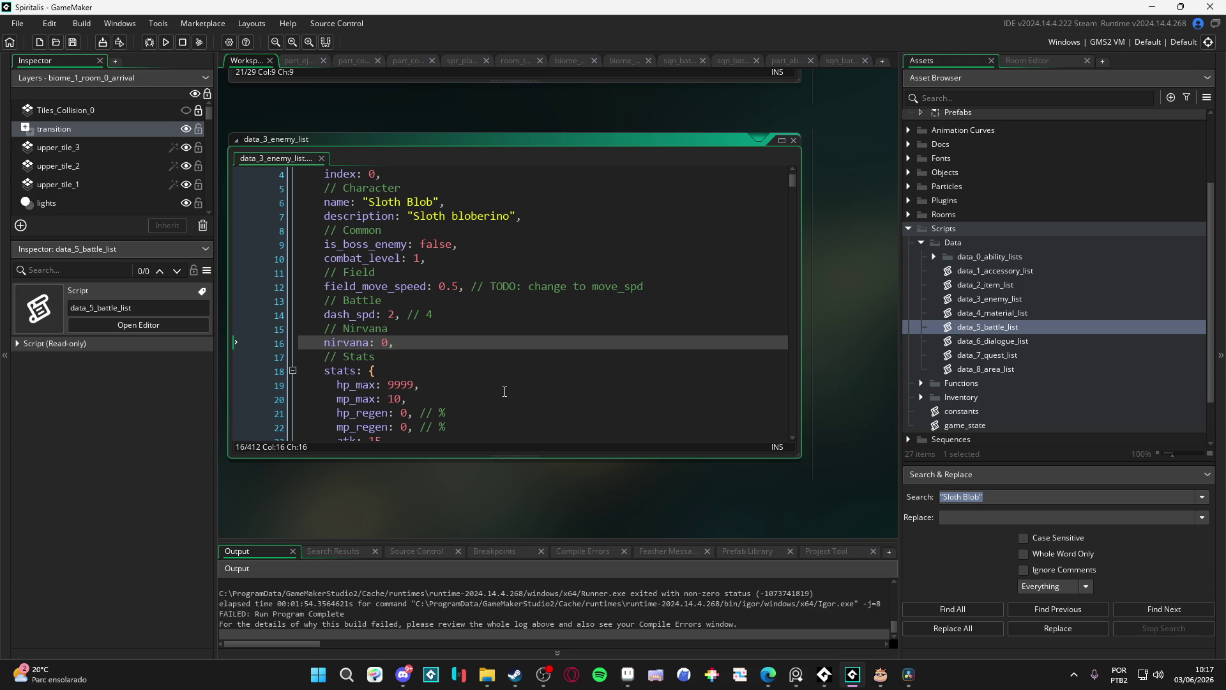
{"action": "left_click", "coordinate": [504, 389]}
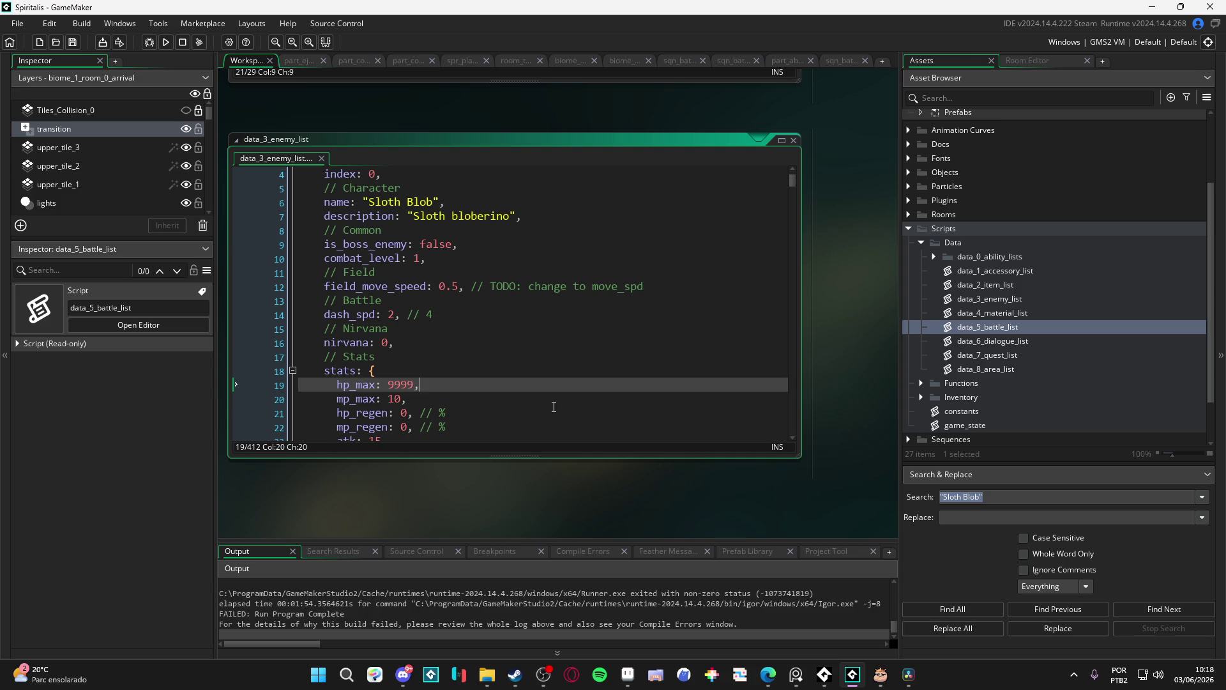
Step through the data_3_enemy_list stats down to the matk and Resistances lines
{"action": "scroll", "coordinate": [473, 388], "scroll_direction": "down", "scroll_amount": 2}
{"action": "left_click", "coordinate": [473, 388]}
{"action": "scroll", "coordinate": [473, 388], "scroll_direction": "down", "scroll_amount": 5}
{"action": "left_click", "coordinate": [472, 388]}
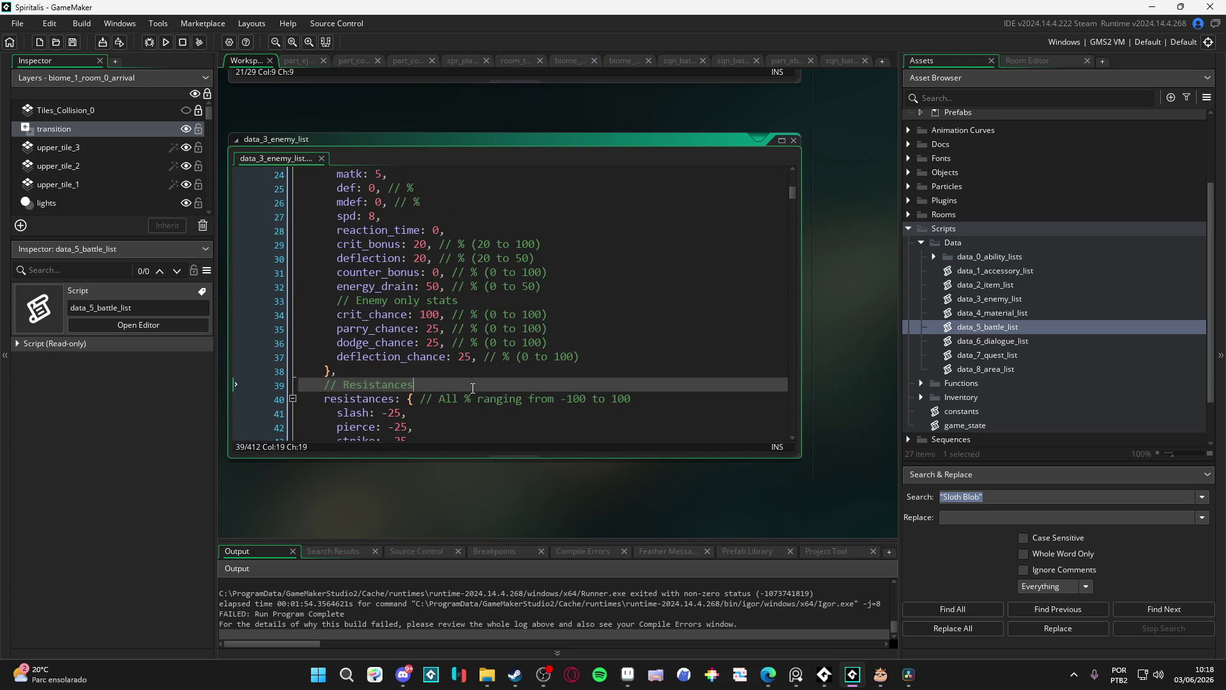
{"action": "scroll", "coordinate": [472, 388], "scroll_direction": "up", "scroll_amount": 3}
Start audio playback in AudioTitan and check the streaming software
{"action": "left_click", "coordinate": [547, 675]}
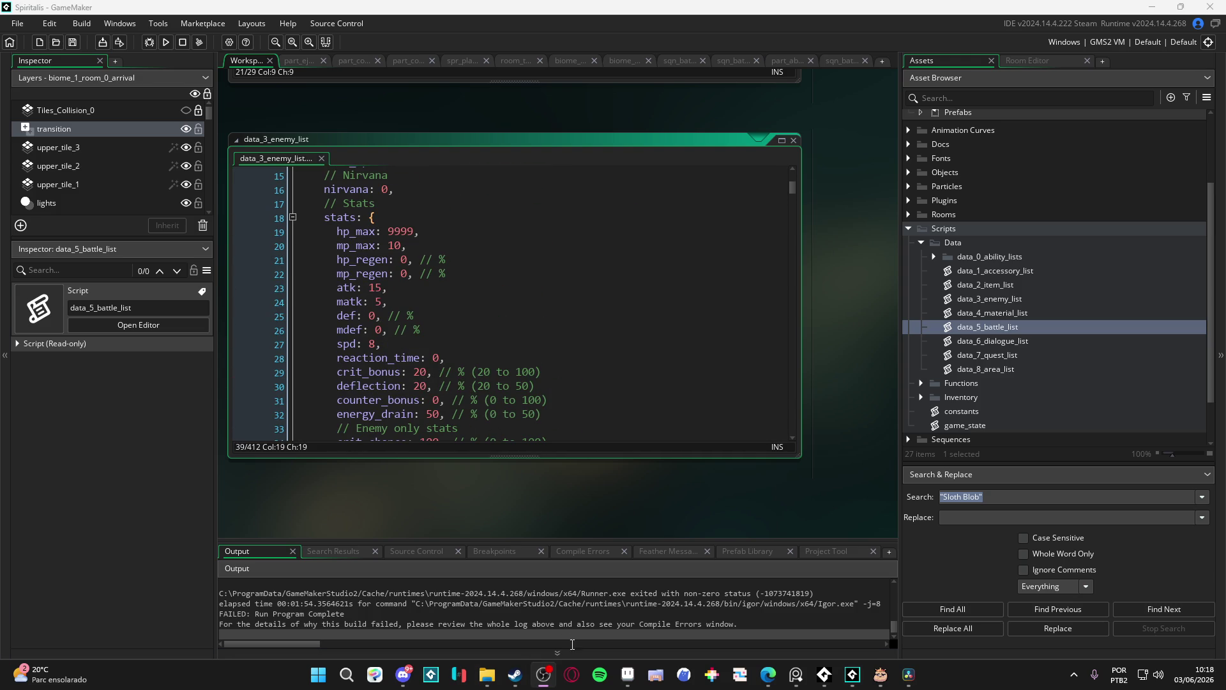
{"action": "left_click", "coordinate": [824, 675]}
{"action": "key", "text": "space"}
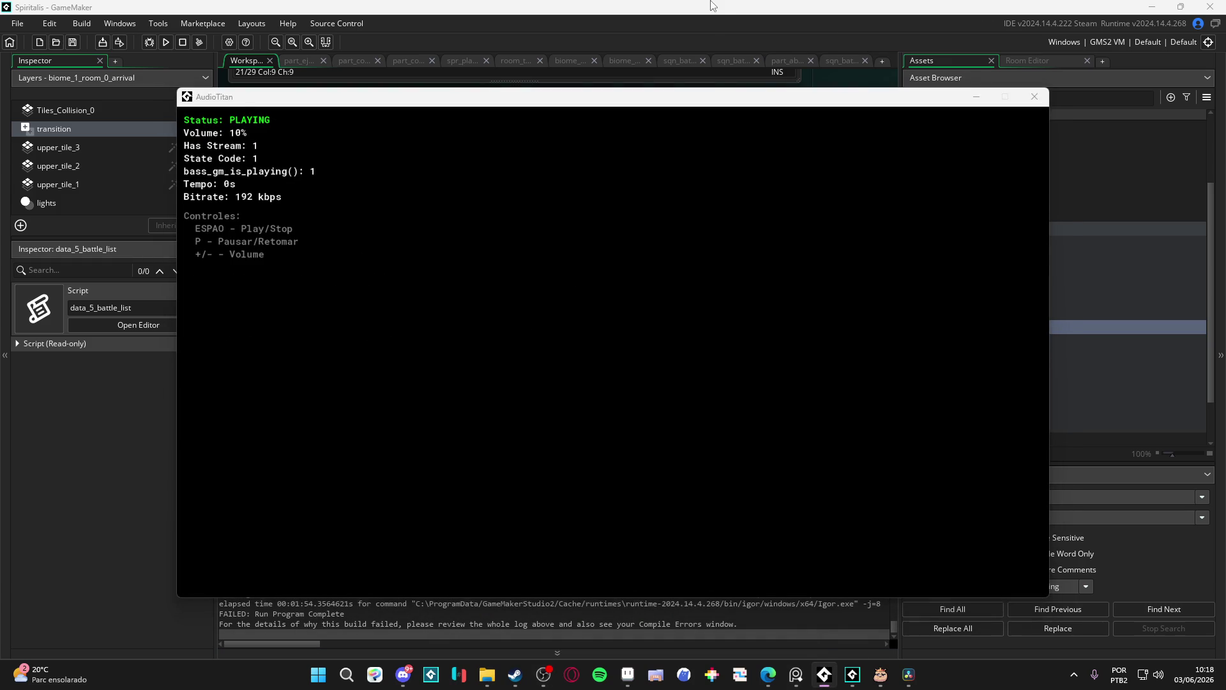
{"action": "left_click", "coordinate": [713, 7]}
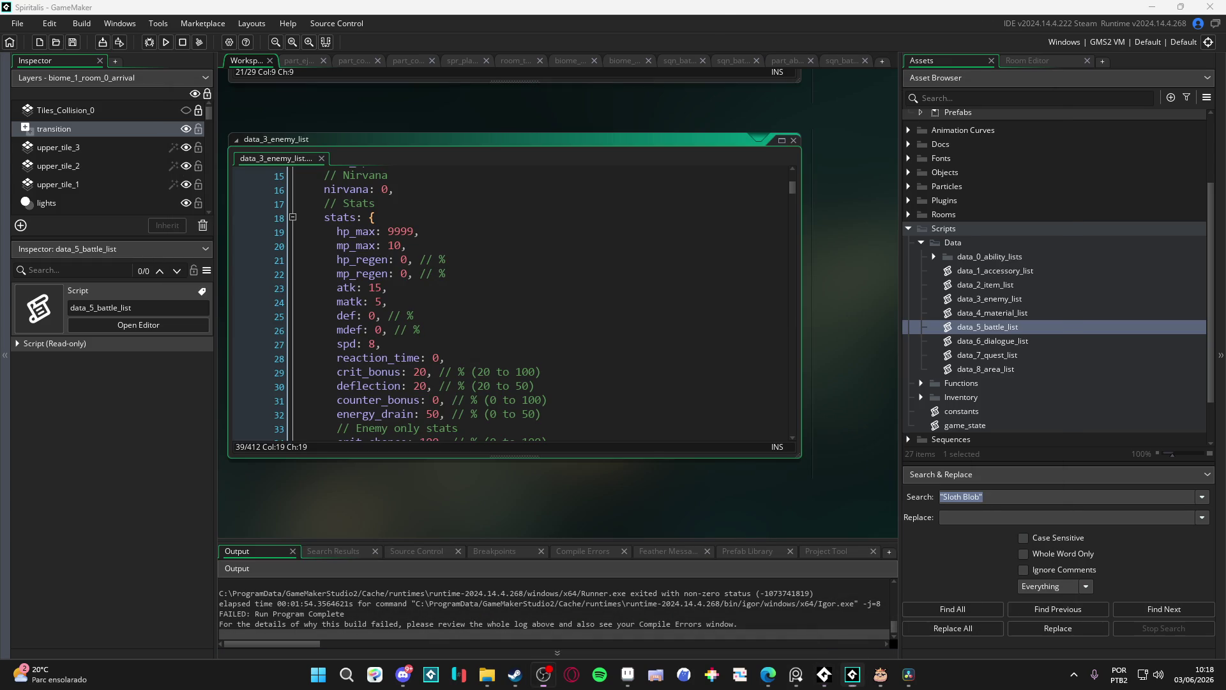
{"action": "left_click", "coordinate": [543, 674]}
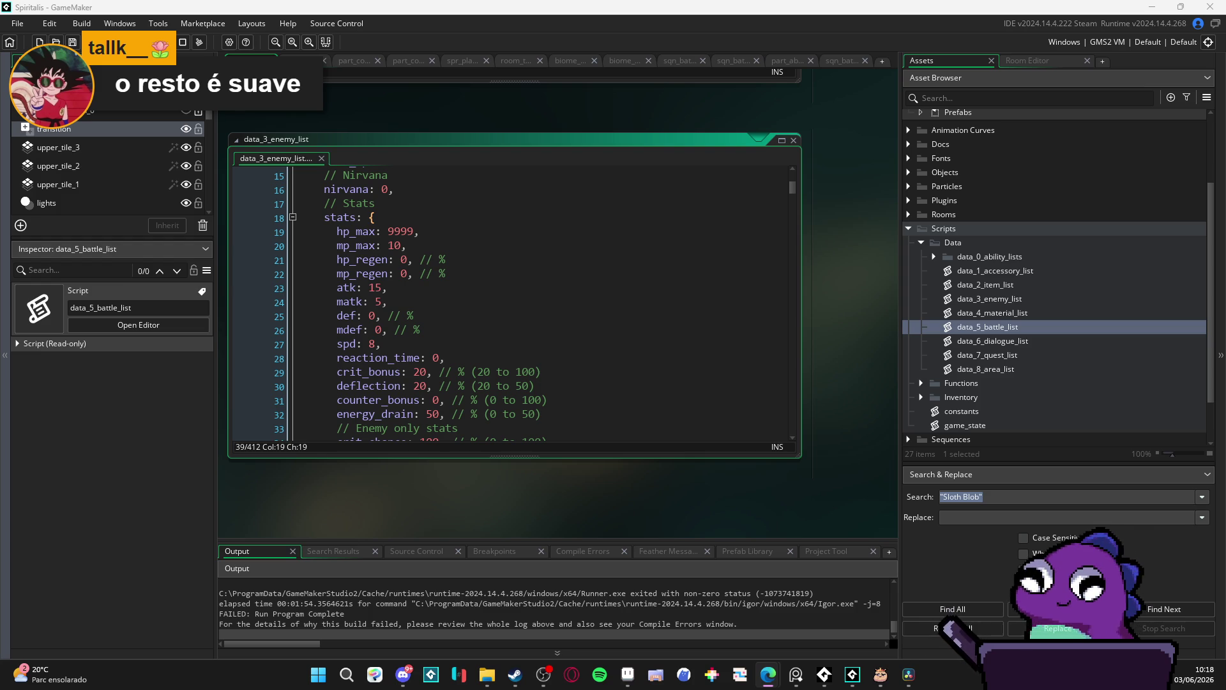
Lower the system volume twice and switch to Aseprite showing Minimap_A.png
{"action": "key", "text": "XF86AudioLowerVolume"}
{"action": "key", "text": "XF86AudioLowerVolume"}
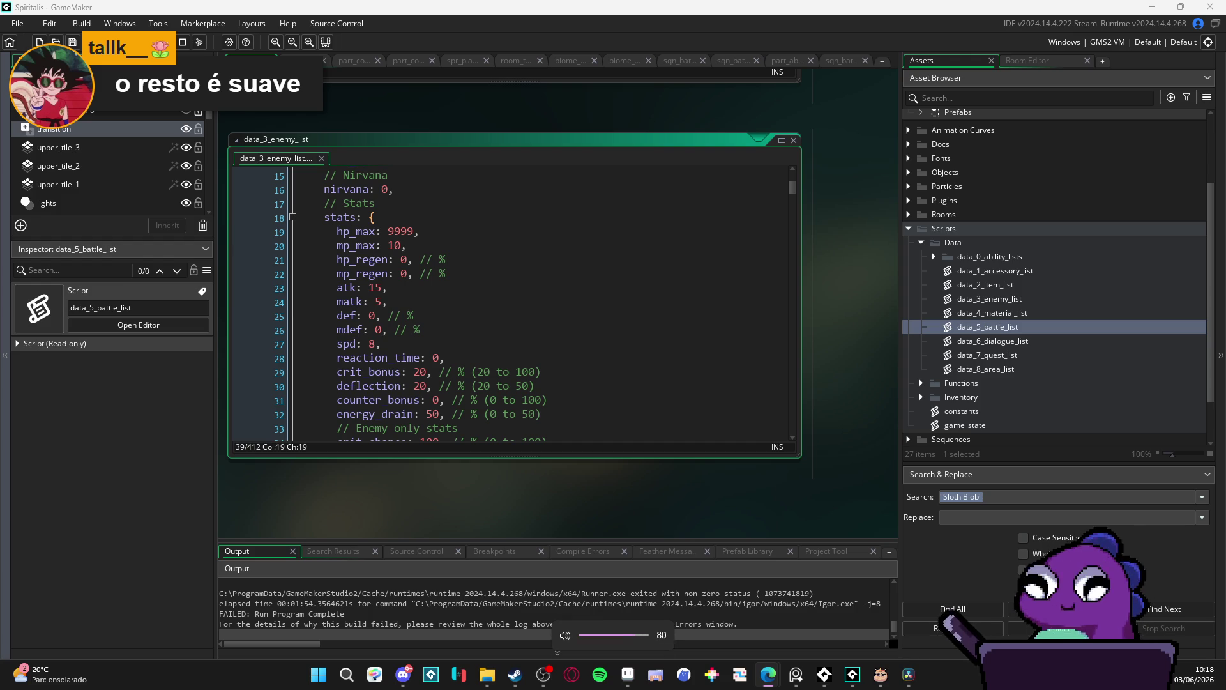
{"action": "key", "text": "XF86AudioLowerVolume"}
{"action": "key", "text": "XF86AudioLowerVolume"}
{"action": "key", "text": "XF86AudioLowerVolume"}
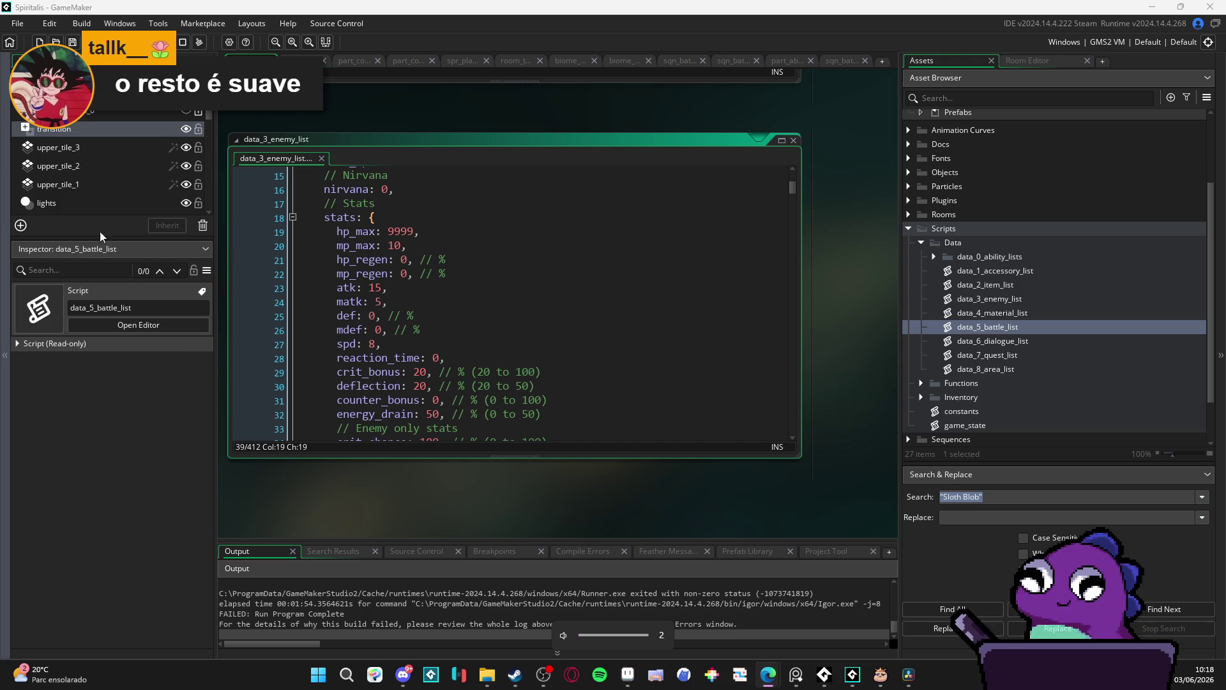
{"action": "left_click", "coordinate": [628, 674]}
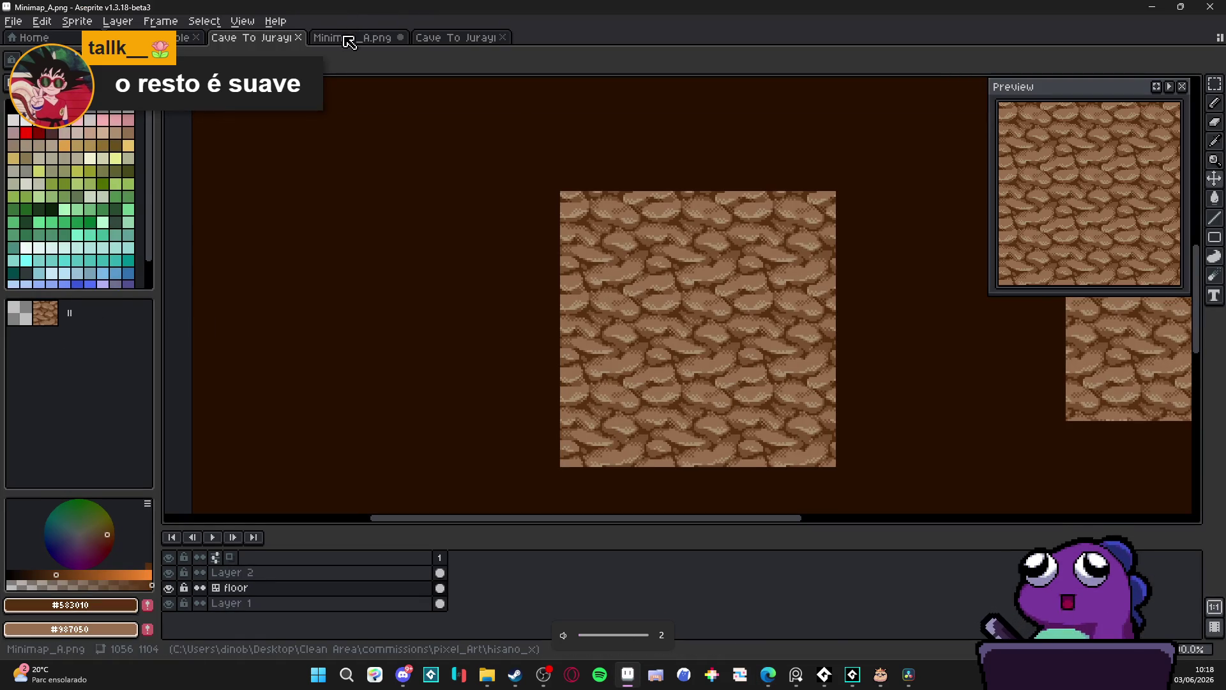
Switch to scenery_indolence.aseprite and zoom in on the centred cave scene's trunk
{"action": "key", "text": "ctrl+Tab"}
{"action": "key", "text": "ctrl+Tab"}
{"action": "key", "text": "ctrl+Tab"}
{"action": "scroll", "coordinate": [715, 378], "scroll_direction": "up", "scroll_amount": 1}
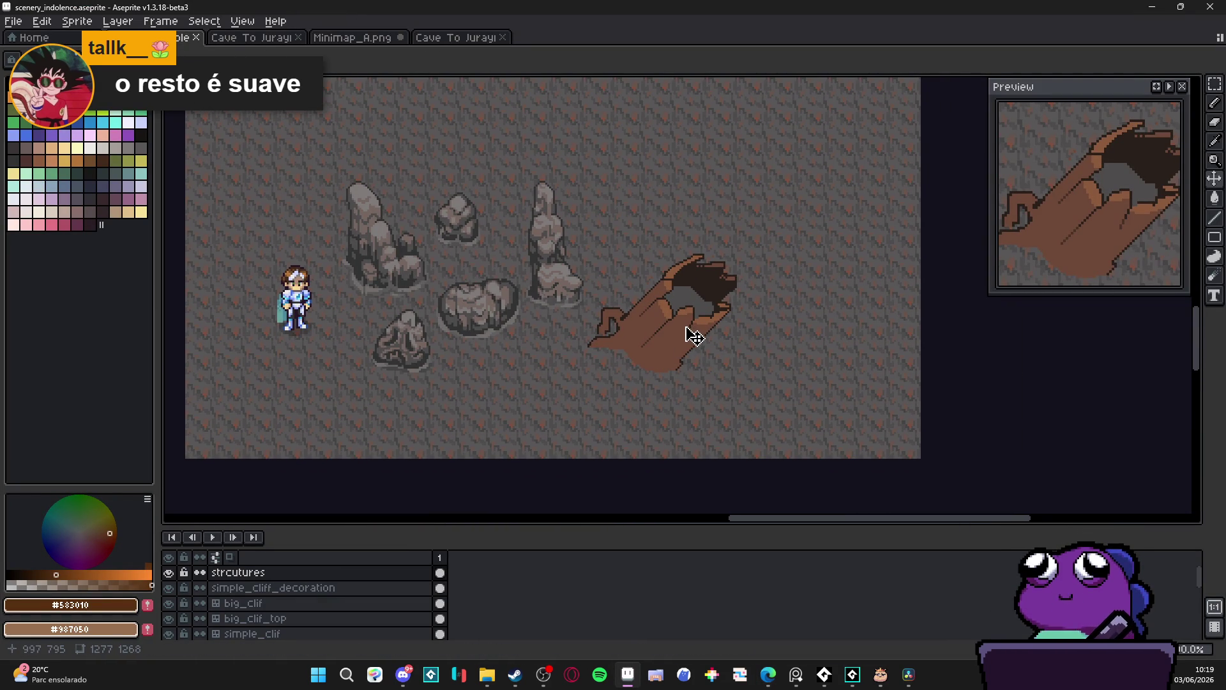
{"action": "scroll", "coordinate": [678, 335], "scroll_direction": "down", "scroll_amount": 5}
{"action": "scroll", "coordinate": [514, 338], "scroll_direction": "up", "scroll_amount": 4}
{"action": "mouse_move", "coordinate": [808, 357]}
{"action": "left_mouse_down"}
{"action": "mouse_move", "coordinate": [492, 345]}
{"action": "mouse_move", "coordinate": [716, 345]}
{"action": "left_mouse_up"}
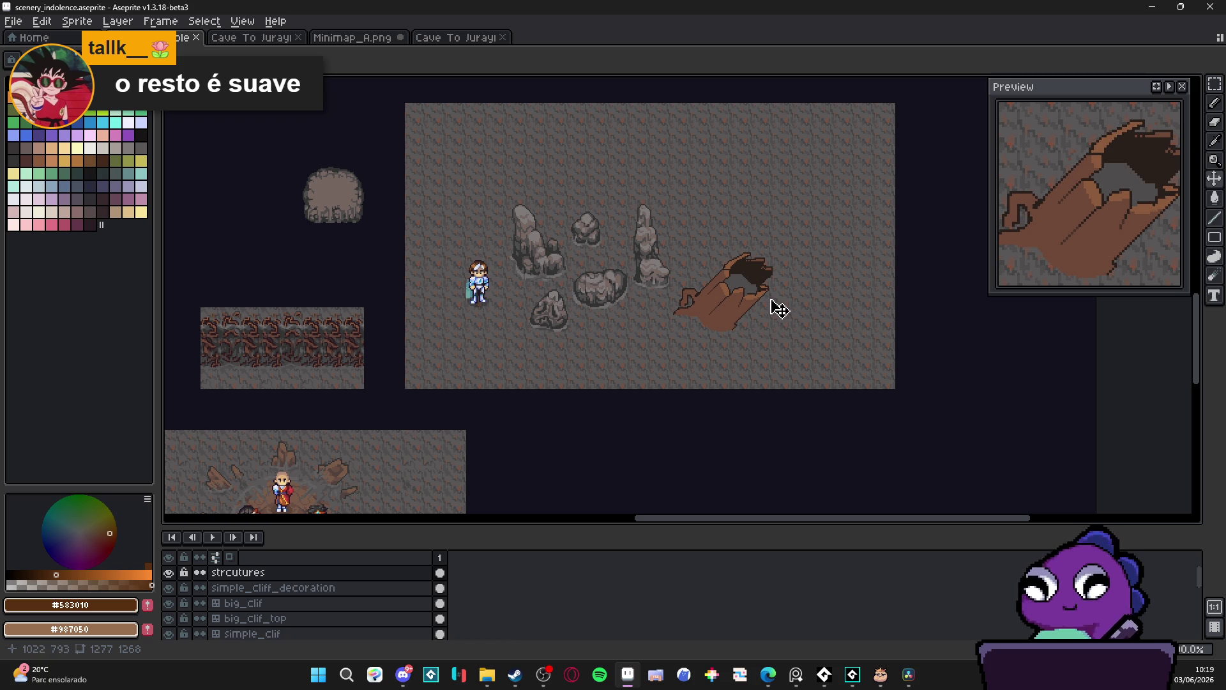
{"action": "scroll", "coordinate": [733, 322], "scroll_direction": "up", "scroll_amount": 1}
{"action": "scroll", "coordinate": [739, 330], "scroll_direction": "up", "scroll_amount": 1}
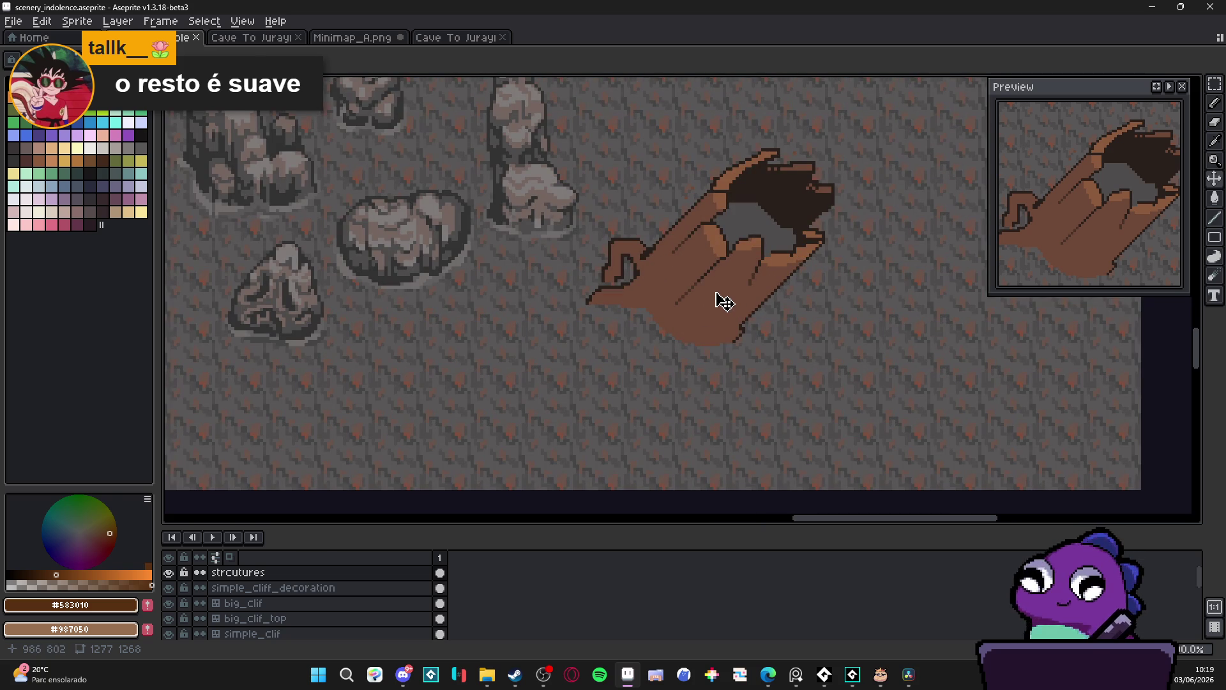
With the pencil, sample the trunk's grey interior #4f4d4d and then its dark hollow colour
{"action": "key", "text": "b"}
{"action": "scroll", "coordinate": [780, 232], "scroll_direction": "up", "scroll_amount": 1}
{"action": "left_click", "coordinate": [781, 232], "text": "alt"}
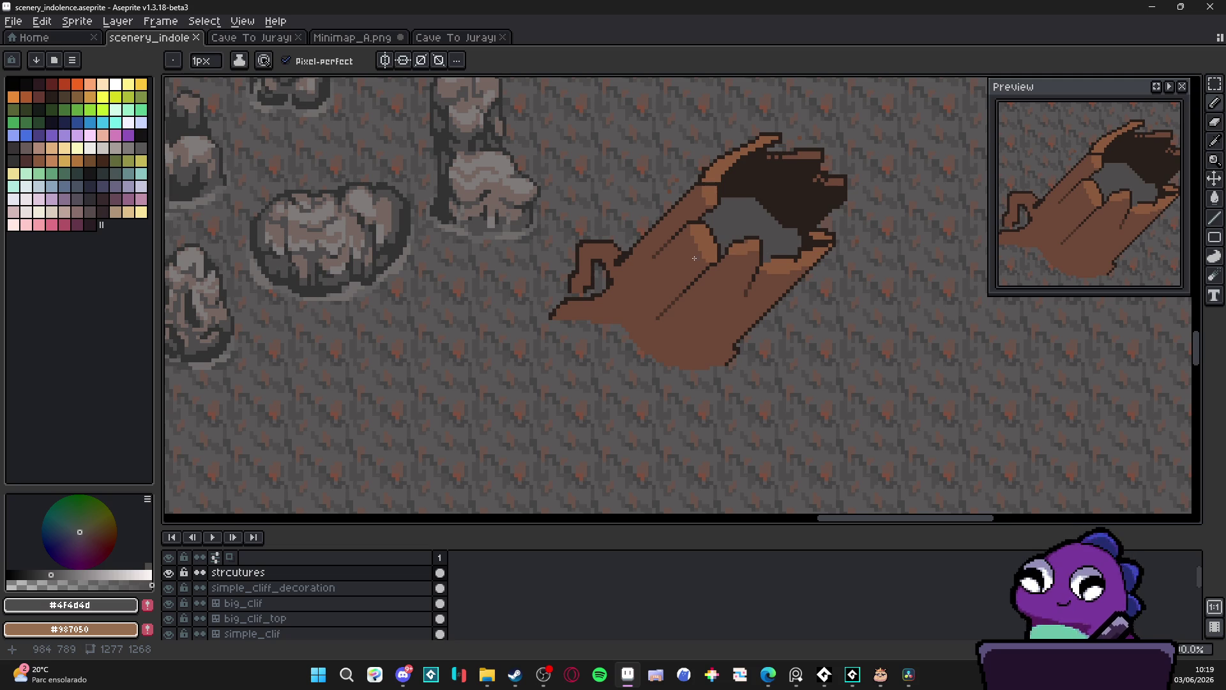
{"action": "scroll", "coordinate": [696, 258], "scroll_direction": "right", "scroll_amount": 1}
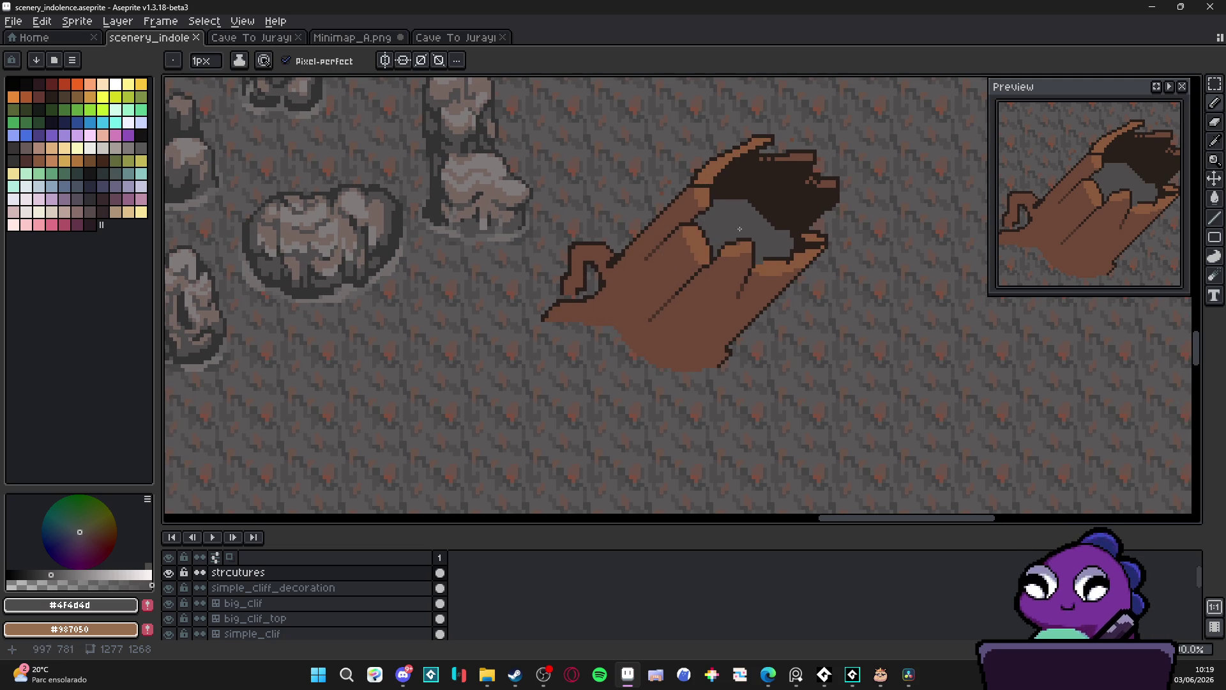
{"action": "scroll", "coordinate": [728, 227], "scroll_direction": "up", "scroll_amount": 1}
{"action": "left_click", "coordinate": [779, 205], "text": "alt"}
Draw a dark line across the grey interior and bucket-fill the area above it dark
{"action": "scroll", "coordinate": [766, 217], "scroll_direction": "up", "scroll_amount": 2}
{"action": "left_click_drag", "start_coordinate": [763, 217], "coordinate": [630, 211]}
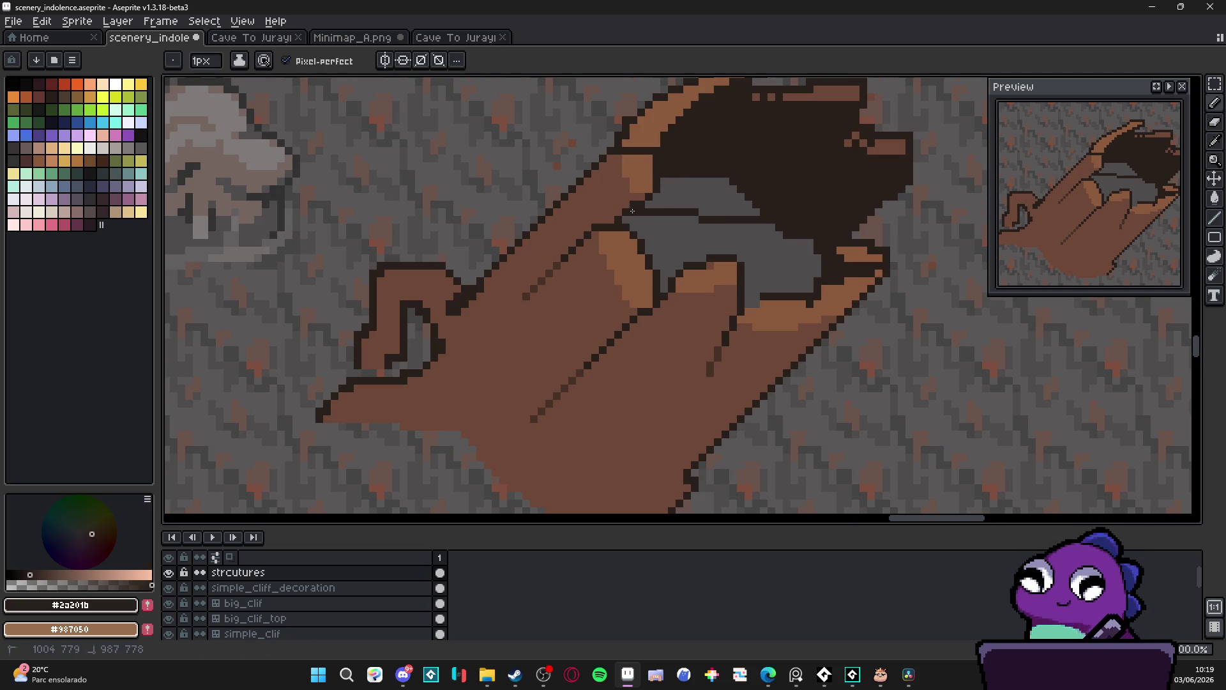
{"action": "key", "text": "g"}
{"action": "left_click", "coordinate": [708, 195]}
{"action": "key", "text": "b"}
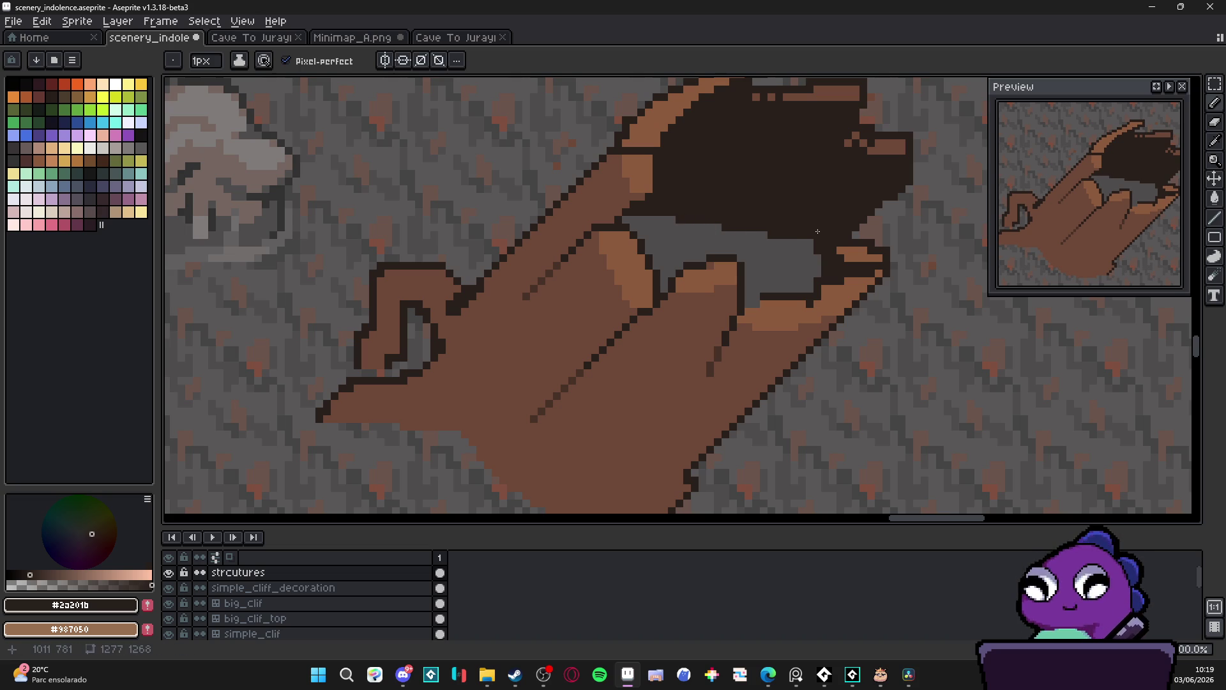
Touch up the hollow with grey rock pixels, leaving a thin grey strip at the bottom
{"action": "left_click", "coordinate": [792, 243], "text": "alt"}
{"action": "left_click", "coordinate": [830, 267]}
{"action": "scroll", "coordinate": [821, 275], "scroll_direction": "down", "scroll_amount": 3}
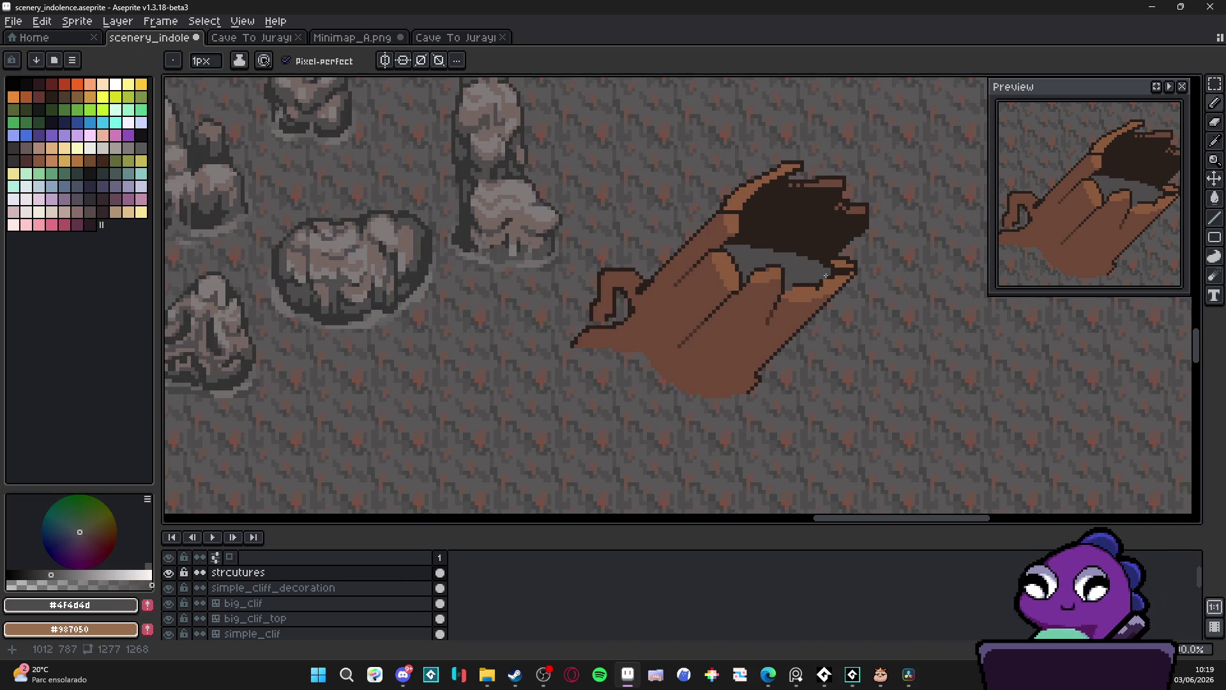
{"action": "scroll", "coordinate": [733, 230], "scroll_direction": "down", "scroll_amount": 1}
{"action": "scroll", "coordinate": [733, 230], "scroll_direction": "up", "scroll_amount": 3}
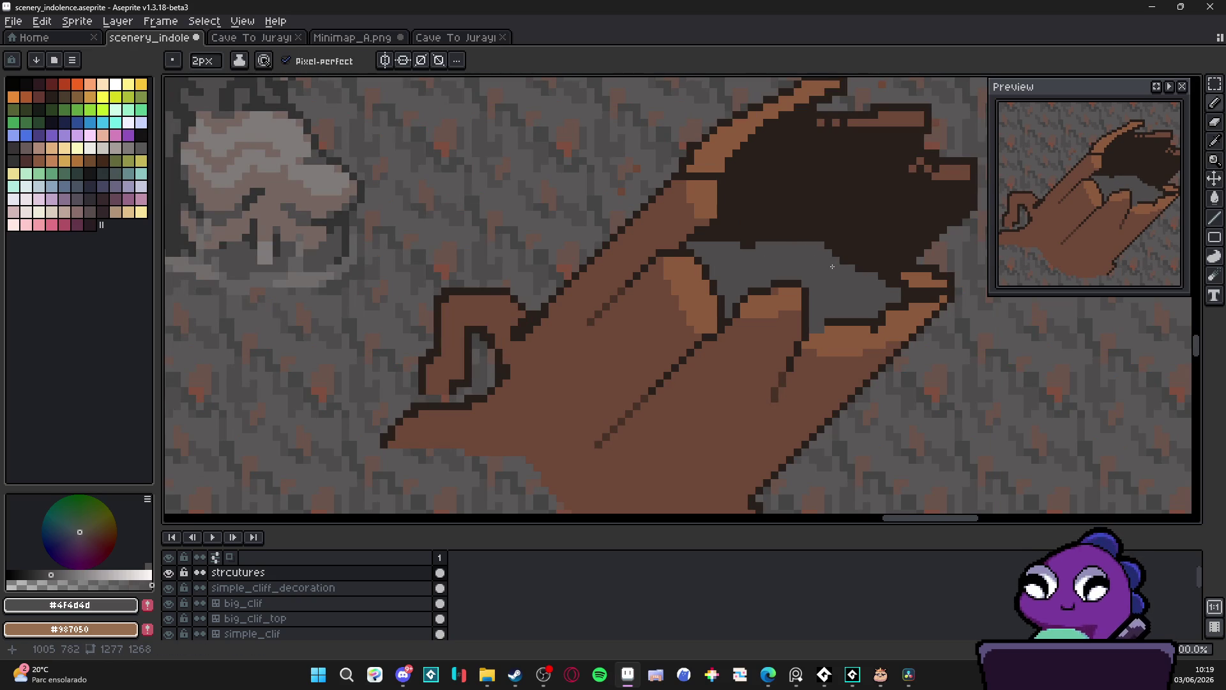
{"action": "scroll", "coordinate": [821, 250], "scroll_direction": "down", "scroll_amount": 2}
{"action": "scroll", "coordinate": [779, 278], "scroll_direction": "up", "scroll_amount": 1}
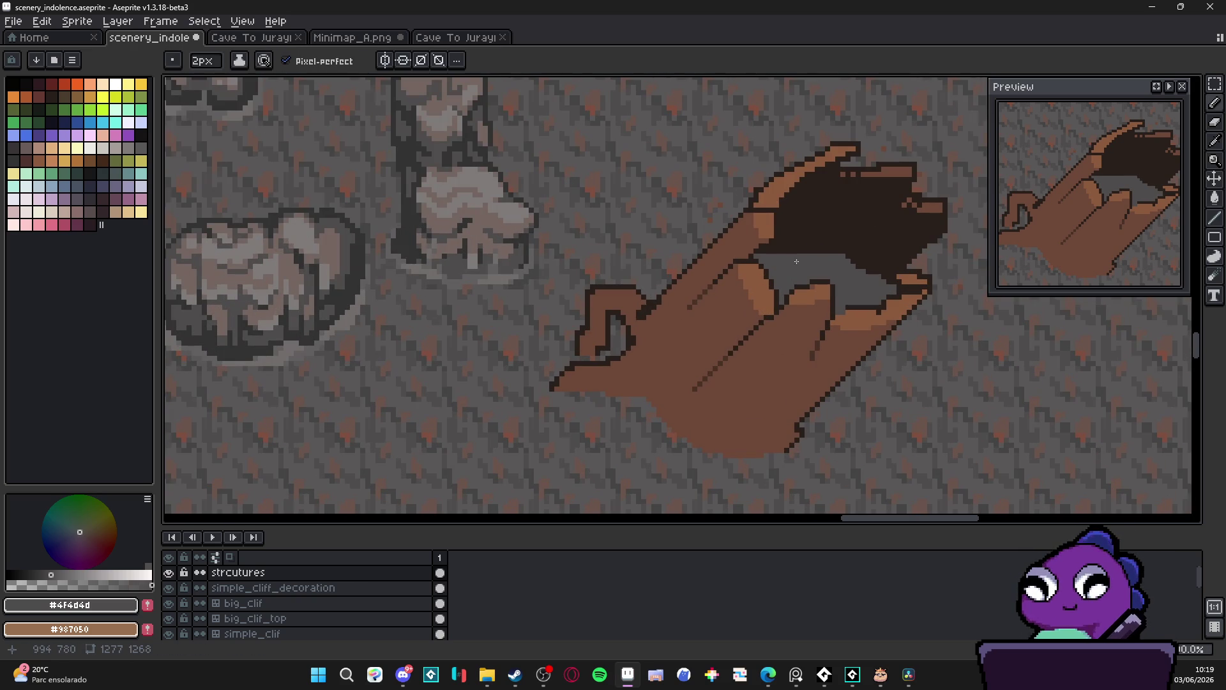
{"action": "left_click", "coordinate": [850, 256], "text": "alt"}
{"action": "left_click", "coordinate": [825, 259], "text": "alt"}
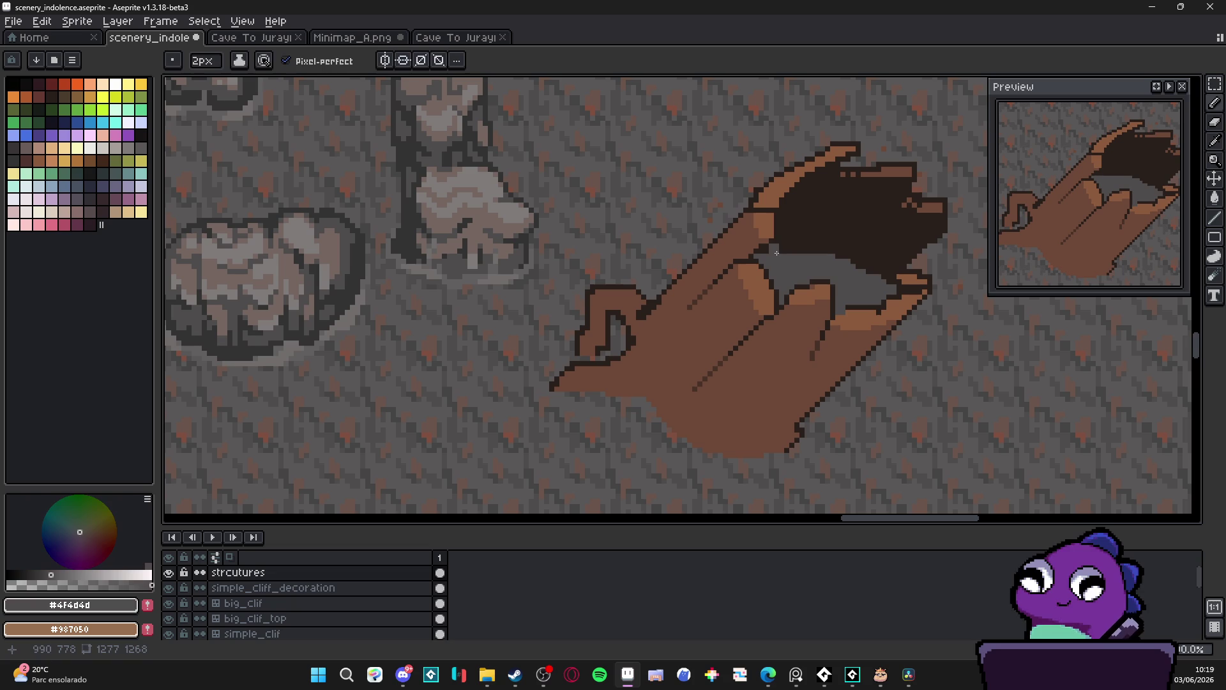
{"action": "scroll", "coordinate": [793, 258], "scroll_direction": "down", "scroll_amount": 3}
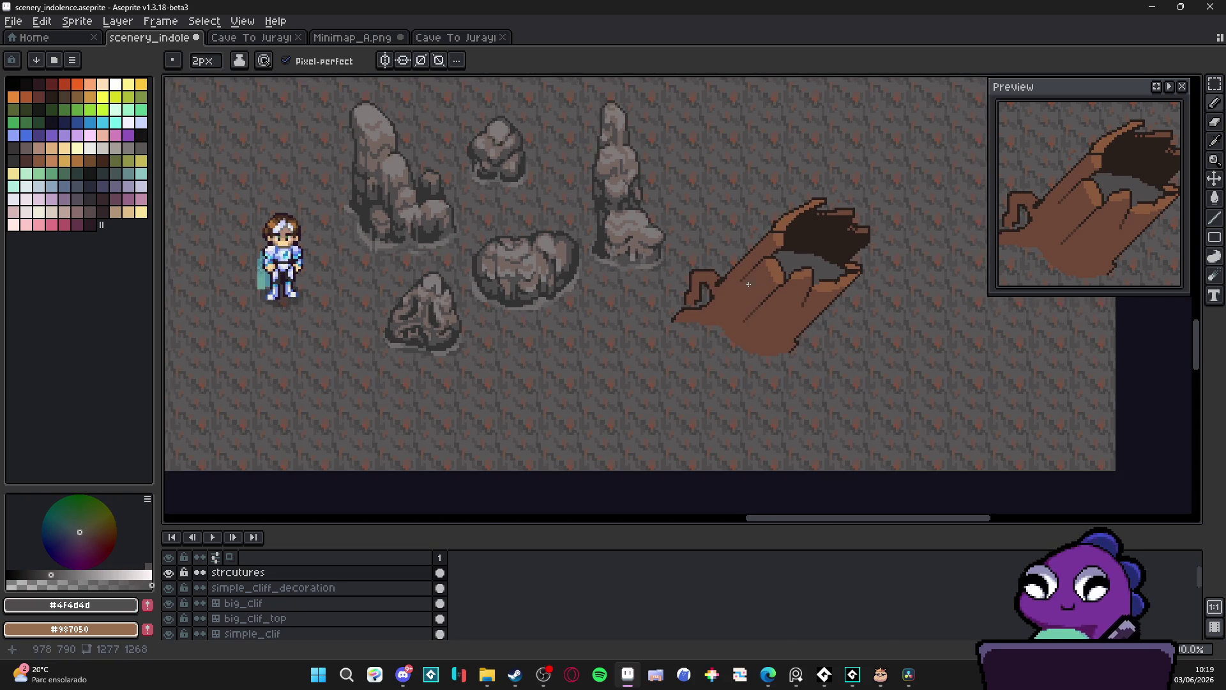
{"action": "scroll", "coordinate": [650, 311], "scroll_direction": "down", "scroll_amount": 3}
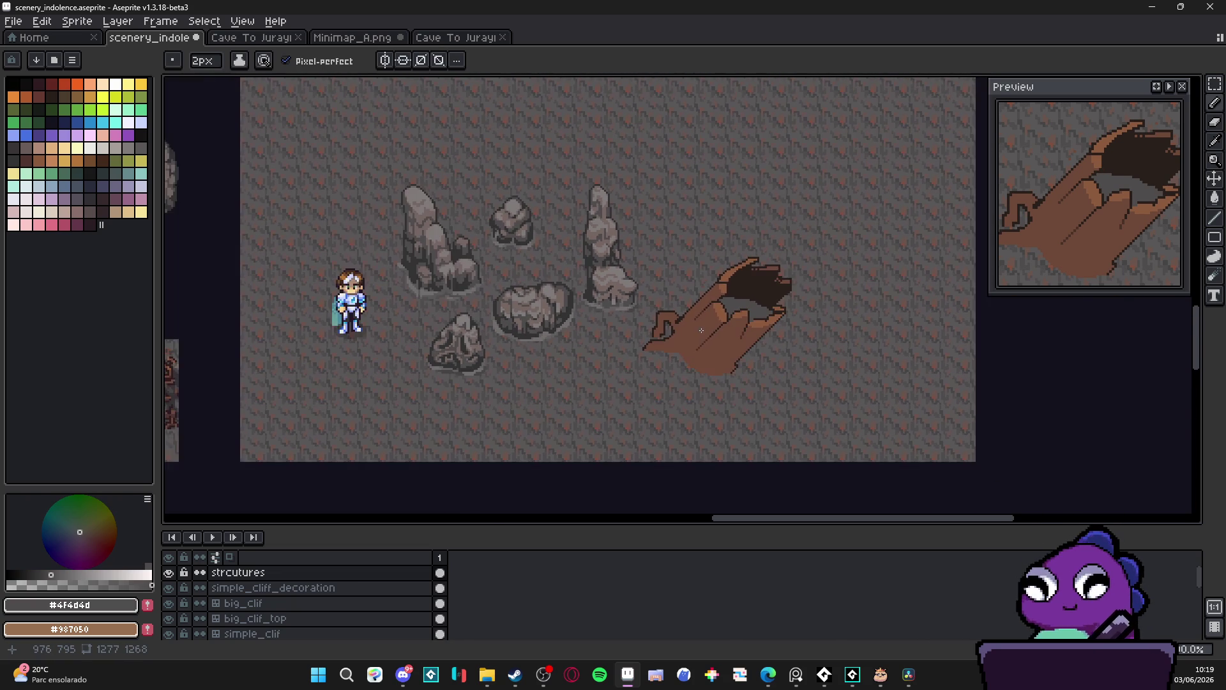
{"action": "scroll", "coordinate": [357, 383], "scroll_direction": "up", "scroll_amount": 4}
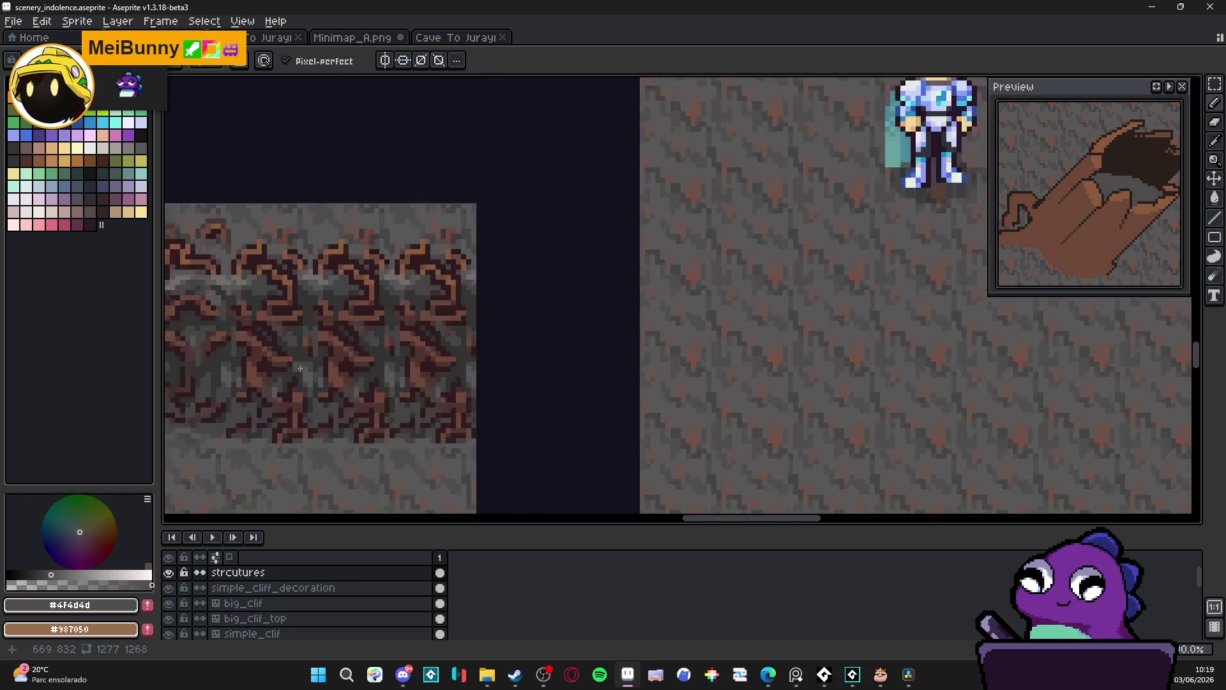
Pick the cliff's dark brown #4f342f and Magic Wand-select the trunk's main brown body
{"action": "left_click", "coordinate": [235, 386], "text": "alt"}
{"action": "scroll", "coordinate": [434, 335], "scroll_direction": "down", "scroll_amount": 4}
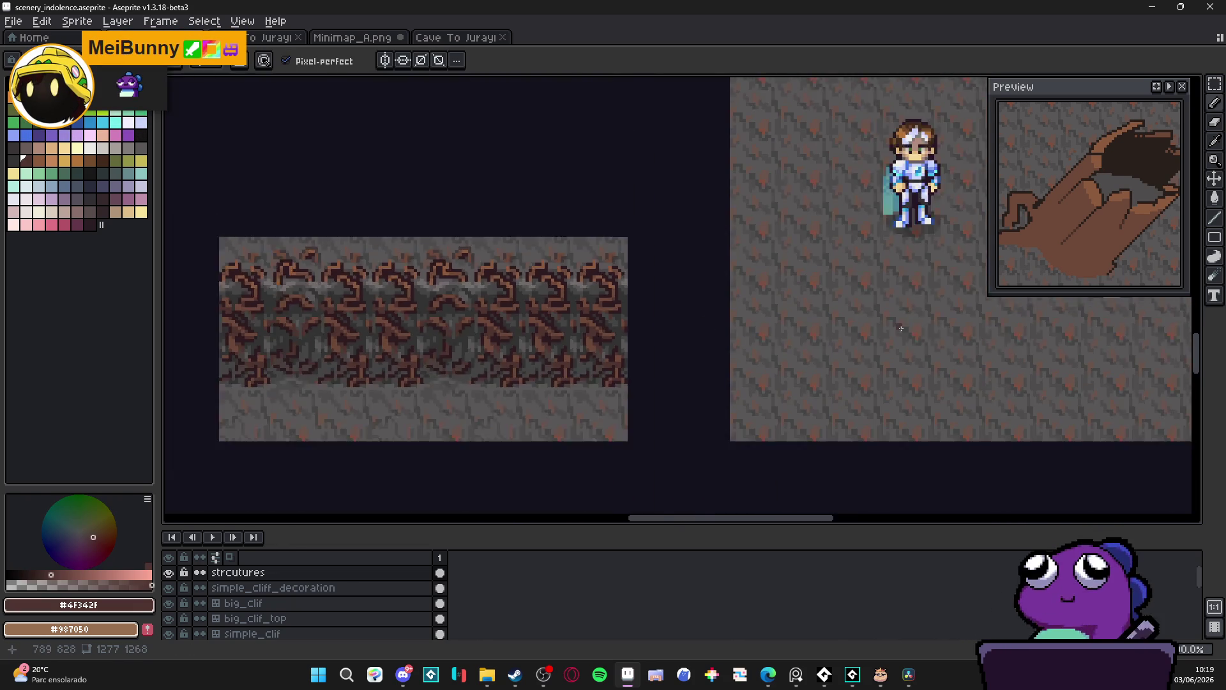
{"action": "scroll", "coordinate": [652, 389], "scroll_direction": "up", "scroll_amount": 4}
{"action": "key", "text": "w"}
{"action": "left_click", "coordinate": [652, 388]}
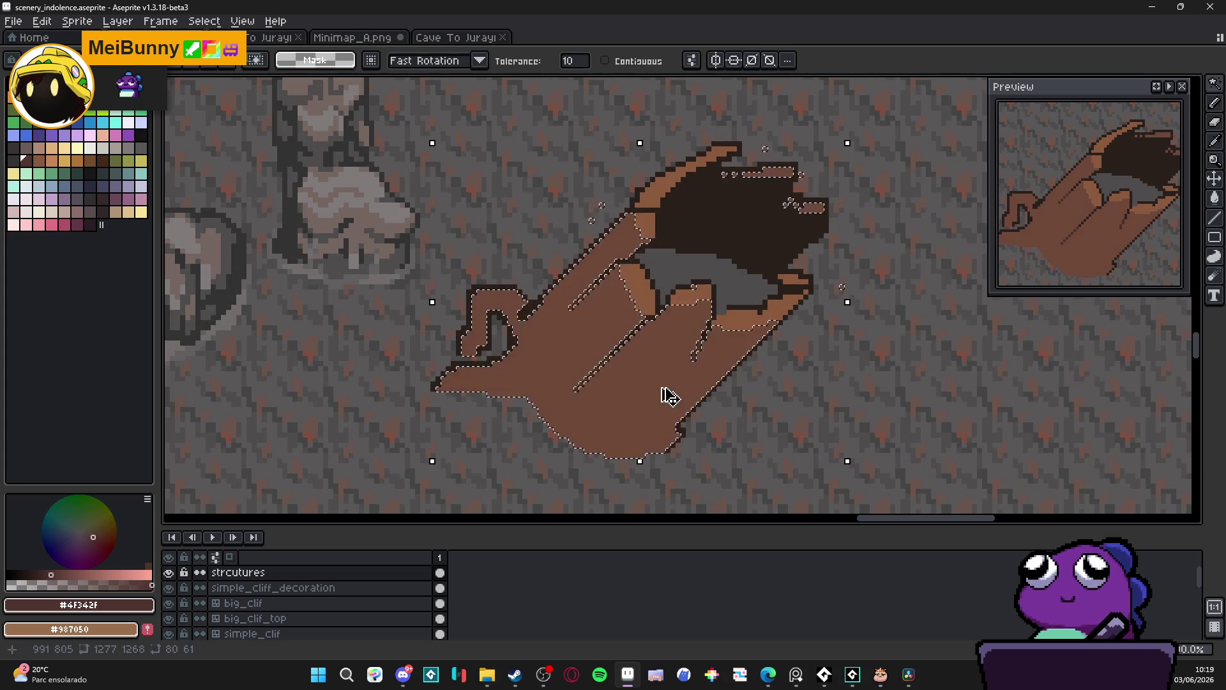
Draw a dark shading line along the trunk and fill the area beside it darker brown
{"action": "key", "text": "ctrl+d"}
{"action": "key", "text": "b"}
{"action": "left_click_drag", "start_coordinate": [722, 337], "coordinate": [588, 441]}
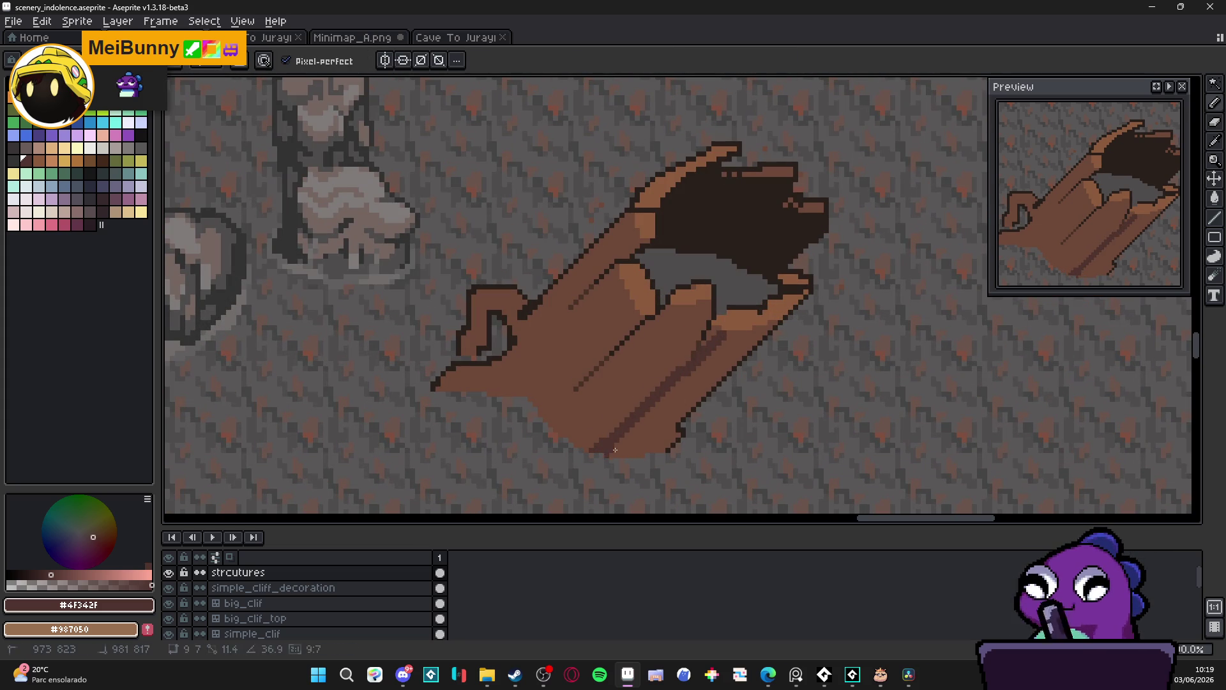
{"action": "key", "text": "w"}
{"action": "left_click", "coordinate": [656, 423]}
{"action": "key", "text": "b"}
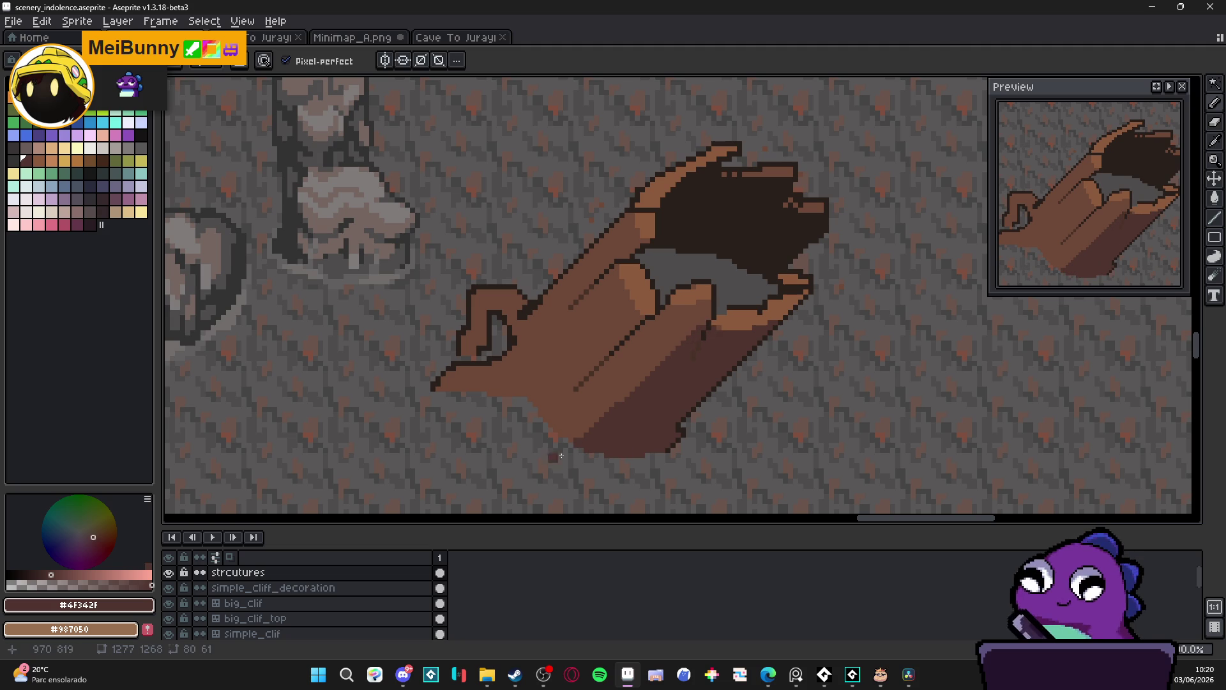
Add lighter shading strokes on the trunk side and shade the left foot's lower edge
{"action": "scroll", "coordinate": [502, 513], "scroll_direction": "down", "scroll_amount": 1}
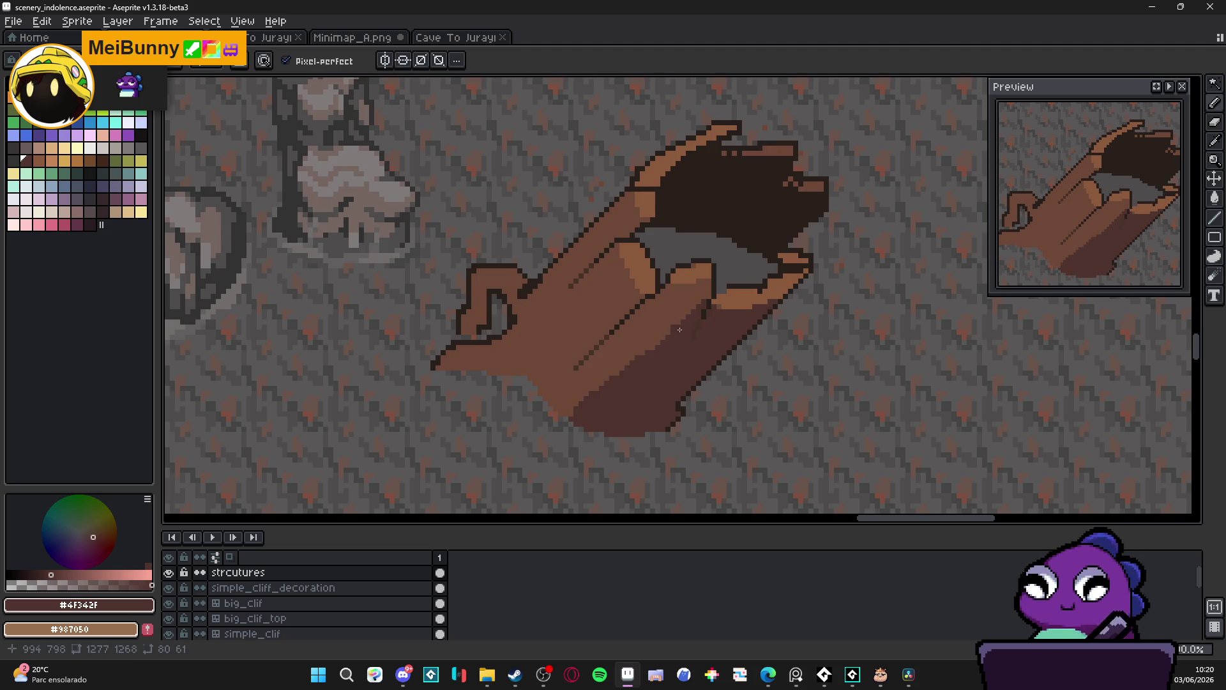
{"action": "left_click_drag", "start_coordinate": [691, 302], "coordinate": [651, 338]}
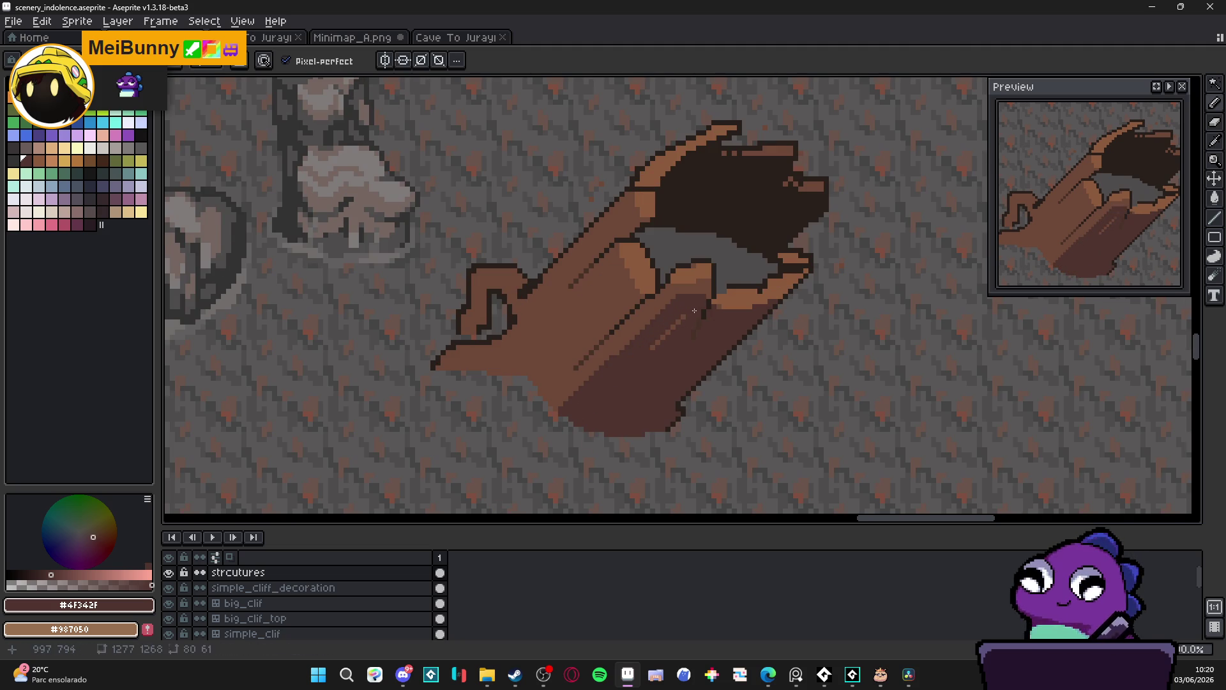
{"action": "left_click_drag", "start_coordinate": [520, 397], "coordinate": [557, 403]}
{"action": "scroll", "coordinate": [557, 403], "scroll_direction": "down", "scroll_amount": 3}
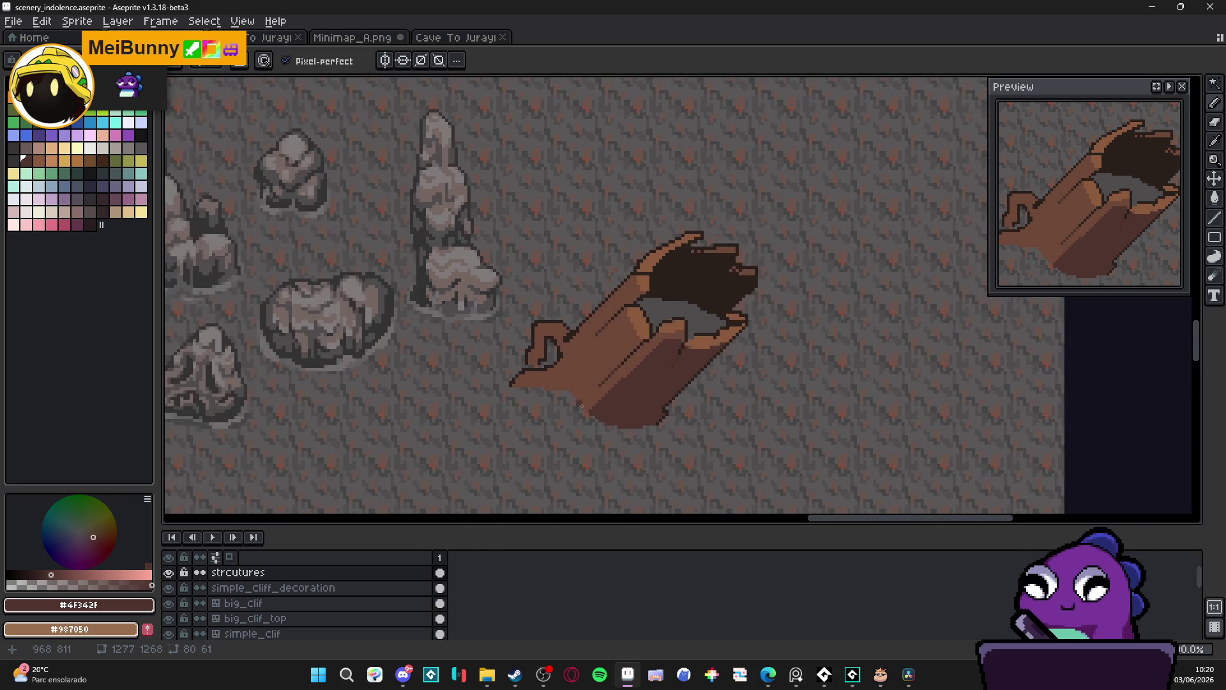
{"action": "scroll", "coordinate": [648, 390], "scroll_direction": "up", "scroll_amount": 3}
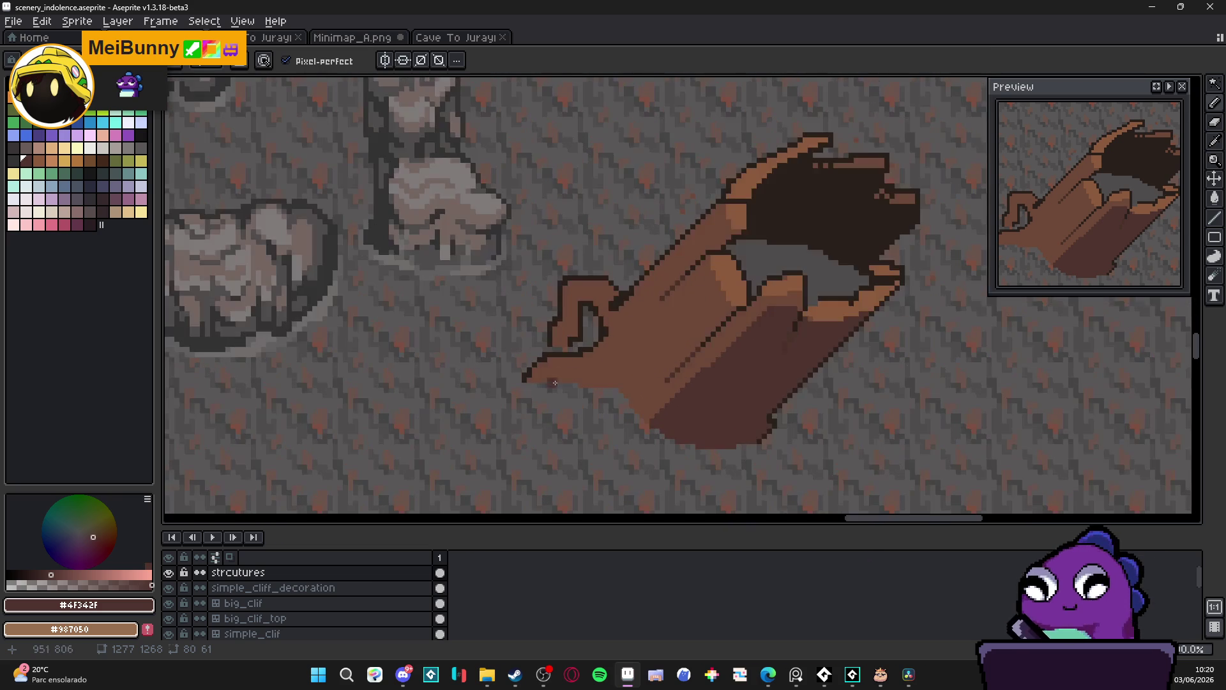
{"action": "mouse_move", "coordinate": [568, 383]}
{"action": "left_mouse_down"}
{"action": "mouse_move", "coordinate": [603, 376]}
{"action": "mouse_move", "coordinate": [627, 390]}
{"action": "left_mouse_up"}
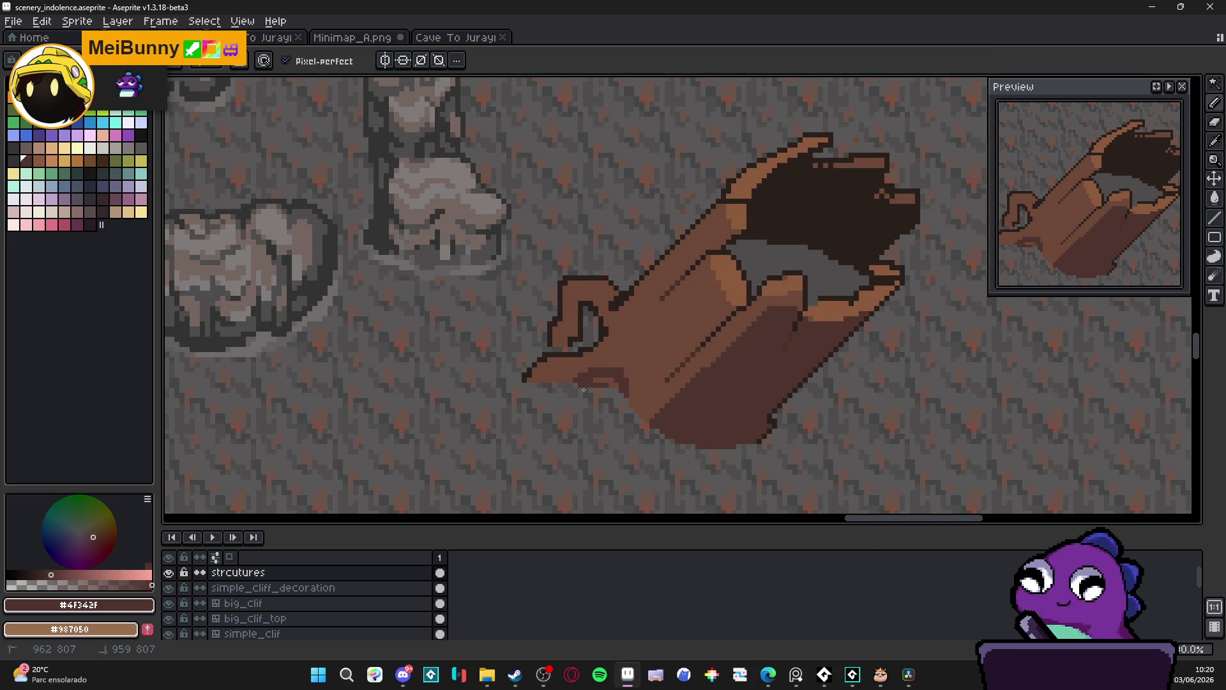
Paint dark shading inside the branch stub loop, including its inner column and edge
{"action": "scroll", "coordinate": [595, 308], "scroll_direction": "up", "scroll_amount": 3}
{"action": "mouse_move", "coordinate": [596, 298]}
{"action": "left_mouse_down"}
{"action": "mouse_move", "coordinate": [604, 253]}
{"action": "mouse_move", "coordinate": [642, 270]}
{"action": "mouse_move", "coordinate": [549, 220]}
{"action": "mouse_move", "coordinate": [518, 306]}
{"action": "mouse_move", "coordinate": [527, 348]}
{"action": "left_mouse_up"}
{"action": "mouse_move", "coordinate": [565, 384]}
{"action": "left_mouse_down"}
{"action": "mouse_move", "coordinate": [472, 357]}
{"action": "mouse_move", "coordinate": [473, 389]}
{"action": "mouse_move", "coordinate": [495, 406]}
{"action": "left_mouse_up"}
{"action": "left_click_drag", "start_coordinate": [619, 253], "coordinate": [625, 304]}
{"action": "scroll", "coordinate": [625, 303], "scroll_direction": "down", "scroll_amount": 5}
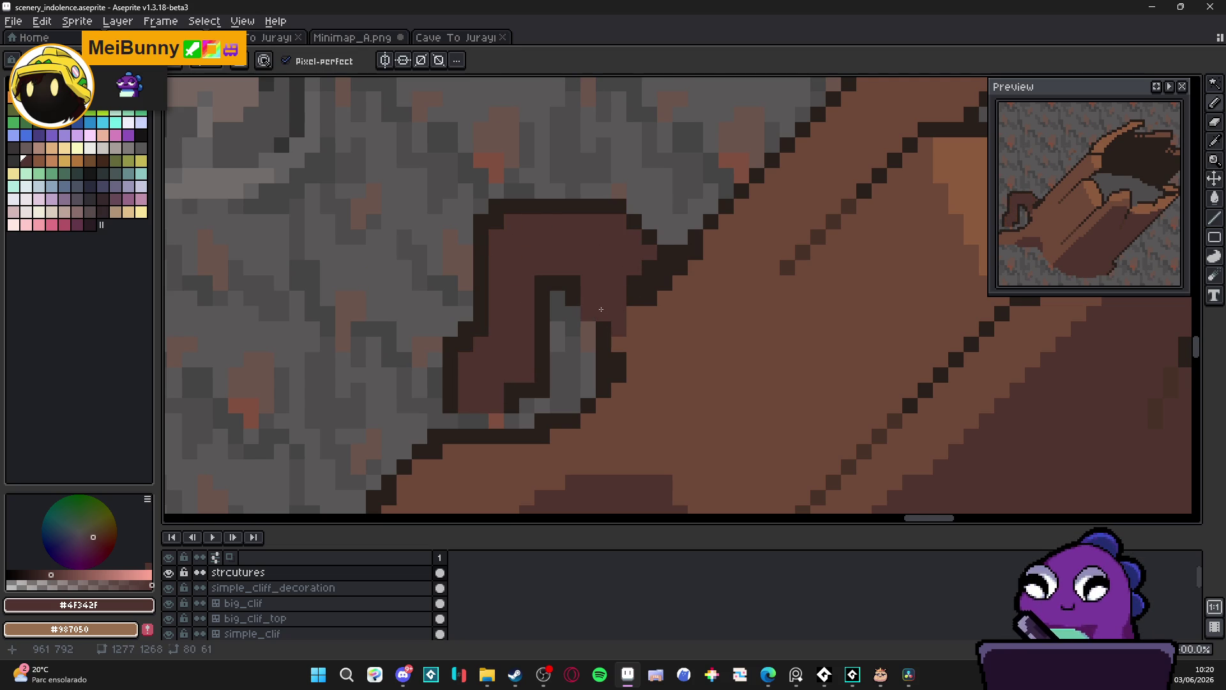
{"action": "scroll", "coordinate": [599, 378], "scroll_direction": "up", "scroll_amount": 5}
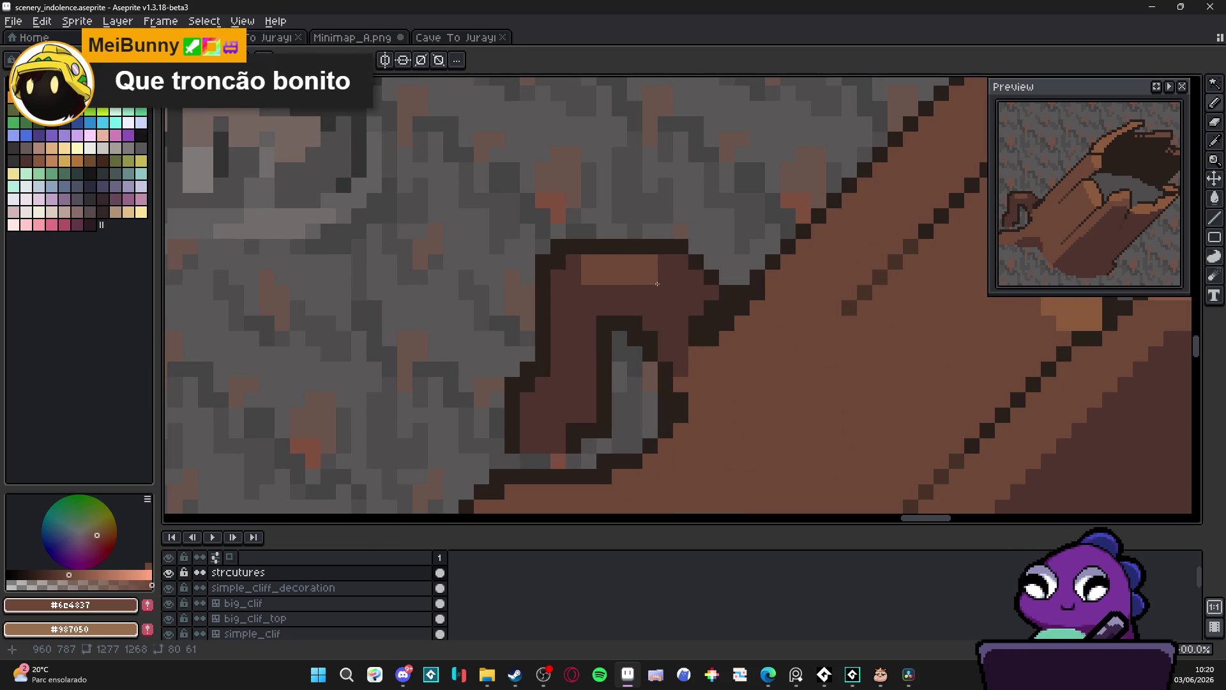
Add light pixels below the light band and pick the darker brown #4F342F
{"action": "left_click_drag", "start_coordinate": [636, 293], "coordinate": [618, 293]}
{"action": "scroll", "coordinate": [618, 321], "scroll_direction": "down", "scroll_amount": 4}
{"action": "scroll", "coordinate": [618, 320], "scroll_direction": "down", "scroll_amount": 2}
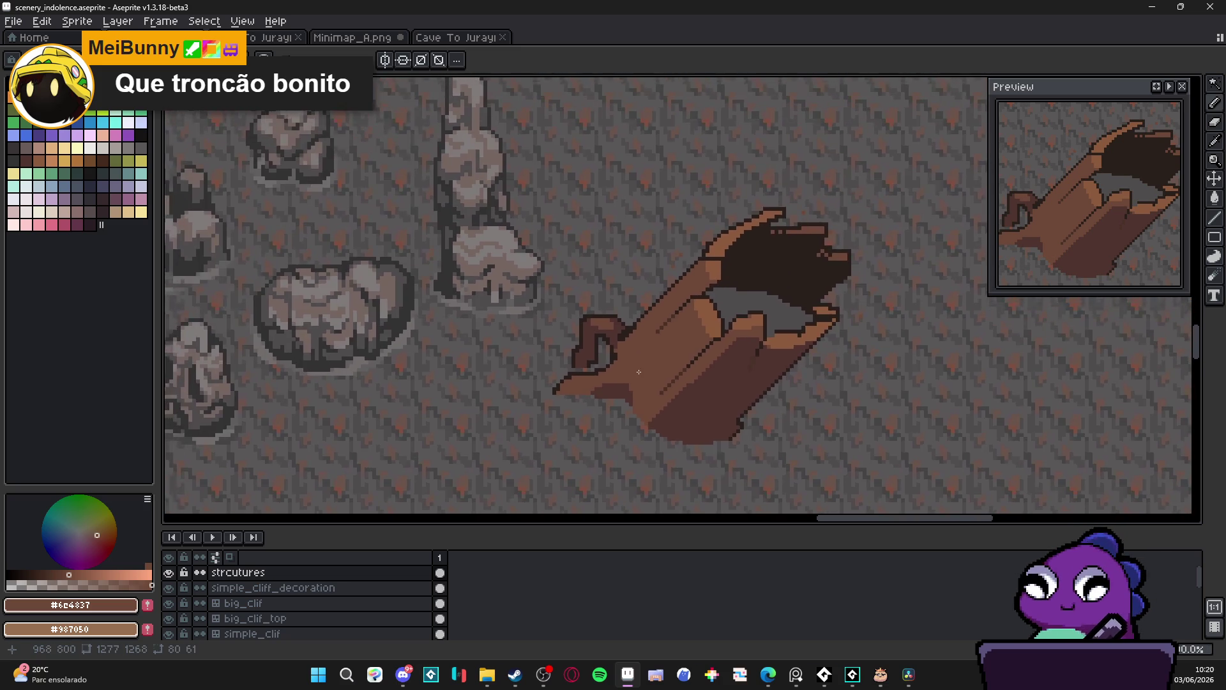
{"action": "scroll", "coordinate": [613, 329], "scroll_direction": "up", "scroll_amount": 2}
{"action": "left_click", "coordinate": [614, 329], "text": "alt"}
Pick dark brown #4F342F and draw a diagonal wood-grain line parallel to the existing one
{"action": "scroll", "coordinate": [661, 384], "scroll_direction": "down", "scroll_amount": 2}
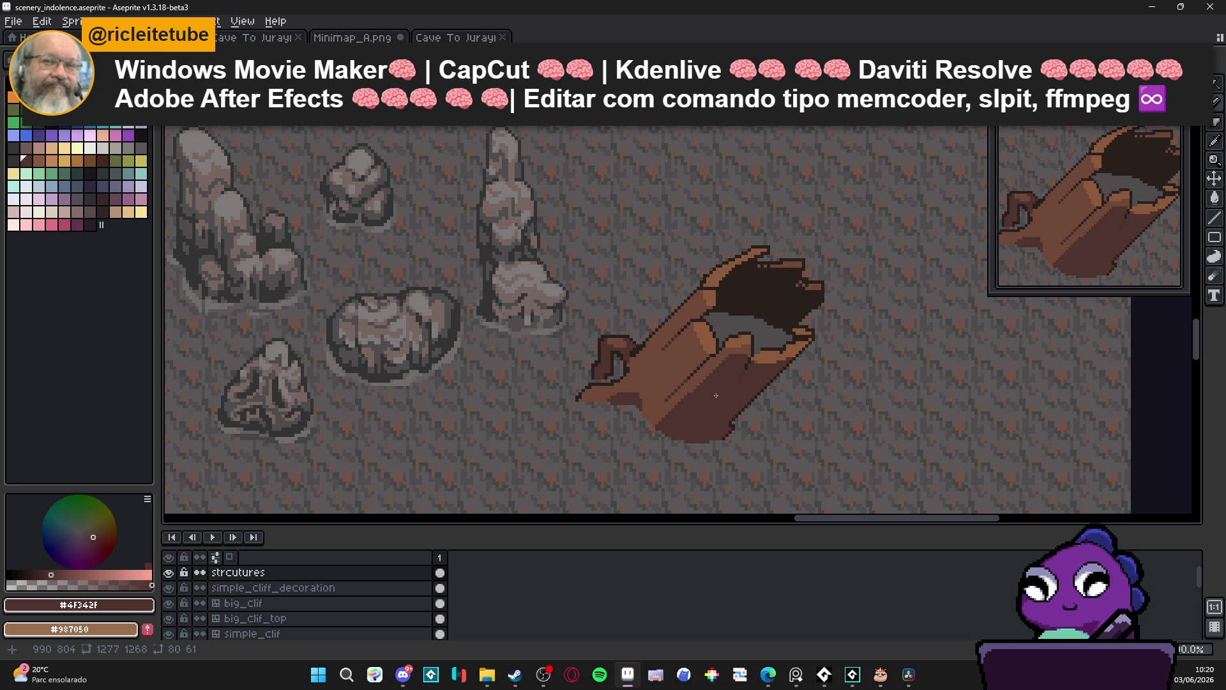
{"action": "scroll", "coordinate": [714, 323], "scroll_direction": "up", "scroll_amount": 3}
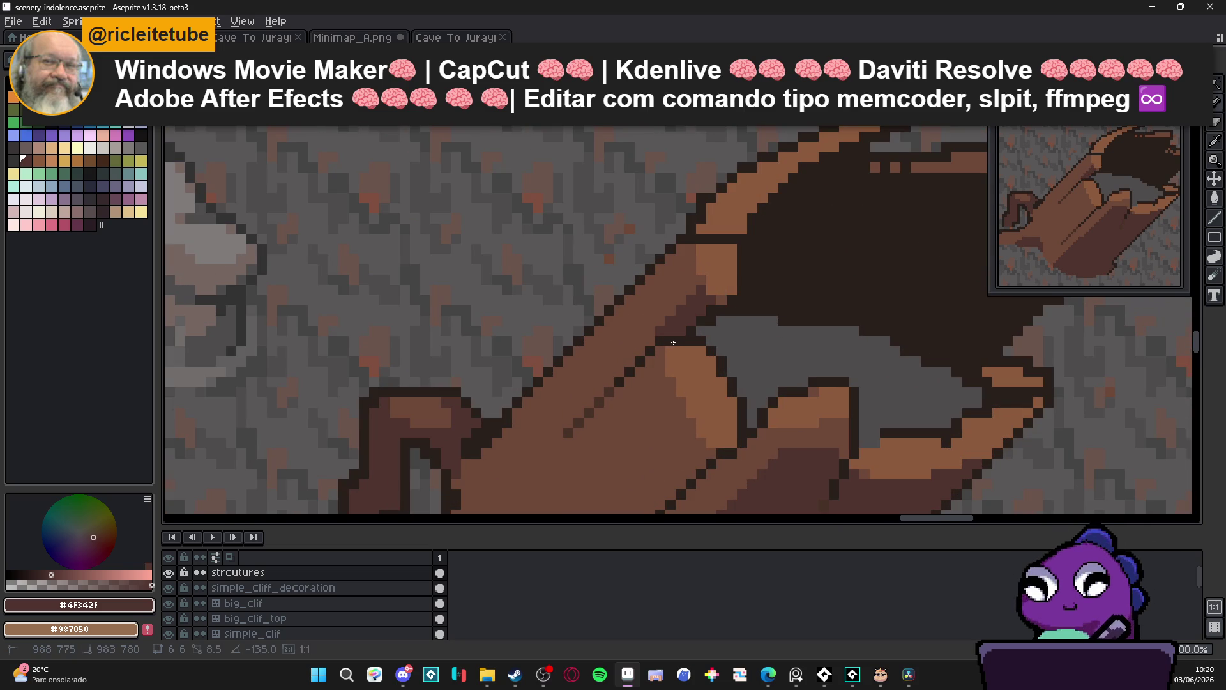
{"action": "scroll", "coordinate": [746, 345], "scroll_direction": "down", "scroll_amount": 3}
{"action": "scroll", "coordinate": [746, 345], "scroll_direction": "up", "scroll_amount": 3}
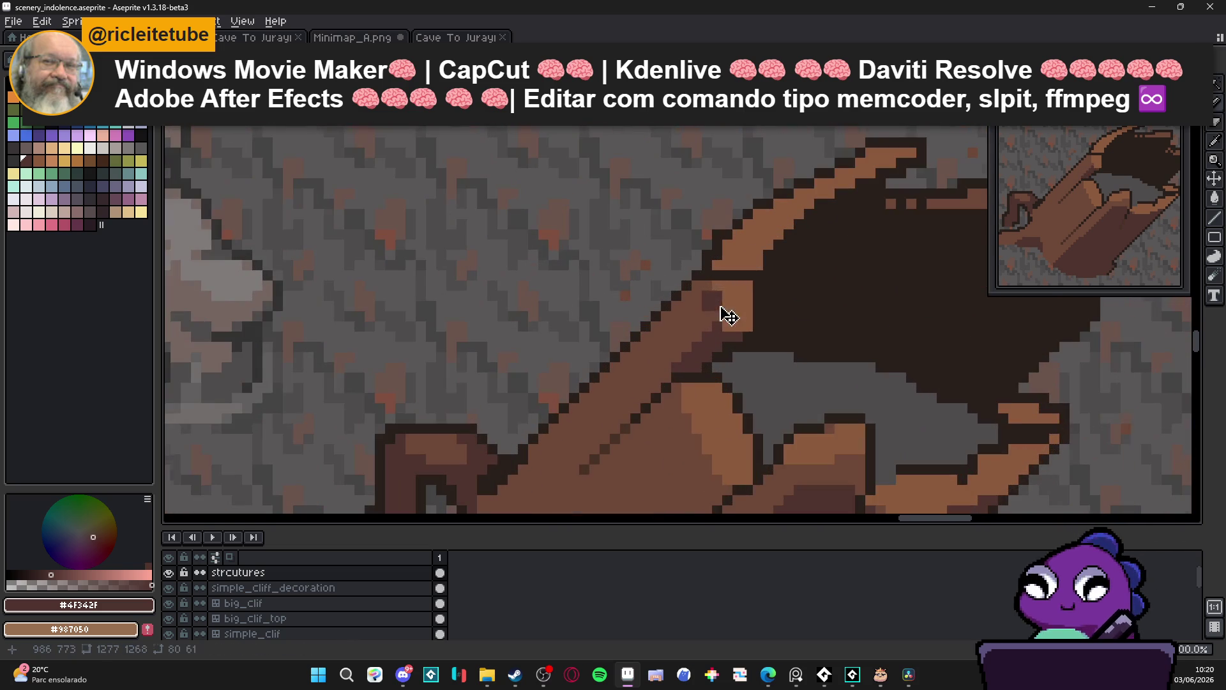
{"action": "scroll", "coordinate": [718, 318], "scroll_direction": "down", "scroll_amount": 3}
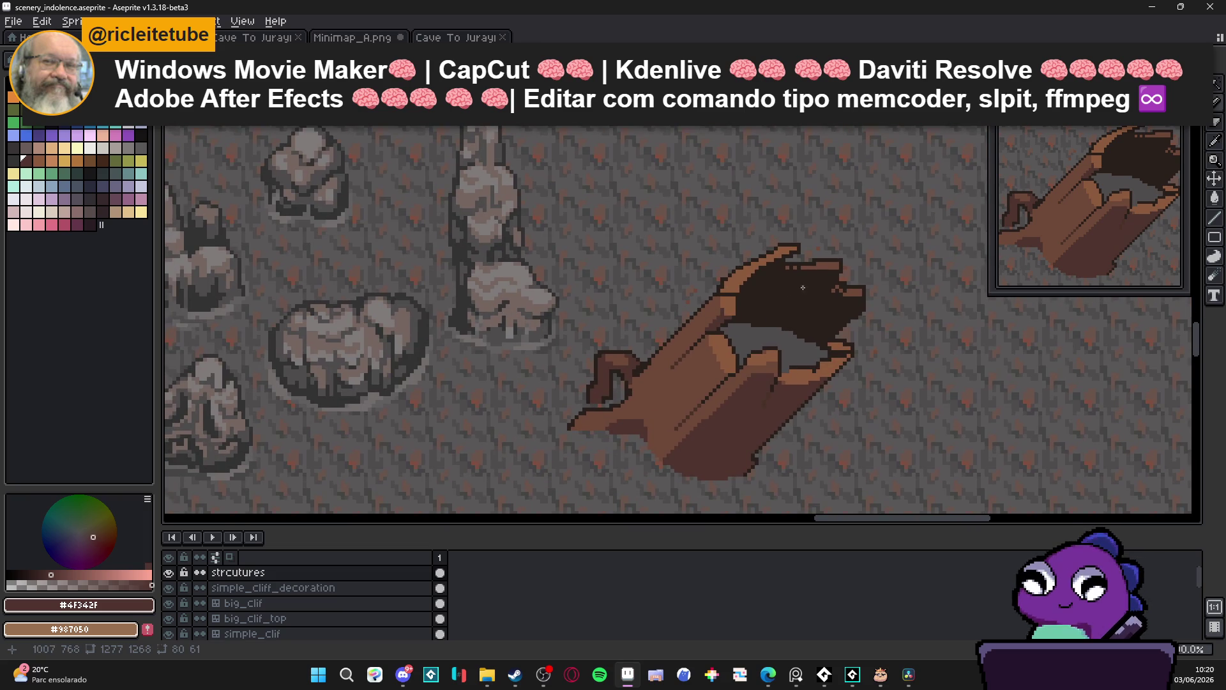
{"action": "scroll", "coordinate": [801, 285], "scroll_direction": "down", "scroll_amount": 1}
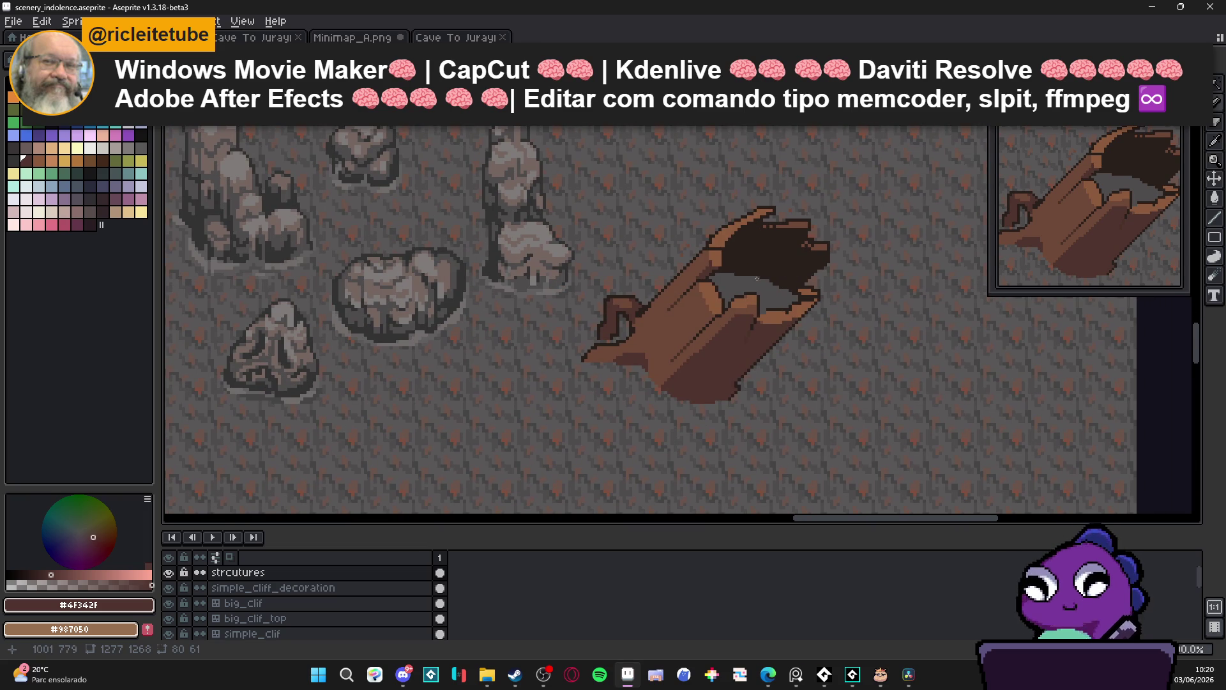
{"action": "scroll", "coordinate": [757, 279], "scroll_direction": "up", "scroll_amount": 3}
{"action": "left_click", "coordinate": [639, 335], "text": "alt"}
{"action": "scroll", "coordinate": [667, 356], "scroll_direction": "down", "scroll_amount": 2}
{"action": "scroll", "coordinate": [667, 357], "scroll_direction": "up", "scroll_amount": 2}
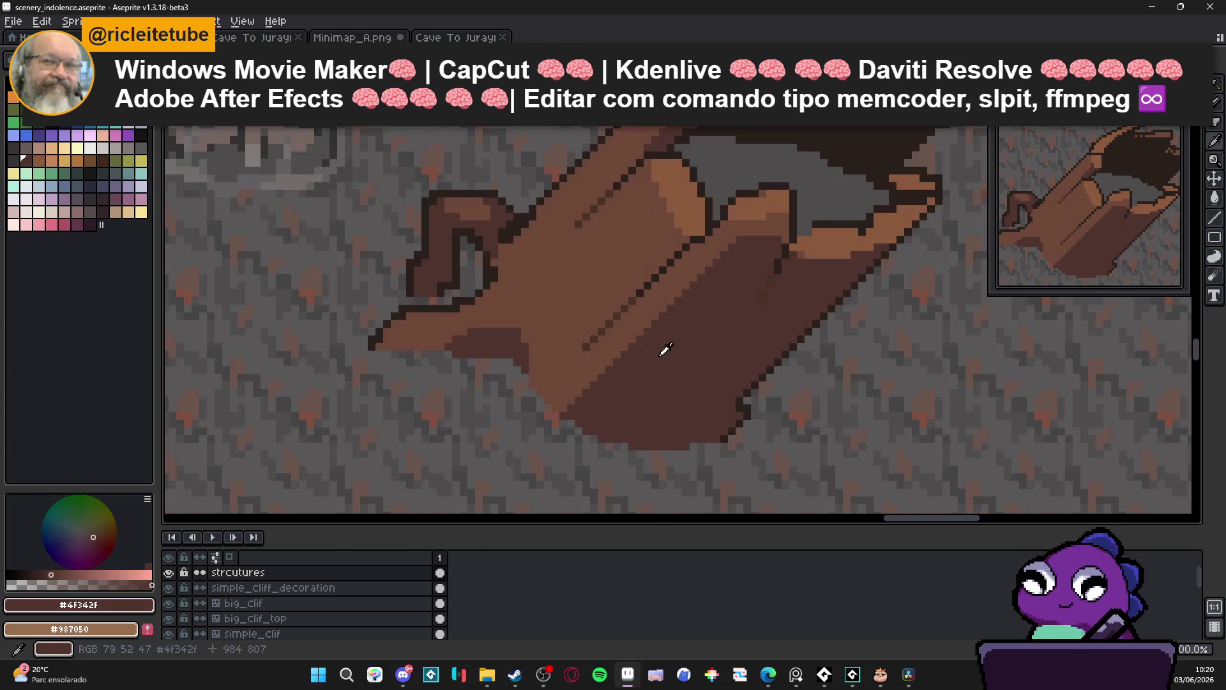
{"action": "scroll", "coordinate": [692, 233], "scroll_direction": "up", "scroll_amount": 1}
{"action": "left_click_drag", "start_coordinate": [677, 240], "coordinate": [453, 458]}
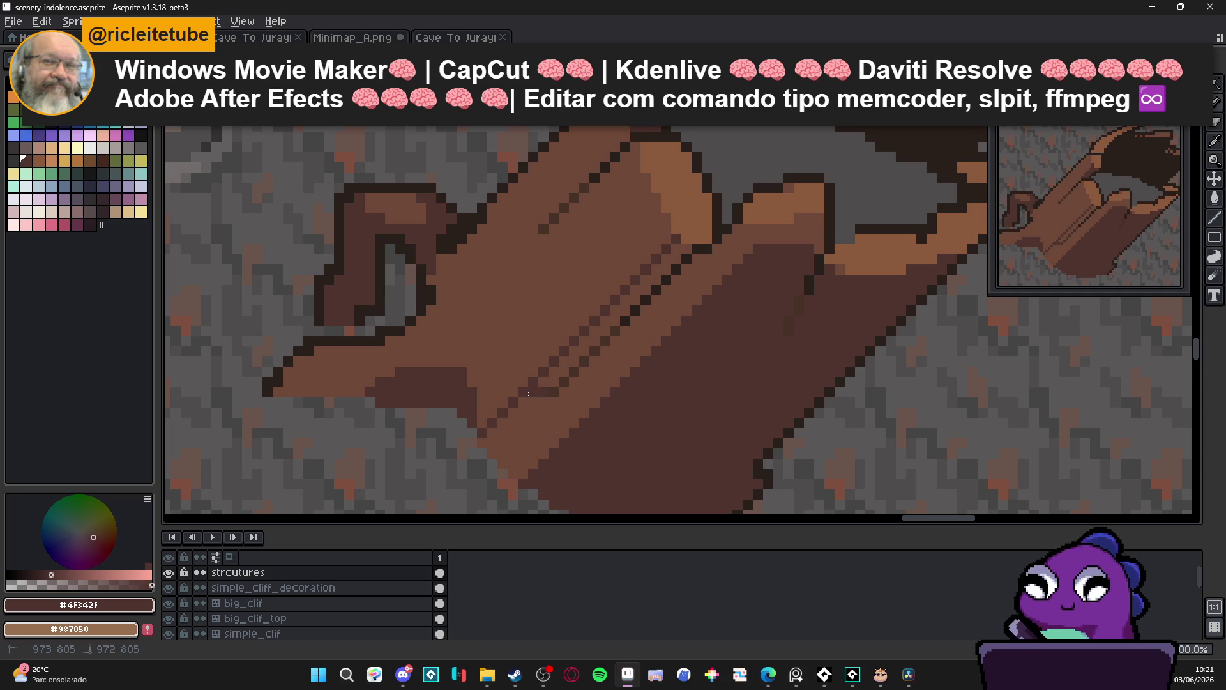
Darken the light-brown pixels near the trunk's base with #4F342F
{"action": "scroll", "coordinate": [576, 363], "scroll_direction": "down", "scroll_amount": 3}
{"action": "scroll", "coordinate": [576, 363], "scroll_direction": "up", "scroll_amount": 2}
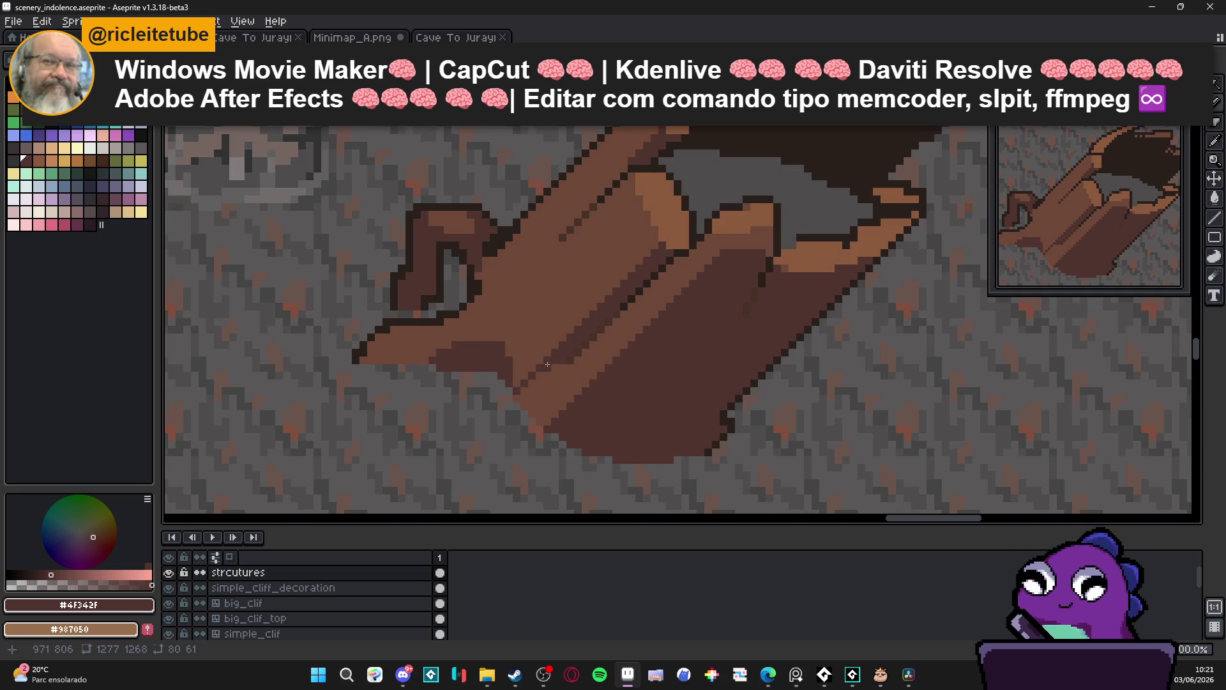
{"action": "scroll", "coordinate": [550, 397], "scroll_direction": "down", "scroll_amount": 3}
{"action": "scroll", "coordinate": [550, 397], "scroll_direction": "up", "scroll_amount": 2}
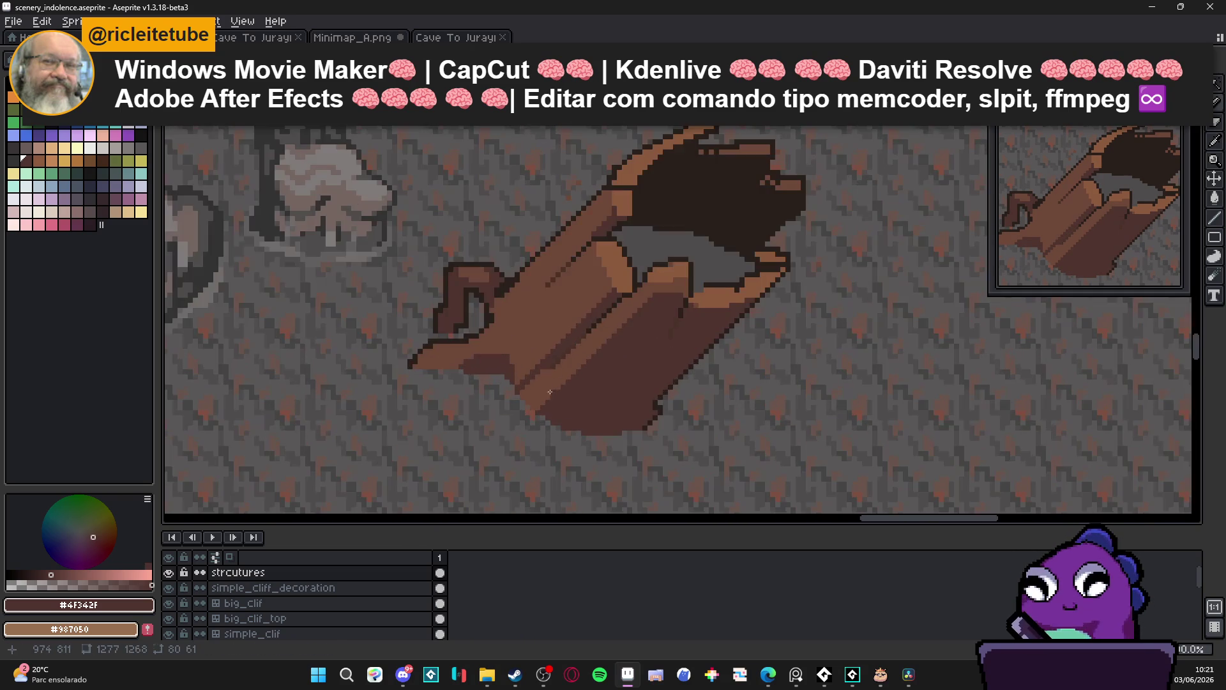
{"action": "scroll", "coordinate": [540, 381], "scroll_direction": "up", "scroll_amount": 1}
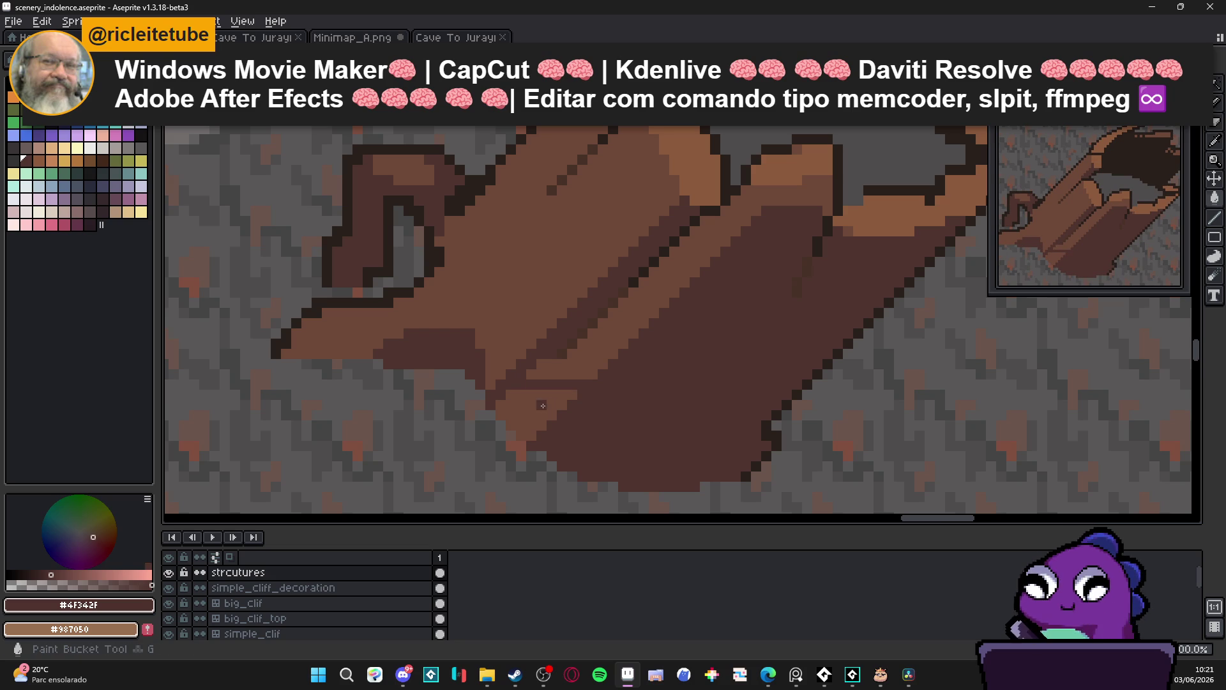
{"action": "scroll", "coordinate": [542, 387], "scroll_direction": "down", "scroll_amount": 2}
{"action": "scroll", "coordinate": [559, 389], "scroll_direction": "up", "scroll_amount": 2}
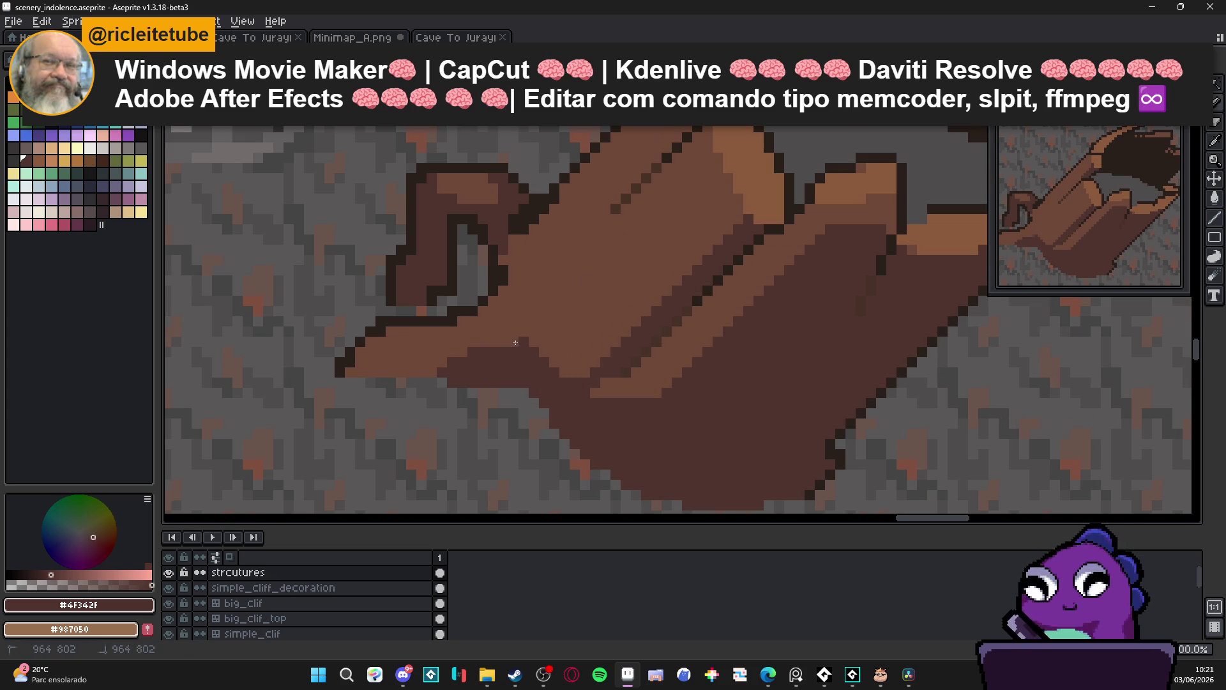
{"action": "scroll", "coordinate": [479, 344], "scroll_direction": "down", "scroll_amount": 1}
{"action": "scroll", "coordinate": [479, 345], "scroll_direction": "up", "scroll_amount": 1}
{"action": "mouse_move", "coordinate": [488, 370]}
{"action": "left_mouse_down"}
{"action": "mouse_move", "coordinate": [402, 389]}
{"action": "mouse_move", "coordinate": [466, 389]}
{"action": "mouse_move", "coordinate": [417, 376]}
{"action": "left_mouse_up"}
Pick the rock's grey #4F4D4D for painting inside the hollow
{"action": "scroll", "coordinate": [490, 373], "scroll_direction": "left", "scroll_amount": 1}
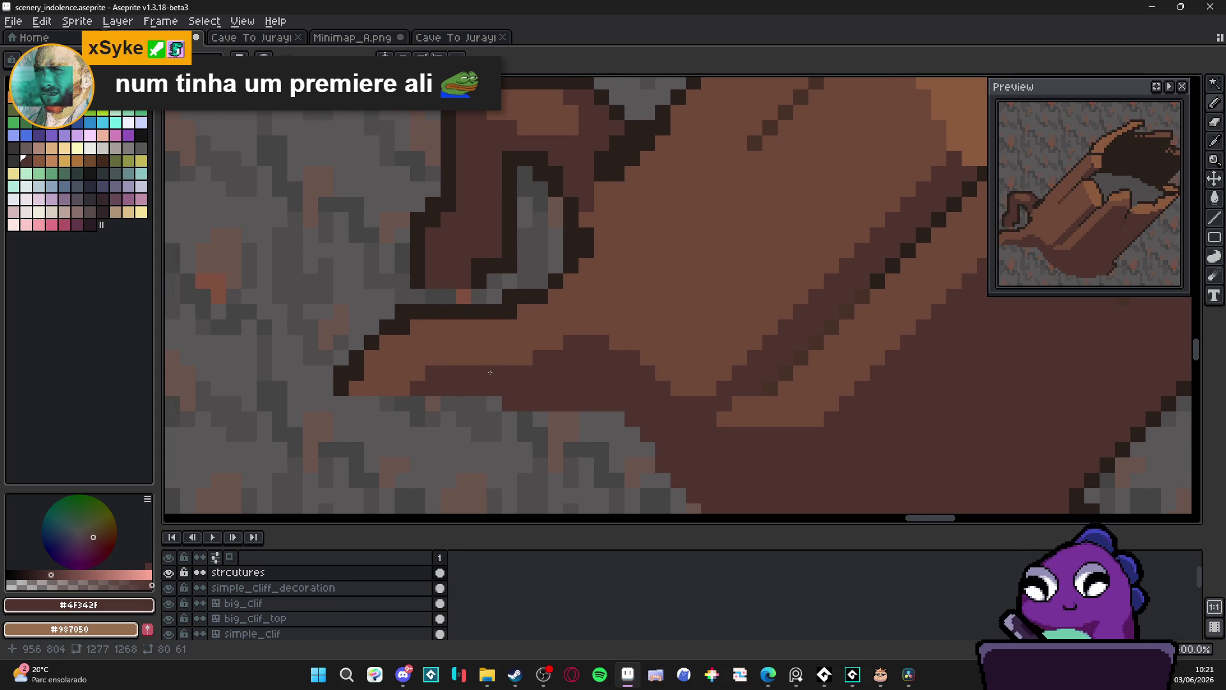
{"action": "scroll", "coordinate": [502, 372], "scroll_direction": "down", "scroll_amount": 3}
{"action": "scroll", "coordinate": [488, 372], "scroll_direction": "up", "scroll_amount": 2}
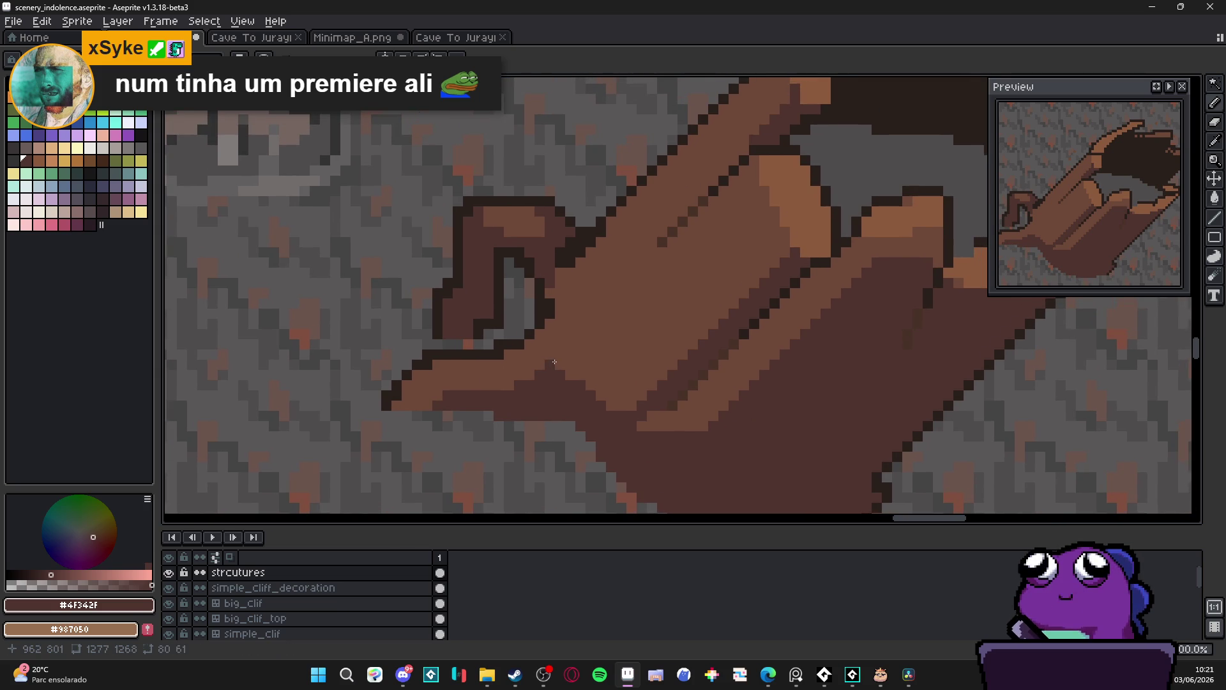
{"action": "scroll", "coordinate": [549, 366], "scroll_direction": "down", "scroll_amount": 3}
{"action": "scroll", "coordinate": [520, 396], "scroll_direction": "up", "scroll_amount": 3}
{"action": "scroll", "coordinate": [539, 401], "scroll_direction": "down", "scroll_amount": 1}
{"action": "scroll", "coordinate": [539, 401], "scroll_direction": "down", "scroll_amount": 2}
{"action": "scroll", "coordinate": [635, 382], "scroll_direction": "down", "scroll_amount": 3}
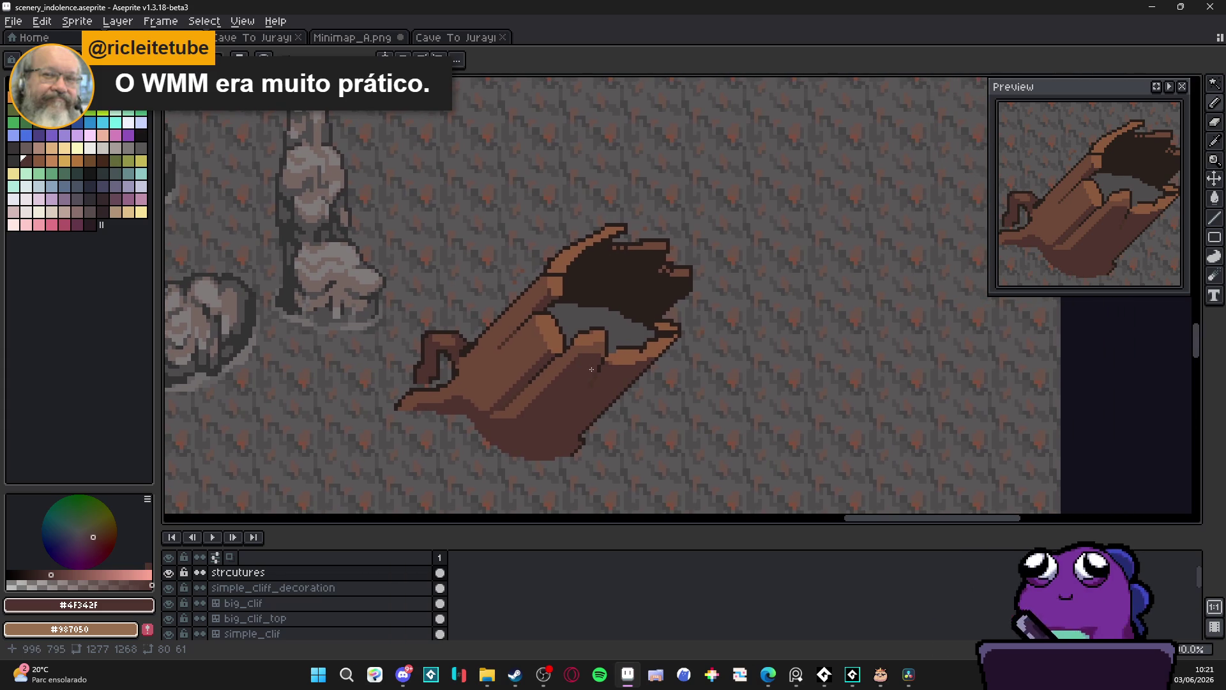
{"action": "scroll", "coordinate": [610, 410], "scroll_direction": "up", "scroll_amount": 3}
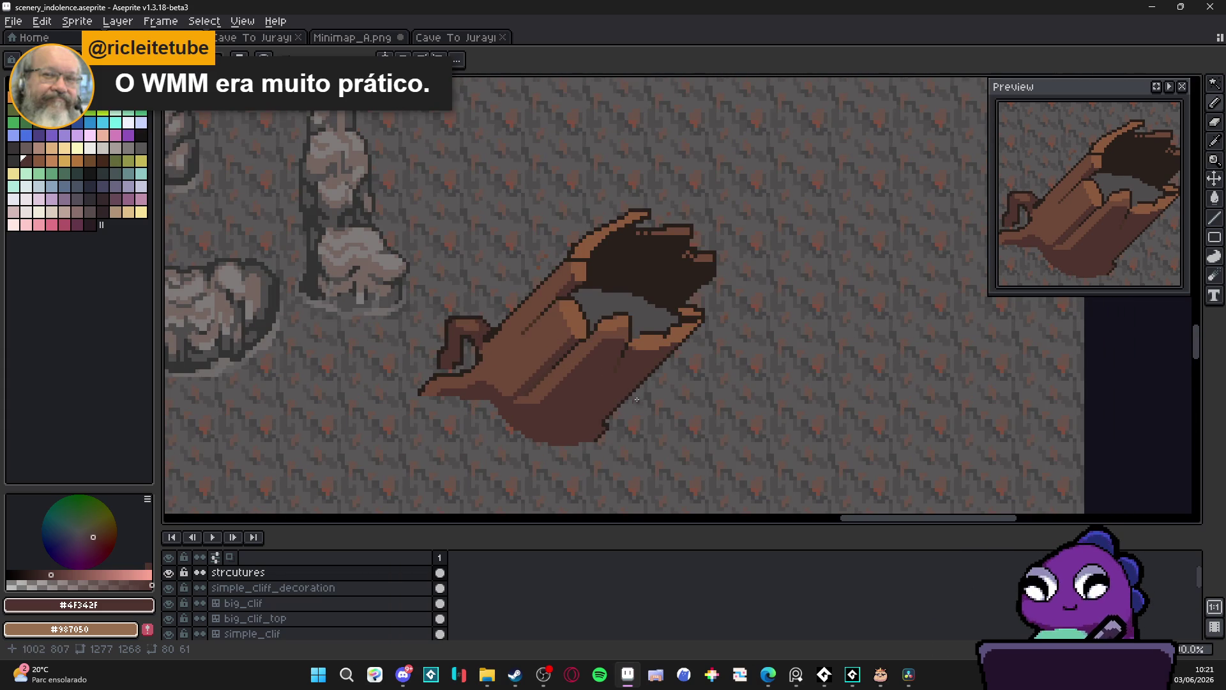
{"action": "scroll", "coordinate": [635, 401], "scroll_direction": "down", "scroll_amount": 2}
{"action": "scroll", "coordinate": [523, 353], "scroll_direction": "up", "scroll_amount": 1}
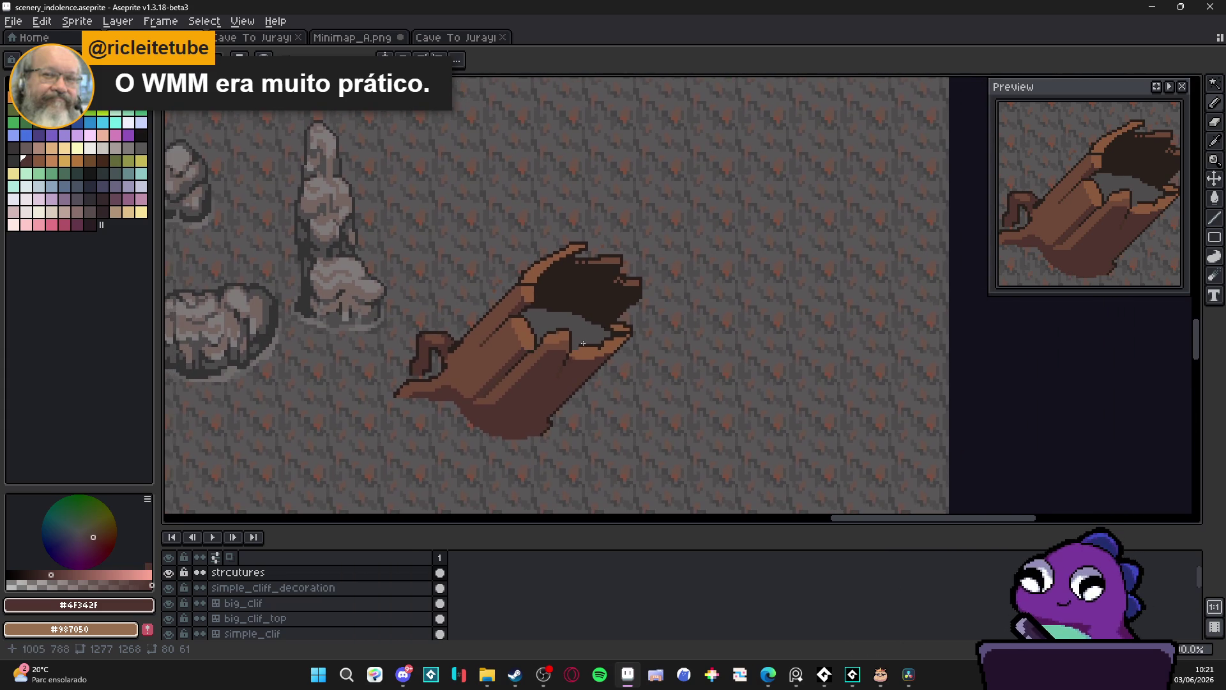
{"action": "scroll", "coordinate": [583, 344], "scroll_direction": "up", "scroll_amount": 2}
{"action": "left_click", "coordinate": [578, 339], "text": "alt"}
{"action": "scroll", "coordinate": [578, 339], "scroll_direction": "up", "scroll_amount": 2}
Extend the grey rock strip downward over the brown rim with #4F4D4D pixels
{"action": "left_click", "coordinate": [579, 384]}
{"action": "left_click_drag", "start_coordinate": [578, 383], "coordinate": [577, 352]}
{"action": "left_click", "coordinate": [584, 383]}
{"action": "left_click", "coordinate": [601, 323]}
{"action": "left_click", "coordinate": [598, 338]}
{"action": "left_click", "coordinate": [599, 351]}
{"action": "left_click", "coordinate": [556, 388]}
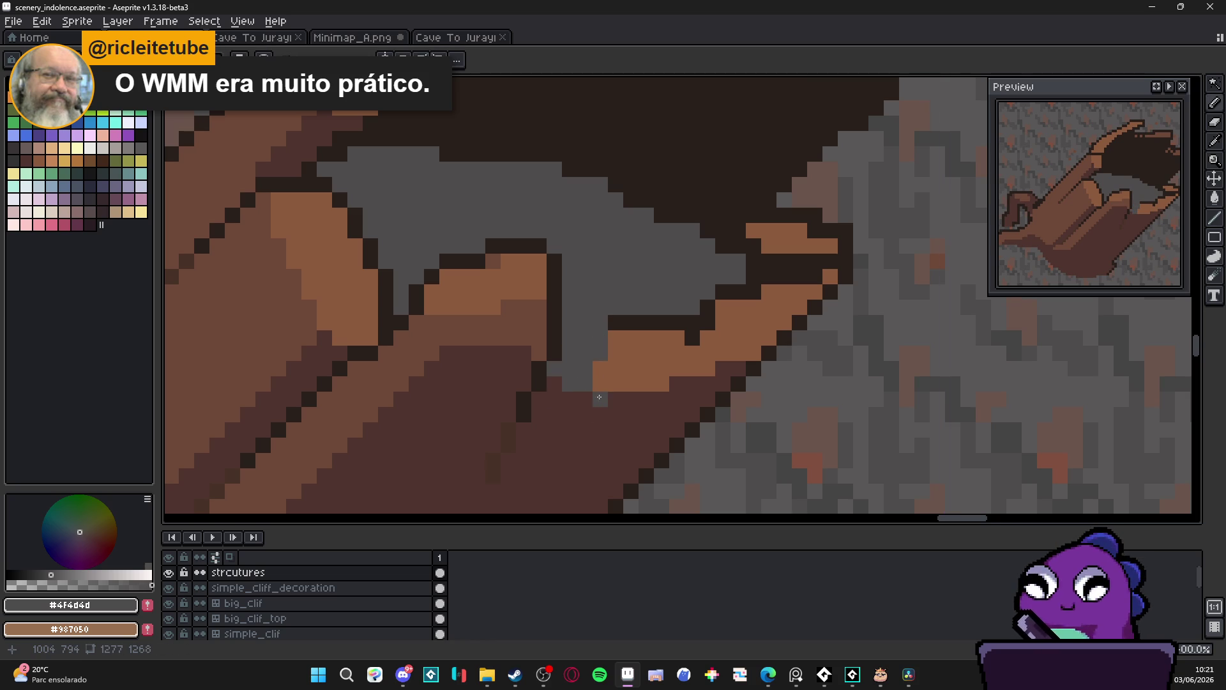
{"action": "left_click", "coordinate": [569, 398]}
{"action": "left_click", "coordinate": [568, 414]}
{"action": "left_click", "coordinate": [584, 398]}
{"action": "left_click", "coordinate": [578, 428]}
Paint a light grey #756661 highlight across the rock's top, then pick the darker grey
{"action": "scroll", "coordinate": [578, 428], "scroll_direction": "down", "scroll_amount": 5}
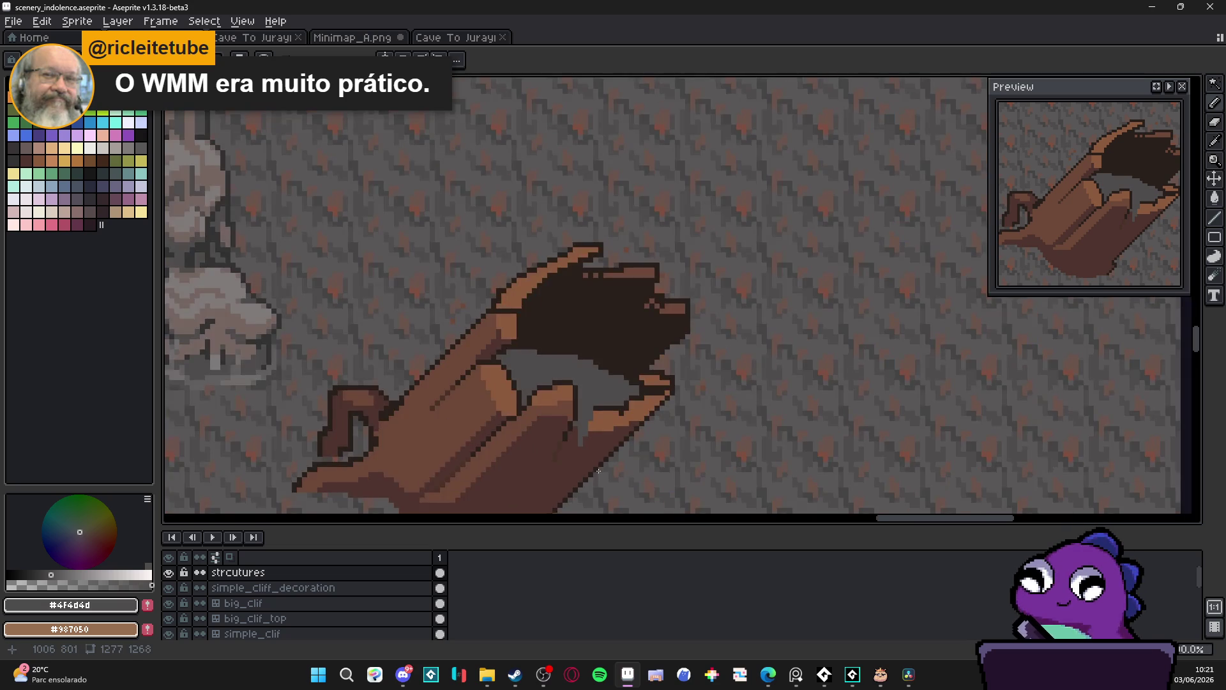
{"action": "scroll", "coordinate": [626, 420], "scroll_direction": "down", "scroll_amount": 2}
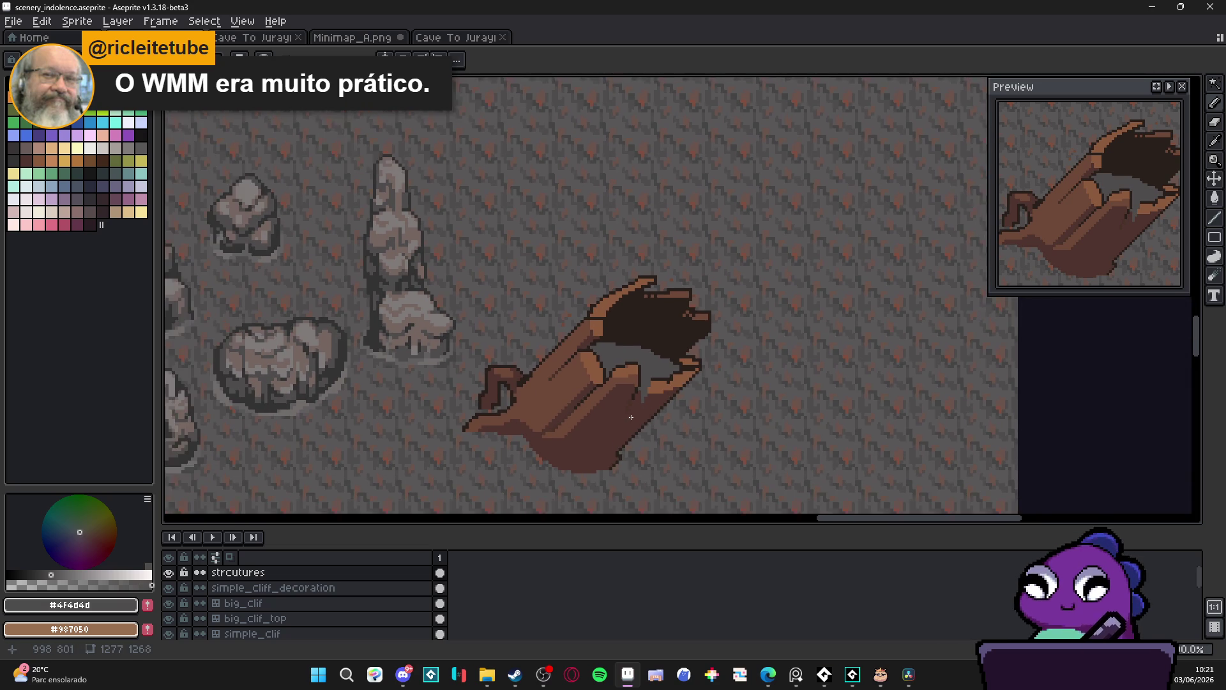
{"action": "scroll", "coordinate": [632, 406], "scroll_direction": "up", "scroll_amount": 2}
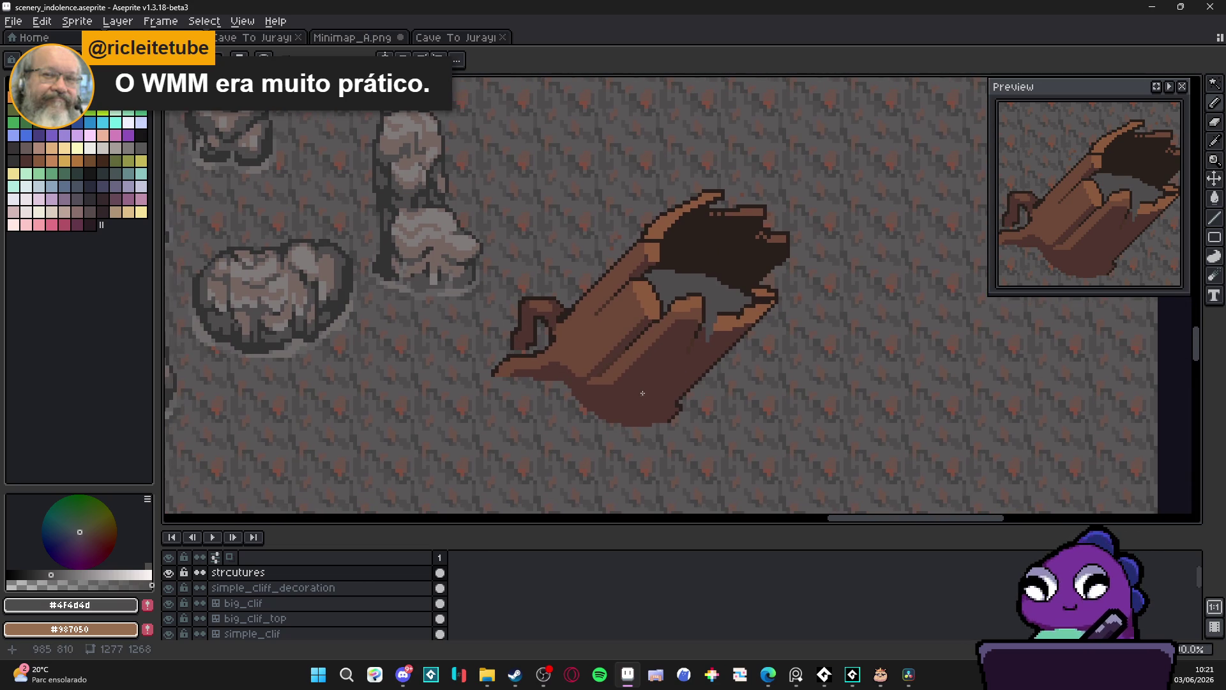
{"action": "scroll", "coordinate": [655, 364], "scroll_direction": "up", "scroll_amount": 1}
{"action": "scroll", "coordinate": [651, 370], "scroll_direction": "down", "scroll_amount": 1}
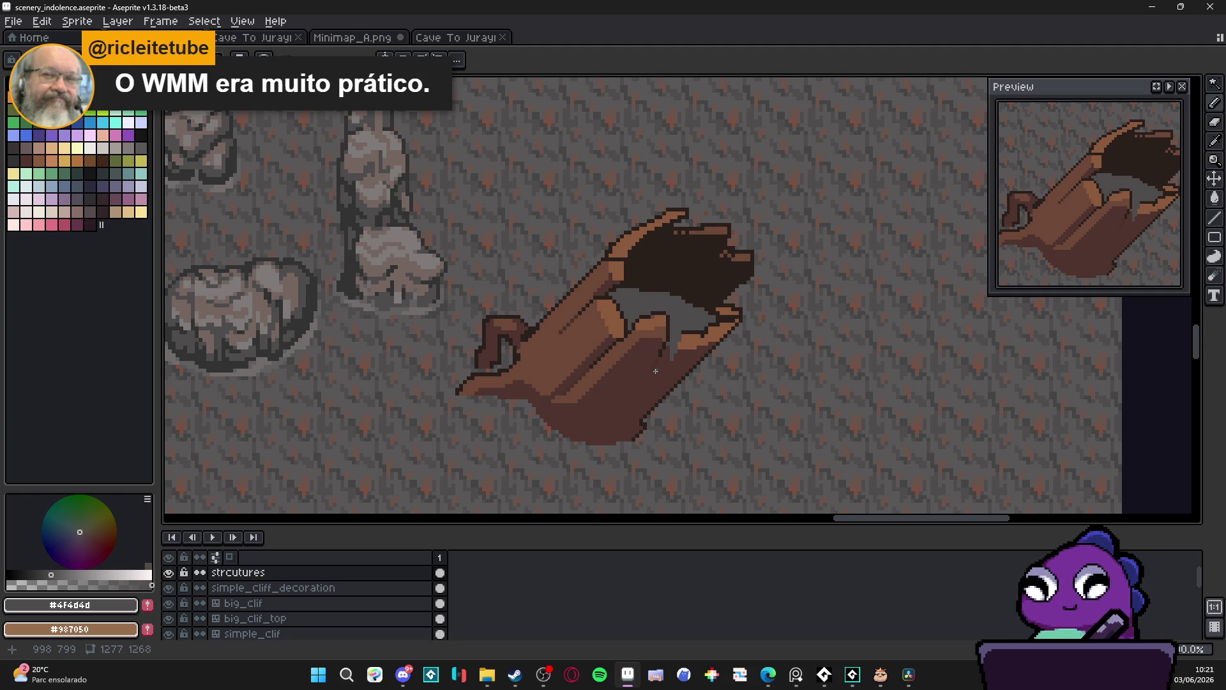
{"action": "scroll", "coordinate": [656, 370], "scroll_direction": "down", "scroll_amount": 1}
{"action": "scroll", "coordinate": [578, 348], "scroll_direction": "up", "scroll_amount": 1}
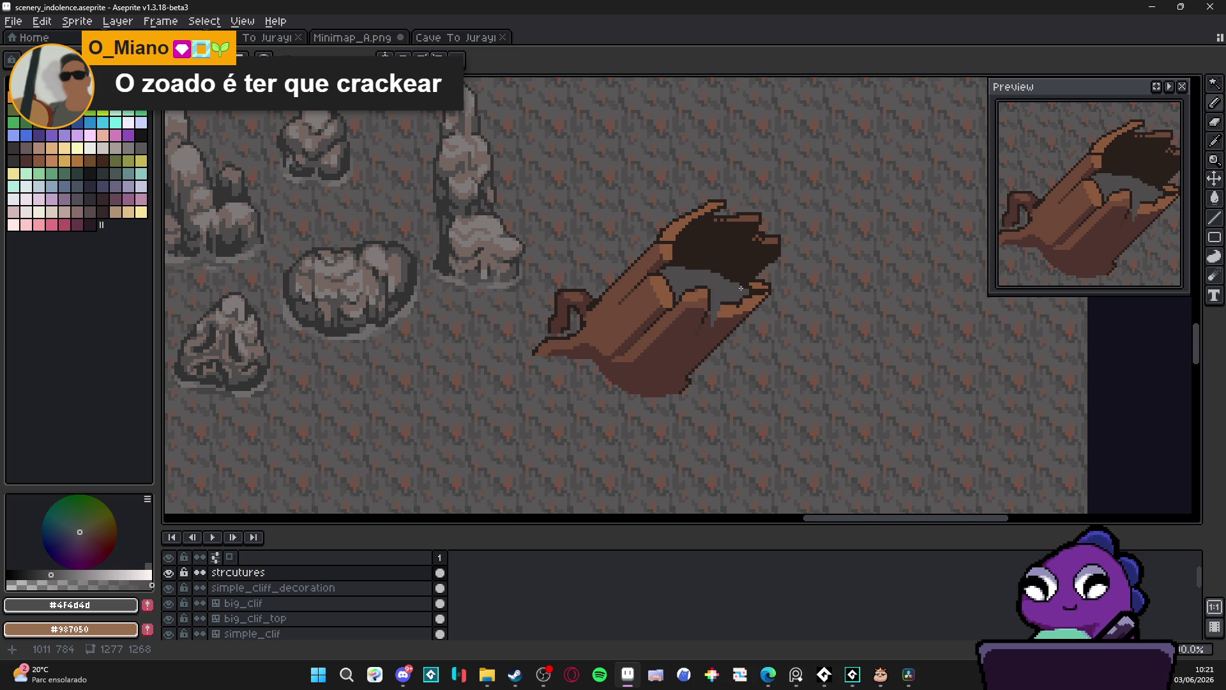
{"action": "scroll", "coordinate": [740, 289], "scroll_direction": "up", "scroll_amount": 3}
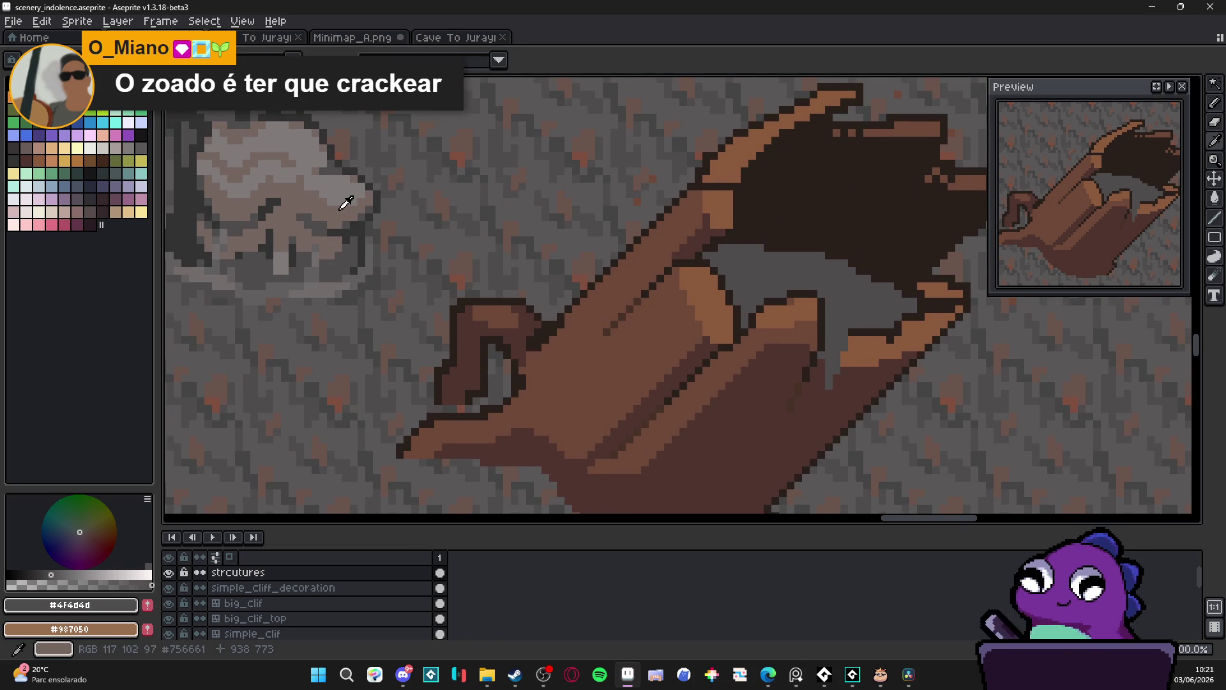
{"action": "scroll", "coordinate": [790, 272], "scroll_direction": "up", "scroll_amount": 1}
{"action": "mouse_move", "coordinate": [811, 263]}
{"action": "left_mouse_down"}
{"action": "mouse_move", "coordinate": [789, 265]}
{"action": "mouse_move", "coordinate": [811, 281]}
{"action": "mouse_move", "coordinate": [862, 273]}
{"action": "mouse_move", "coordinate": [858, 289]}
{"action": "mouse_move", "coordinate": [844, 262]}
{"action": "mouse_move", "coordinate": [814, 249]}
{"action": "mouse_move", "coordinate": [767, 263]}
{"action": "mouse_move", "coordinate": [740, 249]}
{"action": "mouse_move", "coordinate": [751, 271]}
{"action": "mouse_move", "coordinate": [739, 263]}
{"action": "left_mouse_up"}
{"action": "left_click", "coordinate": [775, 273], "text": "alt"}
Darken the rock's left edge and paint a light grey strip along the rock
{"action": "left_click", "coordinate": [759, 271]}
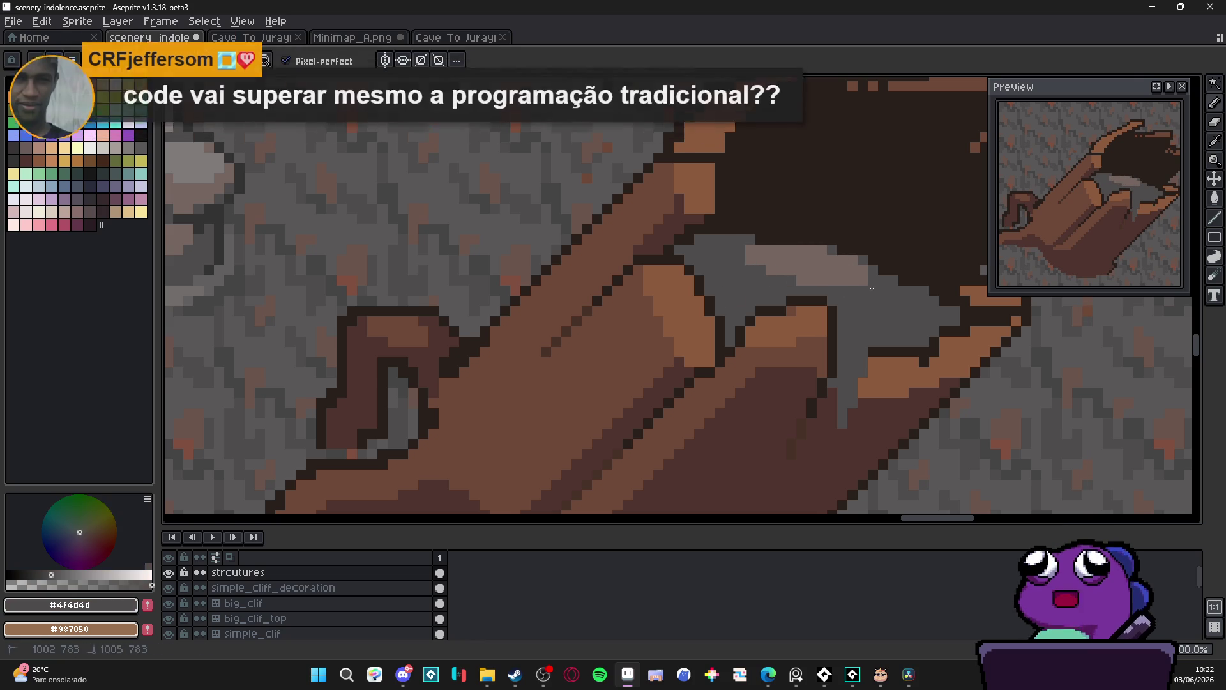
{"action": "left_click", "coordinate": [884, 292], "text": "alt"}
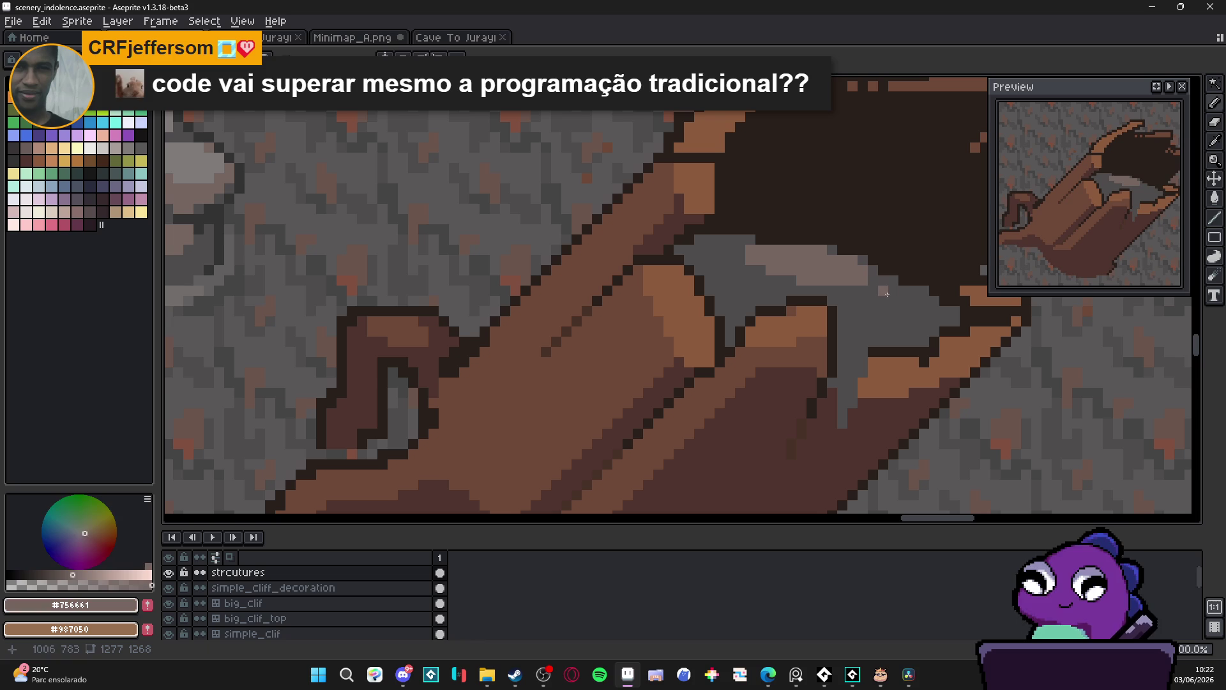
{"action": "left_click_drag", "start_coordinate": [896, 291], "coordinate": [859, 289]}
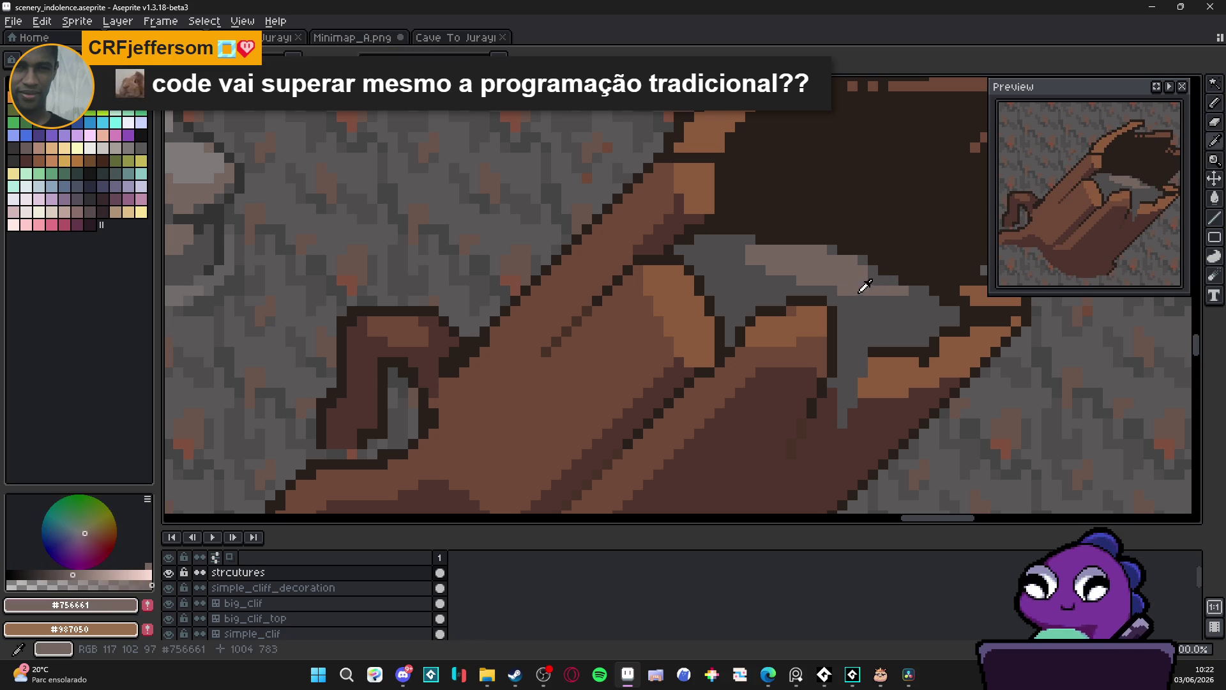
Pick the dark #323232 grey and paint a shadow down the rock
{"action": "left_click", "coordinate": [880, 322], "text": "alt"}
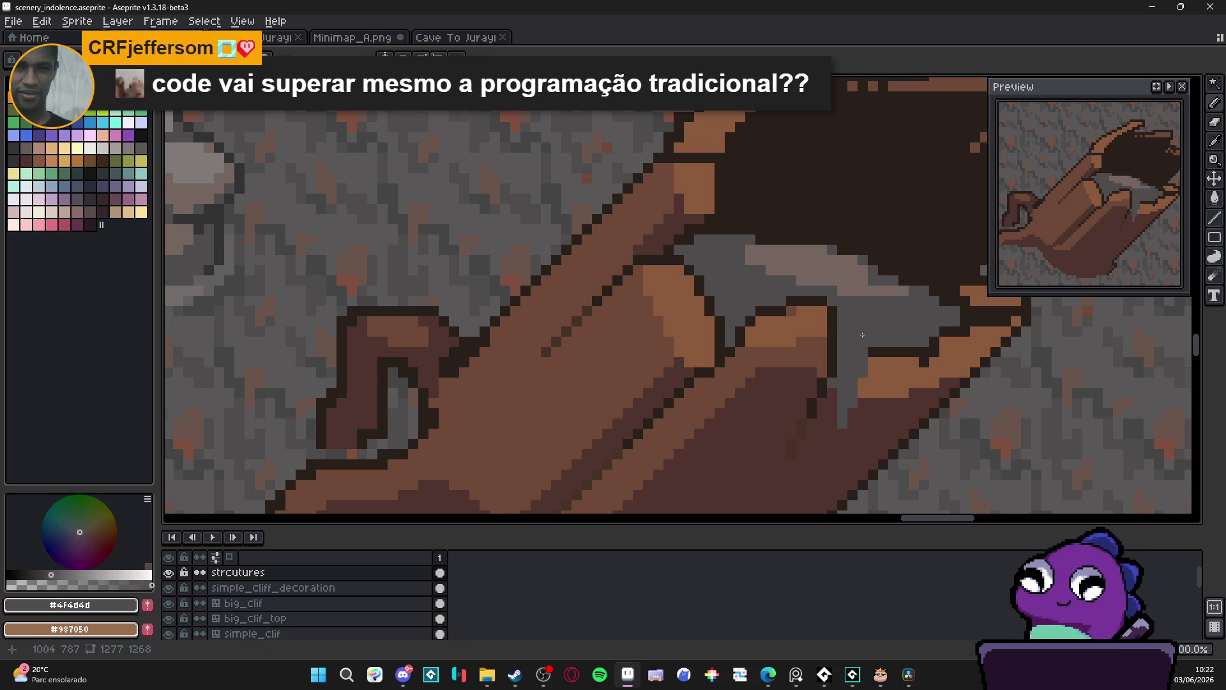
{"action": "scroll", "coordinate": [880, 323], "scroll_direction": "down", "scroll_amount": 3}
{"action": "scroll", "coordinate": [733, 334], "scroll_direction": "up", "scroll_amount": 2}
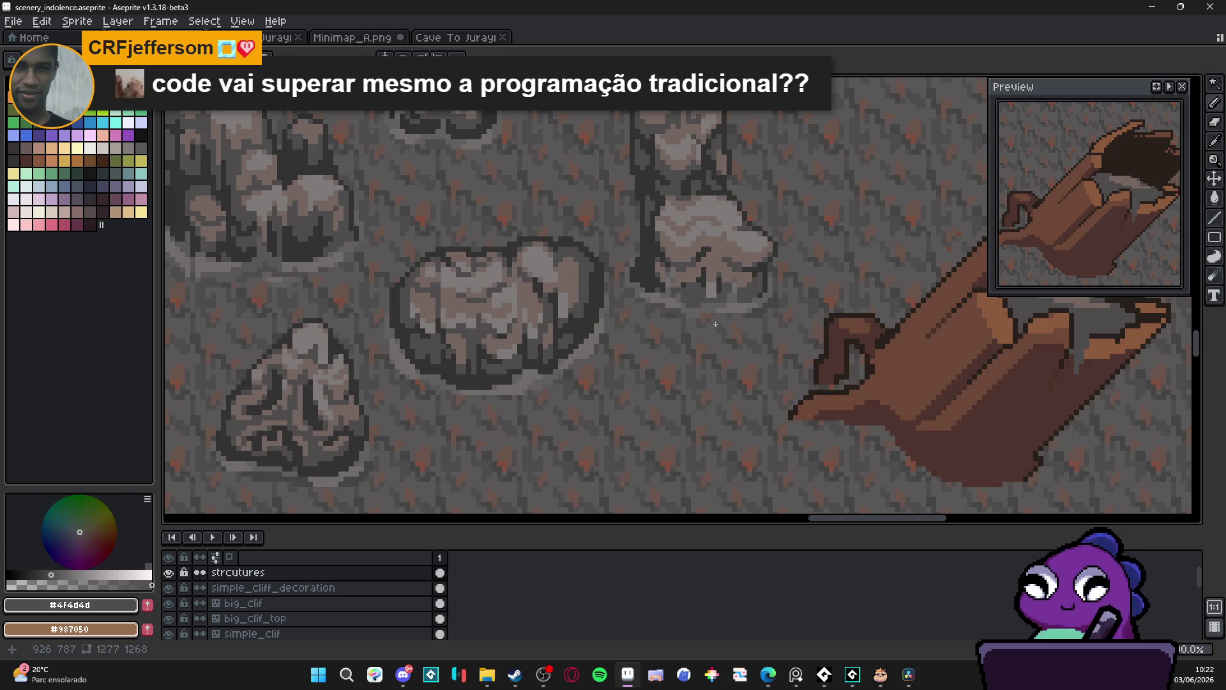
{"action": "scroll", "coordinate": [954, 308], "scroll_direction": "down", "scroll_amount": 1}
{"action": "scroll", "coordinate": [954, 309], "scroll_direction": "up", "scroll_amount": 1}
{"action": "left_click", "coordinate": [490, 331], "text": "alt"}
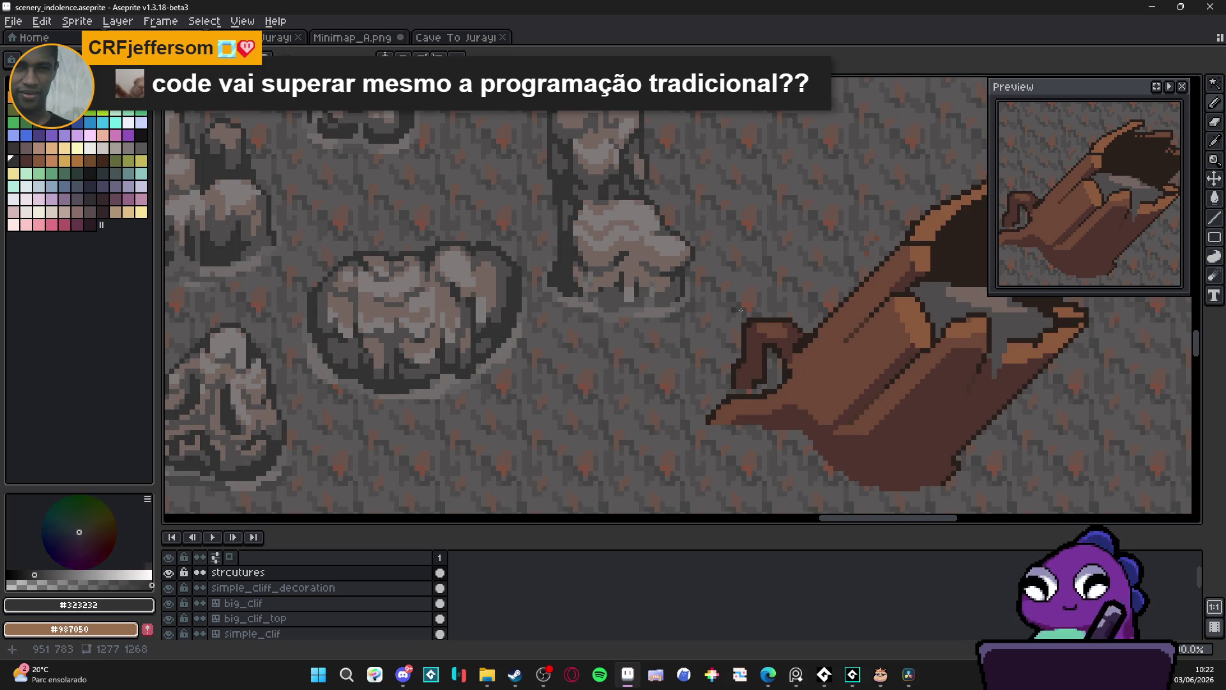
{"action": "scroll", "coordinate": [731, 325], "scroll_direction": "up", "scroll_amount": 1}
{"action": "scroll", "coordinate": [731, 325], "scroll_direction": "up", "scroll_amount": 2}
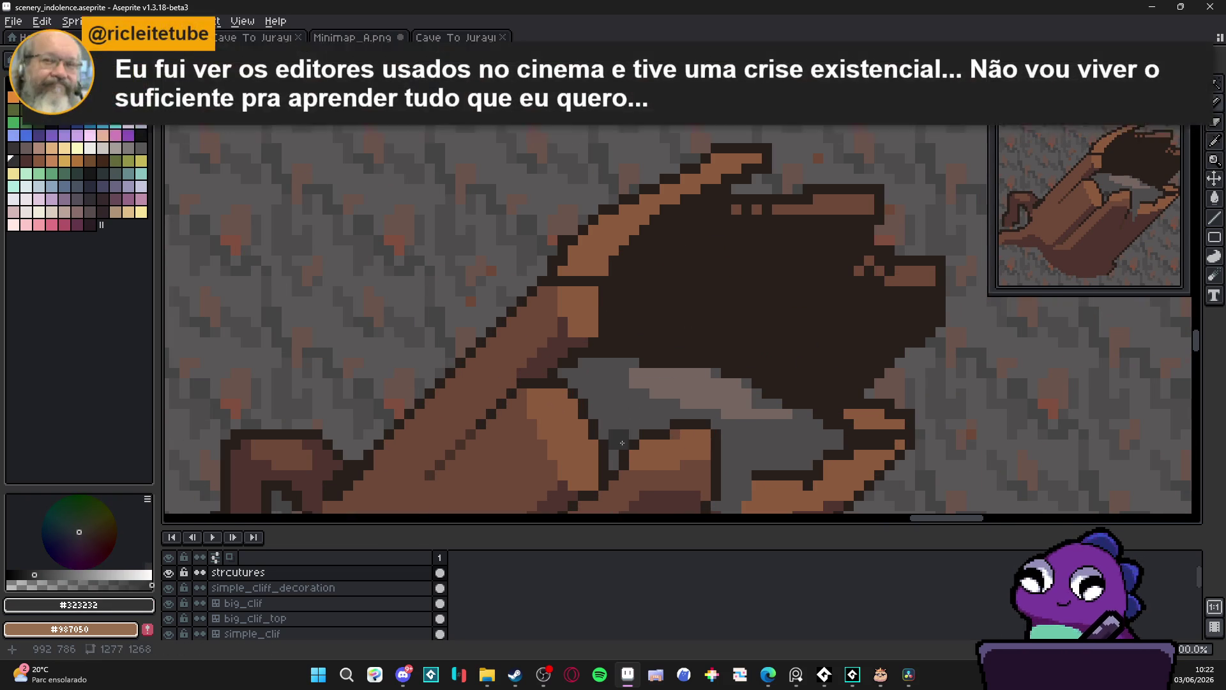
{"action": "mouse_move", "coordinate": [609, 435]}
{"action": "left_mouse_down"}
{"action": "mouse_move", "coordinate": [607, 370]}
{"action": "mouse_move", "coordinate": [604, 405]}
{"action": "mouse_move", "coordinate": [587, 371]}
{"action": "left_mouse_up"}
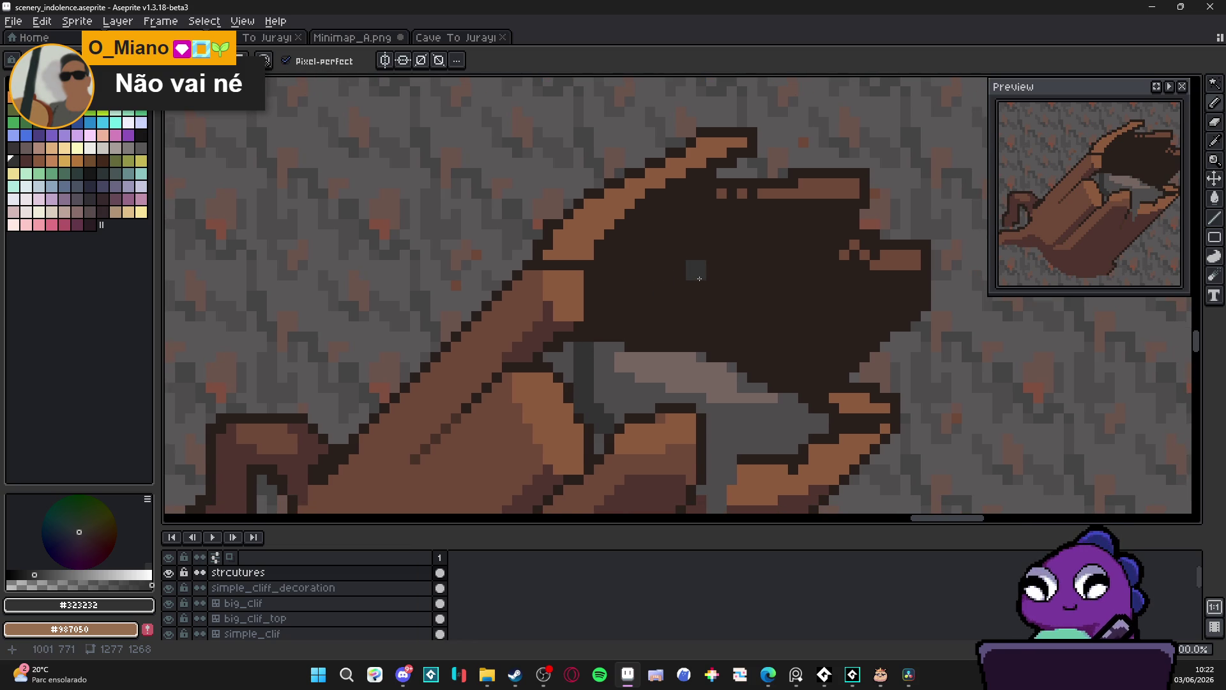
Undo the faulty shadow stroke and repaint the #323232 shadow on the rock's left side
{"action": "key", "text": "ctrl+z"}
{"action": "key", "text": "ctrl+z"}
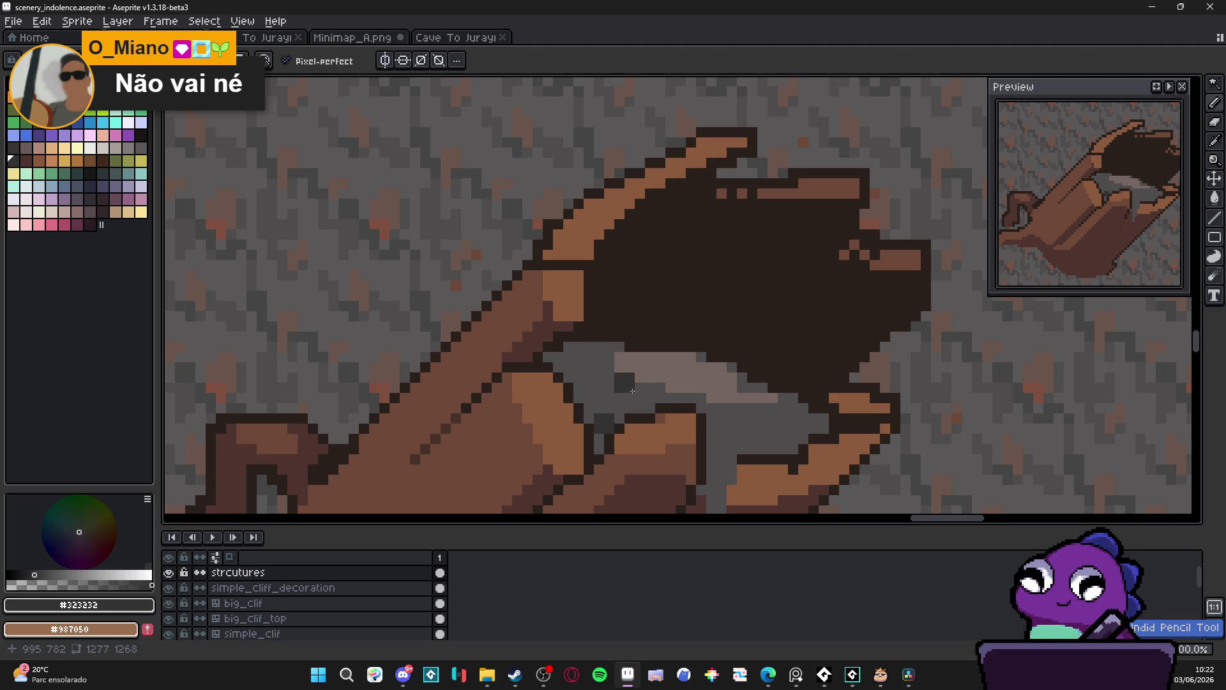
{"action": "key", "text": "ctrl+z"}
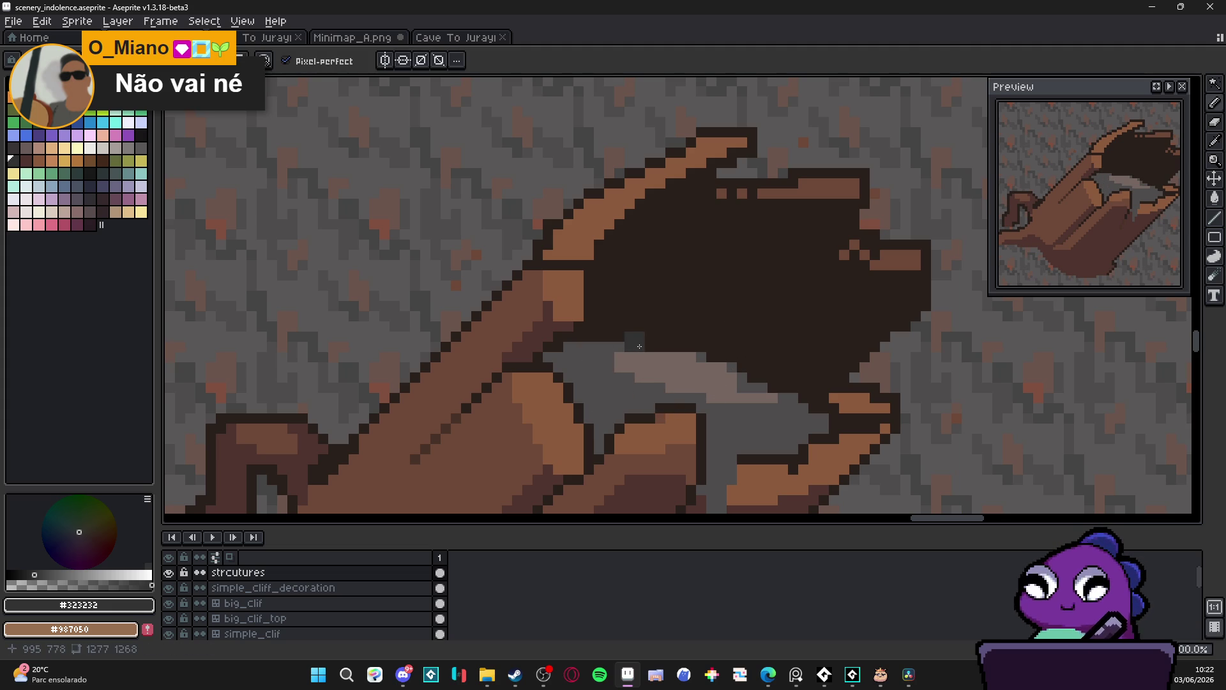
{"action": "key", "text": "w"}
{"action": "key", "text": "b"}
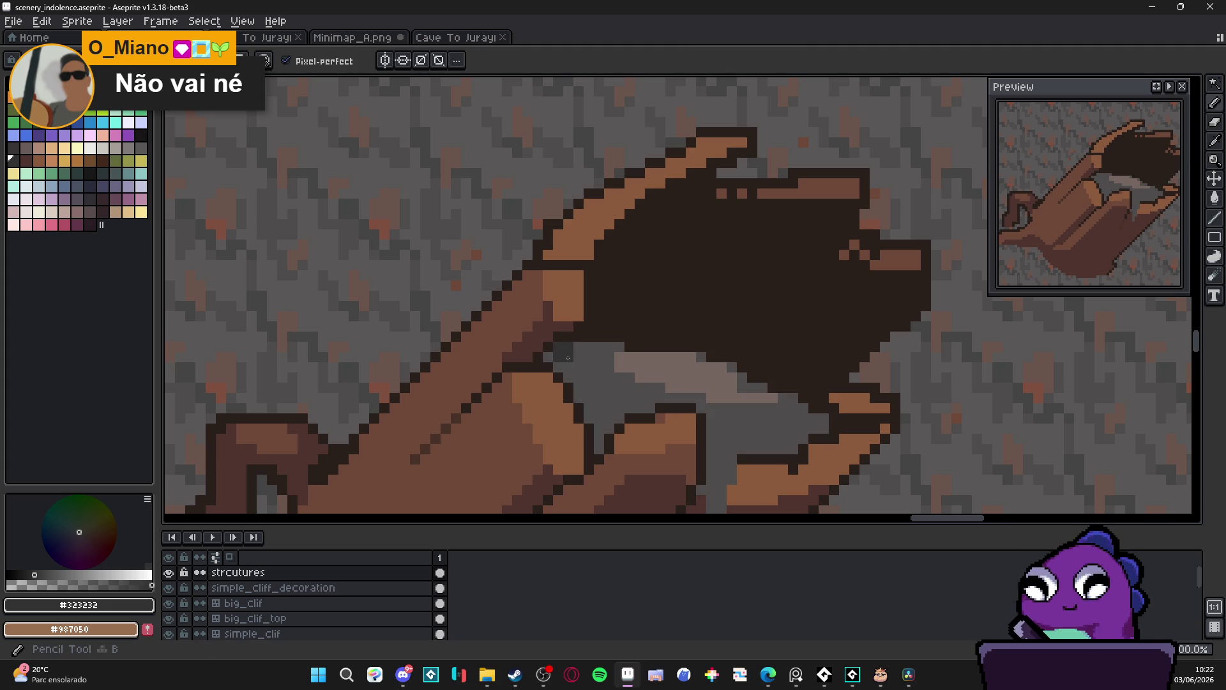
{"action": "mouse_move", "coordinate": [553, 341]}
{"action": "left_mouse_down"}
{"action": "mouse_move", "coordinate": [574, 332]}
{"action": "mouse_move", "coordinate": [593, 440]}
{"action": "mouse_move", "coordinate": [615, 412]}
{"action": "left_mouse_up"}
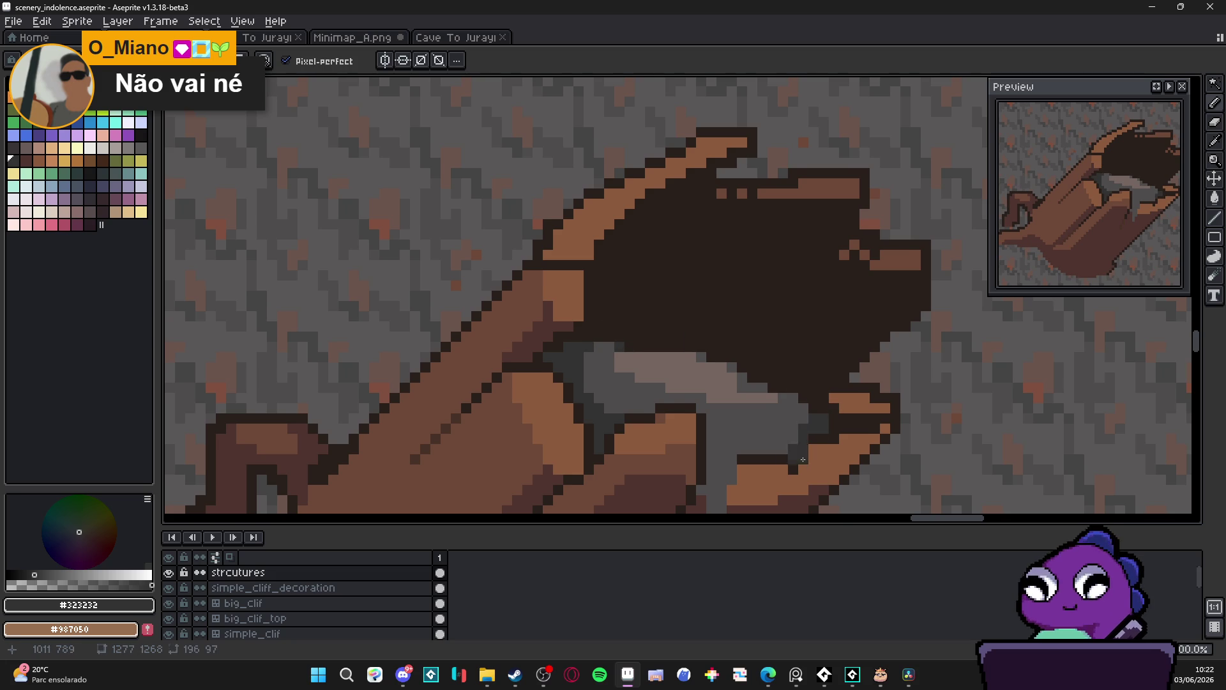
{"action": "scroll", "coordinate": [766, 434], "scroll_direction": "down", "scroll_amount": 3}
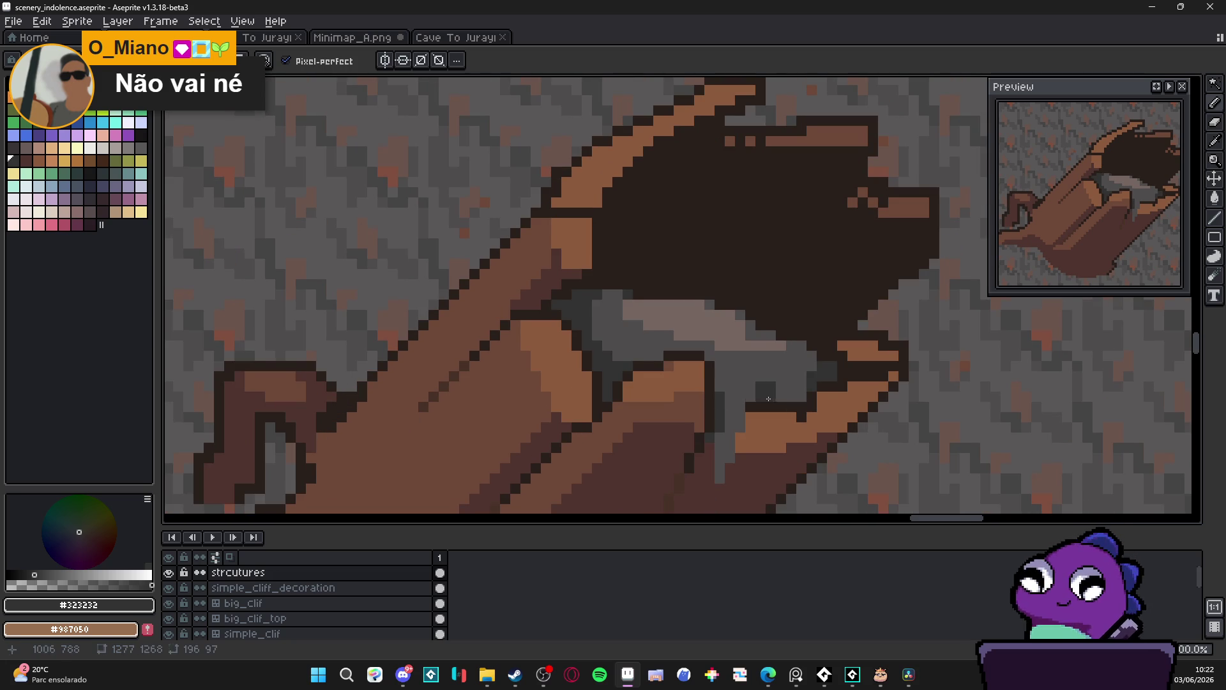
{"action": "scroll", "coordinate": [692, 392], "scroll_direction": "down", "scroll_amount": 2}
{"action": "scroll", "coordinate": [618, 328], "scroll_direction": "up", "scroll_amount": 4}
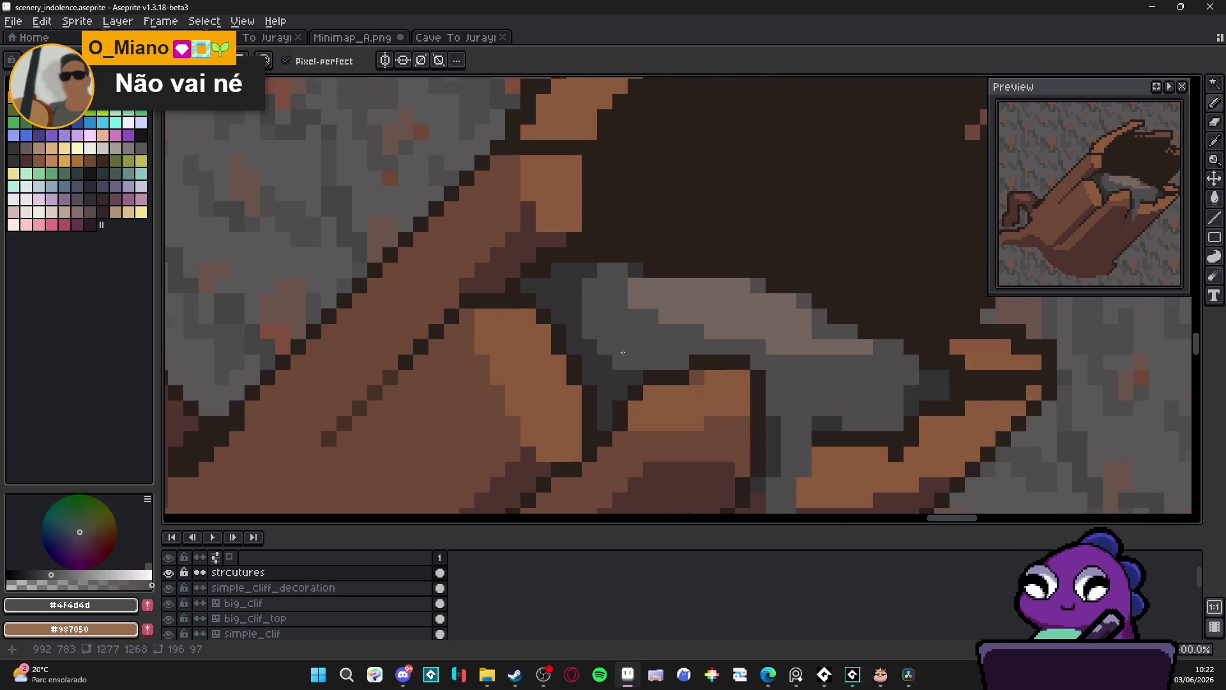
{"action": "left_click", "coordinate": [737, 337], "text": "alt"}
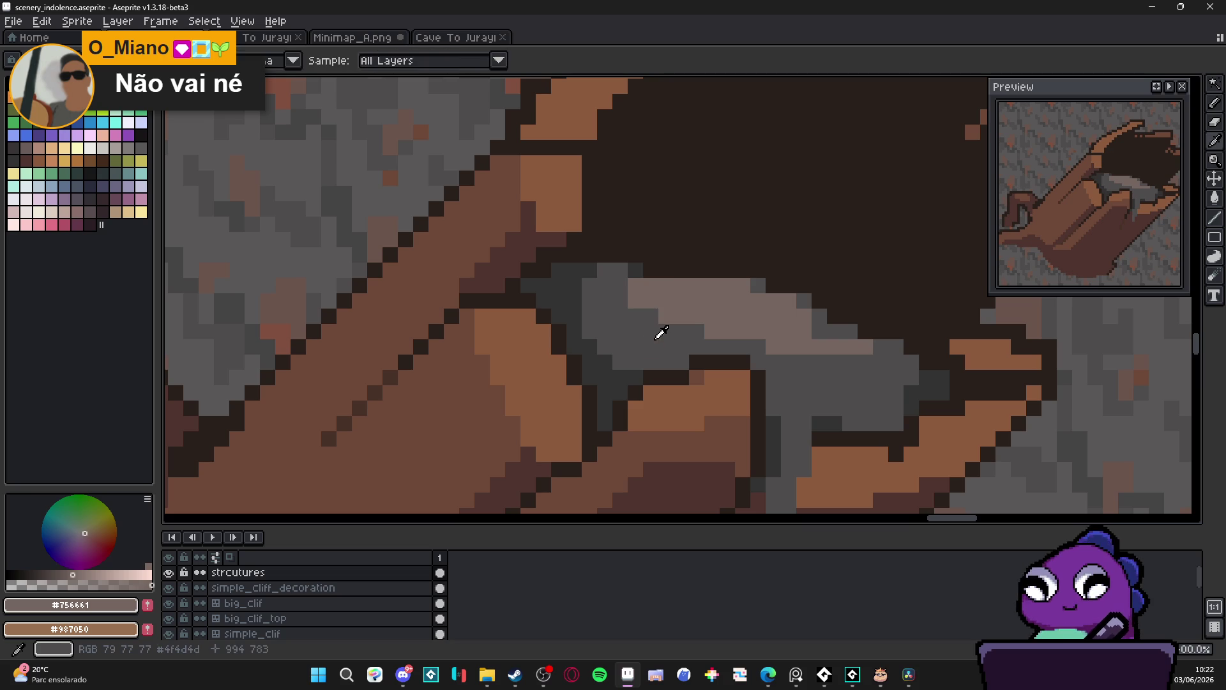
{"action": "mouse_move", "coordinate": [652, 331]}
{"action": "left_mouse_down"}
{"action": "mouse_move", "coordinate": [635, 317]}
{"action": "mouse_move", "coordinate": [681, 331]}
{"action": "left_mouse_up"}
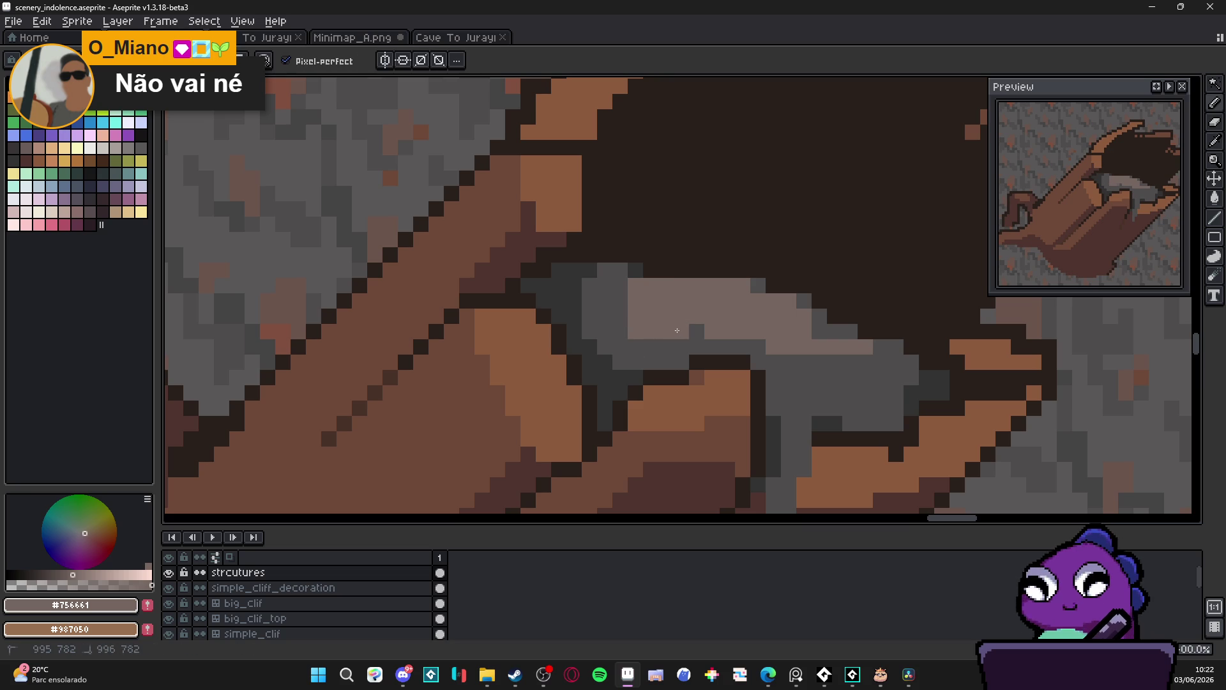
{"action": "left_click", "coordinate": [621, 293], "text": "alt"}
{"action": "left_click", "coordinate": [804, 346], "text": "alt"}
{"action": "mouse_move", "coordinate": [855, 377]}
{"action": "left_mouse_down"}
{"action": "mouse_move", "coordinate": [836, 362]}
{"action": "mouse_move", "coordinate": [879, 369]}
{"action": "mouse_move", "coordinate": [874, 386]}
{"action": "mouse_move", "coordinate": [849, 392]}
{"action": "mouse_move", "coordinate": [817, 377]}
{"action": "left_mouse_up"}
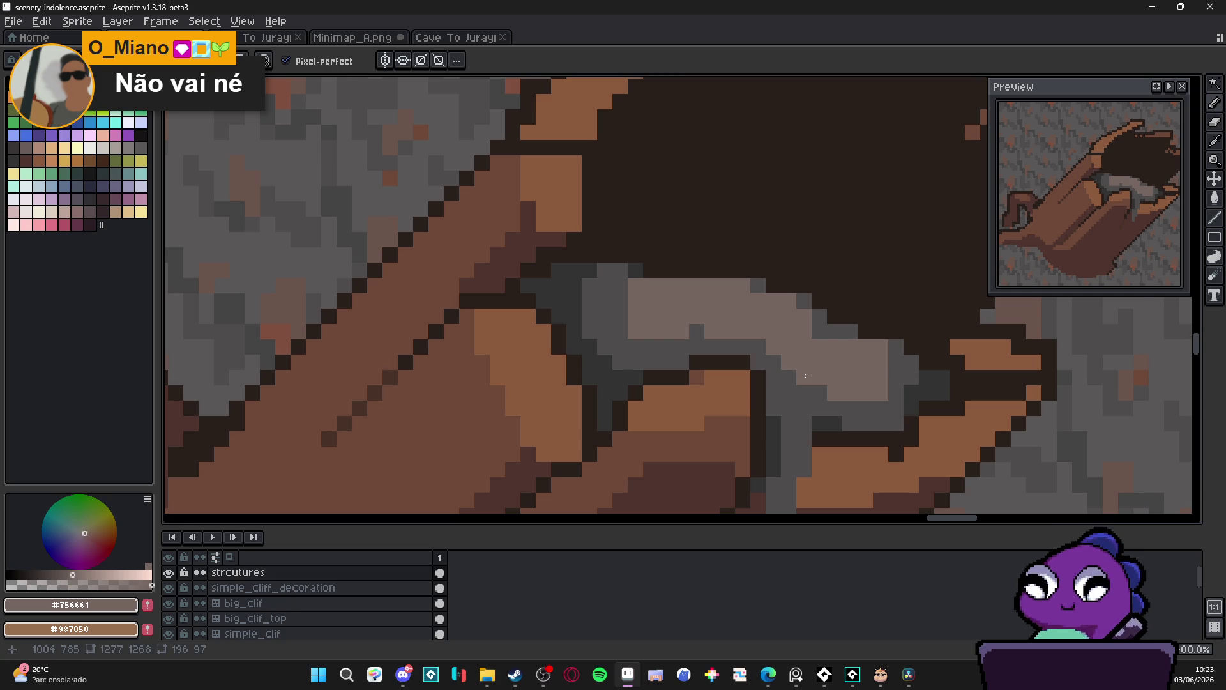
{"action": "scroll", "coordinate": [829, 398], "scroll_direction": "down", "scroll_amount": 1}
{"action": "left_click", "coordinate": [853, 418], "text": "alt"}
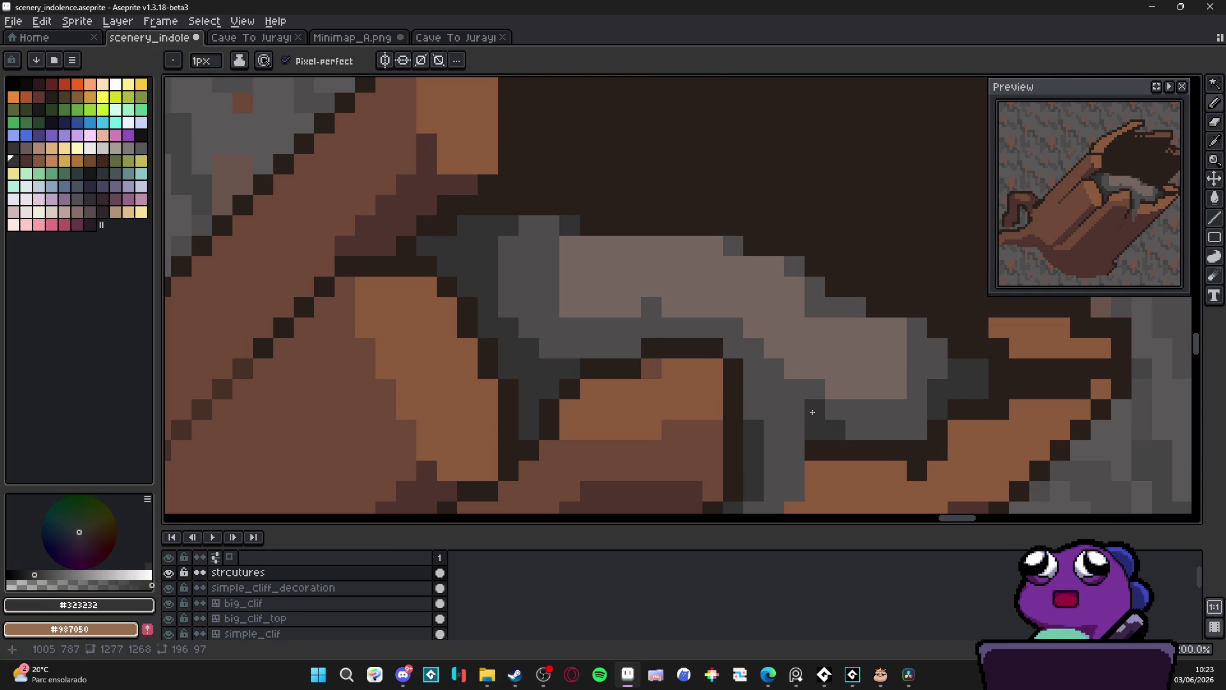
{"action": "scroll", "coordinate": [823, 416], "scroll_direction": "down", "scroll_amount": 2}
{"action": "scroll", "coordinate": [844, 426], "scroll_direction": "up", "scroll_amount": 1}
{"action": "left_click", "coordinate": [795, 387], "text": "alt"}
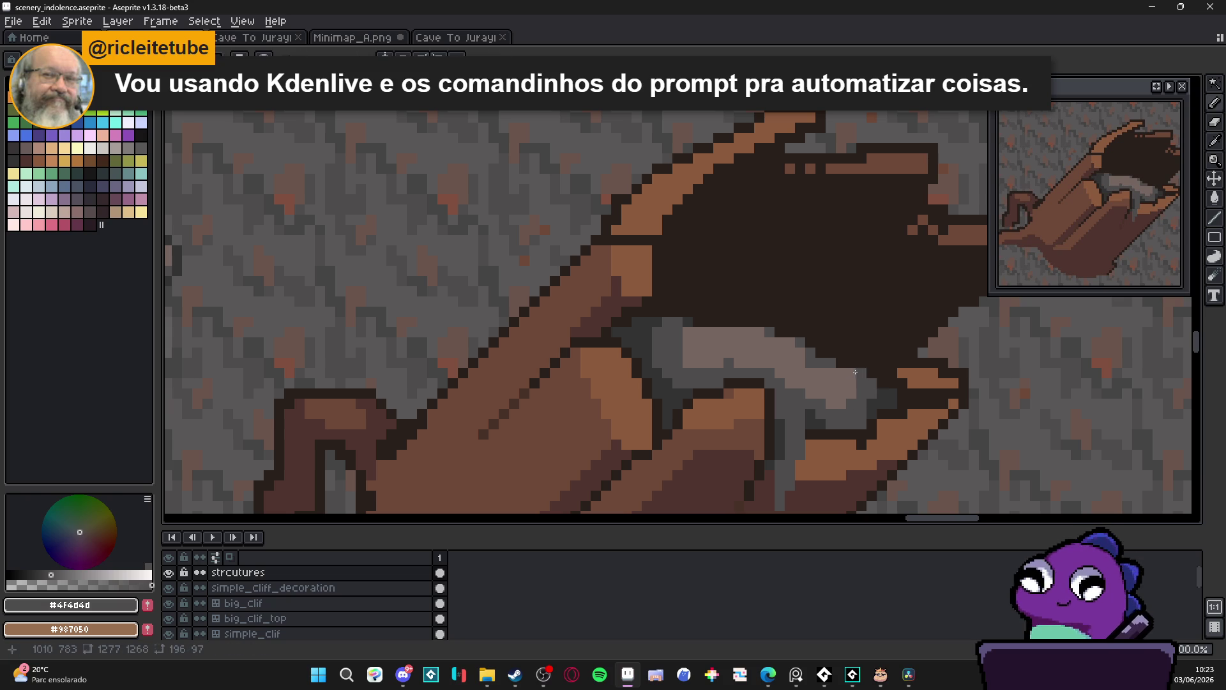
{"action": "scroll", "coordinate": [851, 383], "scroll_direction": "down", "scroll_amount": 3}
{"action": "scroll", "coordinate": [837, 392], "scroll_direction": "up", "scroll_amount": 3}
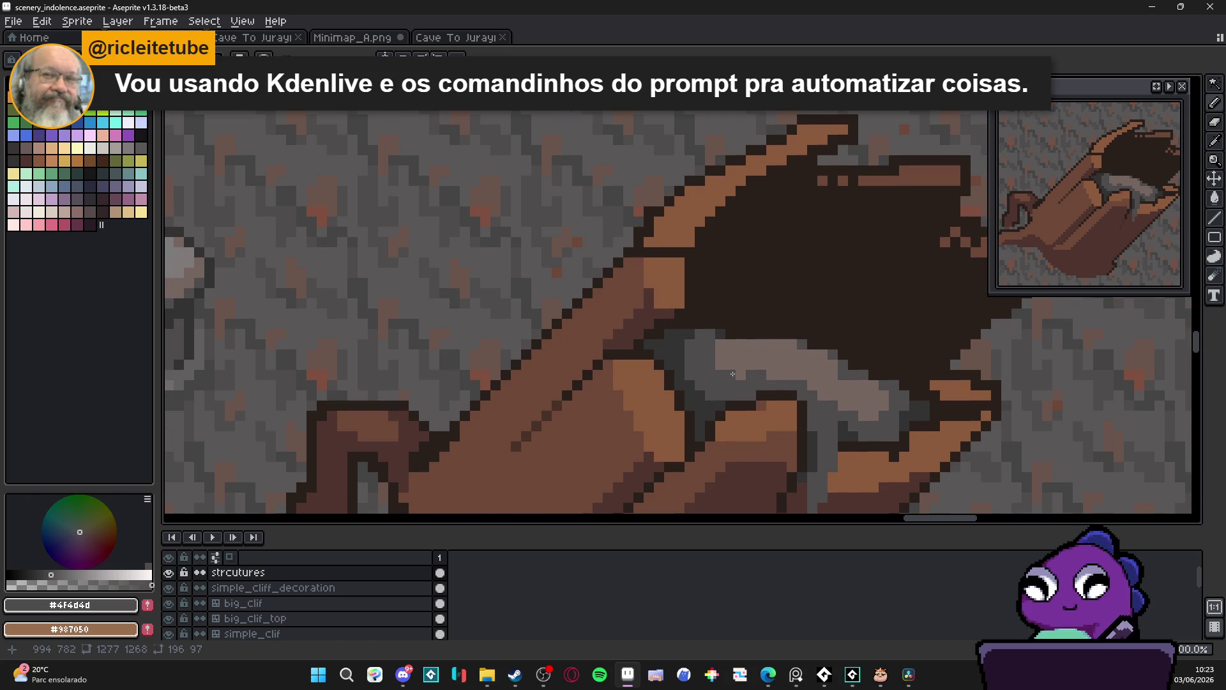
{"action": "left_click", "coordinate": [720, 383], "text": "alt"}
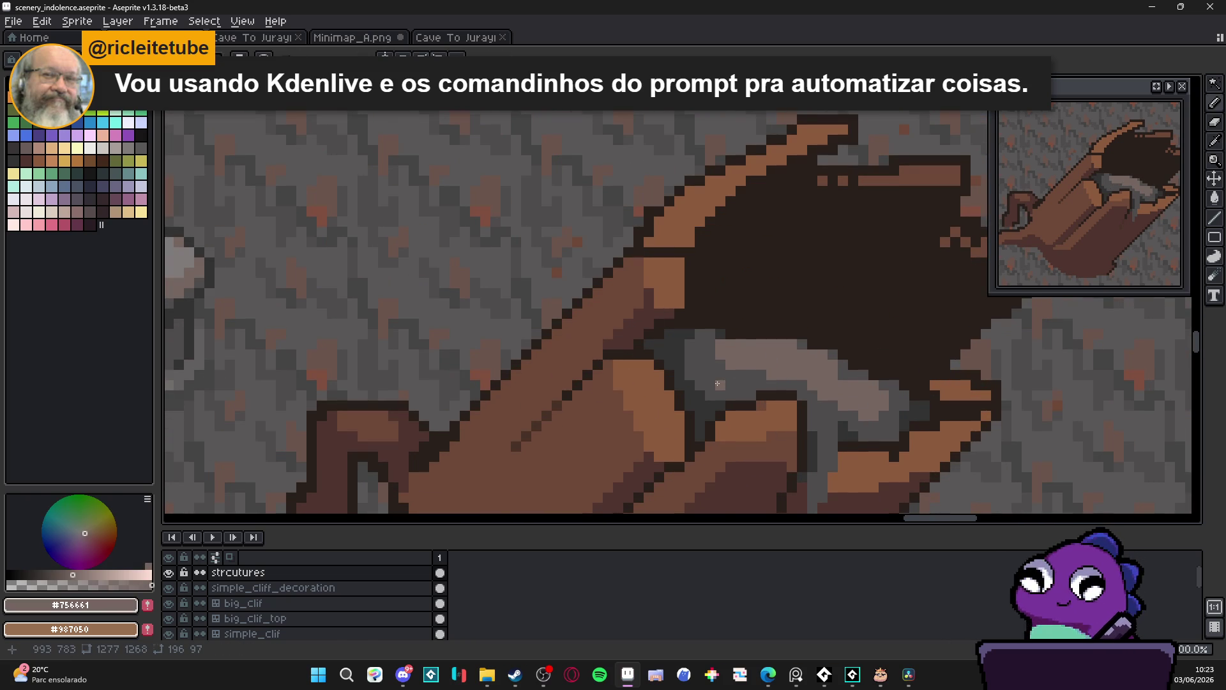
{"action": "left_click_drag", "start_coordinate": [718, 384], "coordinate": [731, 384]}
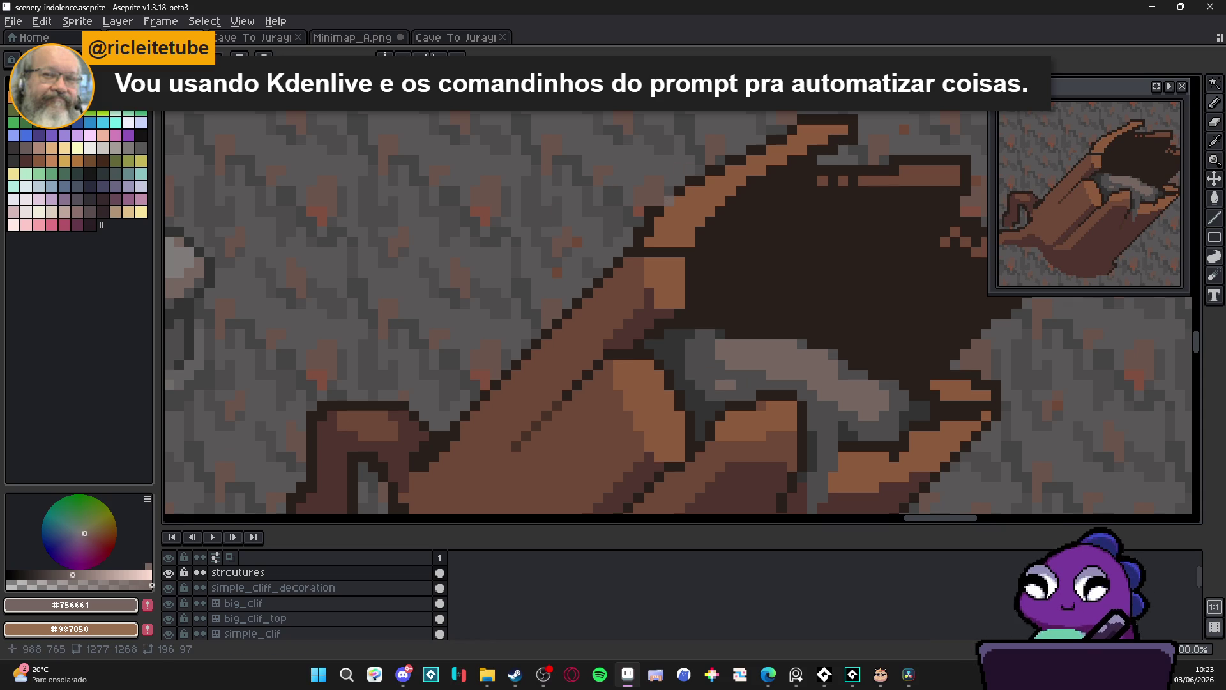
{"action": "scroll", "coordinate": [762, 365], "scroll_direction": "up", "scroll_amount": 1}
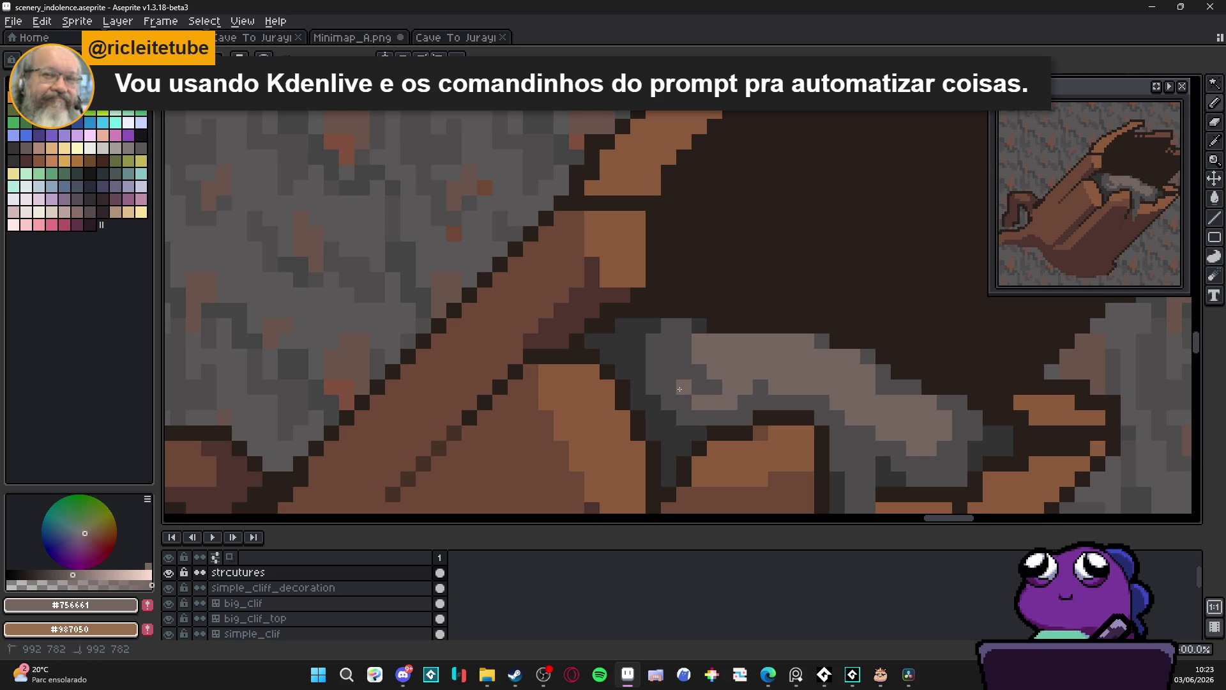
{"action": "scroll", "coordinate": [671, 389], "scroll_direction": "down", "scroll_amount": 3}
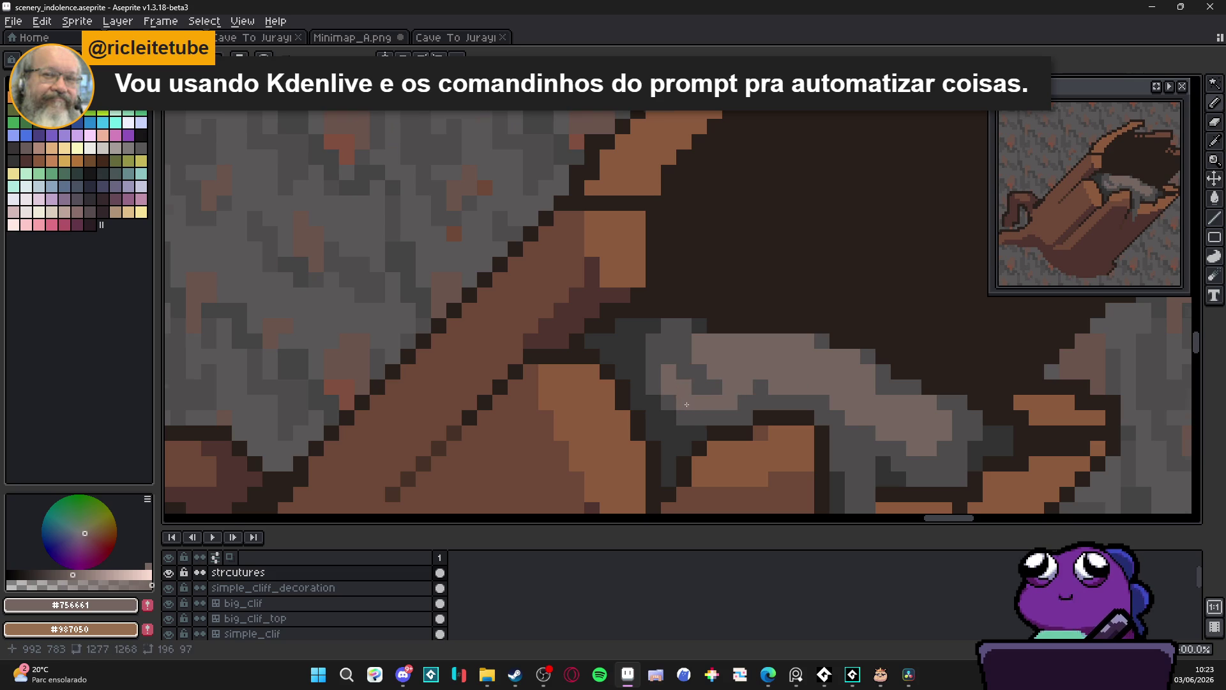
{"action": "scroll", "coordinate": [803, 403], "scroll_direction": "up", "scroll_amount": 2}
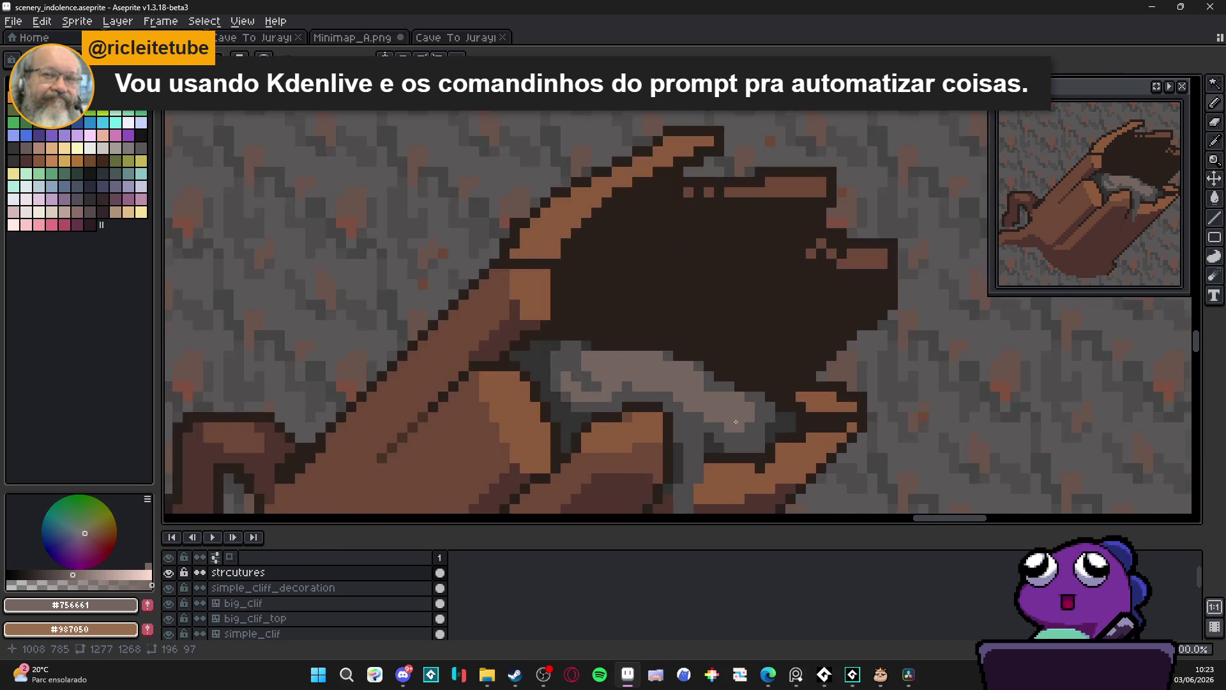
{"action": "scroll", "coordinate": [763, 423], "scroll_direction": "up", "scroll_amount": 1}
{"action": "left_click", "coordinate": [760, 424], "text": "alt"}
{"action": "left_click_drag", "start_coordinate": [757, 422], "coordinate": [718, 416]}
{"action": "left_click", "coordinate": [742, 399]}
{"action": "left_click", "coordinate": [741, 388]}
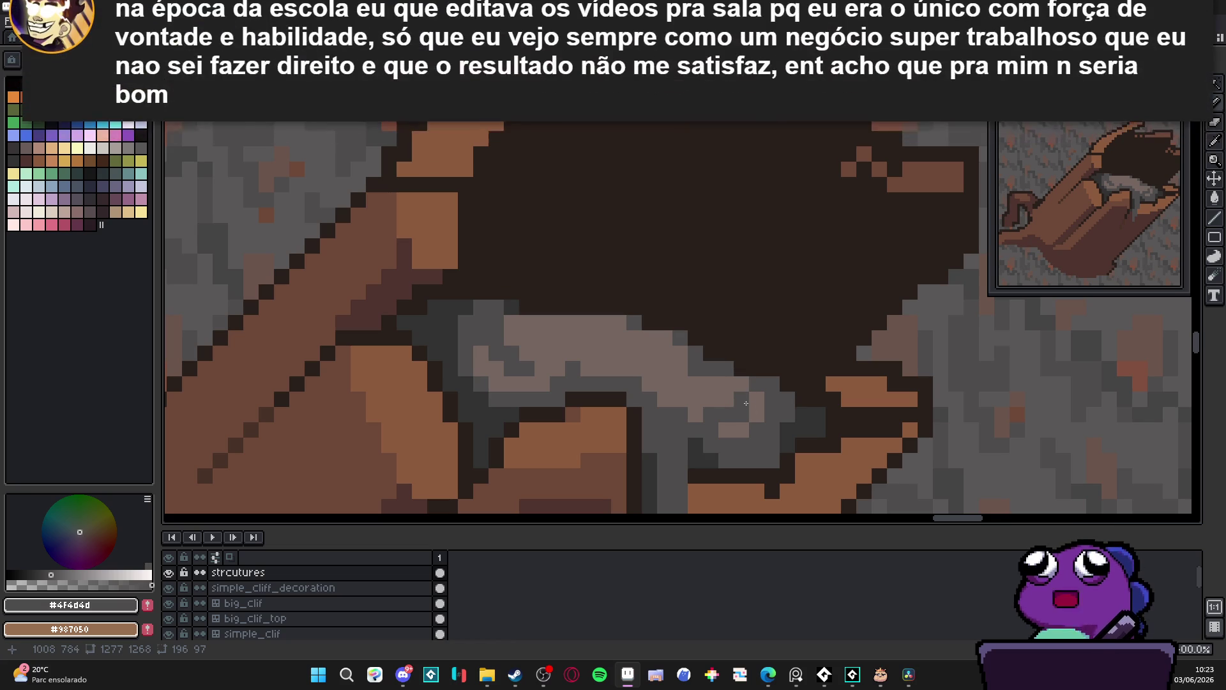
{"action": "left_click", "coordinate": [739, 387]}
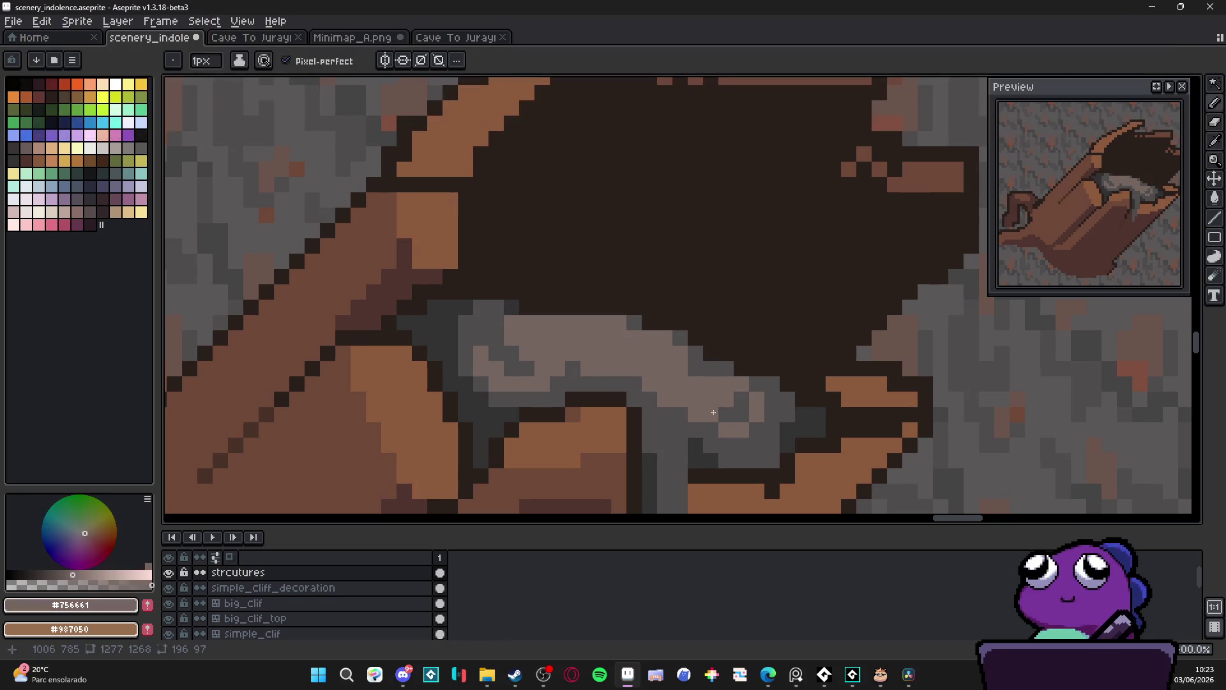
{"action": "scroll", "coordinate": [739, 411], "scroll_direction": "down", "scroll_amount": 4}
{"action": "scroll", "coordinate": [747, 405], "scroll_direction": "up", "scroll_amount": 3}
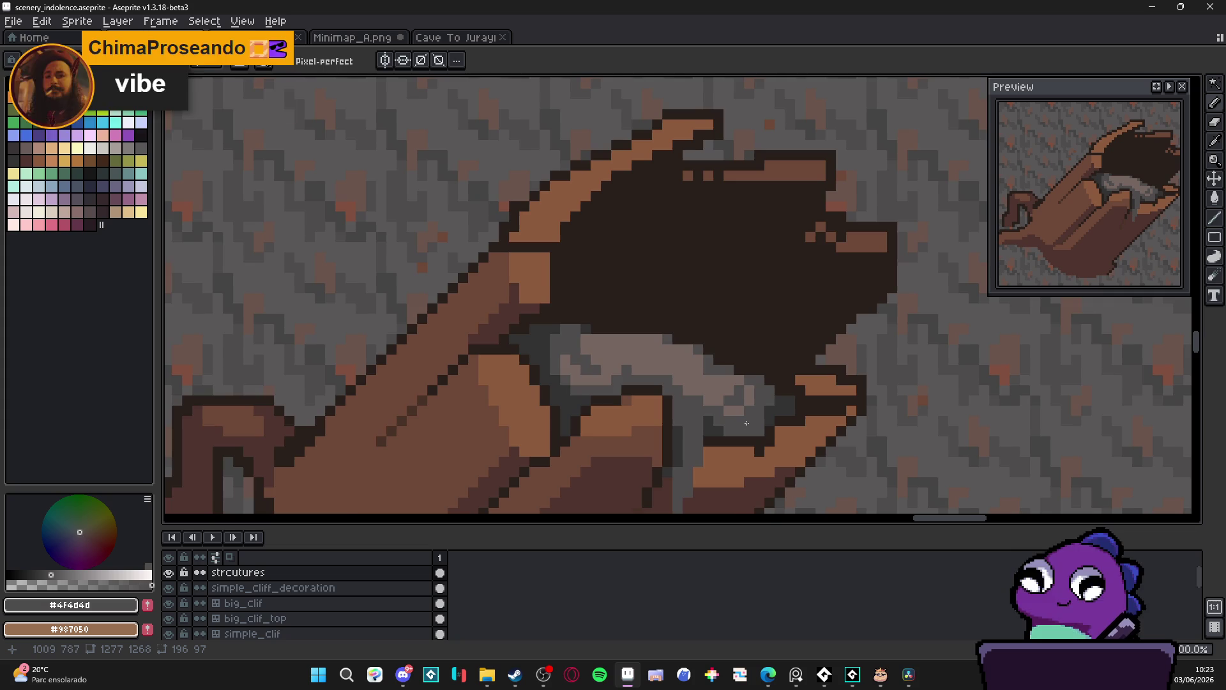
{"action": "scroll", "coordinate": [747, 427], "scroll_direction": "down", "scroll_amount": 2}
{"action": "left_click", "coordinate": [741, 384], "text": "alt"}
{"action": "left_click_drag", "start_coordinate": [718, 399], "coordinate": [728, 437]}
{"action": "scroll", "coordinate": [727, 437], "scroll_direction": "down", "scroll_amount": 4}
{"action": "scroll", "coordinate": [753, 424], "scroll_direction": "up", "scroll_amount": 4}
{"action": "left_click", "coordinate": [680, 356], "text": "alt"}
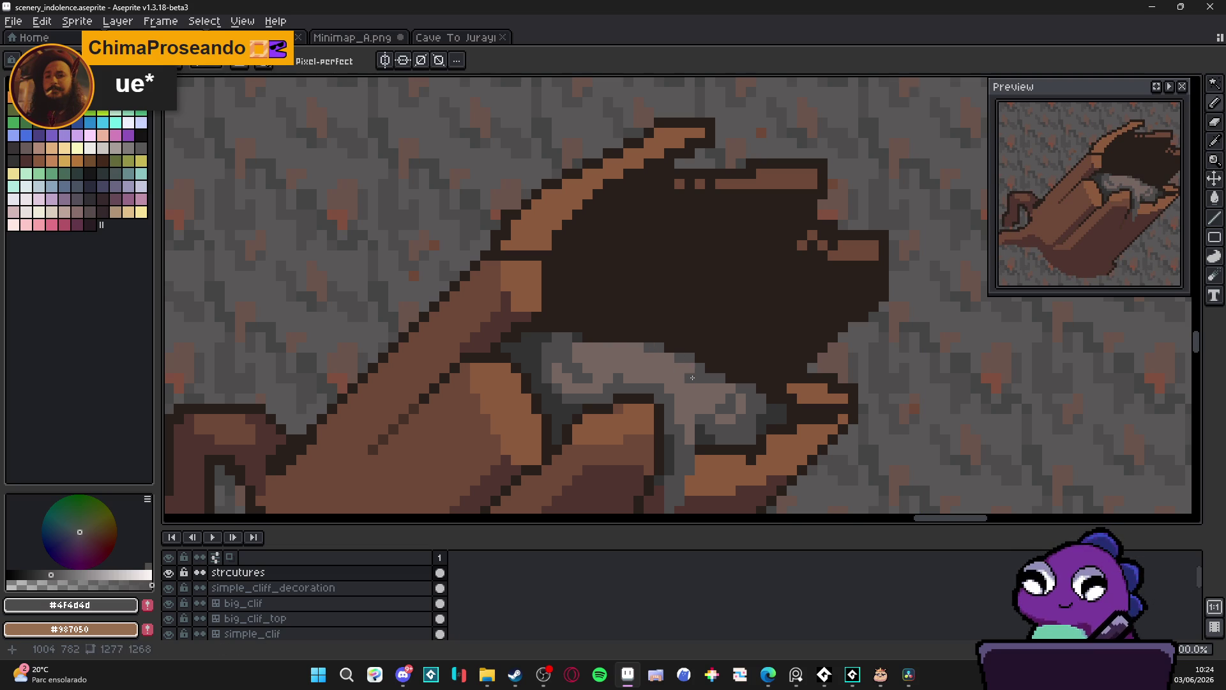
{"action": "left_click", "coordinate": [696, 378], "text": "alt"}
{"action": "scroll", "coordinate": [736, 410], "scroll_direction": "down", "scroll_amount": 3}
{"action": "scroll", "coordinate": [736, 411], "scroll_direction": "up", "scroll_amount": 4}
{"action": "left_click", "coordinate": [614, 371], "text": "alt"}
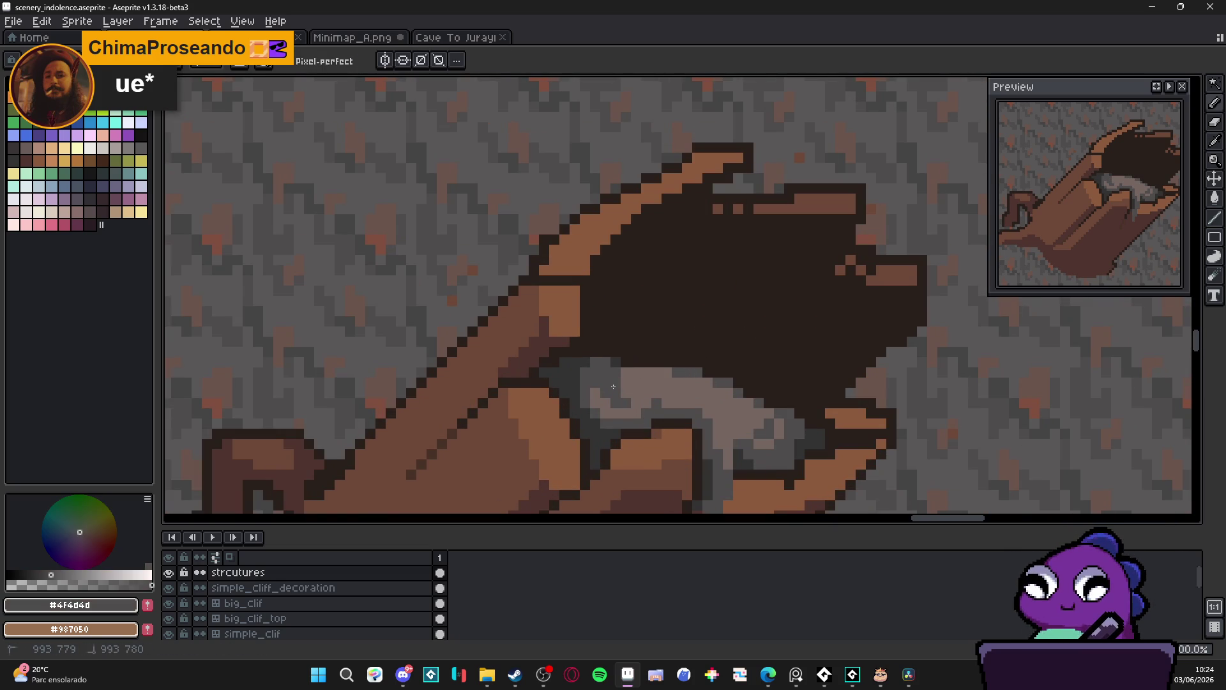
{"action": "scroll", "coordinate": [737, 407], "scroll_direction": "down", "scroll_amount": 3}
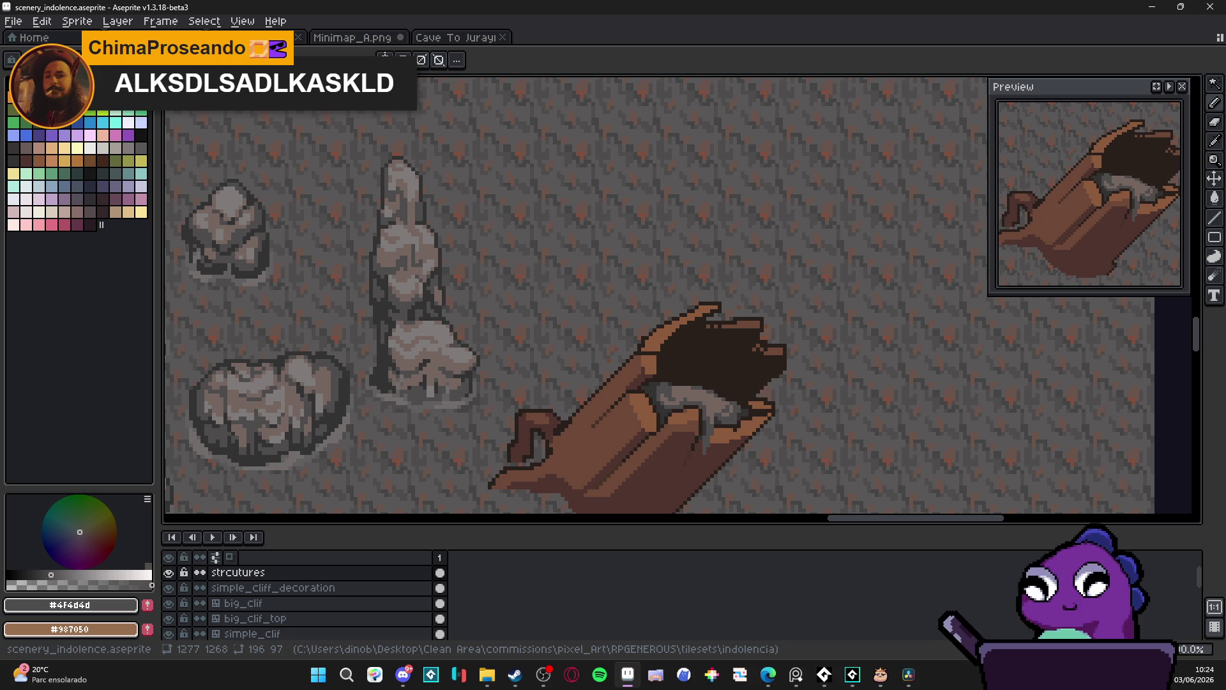
{"action": "scroll", "coordinate": [685, 373], "scroll_direction": "down", "scroll_amount": 2}
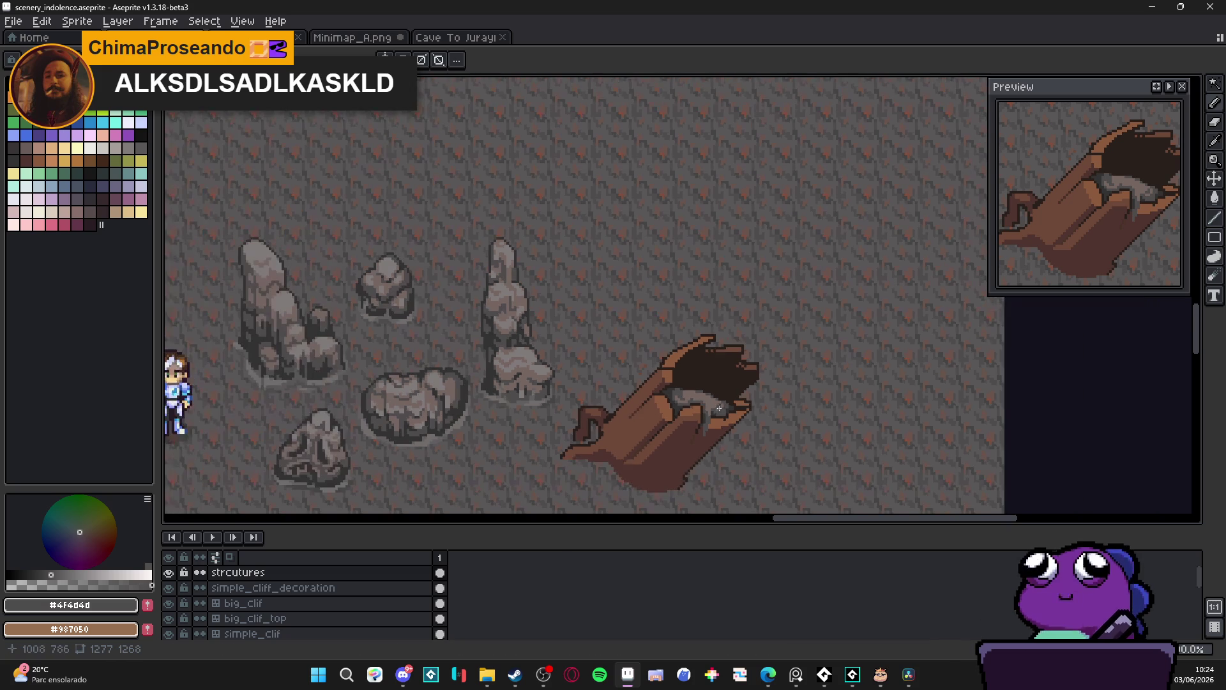
Paint a lighter #756661 grey highlight on the rock's top
{"action": "scroll", "coordinate": [690, 380], "scroll_direction": "up", "scroll_amount": 1}
{"action": "scroll", "coordinate": [680, 367], "scroll_direction": "up", "scroll_amount": 3}
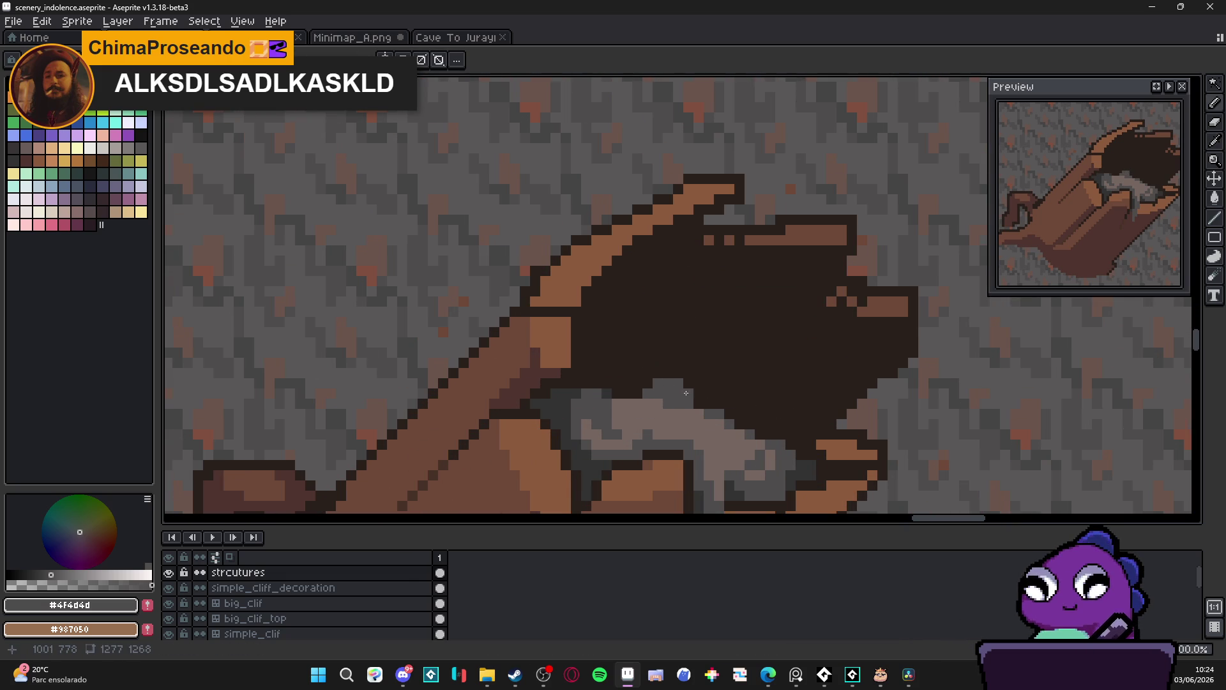
{"action": "scroll", "coordinate": [728, 420], "scroll_direction": "down", "scroll_amount": 2}
{"action": "scroll", "coordinate": [728, 420], "scroll_direction": "down", "scroll_amount": 1}
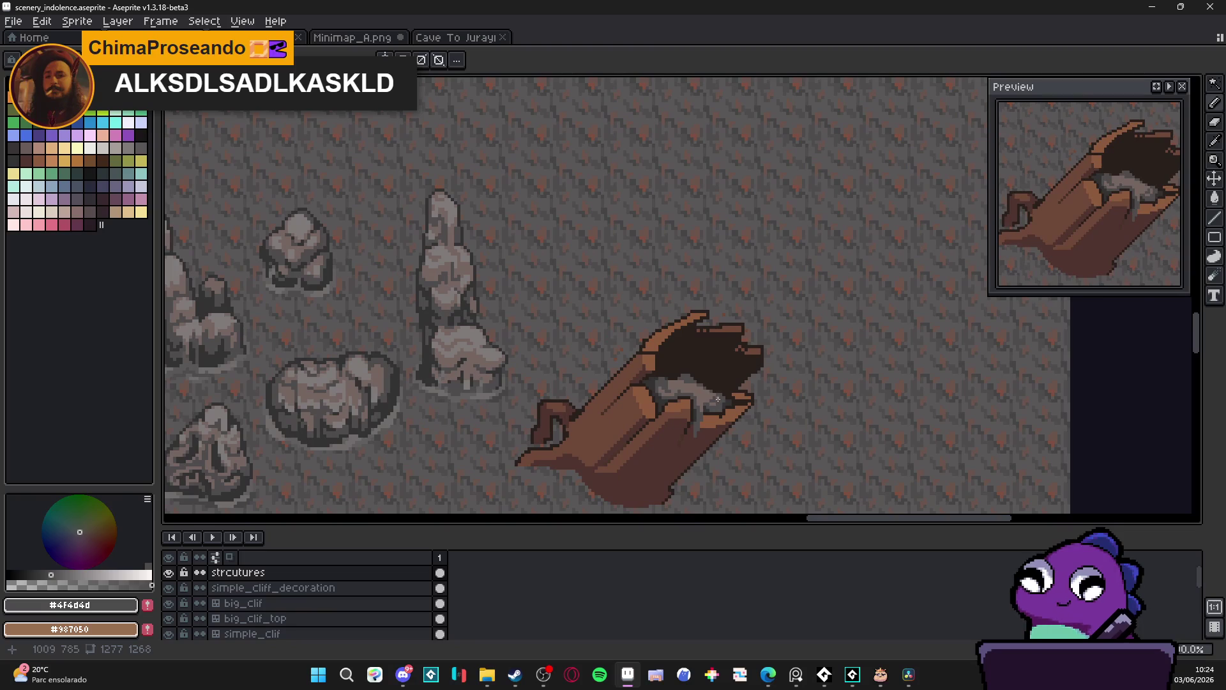
{"action": "scroll", "coordinate": [699, 379], "scroll_direction": "up", "scroll_amount": 2}
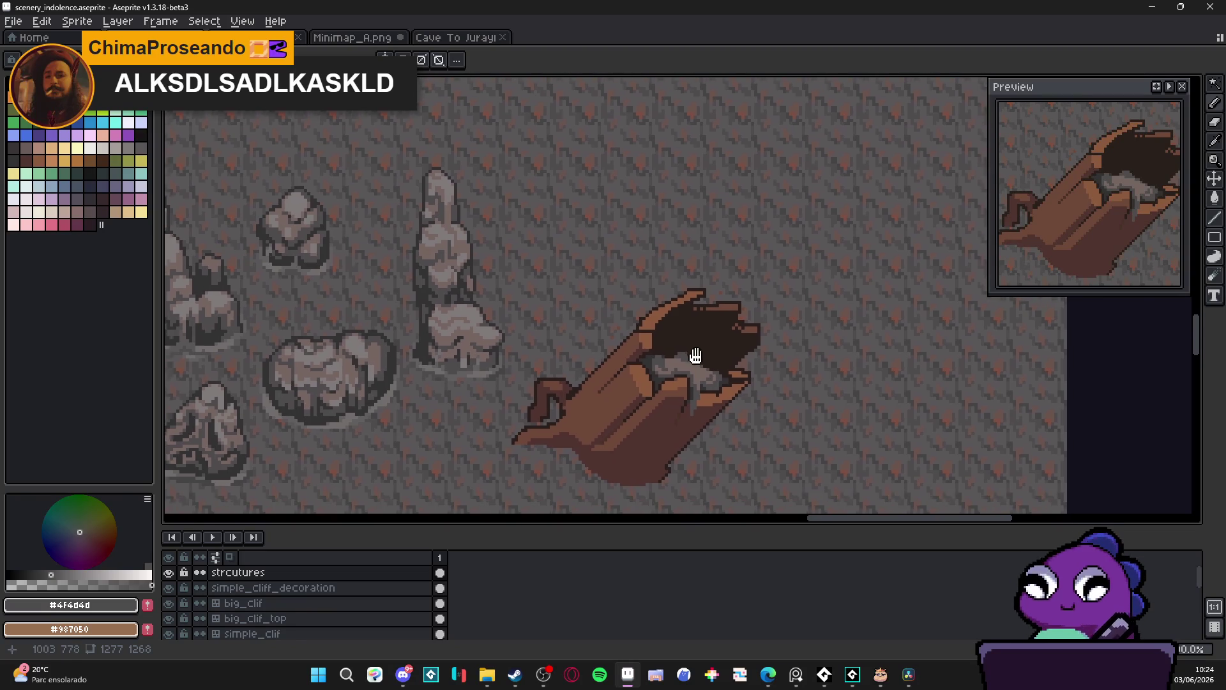
{"action": "scroll", "coordinate": [702, 387], "scroll_direction": "up", "scroll_amount": 1}
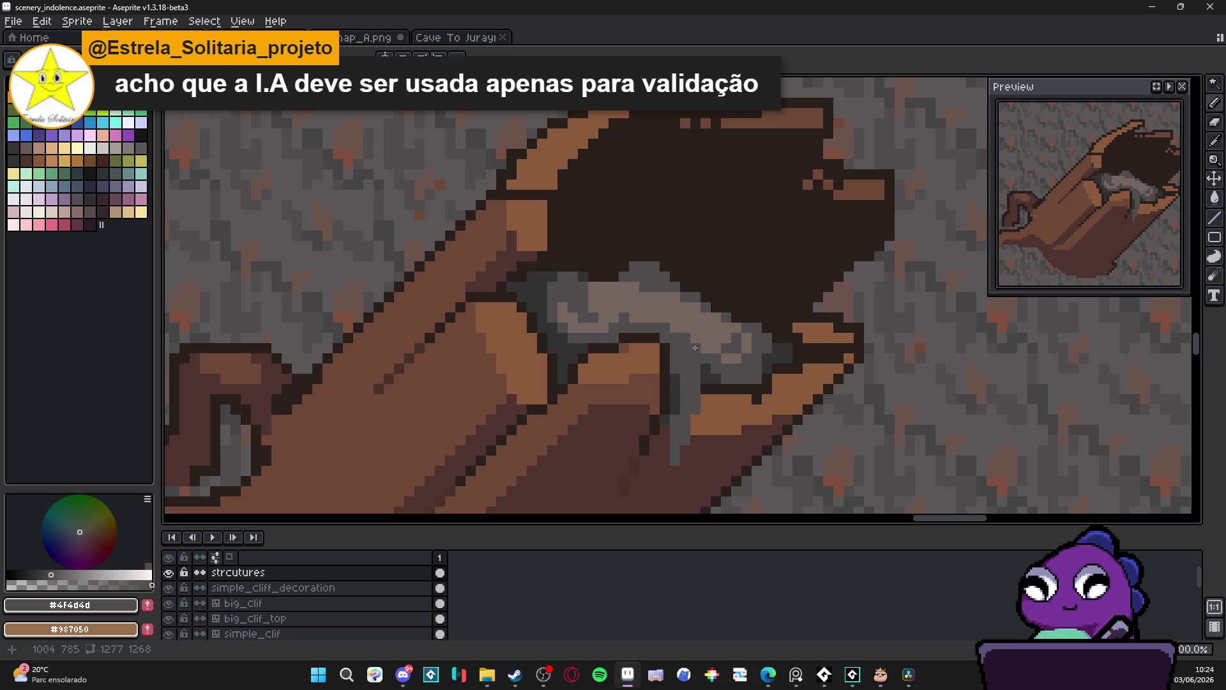
{"action": "left_click", "coordinate": [652, 285], "text": "alt"}
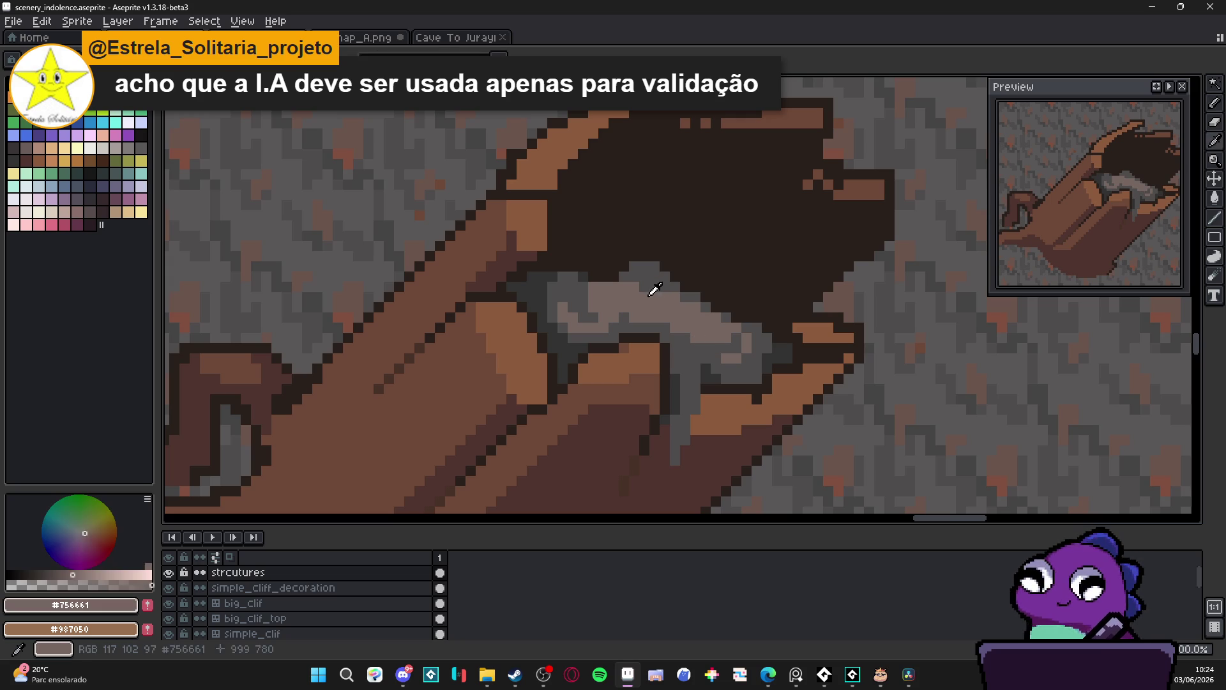
{"action": "left_click", "coordinate": [647, 265]}
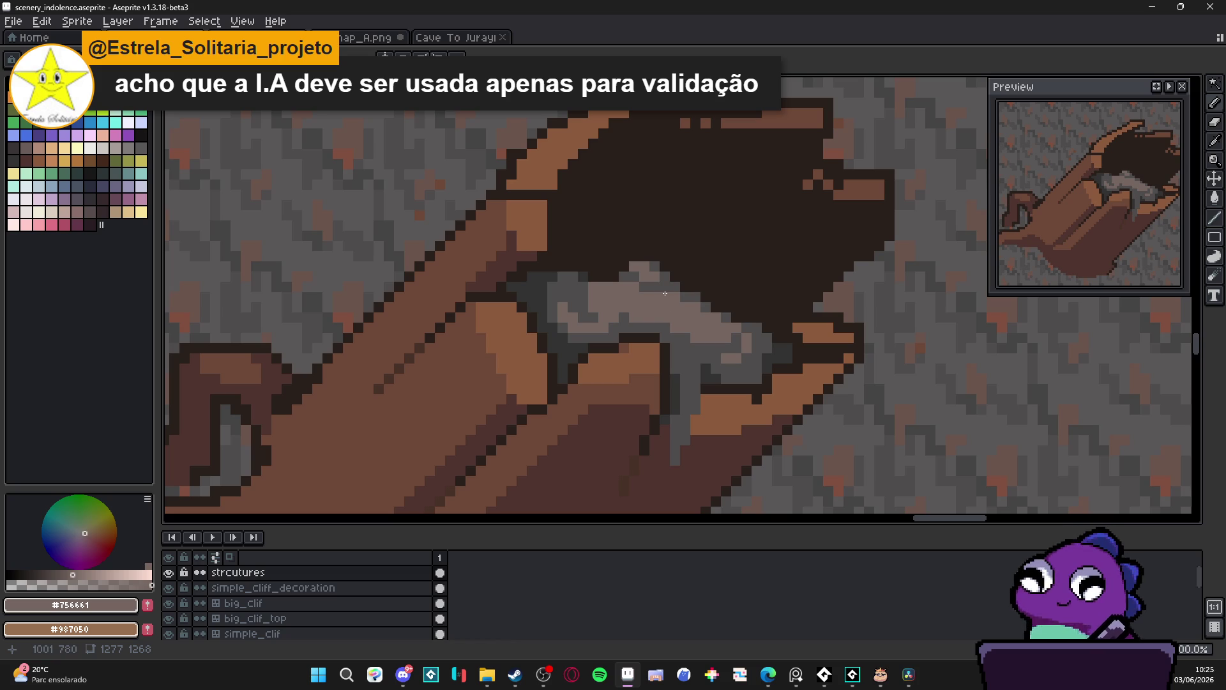
Sample the rock's darker, lighter, mid and darkest greys to compare shading colours
{"action": "left_click", "coordinate": [583, 289], "text": "alt"}
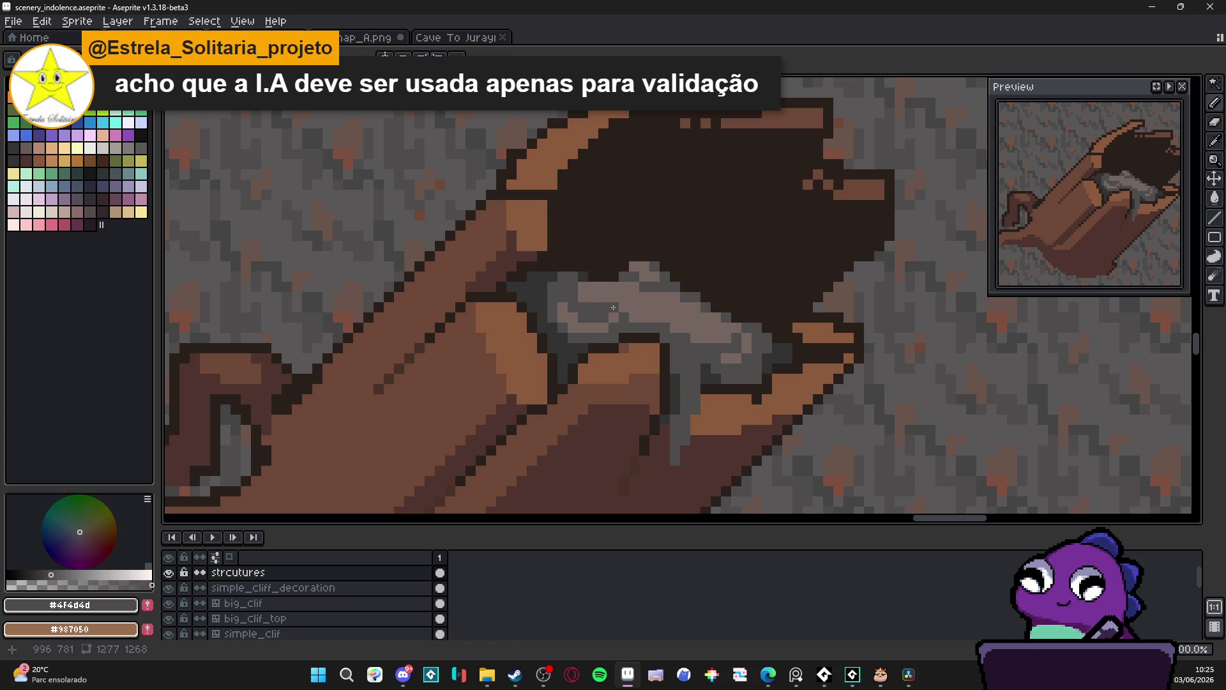
{"action": "left_click", "coordinate": [622, 314], "text": "alt"}
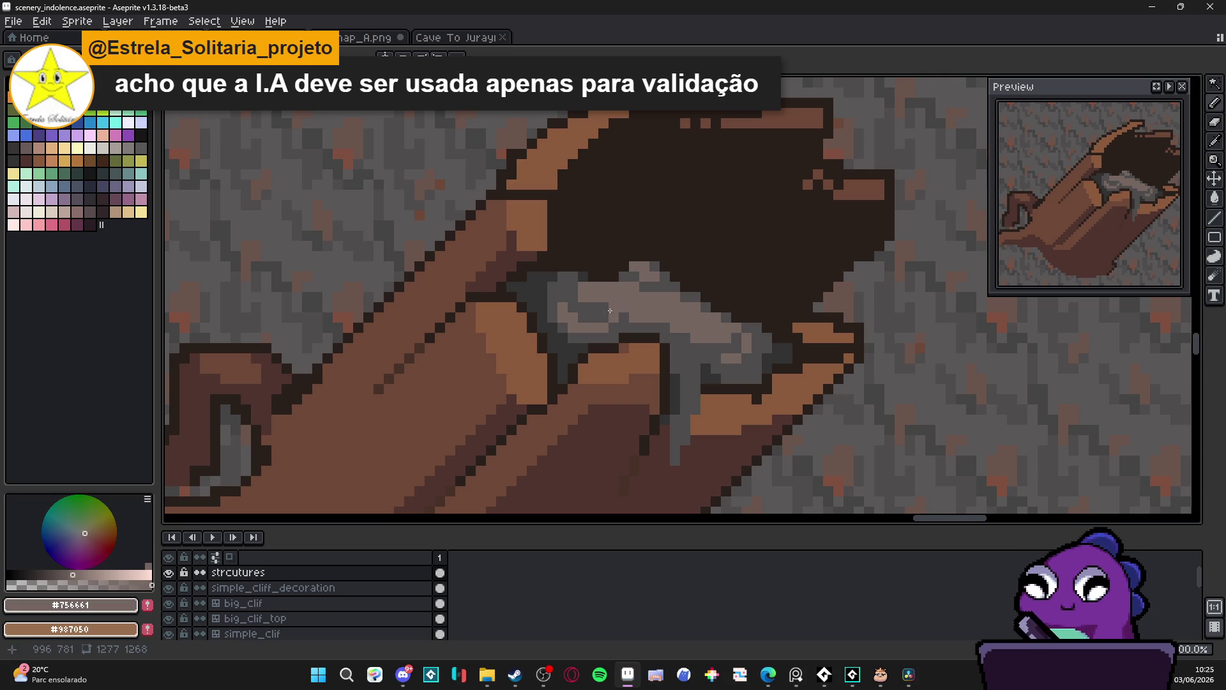
{"action": "left_click", "coordinate": [588, 308], "text": "alt"}
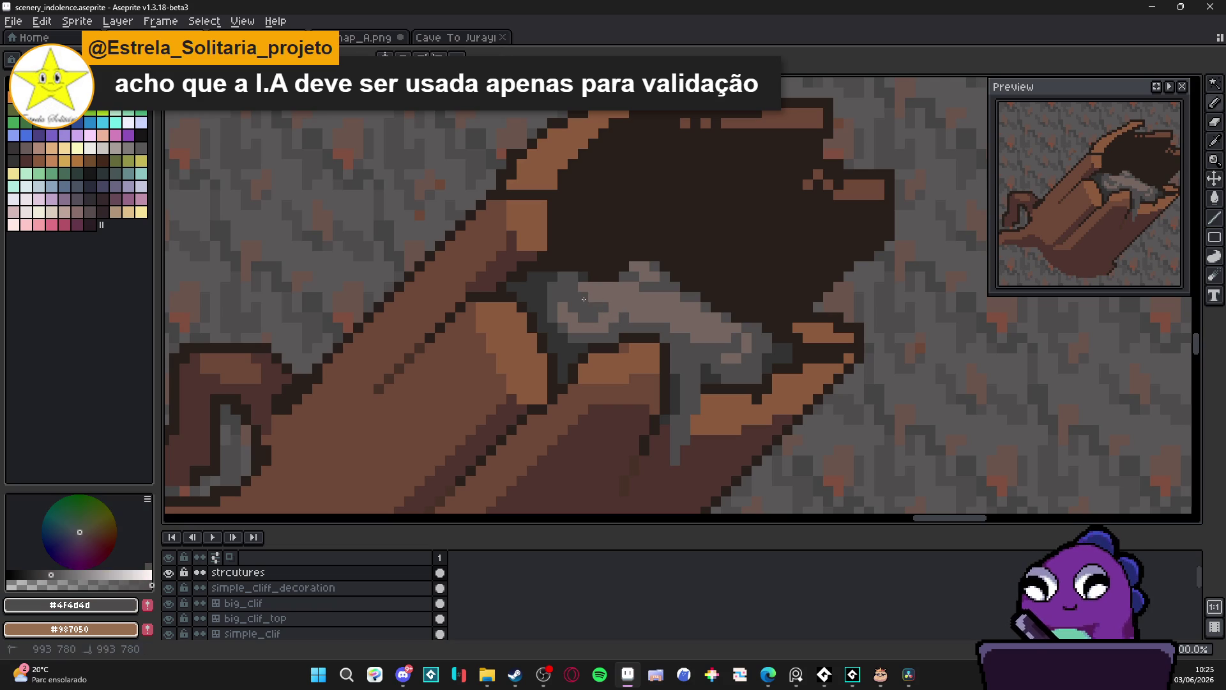
{"action": "scroll", "coordinate": [674, 324], "scroll_direction": "down", "scroll_amount": 2}
{"action": "scroll", "coordinate": [662, 324], "scroll_direction": "up", "scroll_amount": 2}
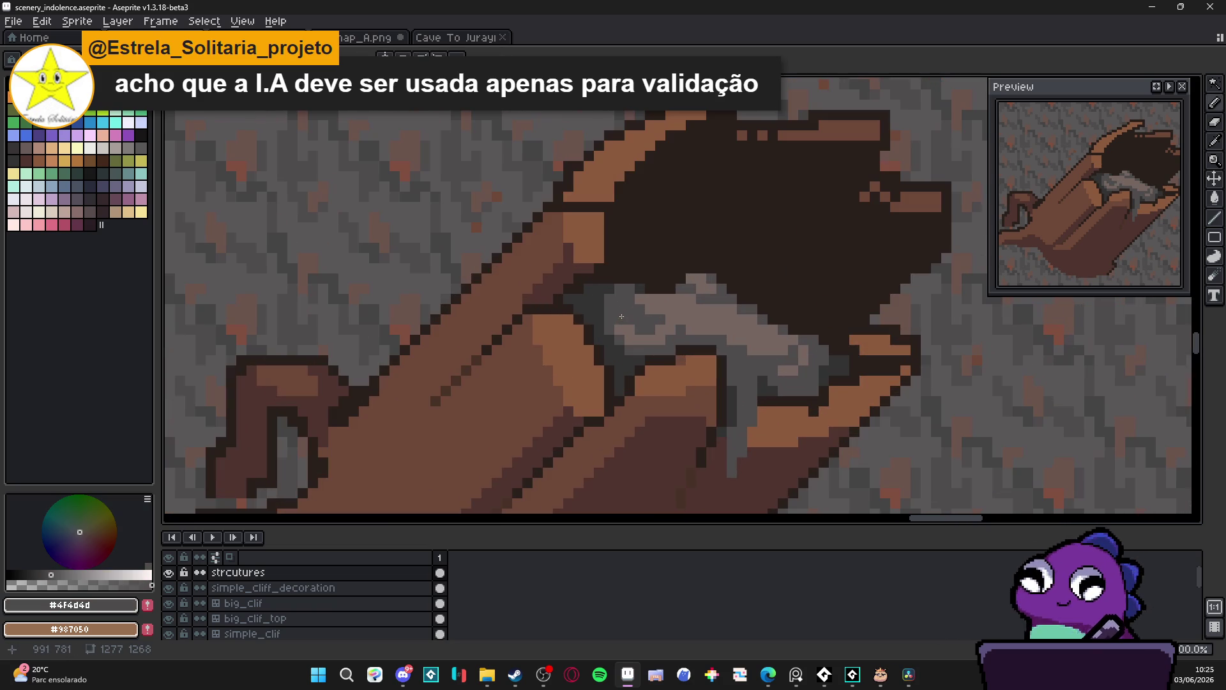
{"action": "left_click", "coordinate": [634, 315], "text": "alt"}
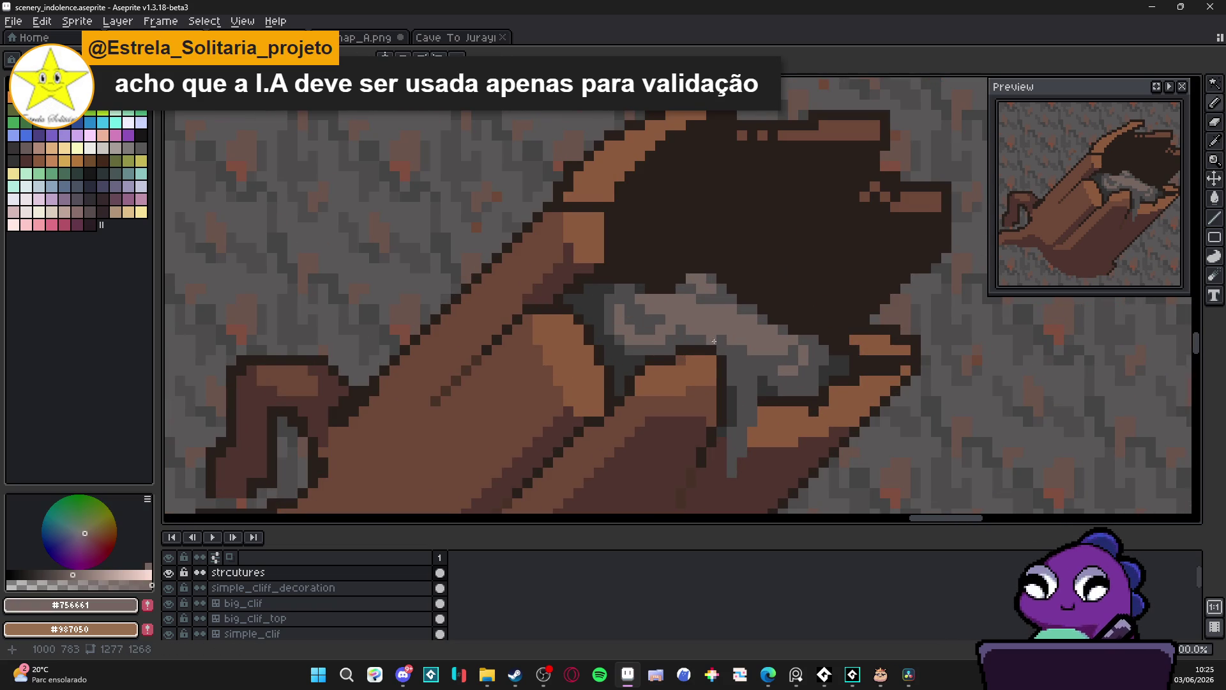
{"action": "scroll", "coordinate": [706, 328], "scroll_direction": "right", "scroll_amount": 2}
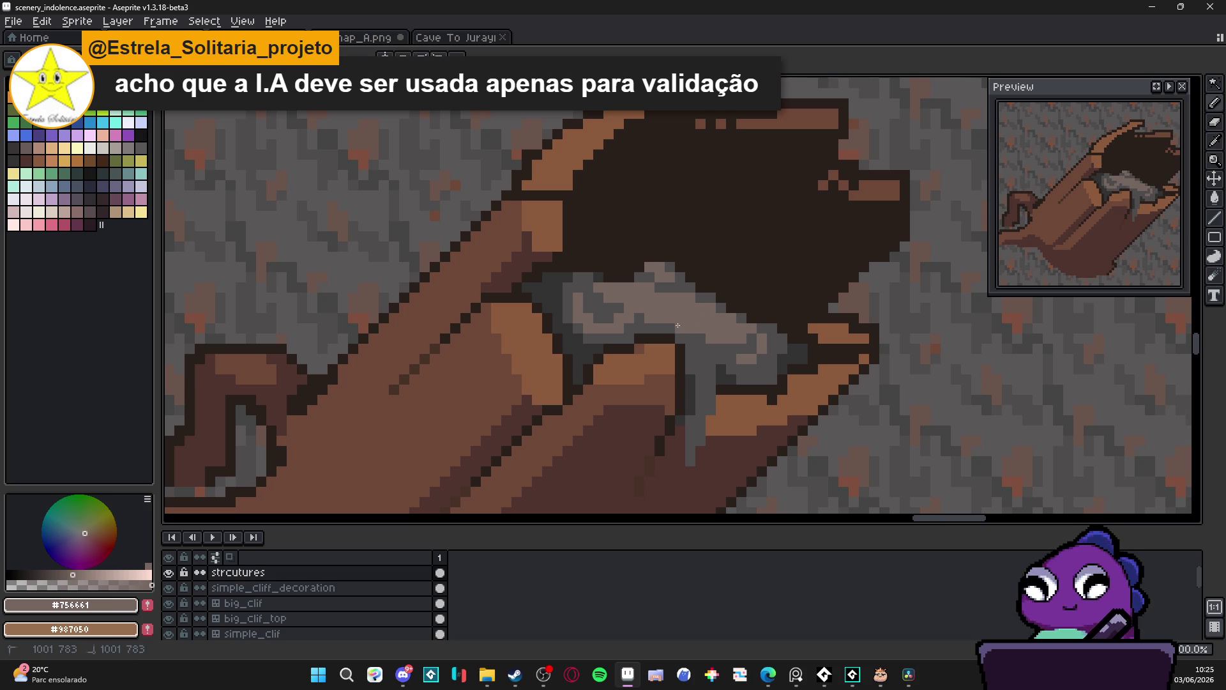
{"action": "left_click", "coordinate": [712, 356], "text": "alt"}
{"action": "key", "text": "alt"}
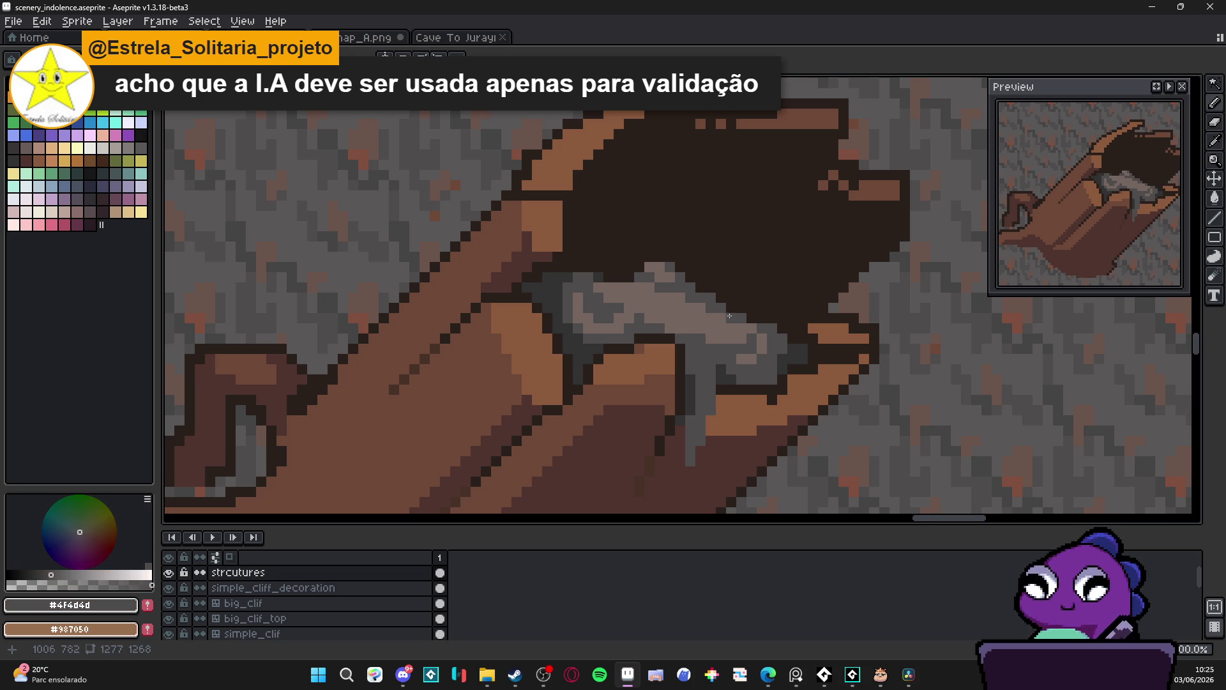
{"action": "scroll", "coordinate": [770, 344], "scroll_direction": "down", "scroll_amount": 4}
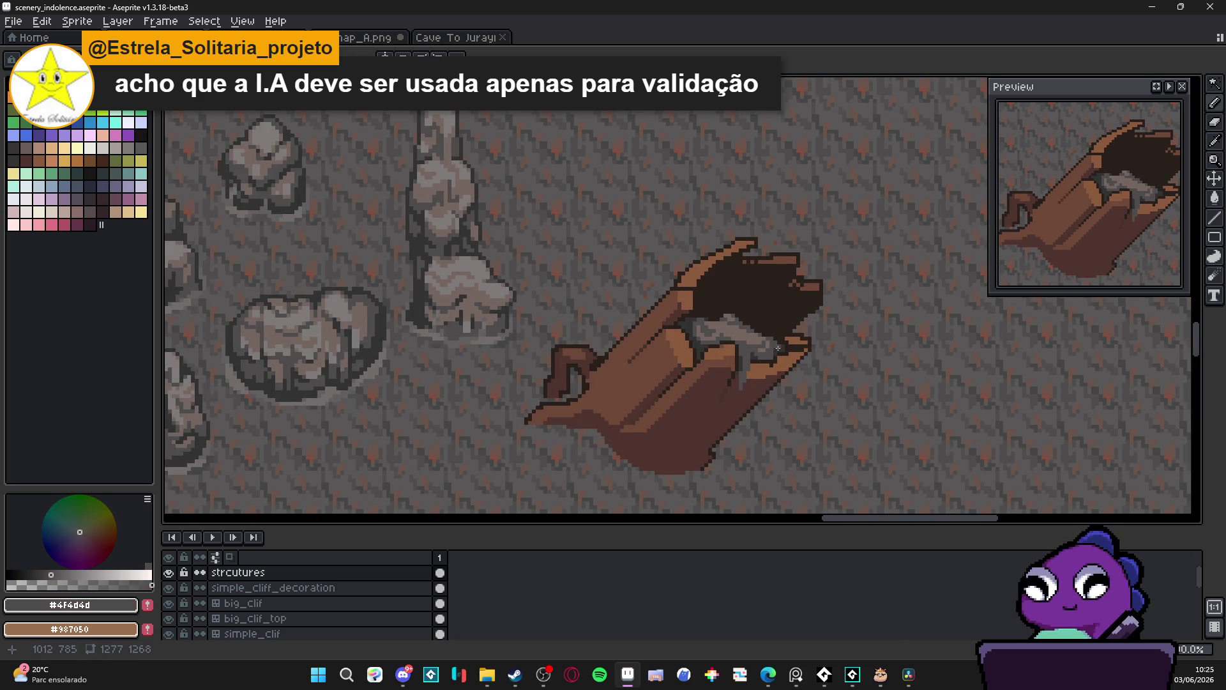
{"action": "scroll", "coordinate": [778, 347], "scroll_direction": "up", "scroll_amount": 4}
{"action": "left_click", "coordinate": [708, 292], "text": "alt"}
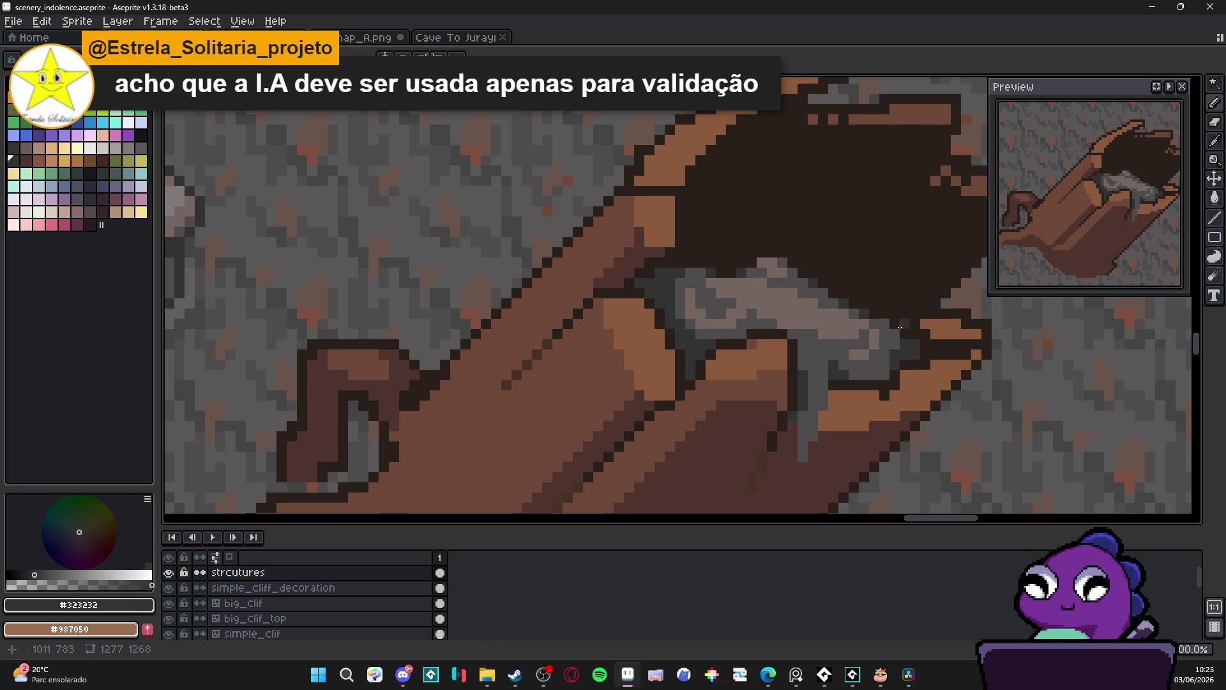
{"action": "scroll", "coordinate": [880, 326], "scroll_direction": "down", "scroll_amount": 2}
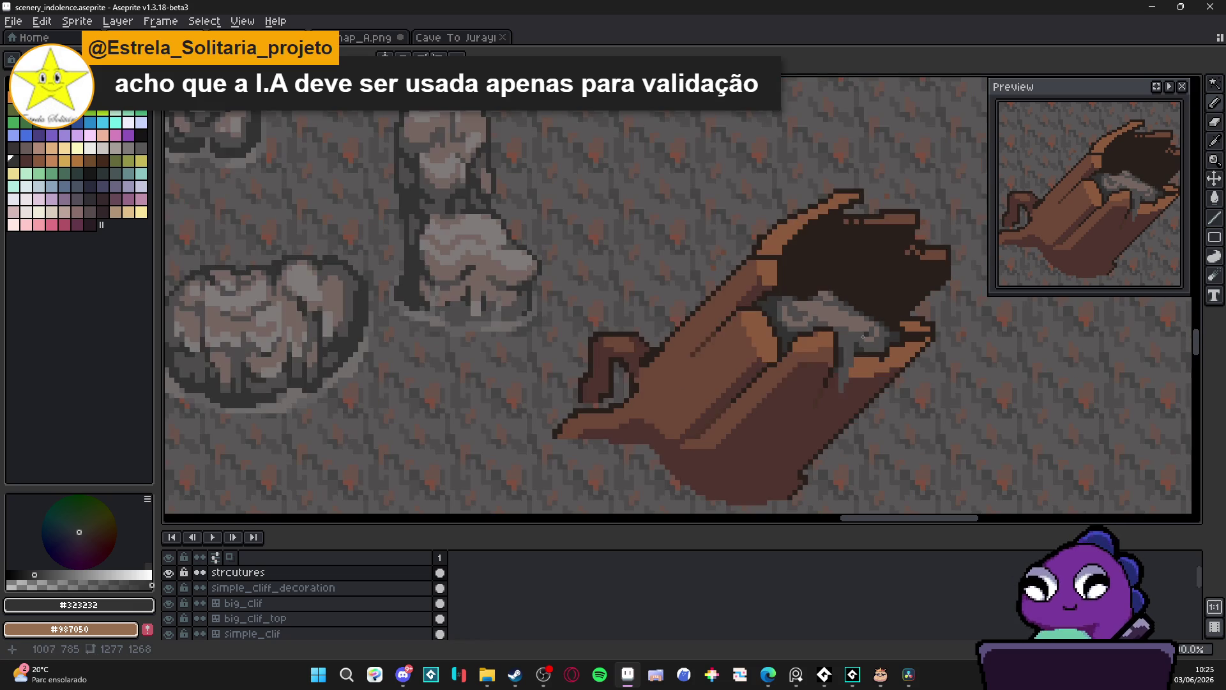
{"action": "scroll", "coordinate": [792, 313], "scroll_direction": "up", "scroll_amount": 3}
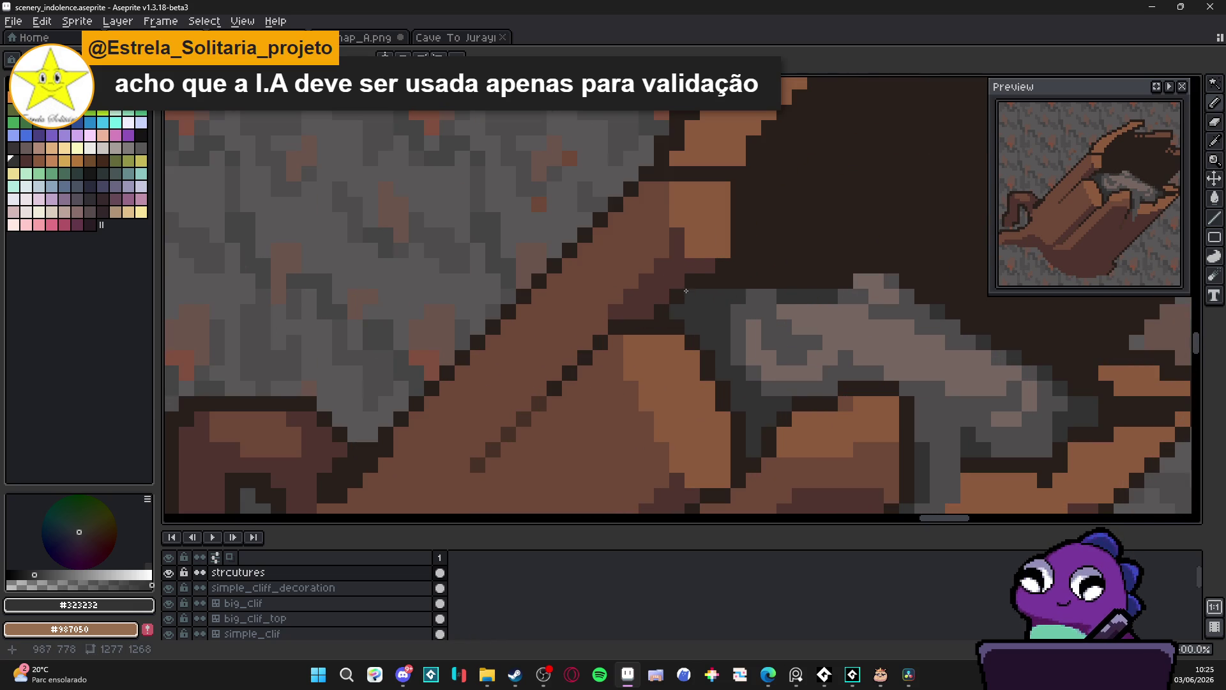
{"action": "scroll", "coordinate": [739, 306], "scroll_direction": "down", "scroll_amount": 3}
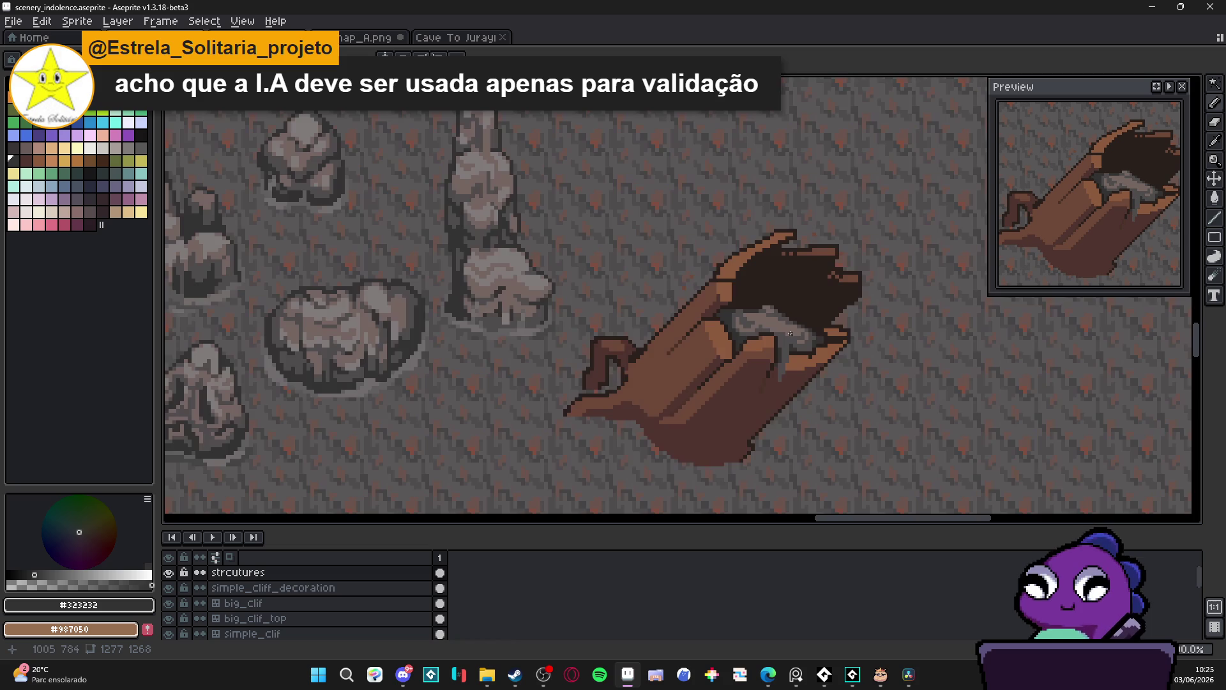
{"action": "scroll", "coordinate": [739, 306], "scroll_direction": "up", "scroll_amount": 2}
{"action": "scroll", "coordinate": [740, 306], "scroll_direction": "up", "scroll_amount": 1}
Touch up the rock's outline with dark brown #2a201b pixels along its edge
{"action": "left_click", "coordinate": [740, 305], "text": "alt"}
{"action": "left_click_drag", "start_coordinate": [663, 326], "coordinate": [678, 325]}
{"action": "left_click", "coordinate": [646, 340]}
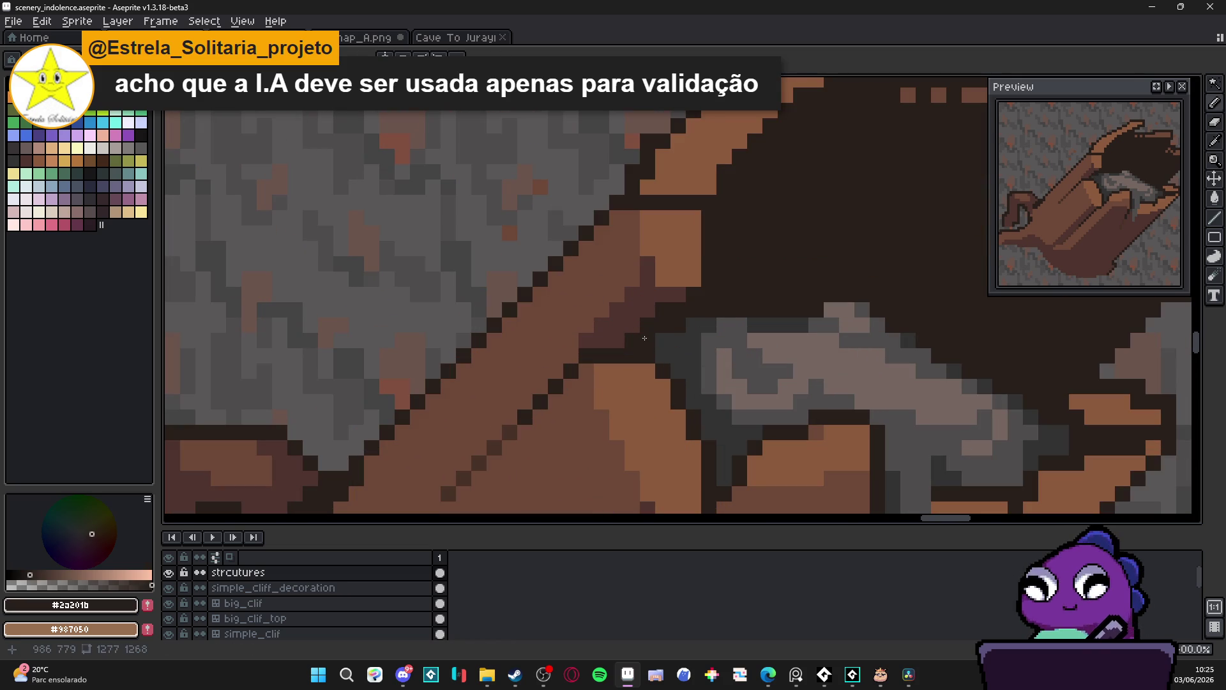
{"action": "left_click", "coordinate": [668, 339], "text": "alt"}
{"action": "scroll", "coordinate": [667, 339], "scroll_direction": "down", "scroll_amount": 3}
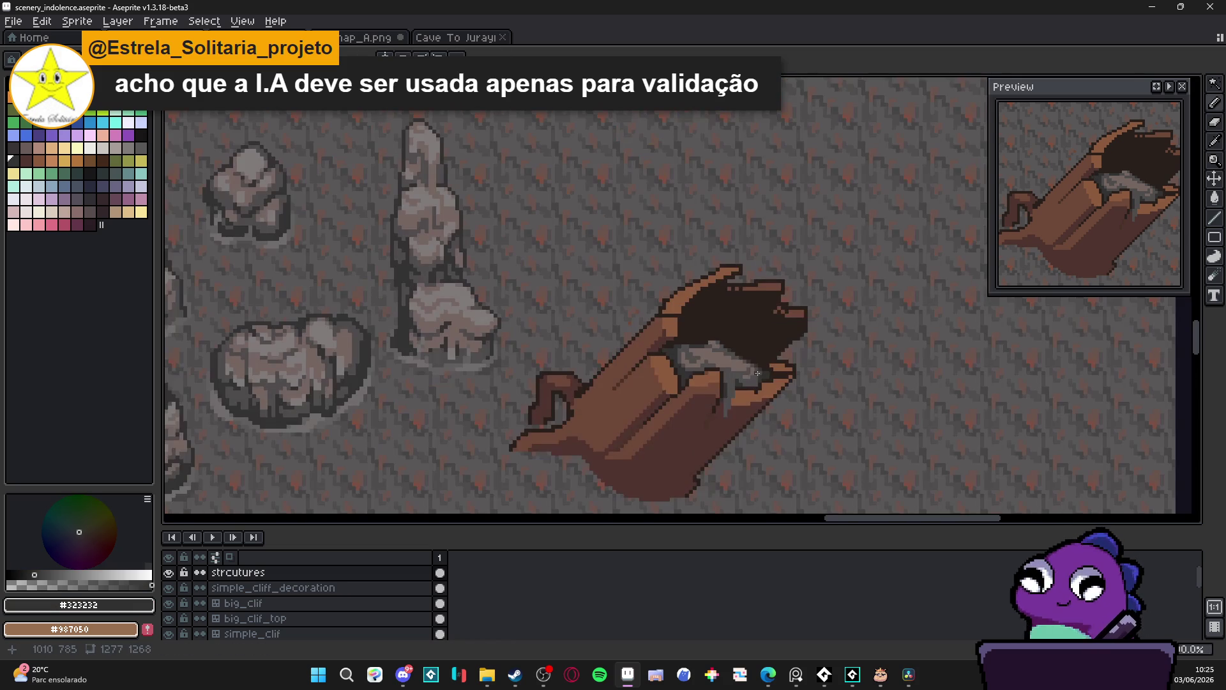
{"action": "scroll", "coordinate": [730, 373], "scroll_direction": "up", "scroll_amount": 1}
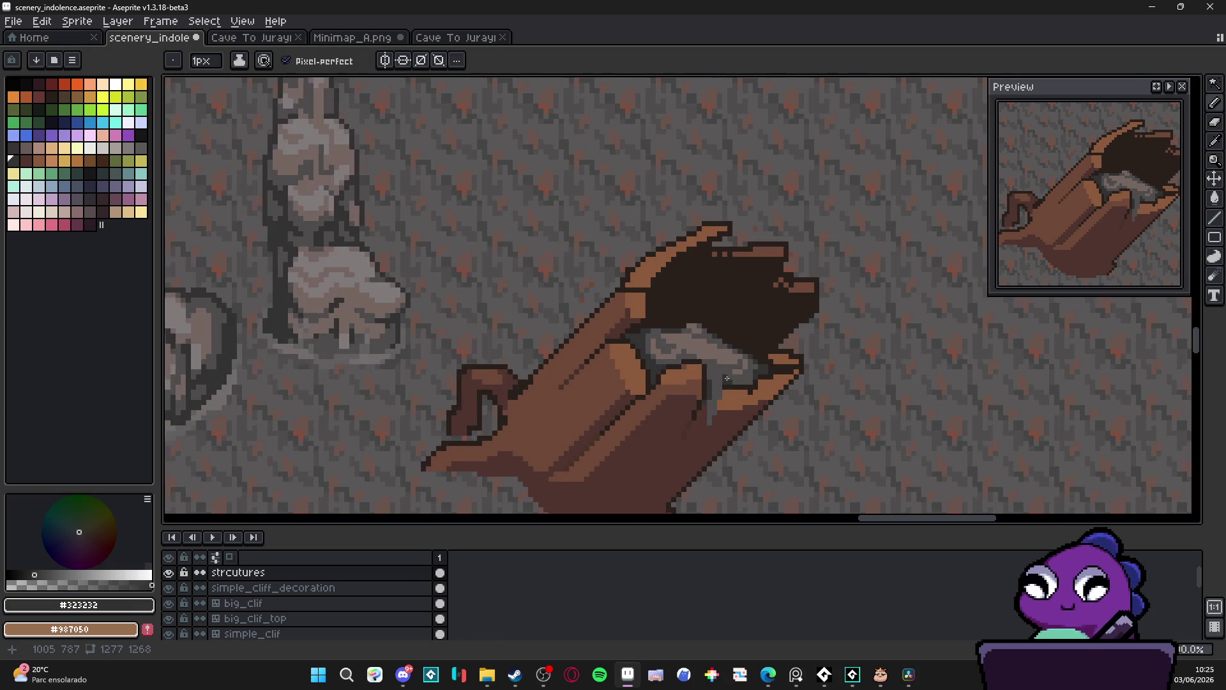
{"action": "scroll", "coordinate": [681, 340], "scroll_direction": "up", "scroll_amount": 2}
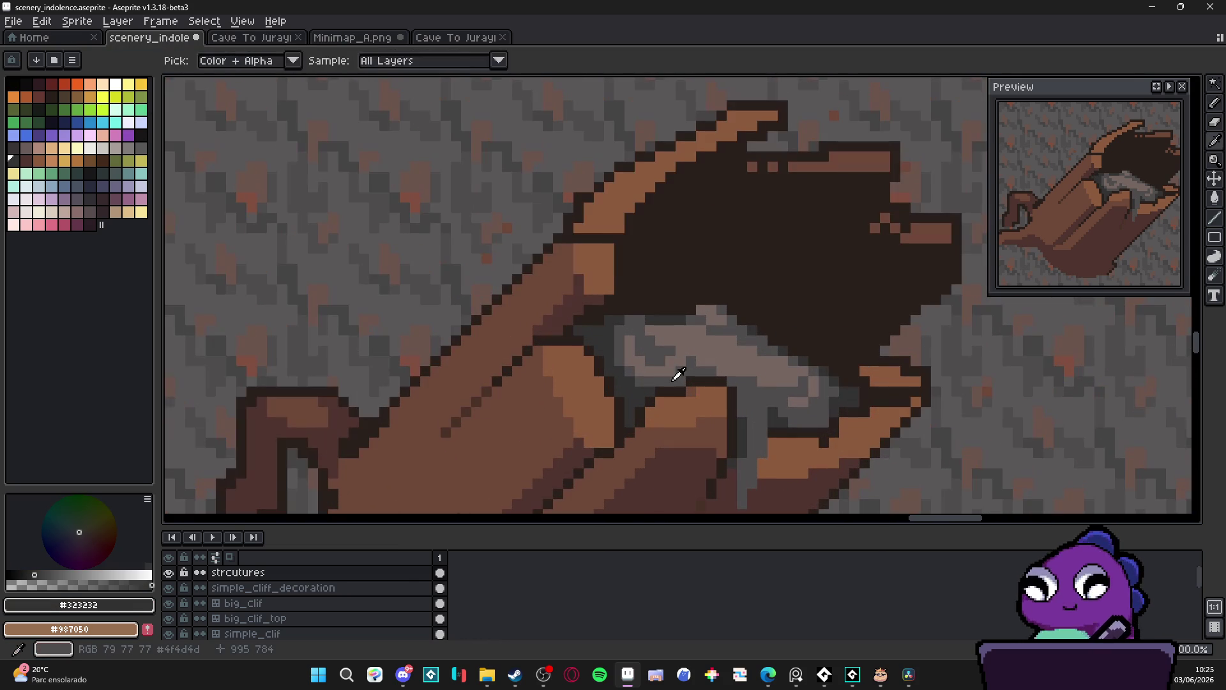
Repaint the rock in mid grey #4f4d4d with a 2-pixel brush, covering the pinkish highlights
{"action": "left_click", "coordinate": [671, 359], "text": "alt"}
{"action": "key", "text": "plus"}
{"action": "mouse_move", "coordinate": [640, 367]}
{"action": "left_mouse_down"}
{"action": "mouse_move", "coordinate": [633, 351]}
{"action": "mouse_move", "coordinate": [698, 344]}
{"action": "mouse_move", "coordinate": [718, 358]}
{"action": "mouse_move", "coordinate": [734, 339]}
{"action": "mouse_move", "coordinate": [728, 373]}
{"action": "mouse_move", "coordinate": [779, 367]}
{"action": "mouse_move", "coordinate": [766, 383]}
{"action": "mouse_move", "coordinate": [803, 372]}
{"action": "mouse_move", "coordinate": [797, 409]}
{"action": "left_mouse_up"}
{"action": "mouse_move", "coordinate": [710, 319]}
{"action": "left_mouse_down"}
{"action": "mouse_move", "coordinate": [720, 323]}
{"action": "mouse_move", "coordinate": [702, 310]}
{"action": "left_mouse_up"}
Shade the rock's left side and underside with #323232 using a 1-pixel brush
{"action": "left_click", "coordinate": [673, 372], "text": "alt"}
{"action": "key", "text": "minus"}
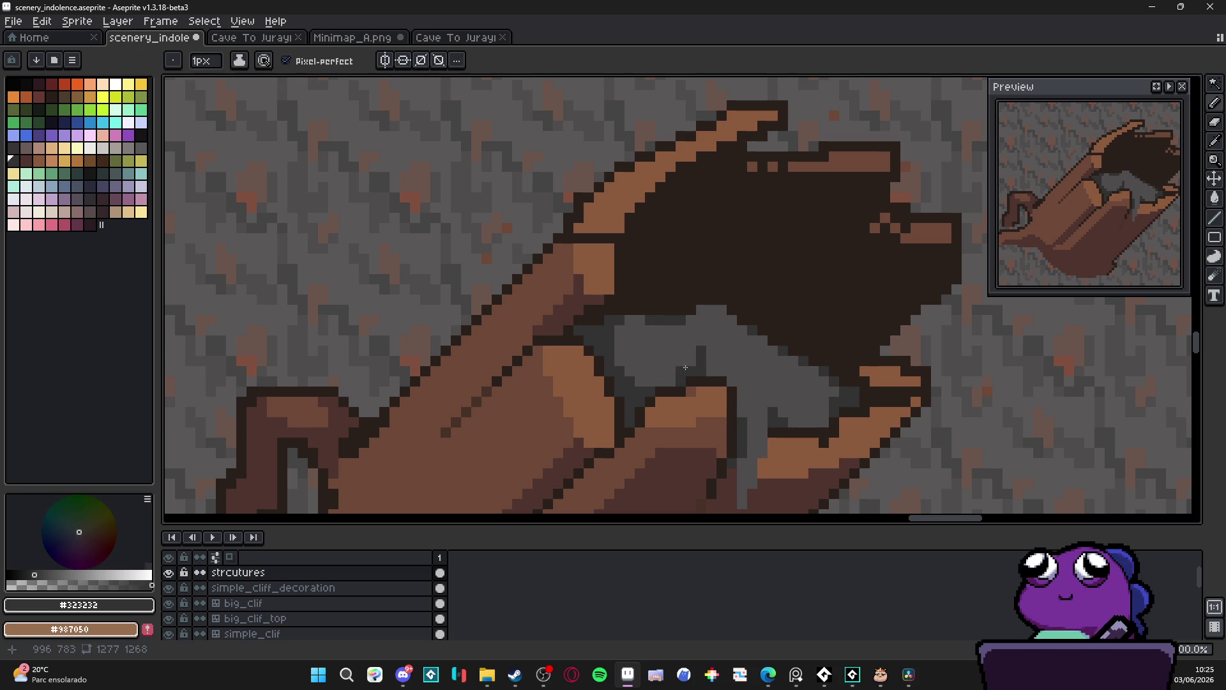
{"action": "mouse_move", "coordinate": [673, 379]}
{"action": "left_mouse_down"}
{"action": "mouse_move", "coordinate": [627, 382]}
{"action": "mouse_move", "coordinate": [619, 326]}
{"action": "mouse_move", "coordinate": [630, 327]}
{"action": "left_mouse_up"}
{"action": "left_click", "coordinate": [680, 372]}
{"action": "left_click", "coordinate": [627, 329]}
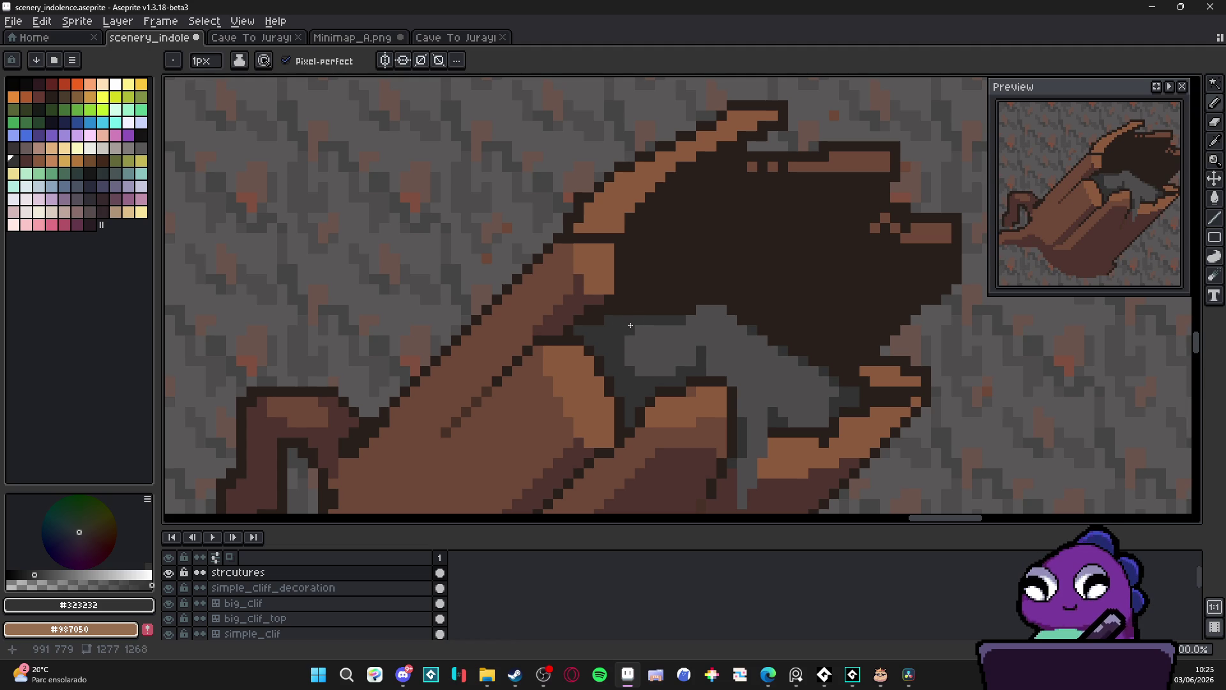
{"action": "left_click", "coordinate": [632, 360]}
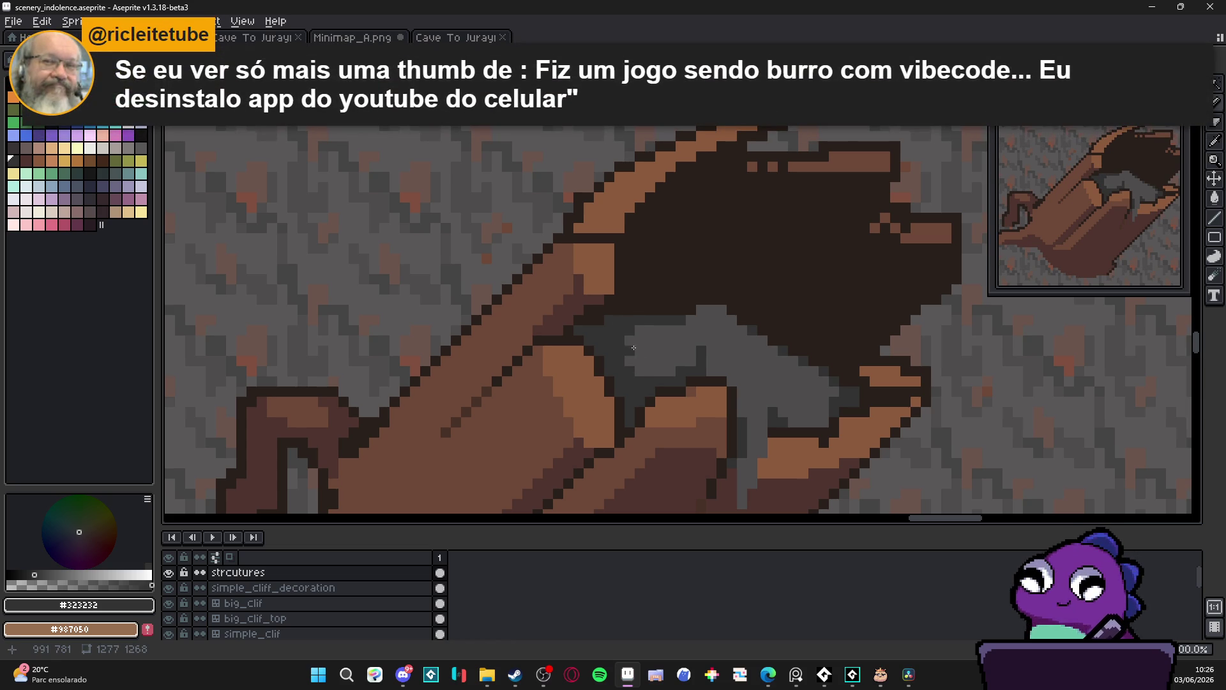
{"action": "left_click", "coordinate": [639, 350]}
{"action": "left_click", "coordinate": [659, 350]}
{"action": "left_click", "coordinate": [650, 341]}
{"action": "left_click", "coordinate": [670, 360]}
{"action": "left_click", "coordinate": [647, 360]}
{"action": "left_click", "coordinate": [670, 354]}
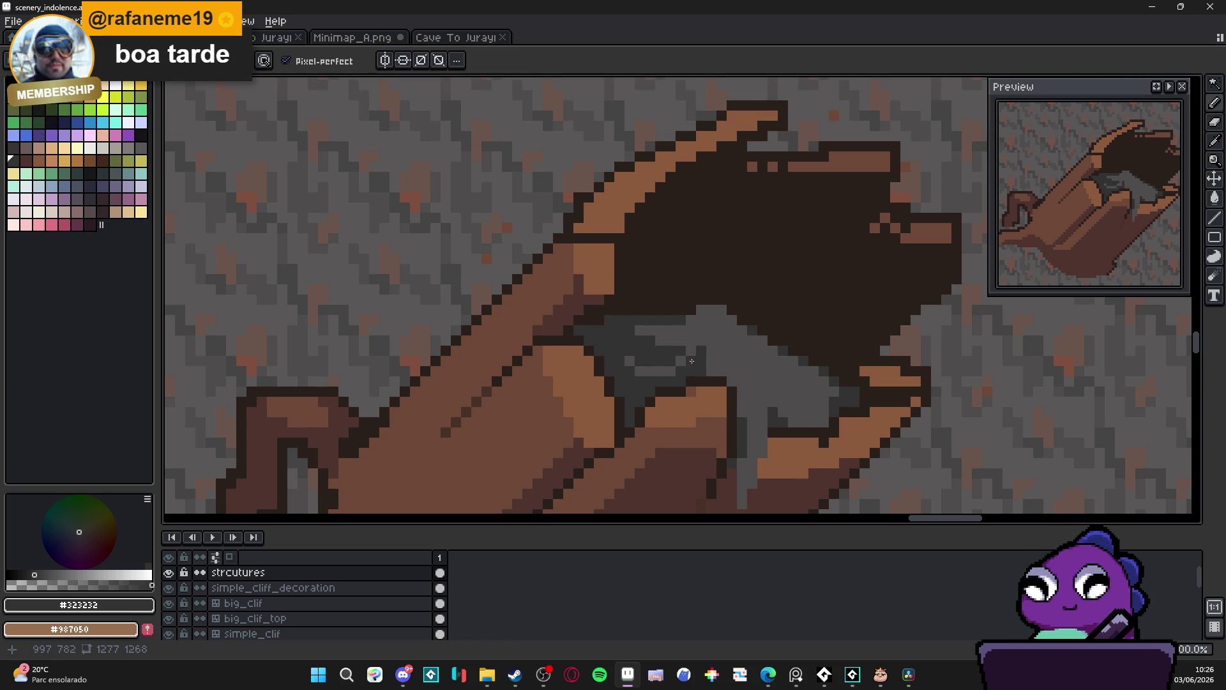
{"action": "left_click", "coordinate": [691, 361], "text": "alt"}
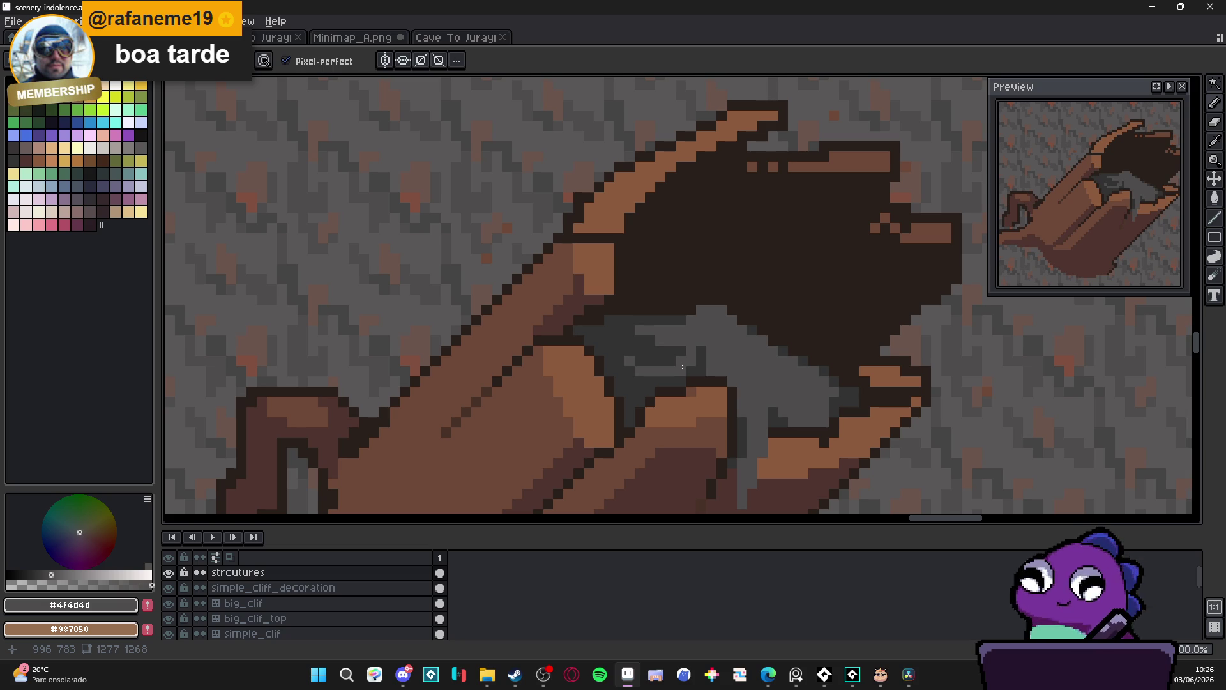
{"action": "scroll", "coordinate": [693, 380], "scroll_direction": "up", "scroll_amount": 1}
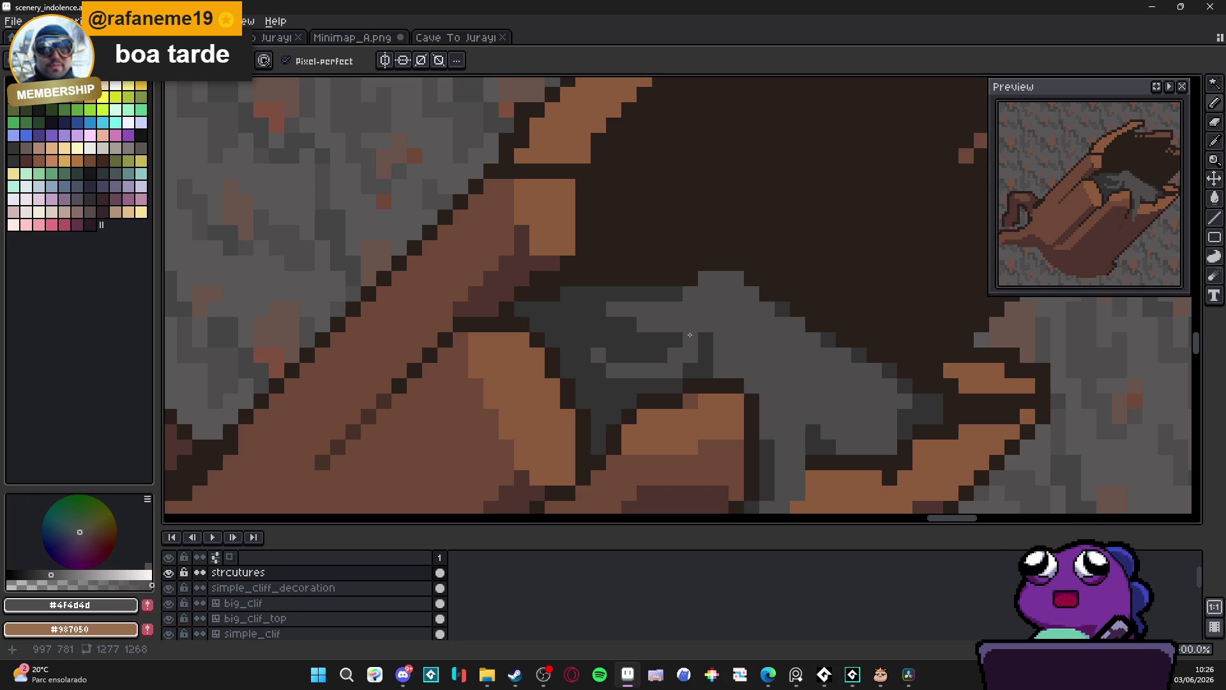
Paint #323232 dark pixels along the rock's lower edge and beside the grey strip
{"action": "left_click", "coordinate": [709, 371], "text": "alt"}
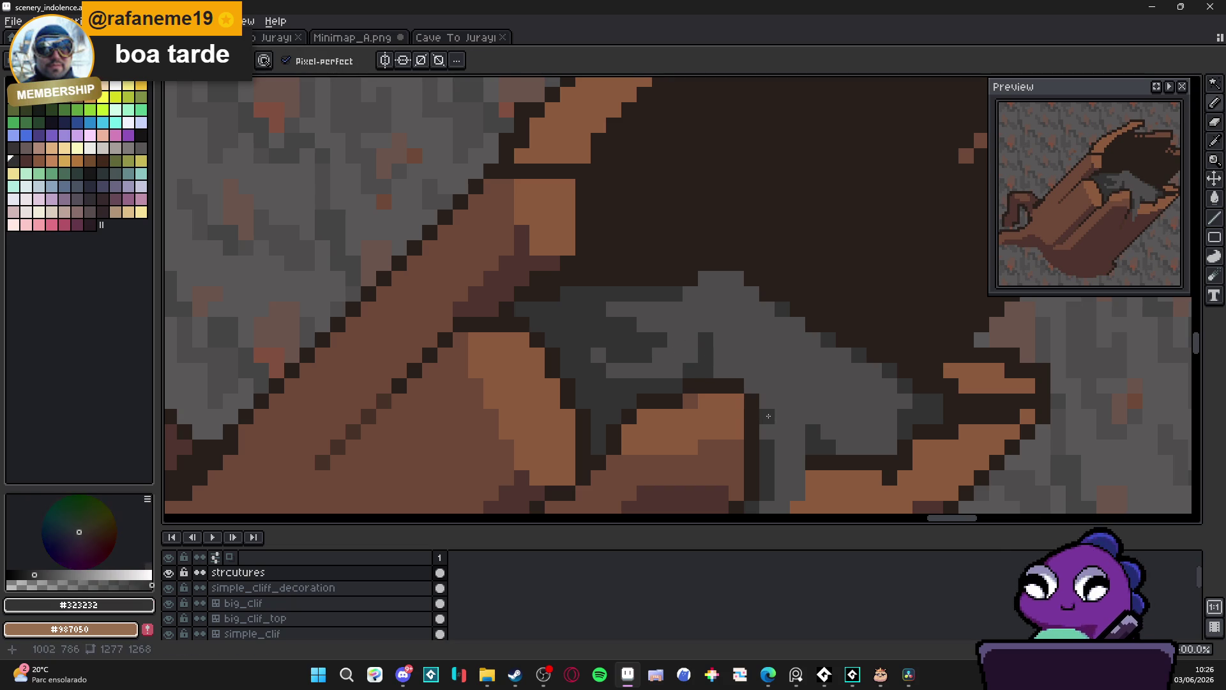
{"action": "mouse_move", "coordinate": [828, 423]}
{"action": "left_mouse_down"}
{"action": "mouse_move", "coordinate": [812, 416]}
{"action": "mouse_move", "coordinate": [842, 426]}
{"action": "mouse_move", "coordinate": [875, 416]}
{"action": "mouse_move", "coordinate": [890, 386]}
{"action": "mouse_move", "coordinate": [905, 402]}
{"action": "mouse_move", "coordinate": [873, 431]}
{"action": "mouse_move", "coordinate": [840, 431]}
{"action": "mouse_move", "coordinate": [803, 402]}
{"action": "left_mouse_up"}
{"action": "left_click", "coordinate": [811, 396]}
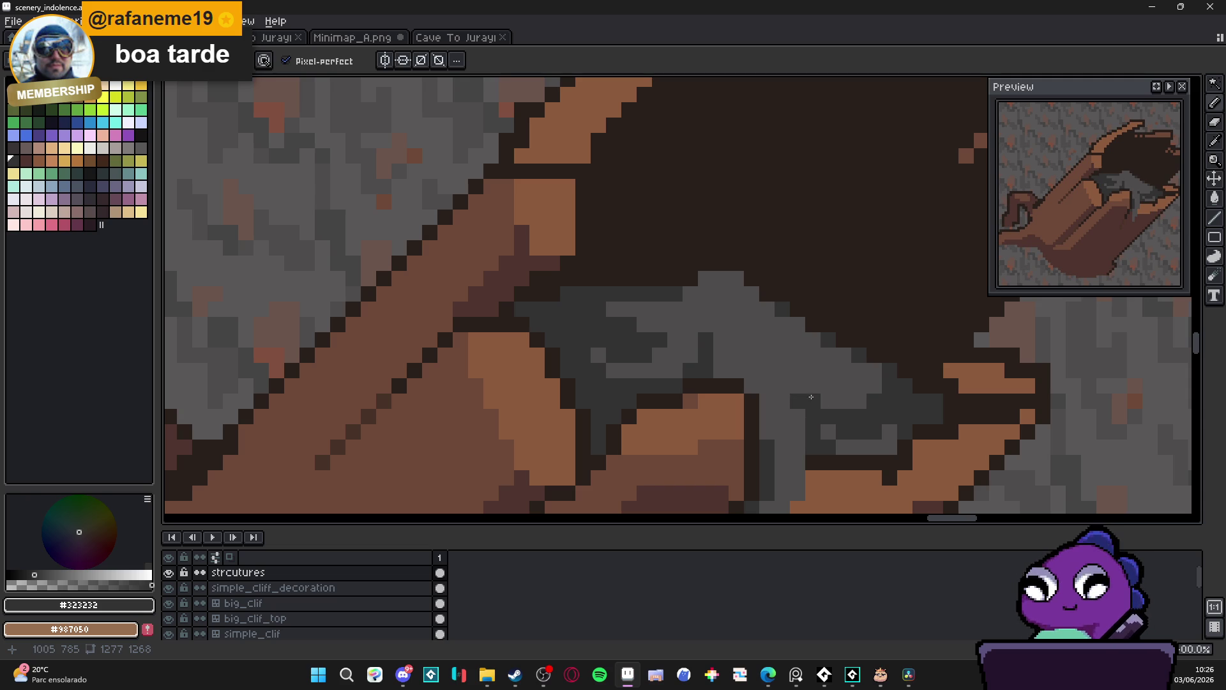
{"action": "scroll", "coordinate": [811, 394], "scroll_direction": "down", "scroll_amount": 1}
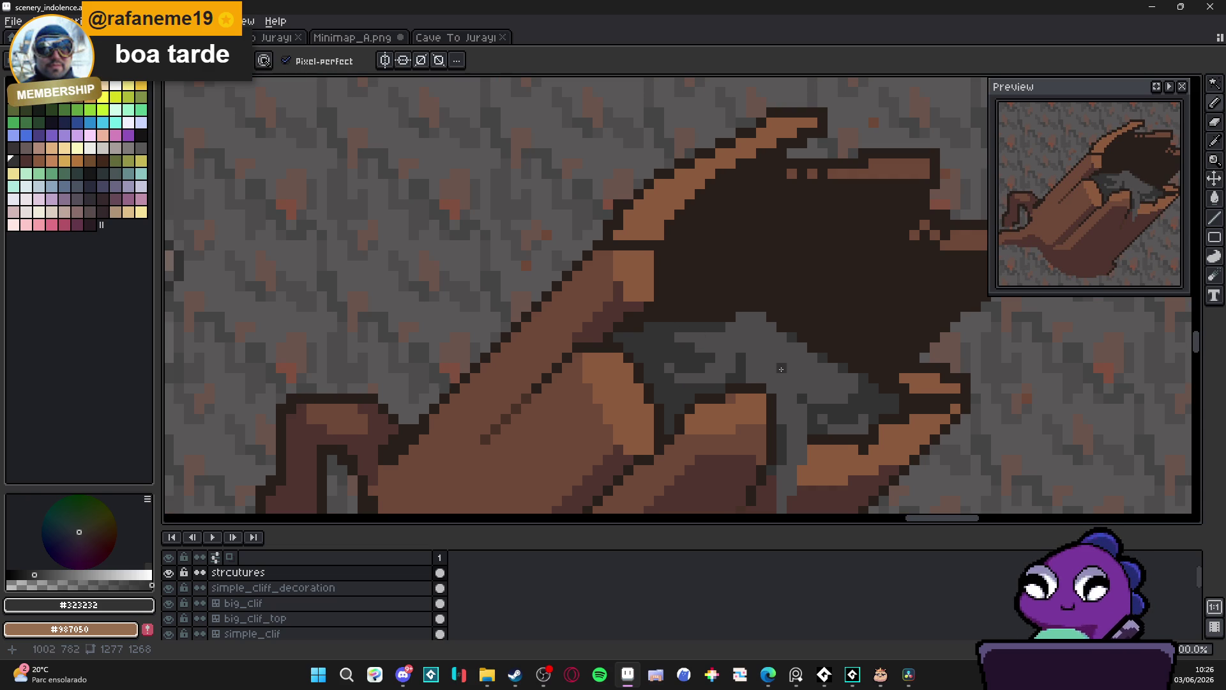
{"action": "scroll", "coordinate": [770, 354], "scroll_direction": "down", "scroll_amount": 1}
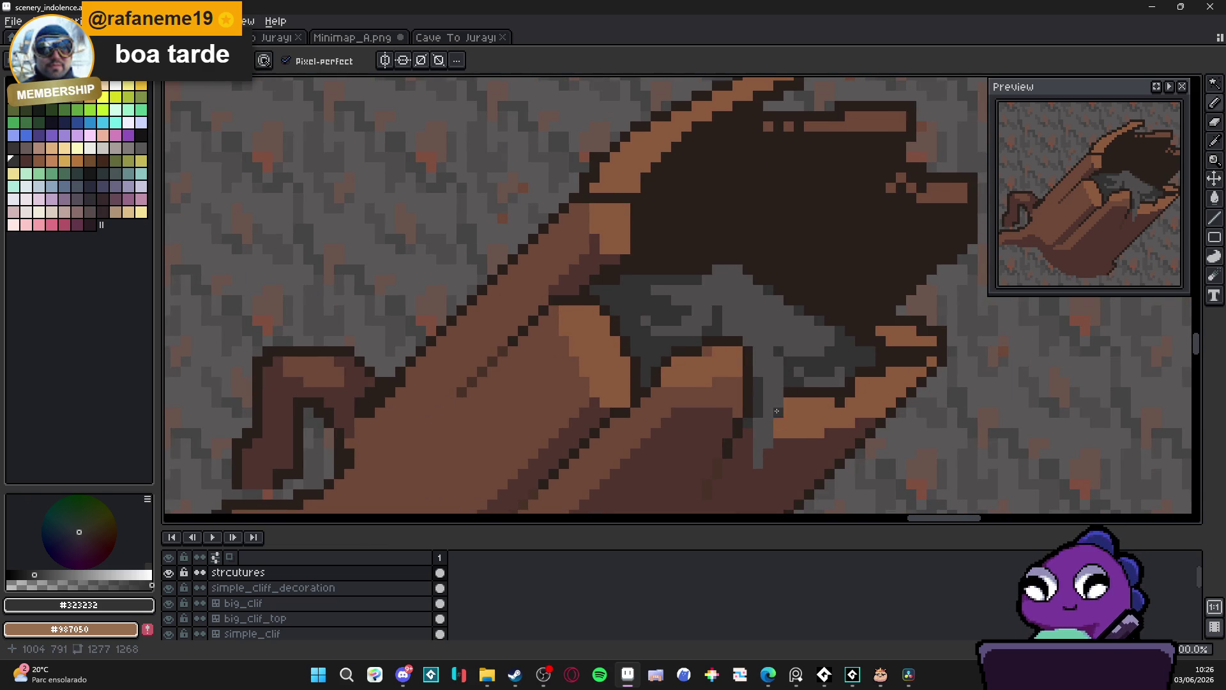
{"action": "left_click", "coordinate": [759, 423]}
{"action": "left_click_drag", "start_coordinate": [759, 442], "coordinate": [779, 359]}
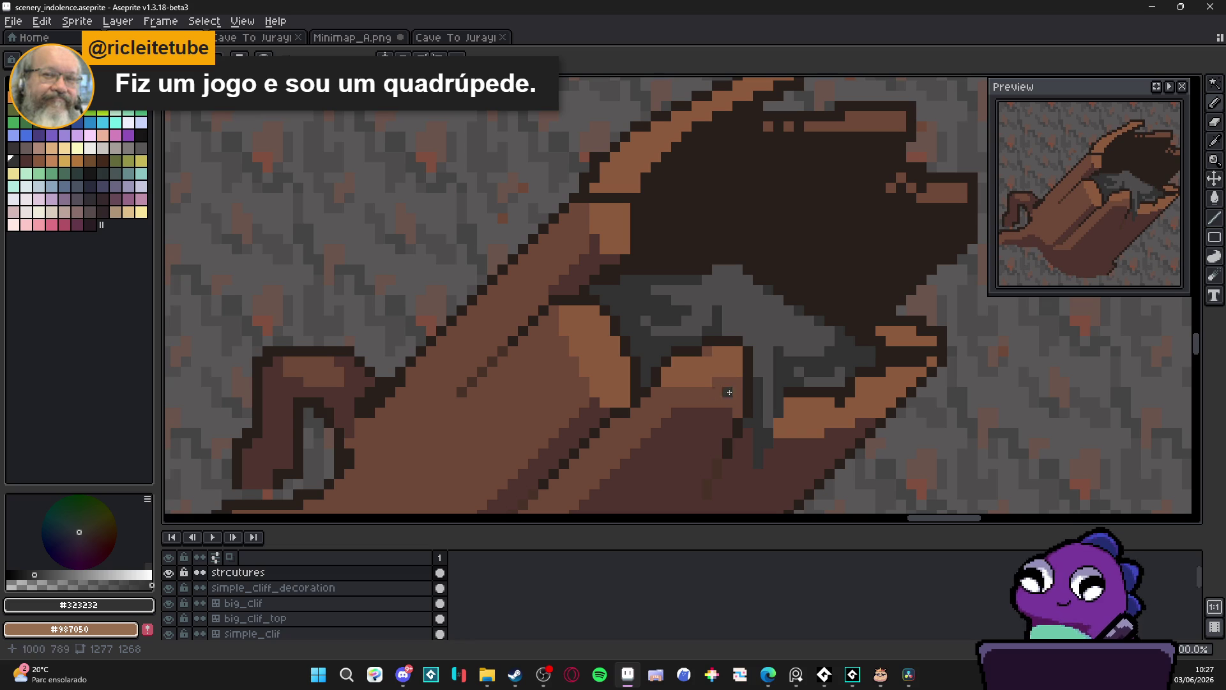
{"action": "scroll", "coordinate": [717, 334], "scroll_direction": "down", "scroll_amount": 4}
{"action": "scroll", "coordinate": [718, 334], "scroll_direction": "up", "scroll_amount": 5}
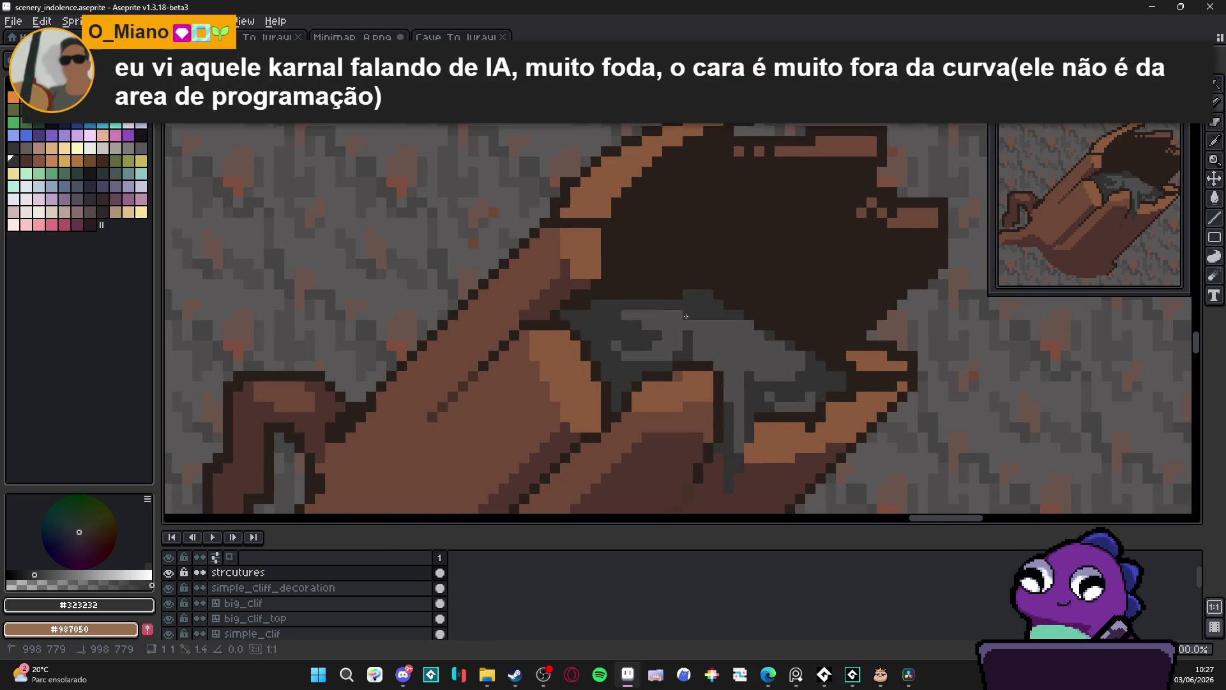
{"action": "scroll", "coordinate": [676, 317], "scroll_direction": "down", "scroll_amount": 3}
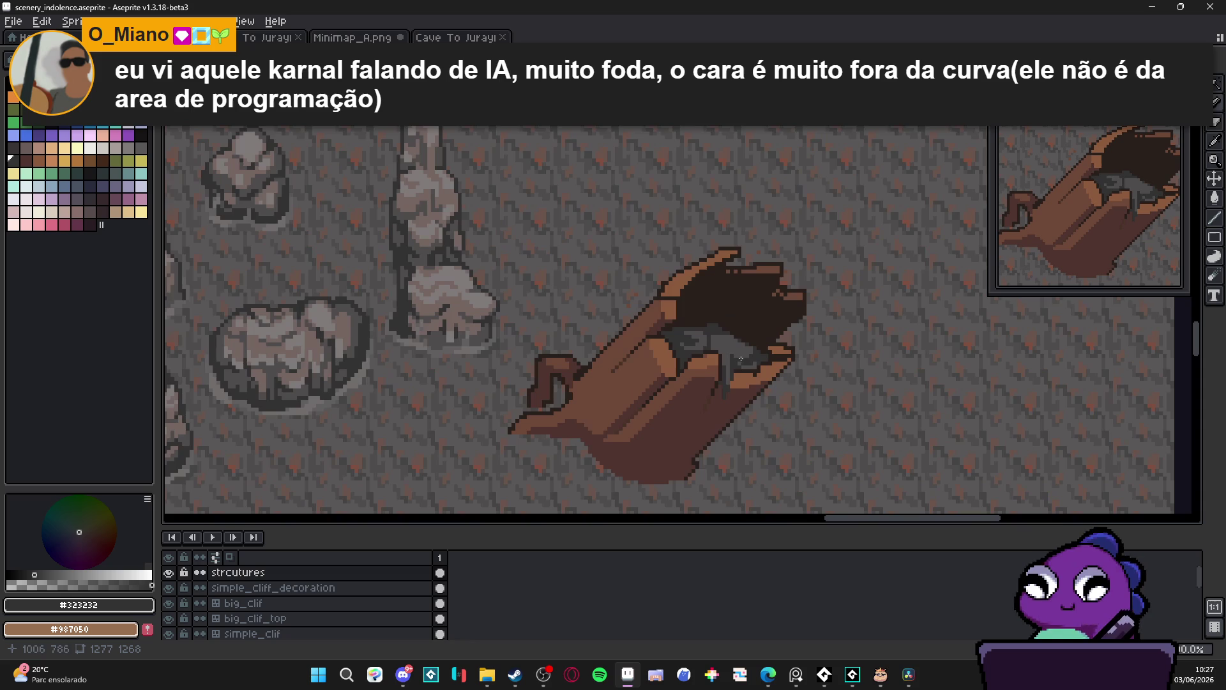
{"action": "scroll", "coordinate": [740, 345], "scroll_direction": "up", "scroll_amount": 3}
{"action": "scroll", "coordinate": [708, 348], "scroll_direction": "down", "scroll_amount": 2}
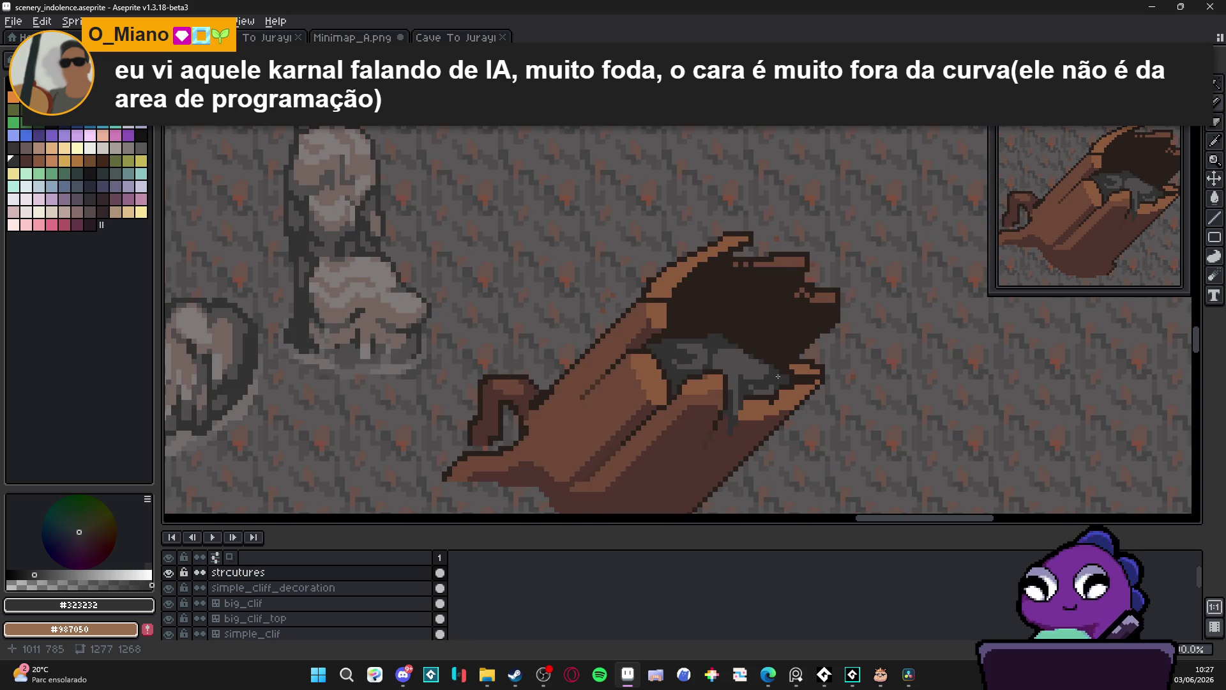
{"action": "scroll", "coordinate": [745, 360], "scroll_direction": "up", "scroll_amount": 2}
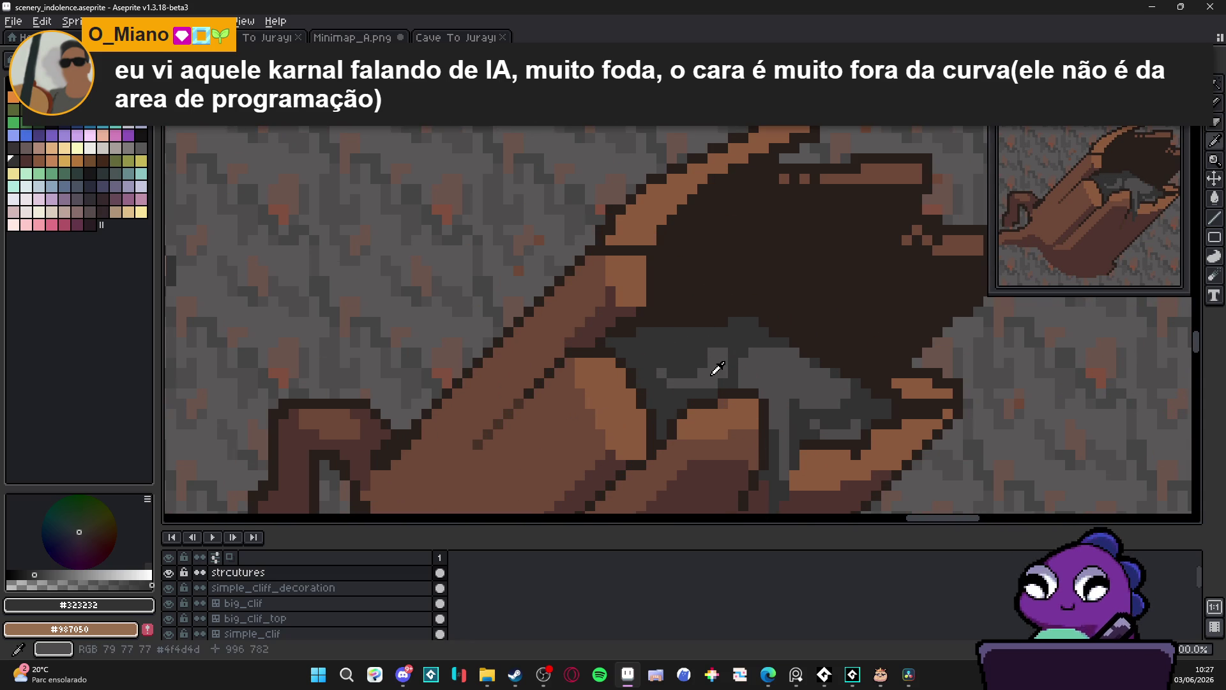
{"action": "left_click", "coordinate": [674, 362], "text": "alt"}
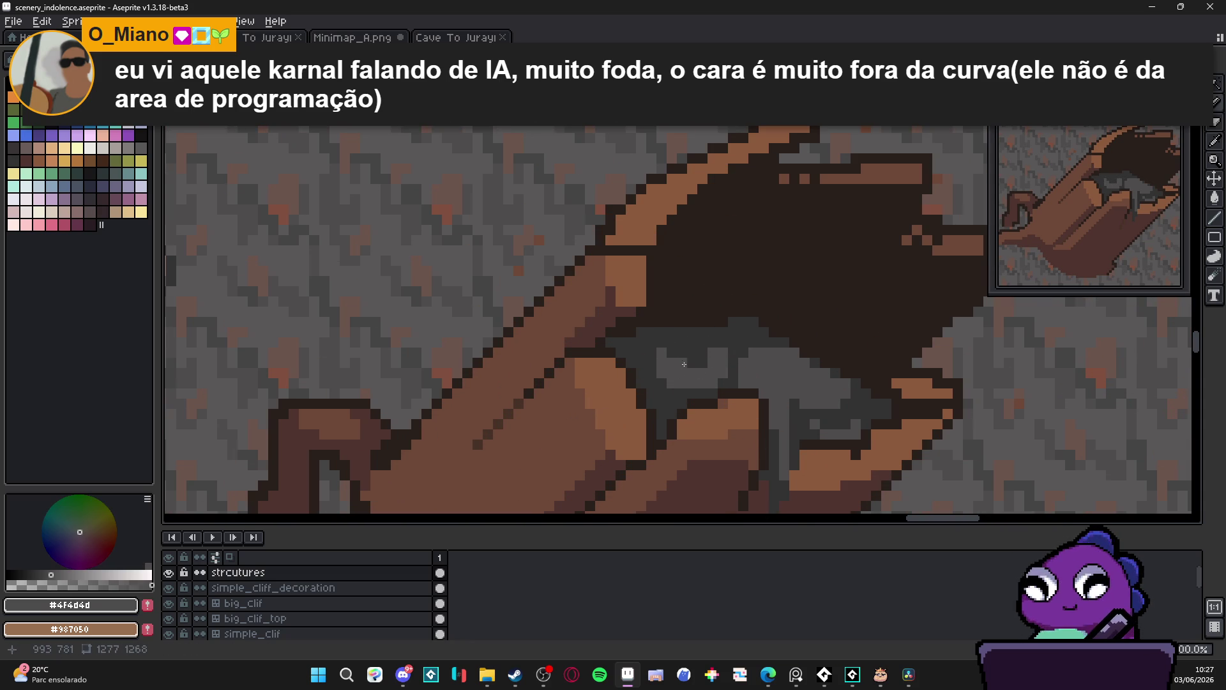
{"action": "left_click", "coordinate": [724, 357], "text": "alt"}
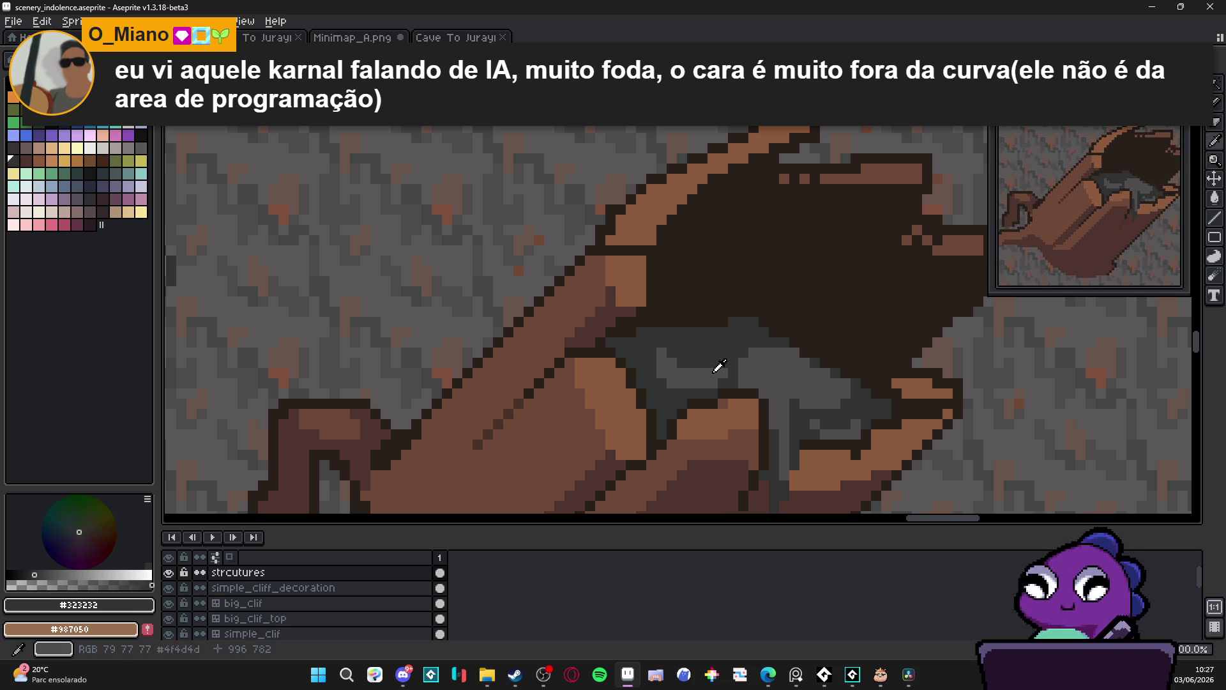
{"action": "left_click", "coordinate": [724, 362], "text": "alt"}
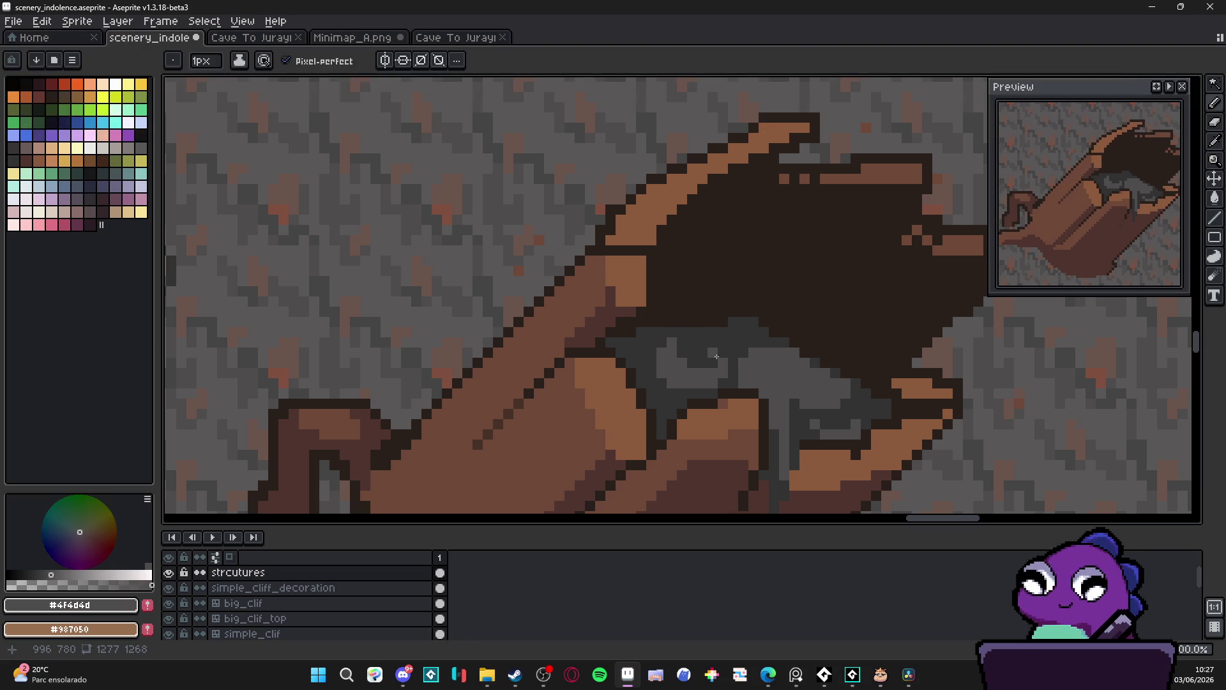
{"action": "scroll", "coordinate": [759, 367], "scroll_direction": "right", "scroll_amount": 2}
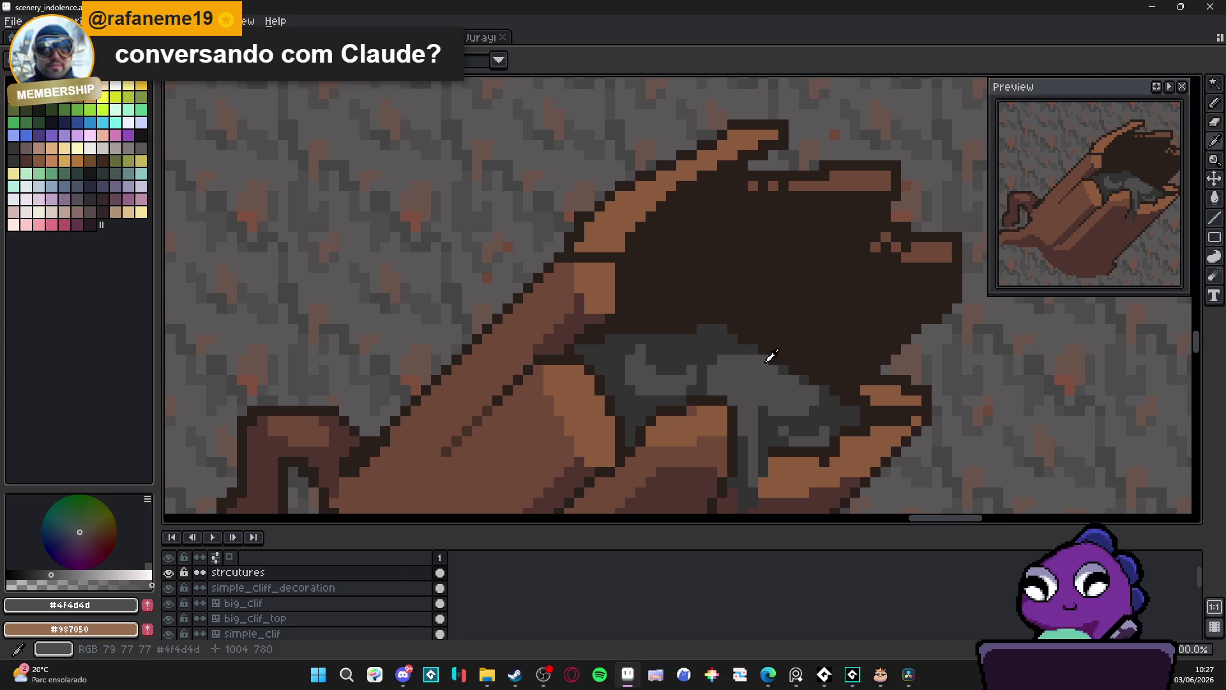
{"action": "left_click", "coordinate": [752, 365], "text": "alt"}
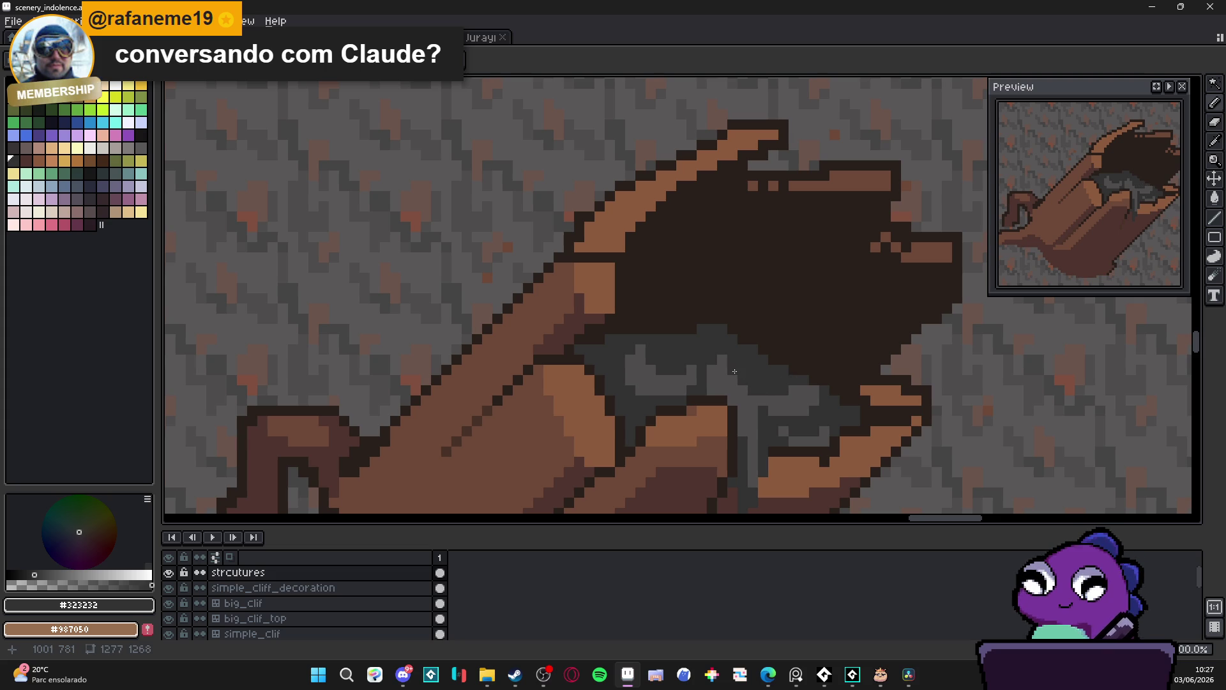
{"action": "key", "text": "b"}
{"action": "left_click", "coordinate": [741, 384], "text": "alt"}
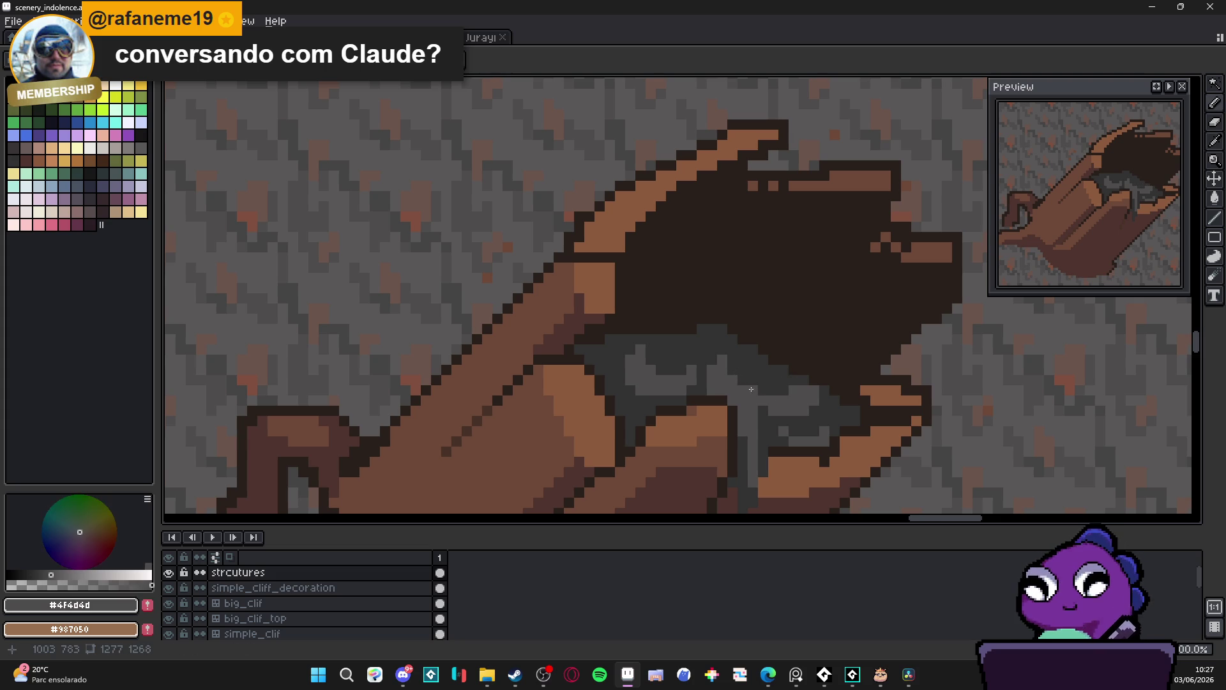
Zoom out to review the trunk in the scene and save the file with Ctrl+S
{"action": "scroll", "coordinate": [785, 396], "scroll_direction": "down", "scroll_amount": 3}
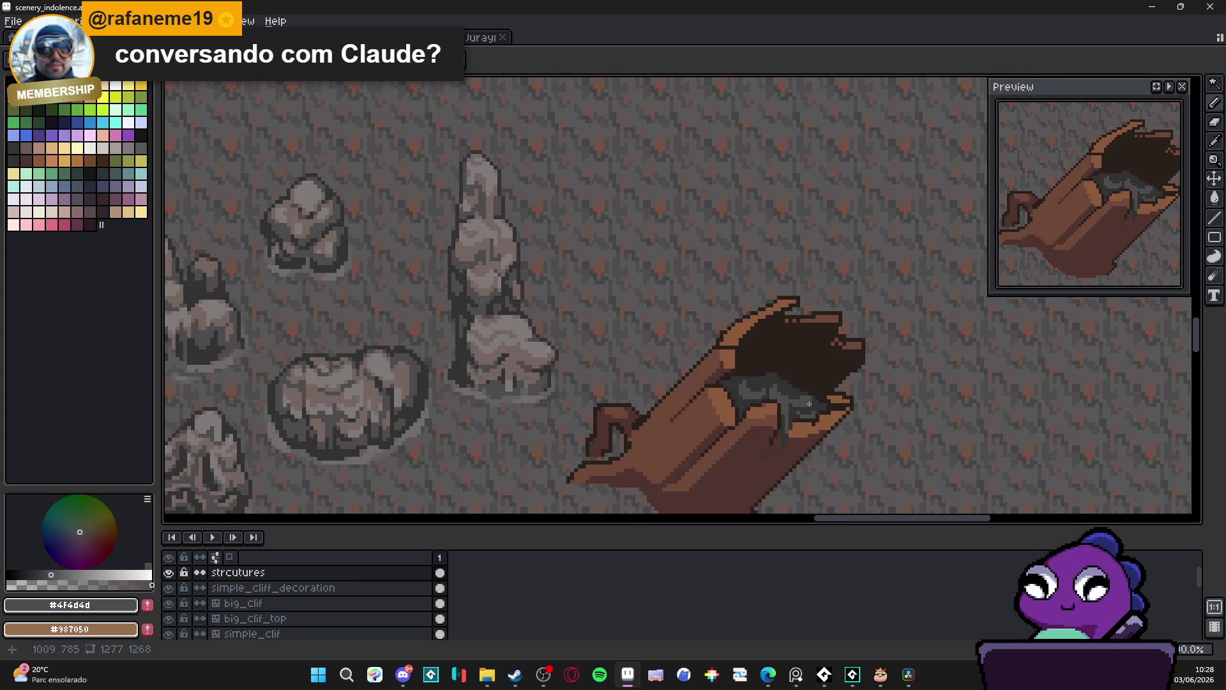
{"action": "scroll", "coordinate": [804, 399], "scroll_direction": "up", "scroll_amount": 2}
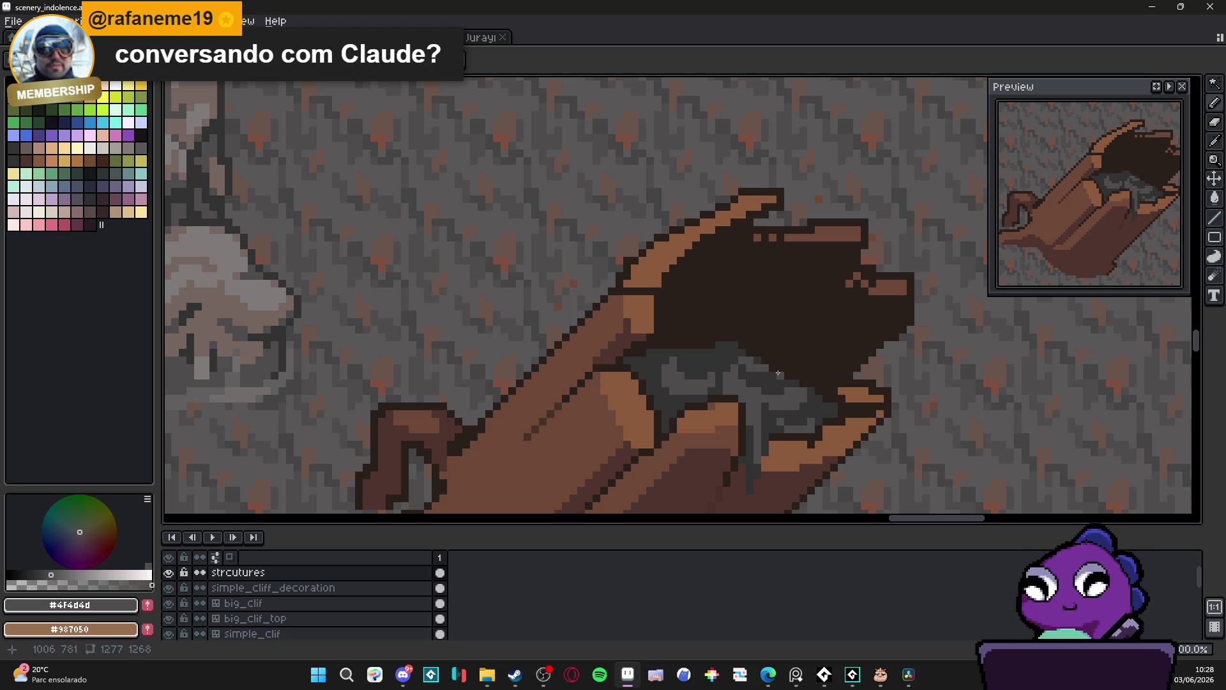
{"action": "scroll", "coordinate": [717, 338], "scroll_direction": "down", "scroll_amount": 2}
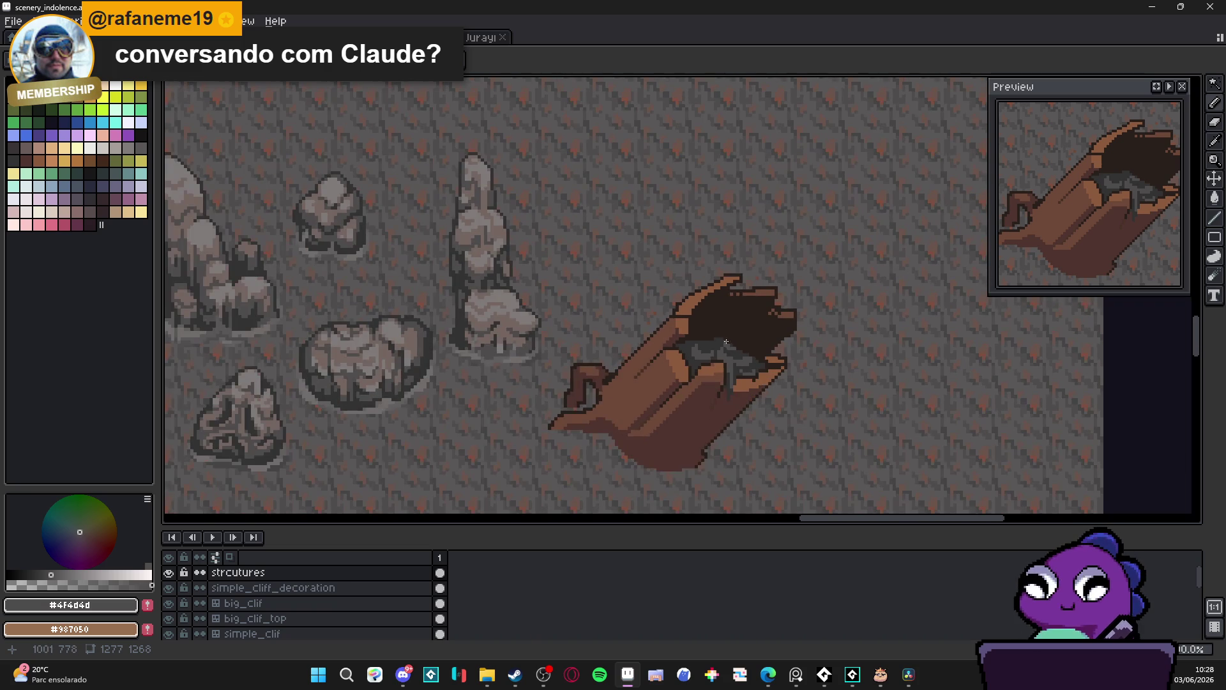
{"action": "scroll", "coordinate": [716, 338], "scroll_direction": "down", "scroll_amount": 1}
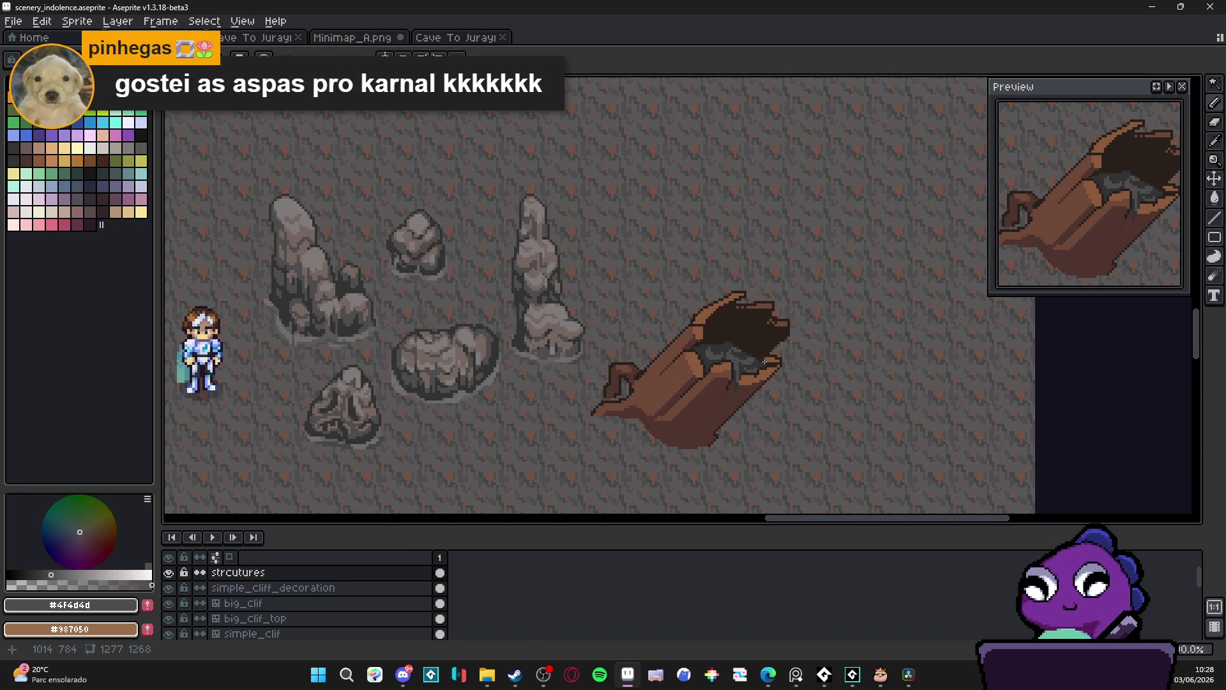
{"action": "scroll", "coordinate": [770, 375], "scroll_direction": "up", "scroll_amount": 1}
{"action": "key", "text": "ctrl+s"}
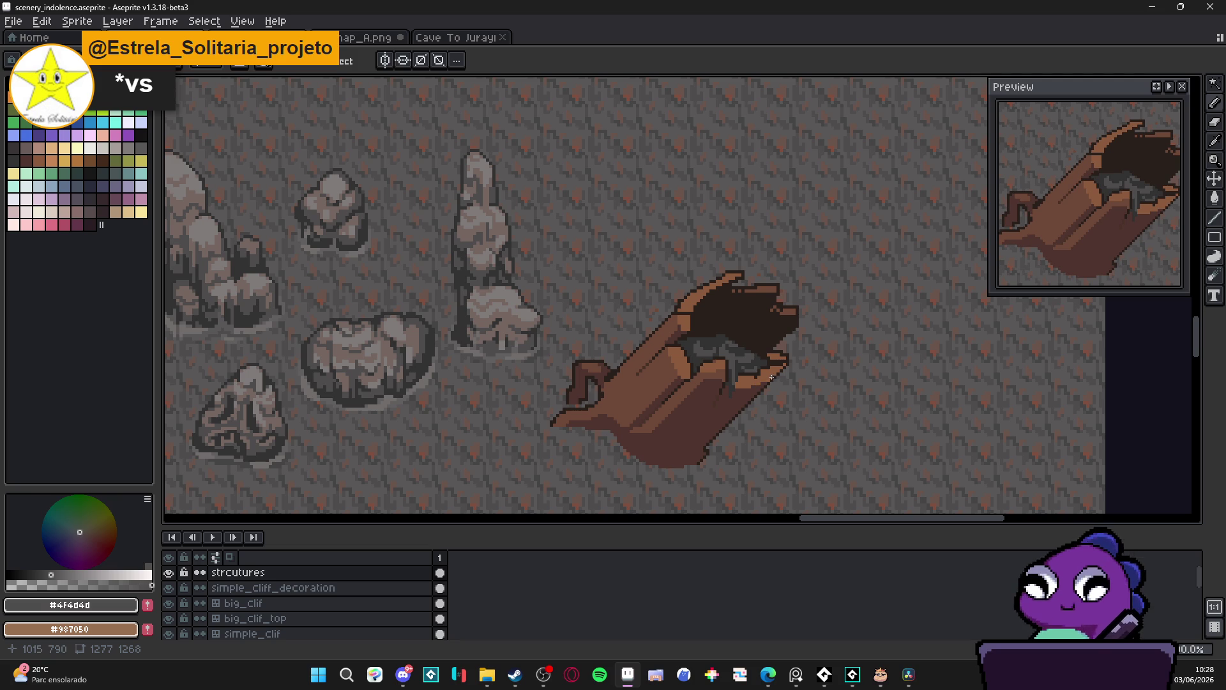
Zoom and pan to bring the rest of the cave scene into view
{"action": "scroll", "coordinate": [771, 376], "scroll_direction": "down", "scroll_amount": 4}
{"action": "scroll", "coordinate": [771, 377], "scroll_direction": "up", "scroll_amount": 3}
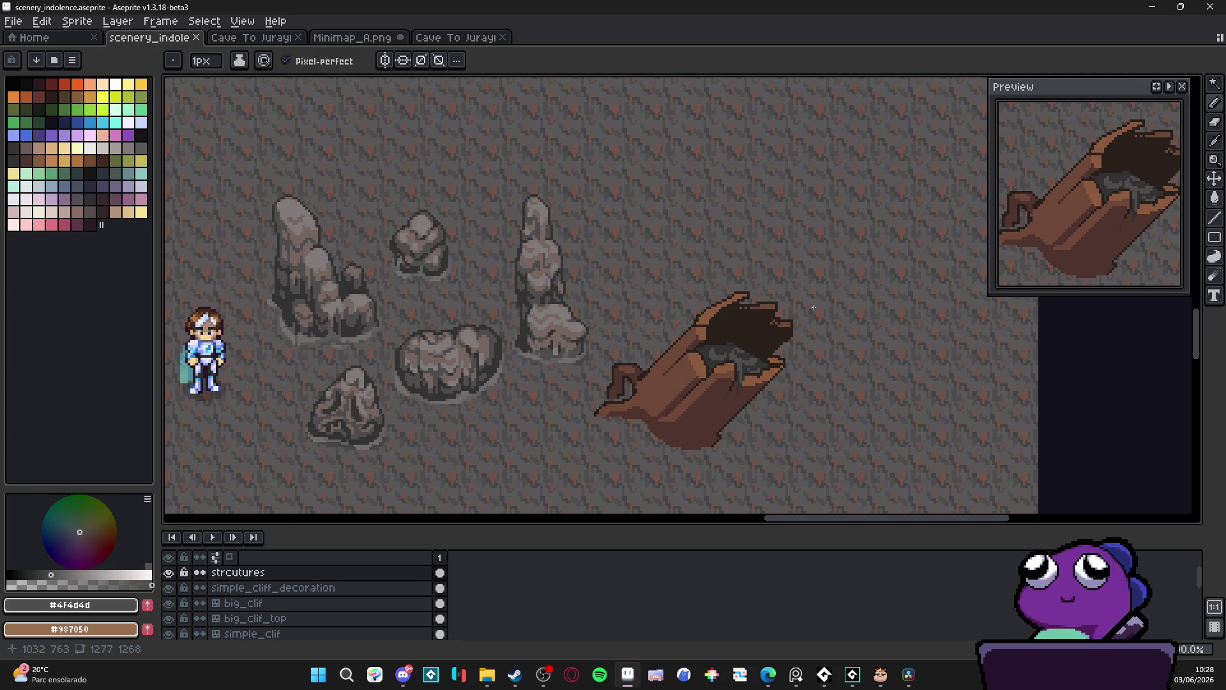
{"action": "scroll", "coordinate": [665, 409], "scroll_direction": "down", "scroll_amount": 1}
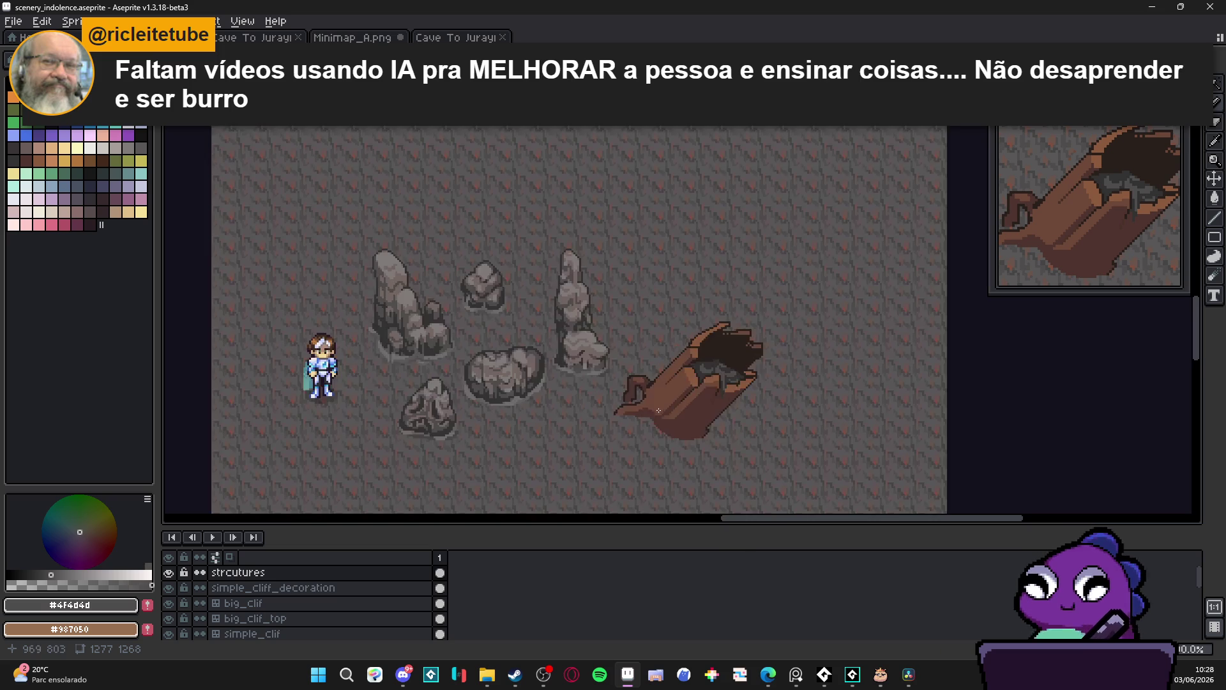
{"action": "scroll", "coordinate": [664, 406], "scroll_direction": "down", "scroll_amount": 1}
{"action": "mouse_move", "coordinate": [664, 407]}
{"action": "left_mouse_down"}
{"action": "mouse_move", "coordinate": [800, 318]}
{"action": "mouse_move", "coordinate": [703, 201]}
{"action": "mouse_move", "coordinate": [950, 223]}
{"action": "mouse_move", "coordinate": [1000, 215]}
{"action": "mouse_move", "coordinate": [540, 289]}
{"action": "left_mouse_up"}
{"action": "scroll", "coordinate": [716, 279], "scroll_direction": "up", "scroll_amount": 2}
Choose two brown shades from the palette and position the view over the trunk's base
{"action": "scroll", "coordinate": [700, 311], "scroll_direction": "up", "scroll_amount": 1}
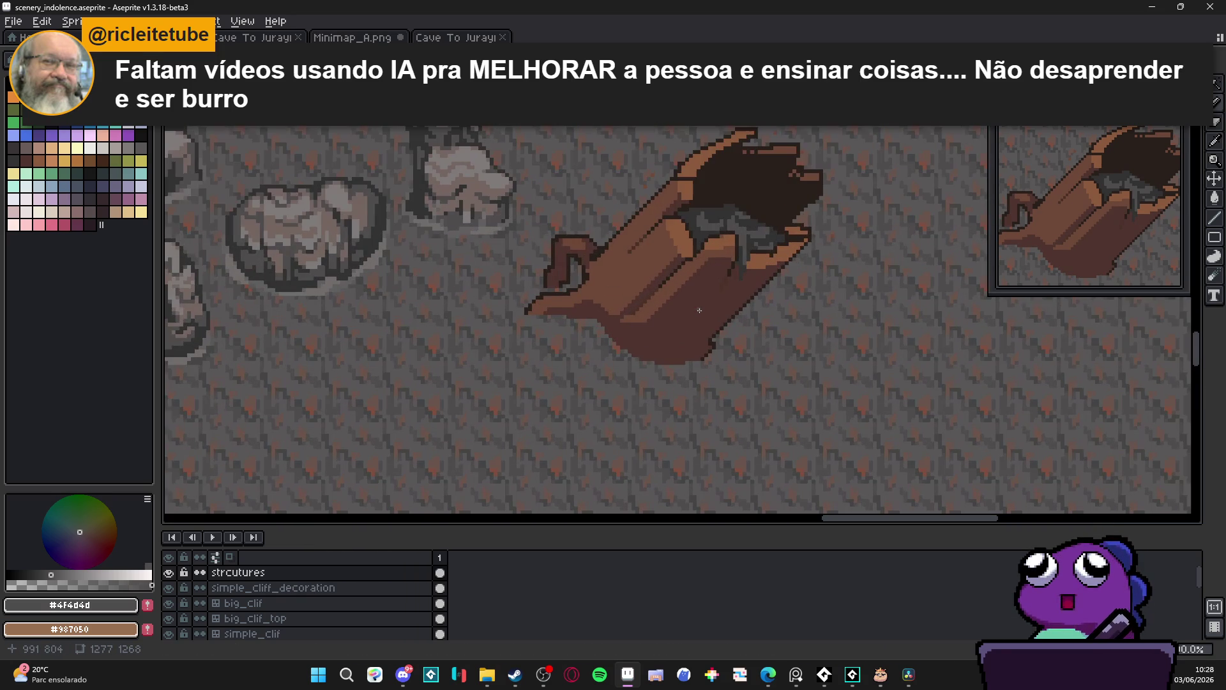
{"action": "scroll", "coordinate": [686, 318], "scroll_direction": "up", "scroll_amount": 2}
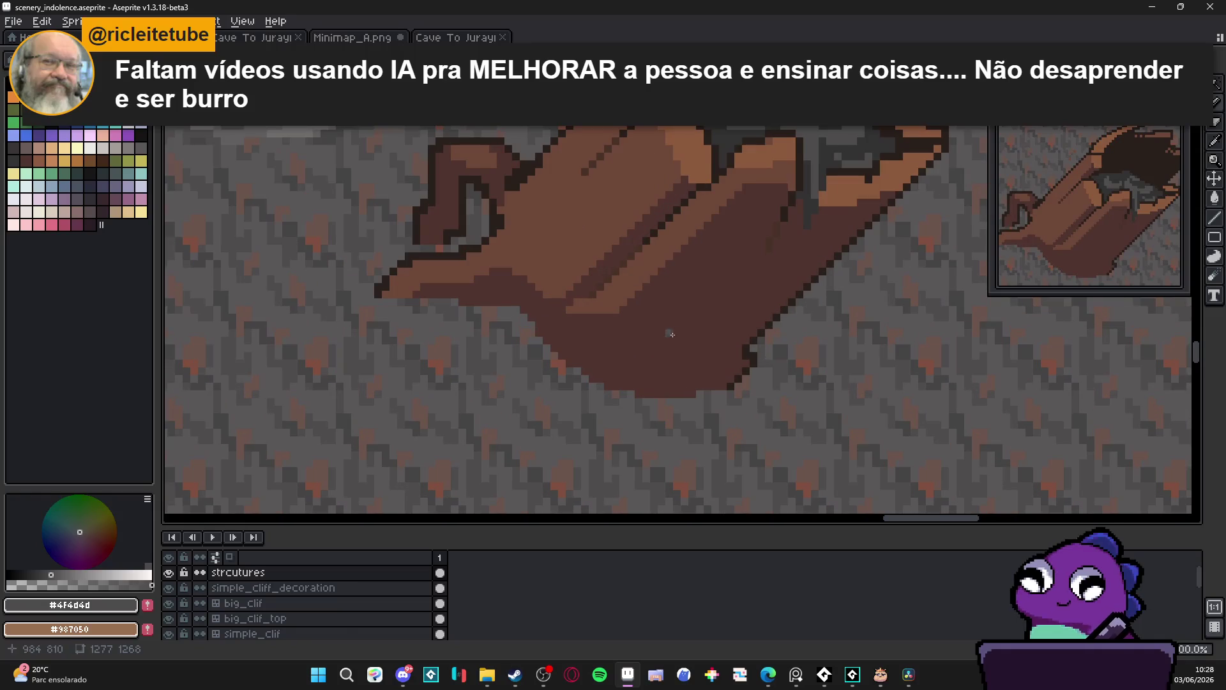
{"action": "left_click", "coordinate": [25, 160]}
{"action": "left_click", "coordinate": [102, 160]}
{"action": "scroll", "coordinate": [651, 301], "scroll_direction": "up", "scroll_amount": 1}
{"action": "scroll", "coordinate": [747, 287], "scroll_direction": "down", "scroll_amount": 2}
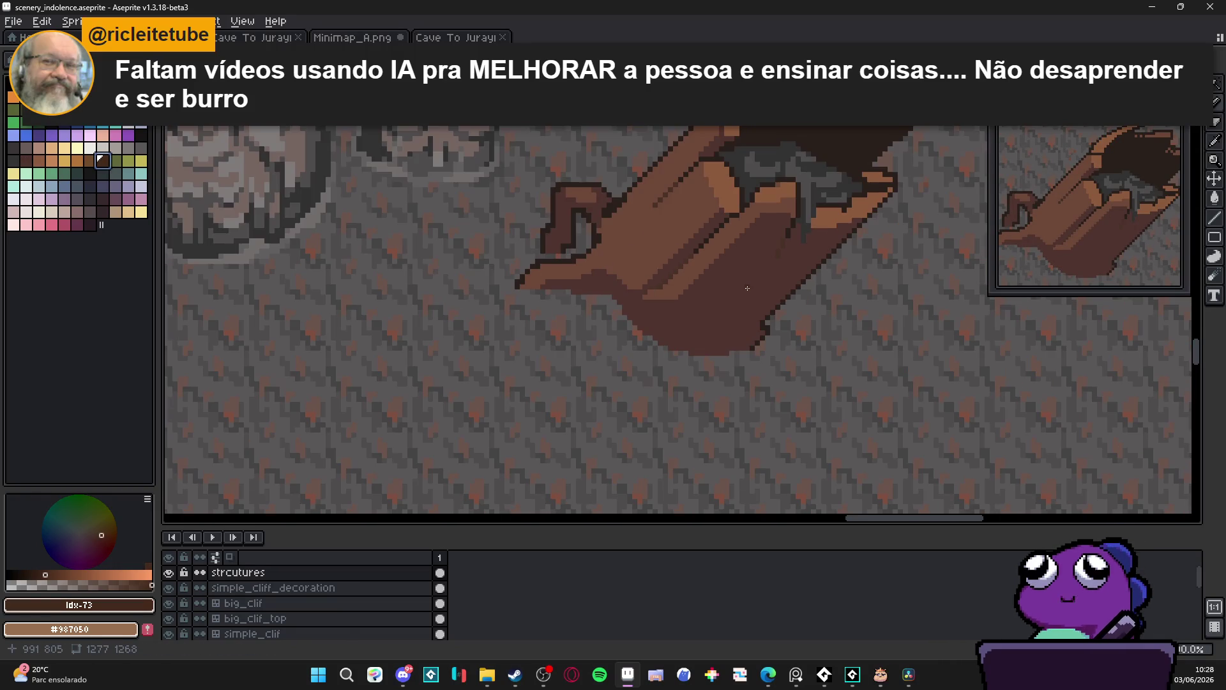
{"action": "scroll", "coordinate": [747, 287], "scroll_direction": "up", "scroll_amount": 1}
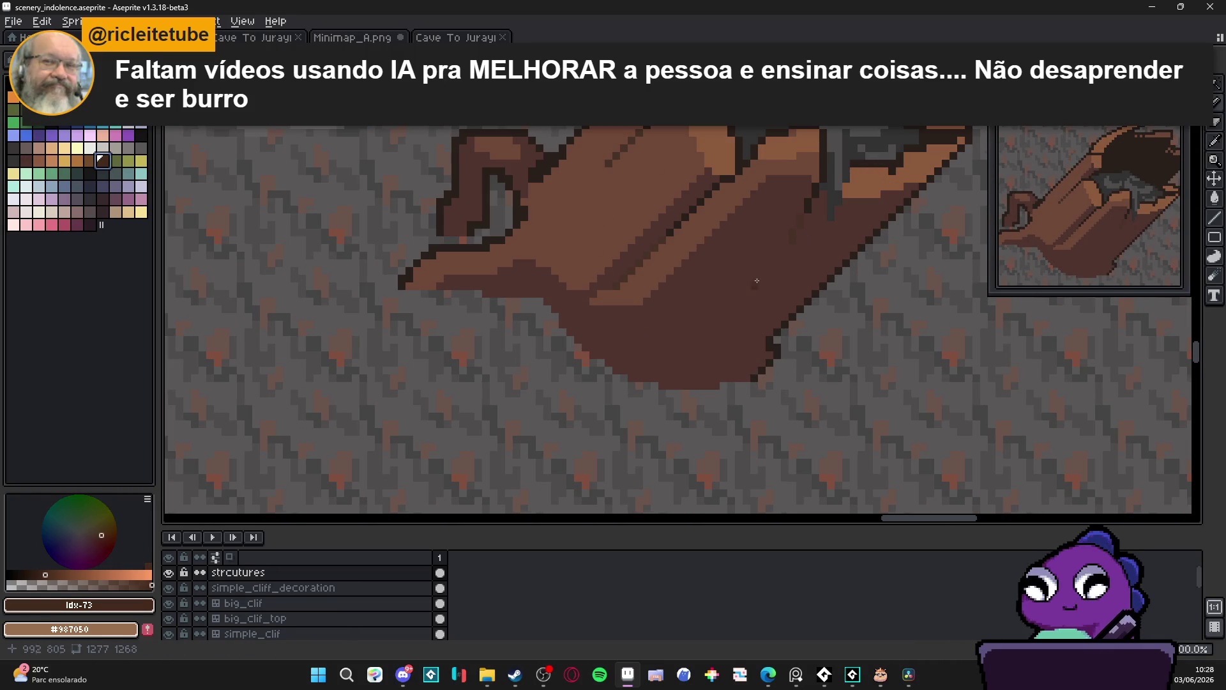
{"action": "scroll", "coordinate": [652, 350], "scroll_direction": "down", "scroll_amount": 2}
{"action": "scroll", "coordinate": [690, 338], "scroll_direction": "up", "scroll_amount": 1}
{"action": "scroll", "coordinate": [692, 337], "scroll_direction": "down", "scroll_amount": 1}
{"action": "scroll", "coordinate": [758, 278], "scroll_direction": "down", "scroll_amount": 2}
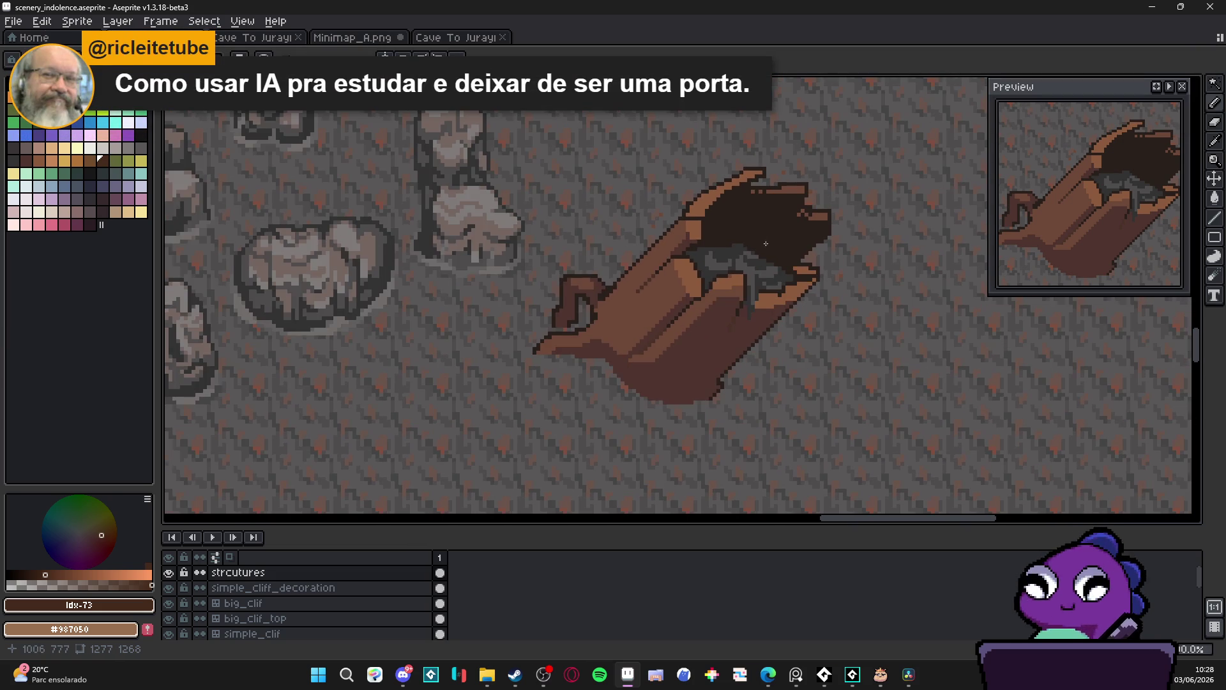
{"action": "left_click_drag", "start_coordinate": [800, 216], "coordinate": [796, 255]}
{"action": "scroll", "coordinate": [800, 256], "scroll_direction": "down", "scroll_amount": 2}
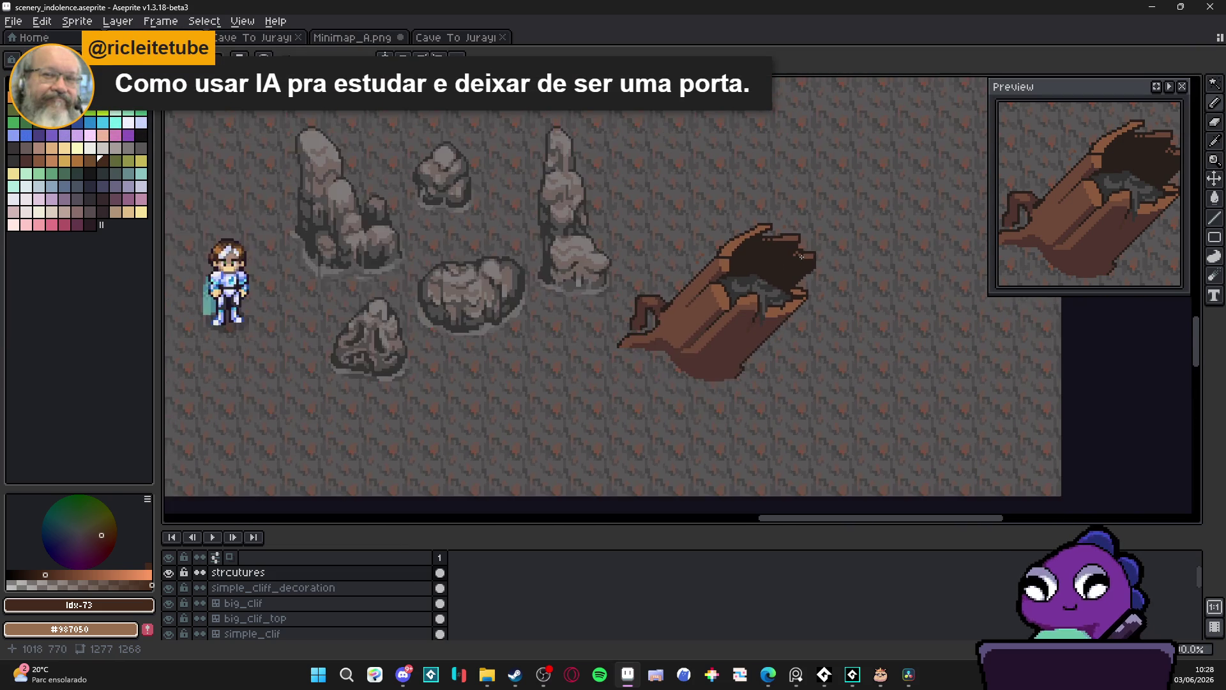
{"action": "scroll", "coordinate": [796, 257], "scroll_direction": "up", "scroll_amount": 2}
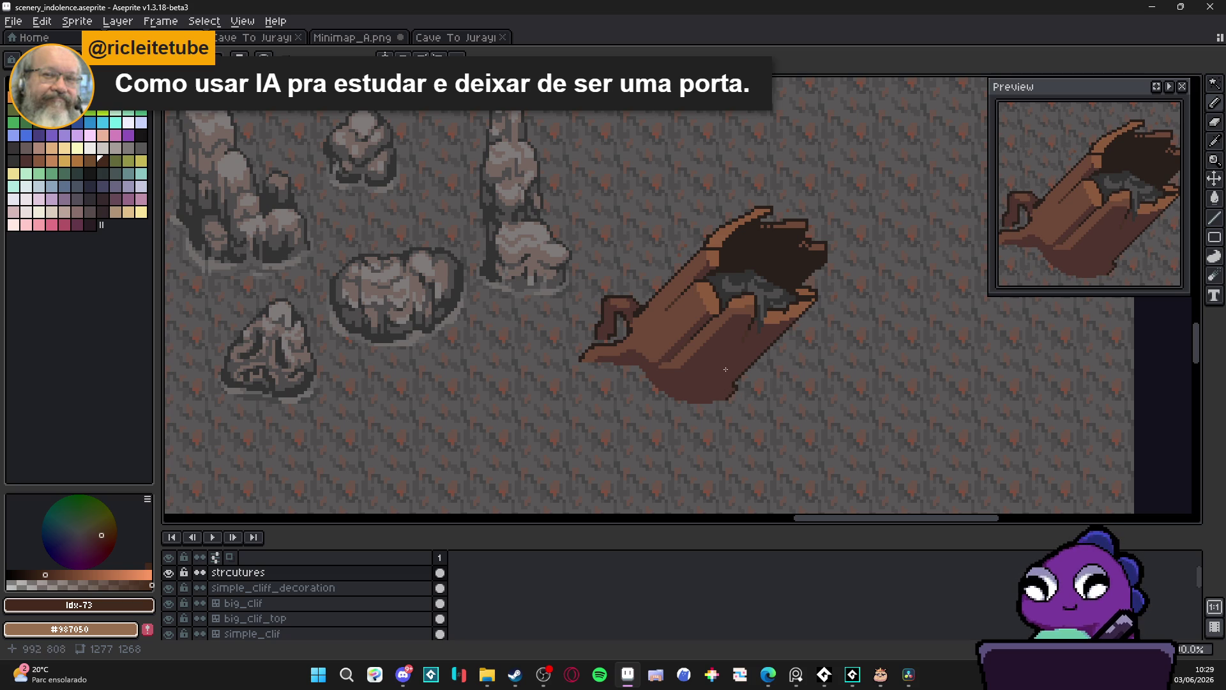
{"action": "scroll", "coordinate": [670, 356], "scroll_direction": "up", "scroll_amount": 2}
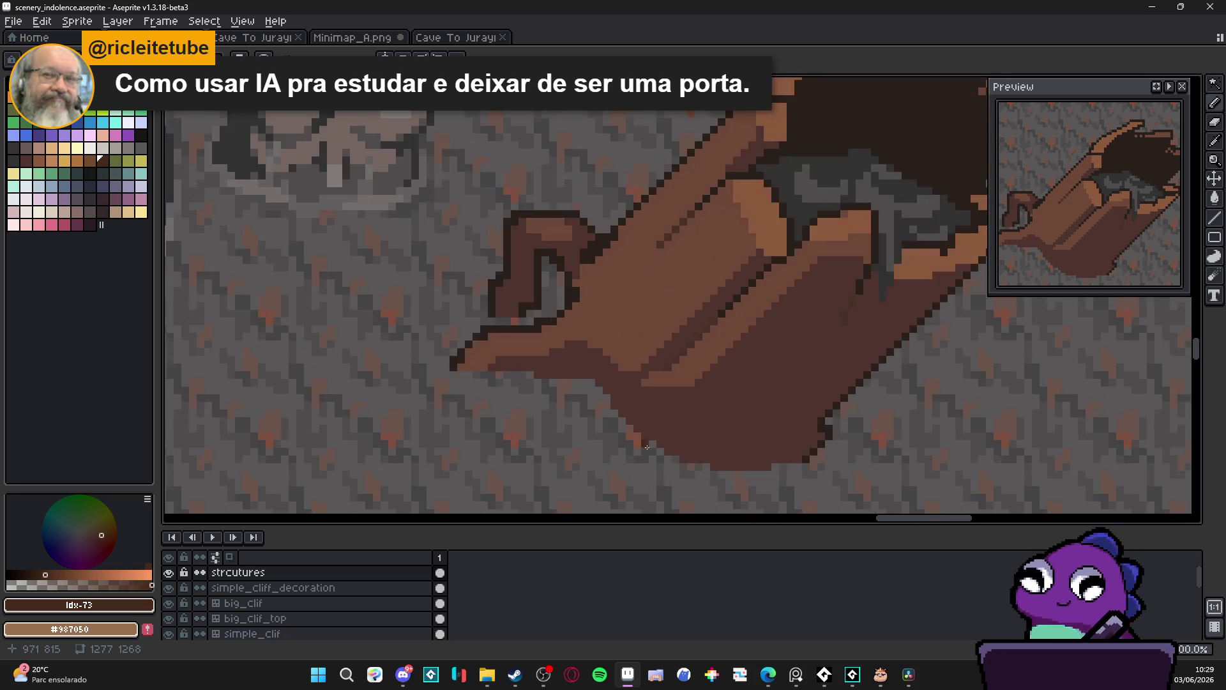
Draw a #4f4d4d grey vertical crack down the trunk's base and clear the selection
{"action": "left_click", "coordinate": [835, 191], "text": "alt"}
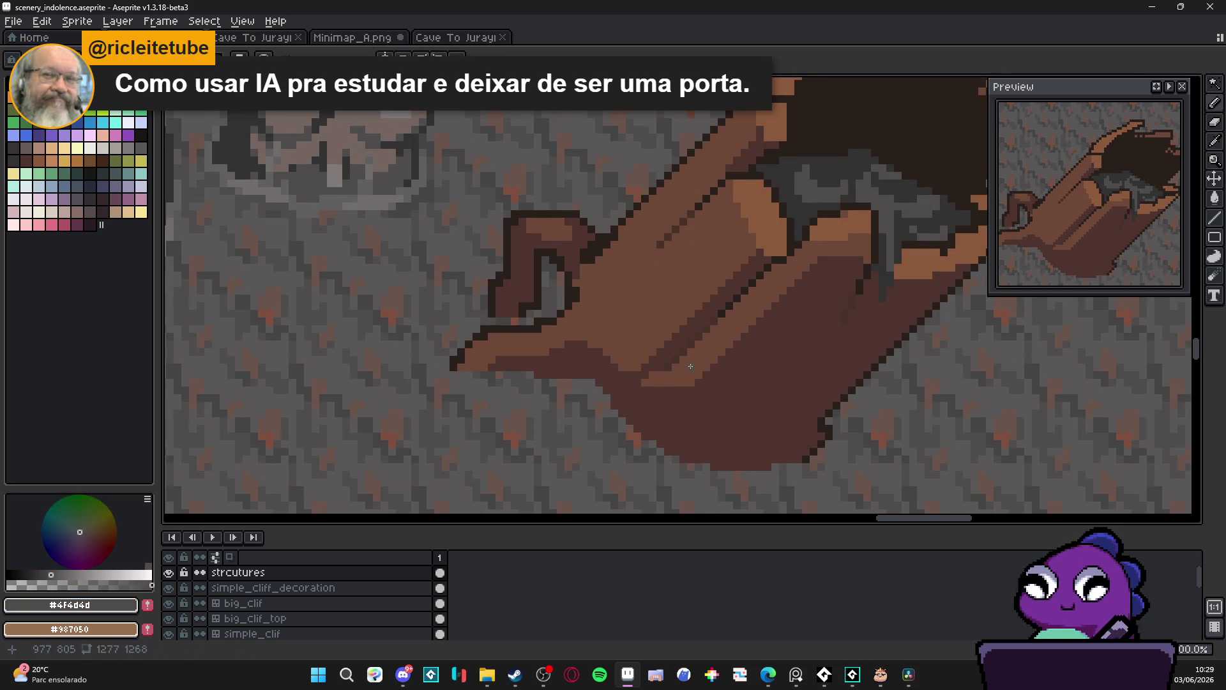
{"action": "left_click_drag", "start_coordinate": [674, 378], "coordinate": [672, 450]}
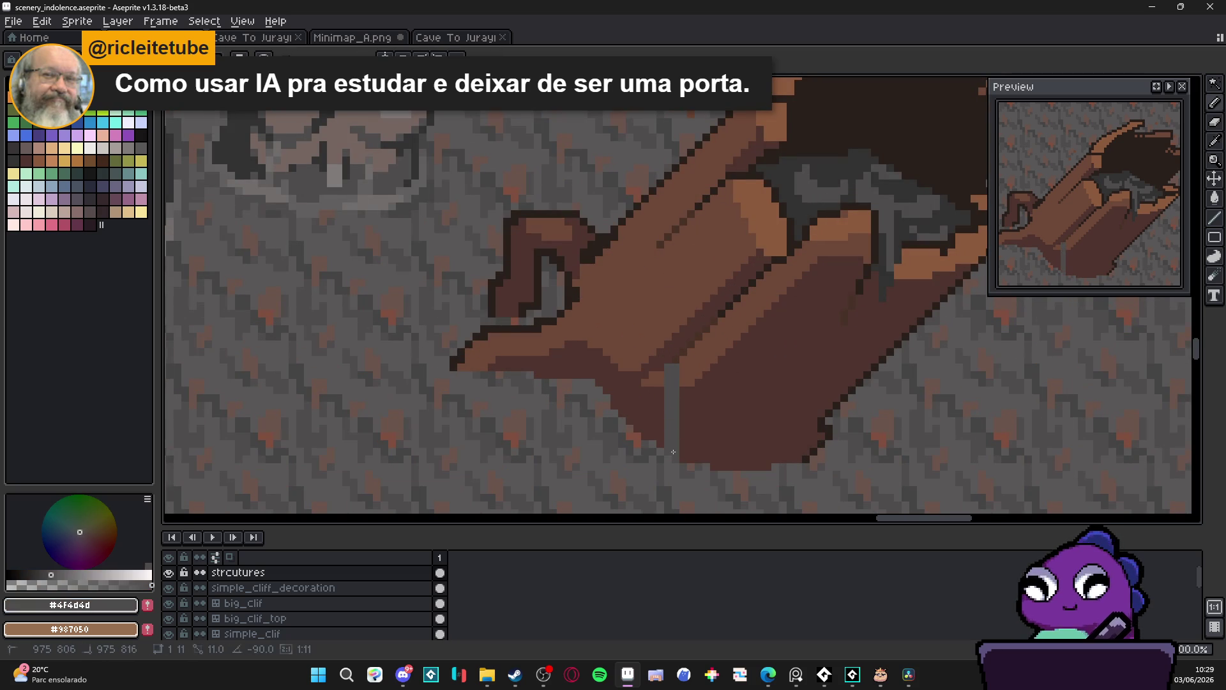
{"action": "key", "text": "ctrl+d"}
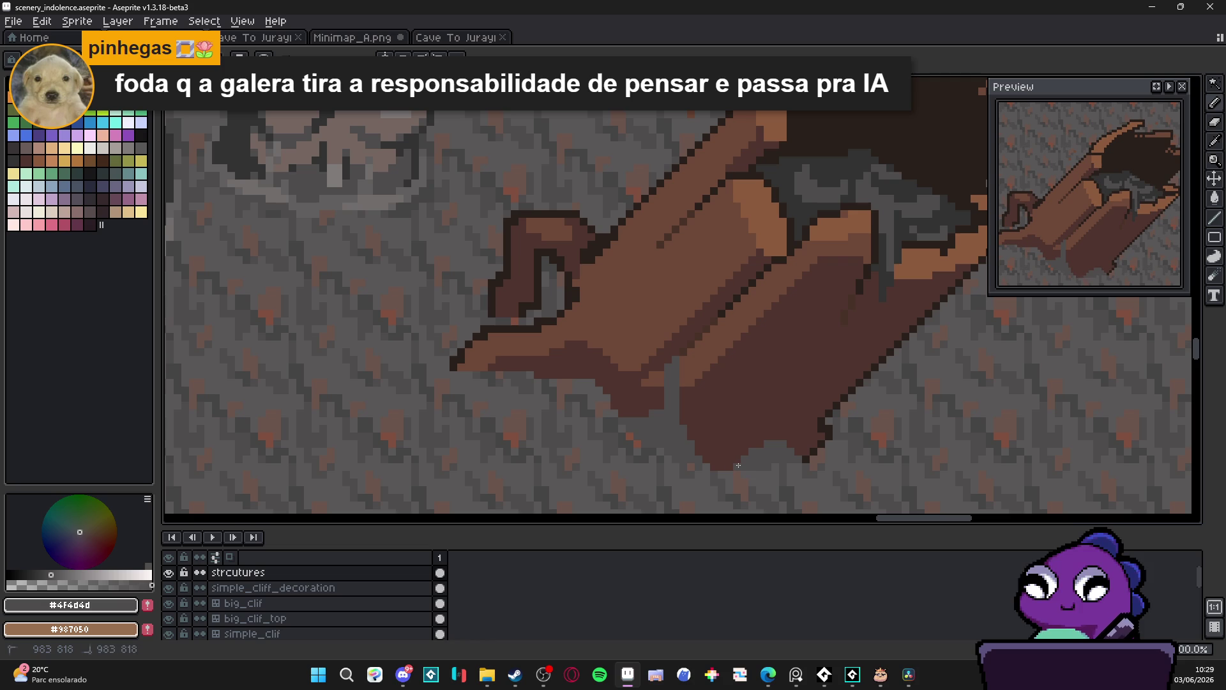
{"action": "scroll", "coordinate": [738, 465], "scroll_direction": "down", "scroll_amount": 3}
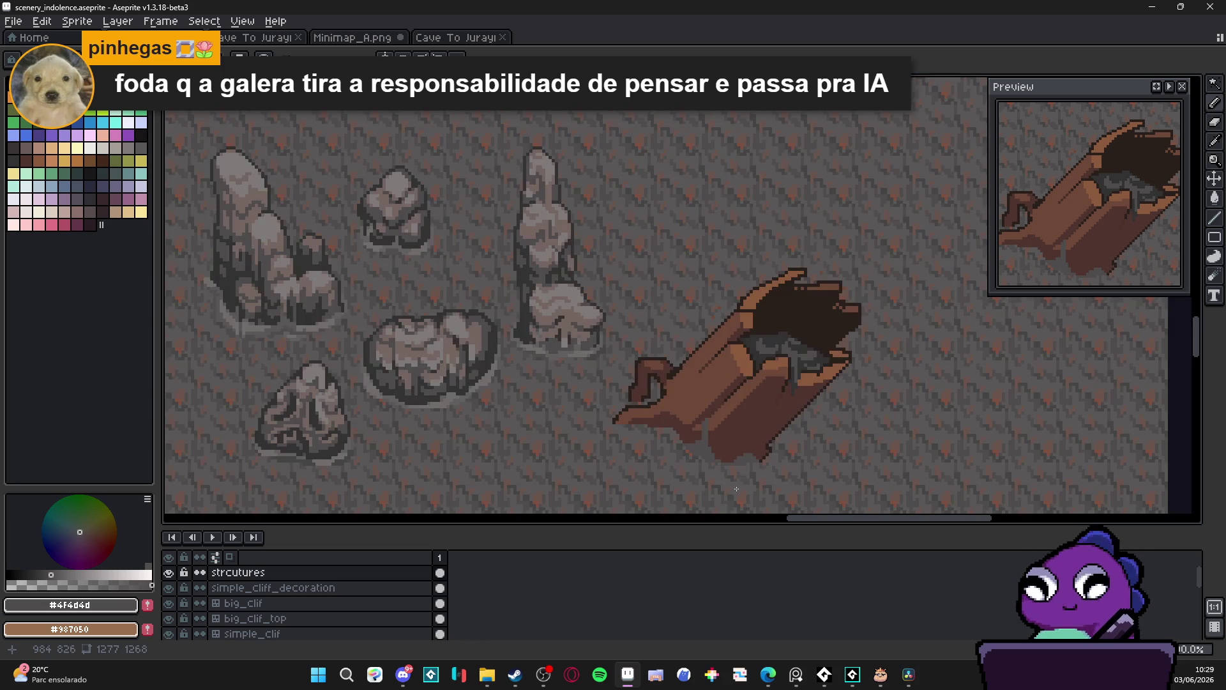
Add grey pixels along the crack's edge up the trunk
{"action": "scroll", "coordinate": [738, 486], "scroll_direction": "up", "scroll_amount": 5}
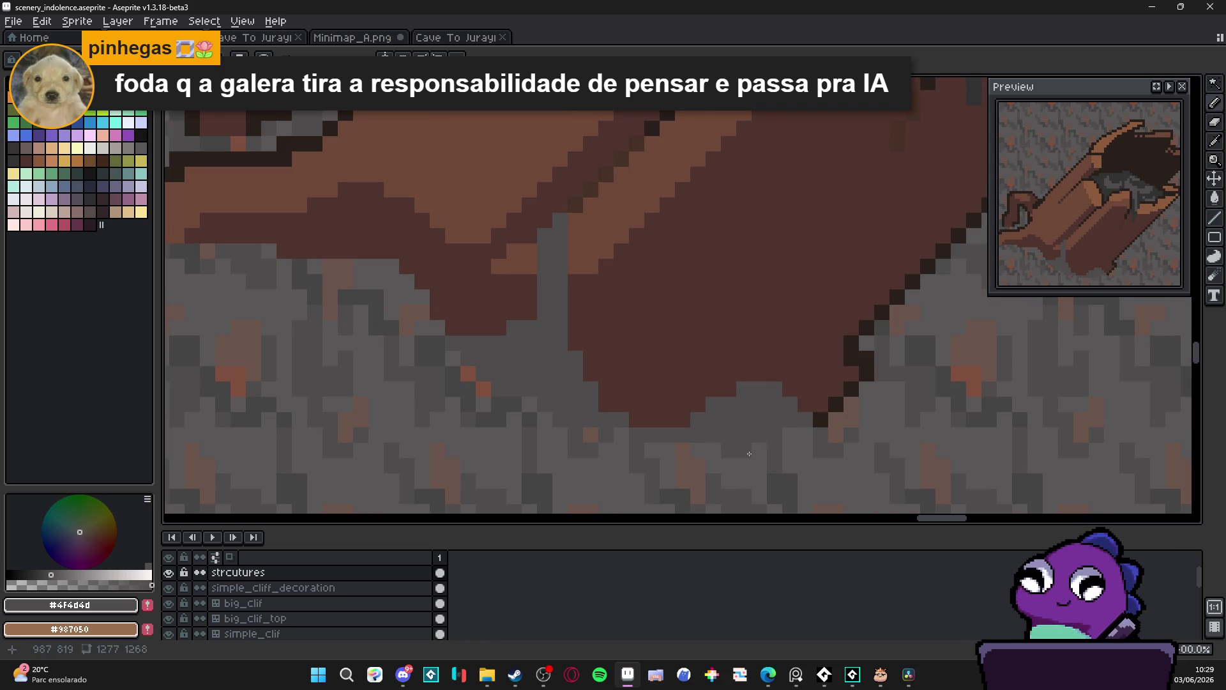
{"action": "scroll", "coordinate": [742, 453], "scroll_direction": "down", "scroll_amount": 4}
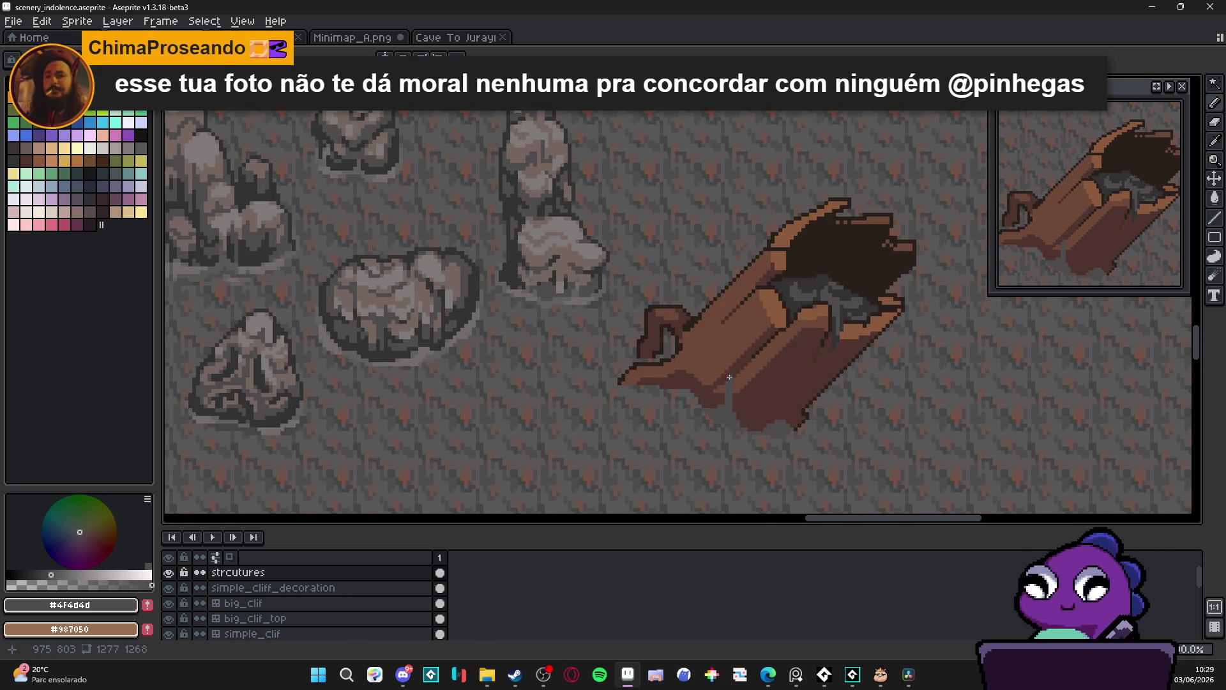
{"action": "scroll", "coordinate": [728, 377], "scroll_direction": "up", "scroll_amount": 5}
{"action": "left_click", "coordinate": [745, 356]}
{"action": "left_click", "coordinate": [760, 356]}
{"action": "left_click", "coordinate": [729, 372]}
{"action": "left_click", "coordinate": [730, 356]}
{"action": "left_click", "coordinate": [745, 341]}
{"action": "left_click", "coordinate": [761, 341]}
{"action": "left_click", "coordinate": [772, 341]}
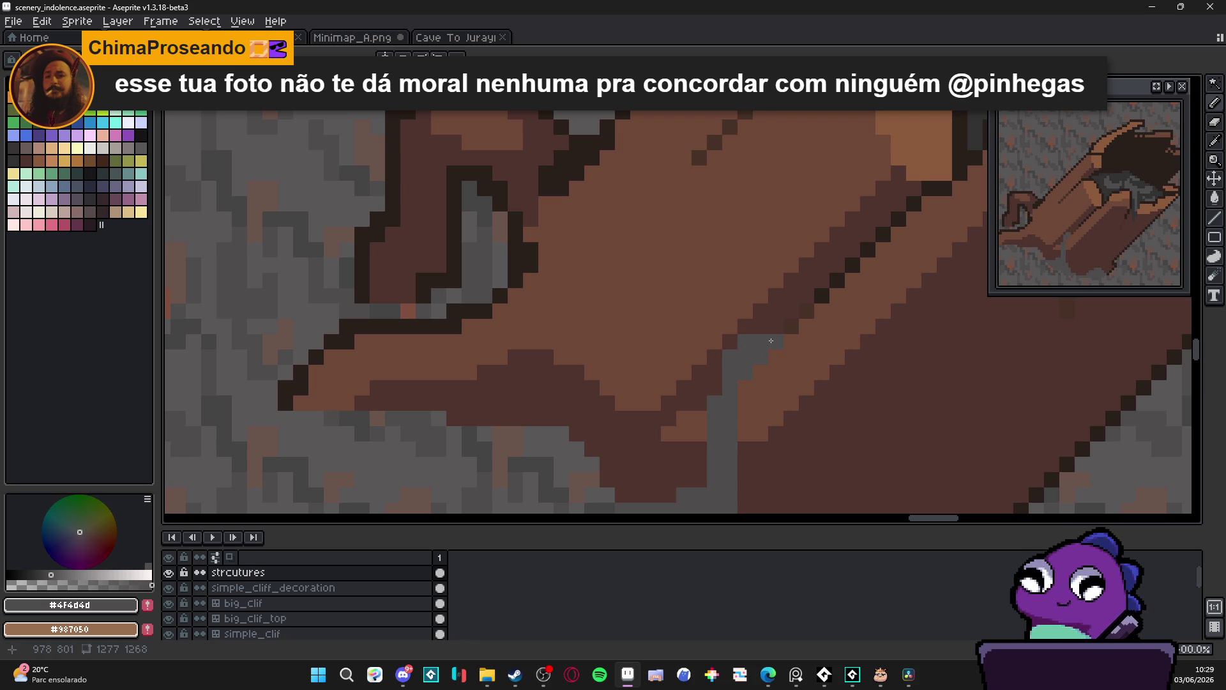
Draw a pale #756661 highlight along the crack and the trunk's lower-left base
{"action": "scroll", "coordinate": [771, 340], "scroll_direction": "down", "scroll_amount": 3}
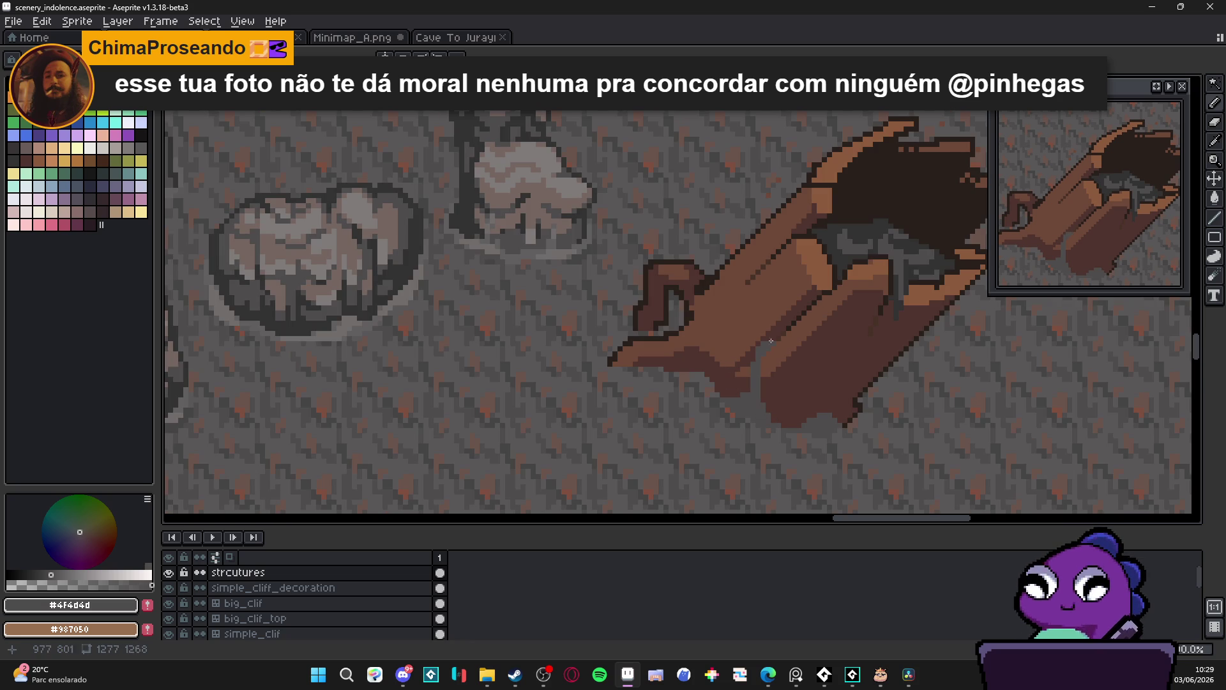
{"action": "scroll", "coordinate": [876, 382], "scroll_direction": "up", "scroll_amount": 3}
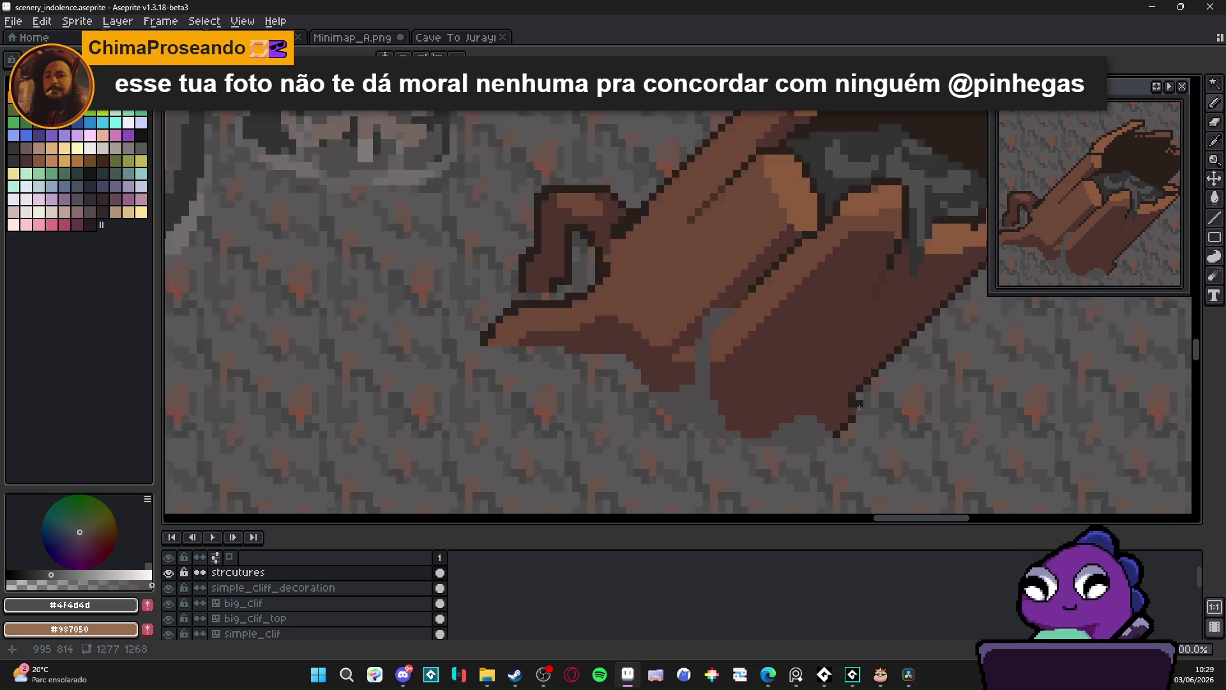
{"action": "scroll", "coordinate": [822, 371], "scroll_direction": "down", "scroll_amount": 4}
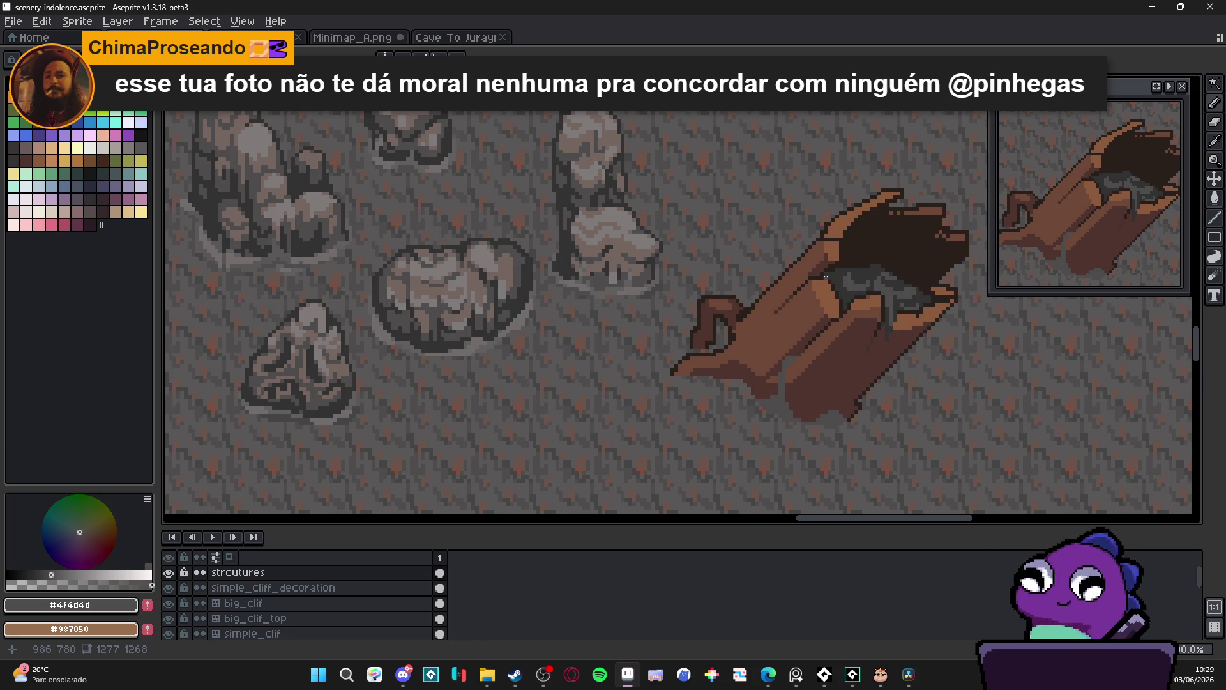
{"action": "scroll", "coordinate": [840, 330], "scroll_direction": "up", "scroll_amount": 1}
{"action": "left_click", "coordinate": [863, 273], "text": "alt"}
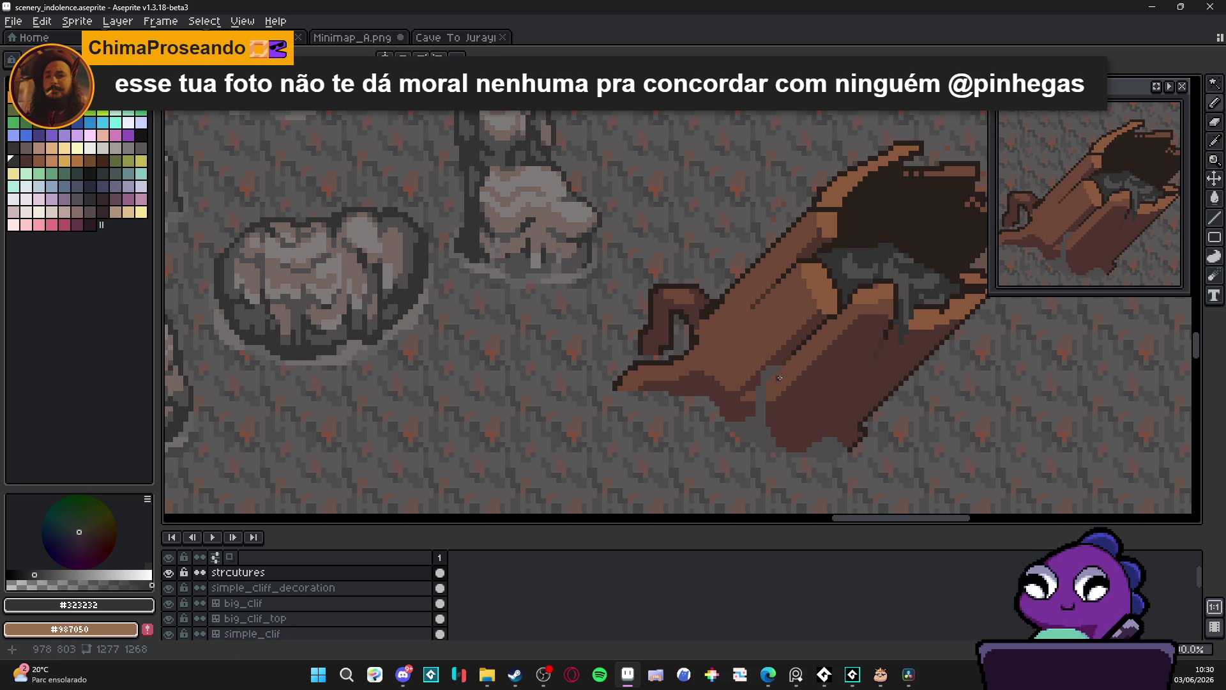
{"action": "left_click", "coordinate": [345, 321], "text": "alt"}
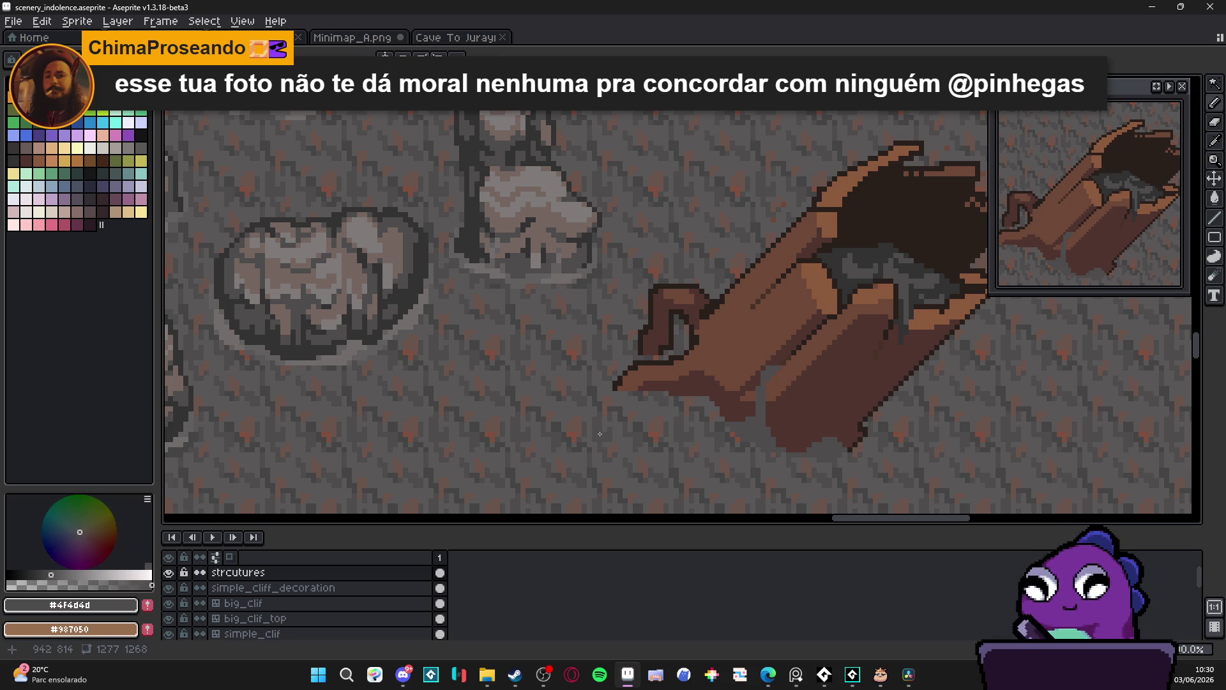
{"action": "scroll", "coordinate": [862, 440], "scroll_direction": "up", "scroll_amount": 2}
{"action": "scroll", "coordinate": [861, 440], "scroll_direction": "down", "scroll_amount": 3}
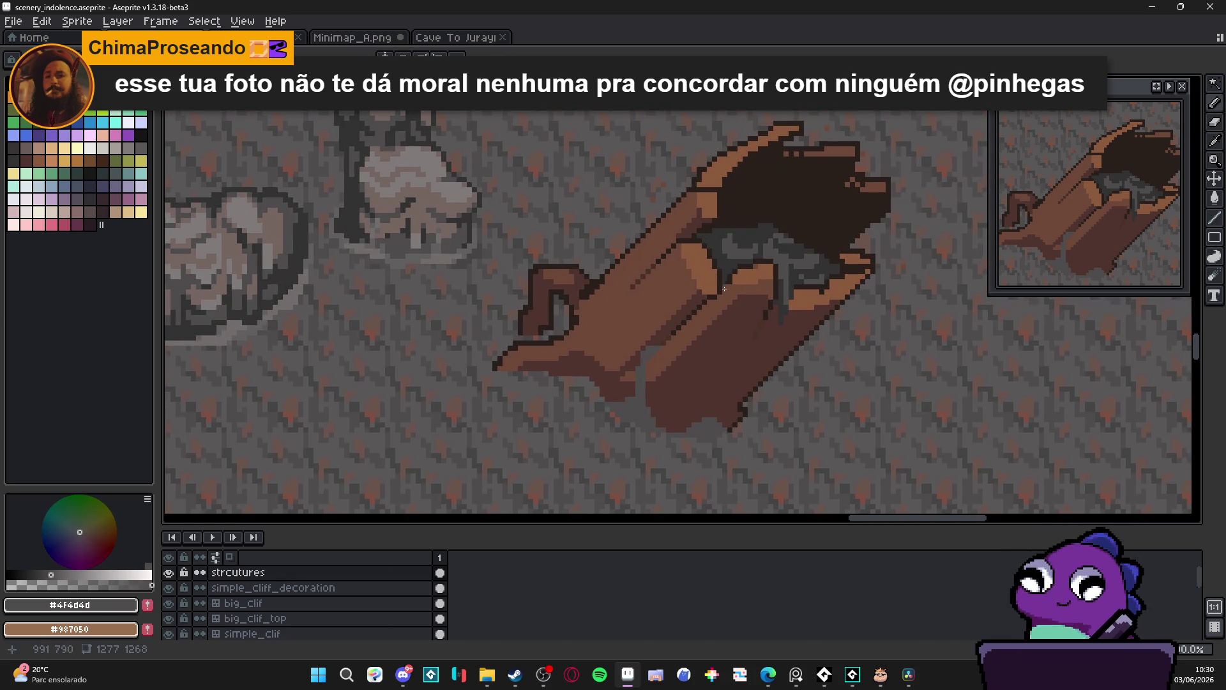
{"action": "left_click", "coordinate": [721, 261], "text": "alt"}
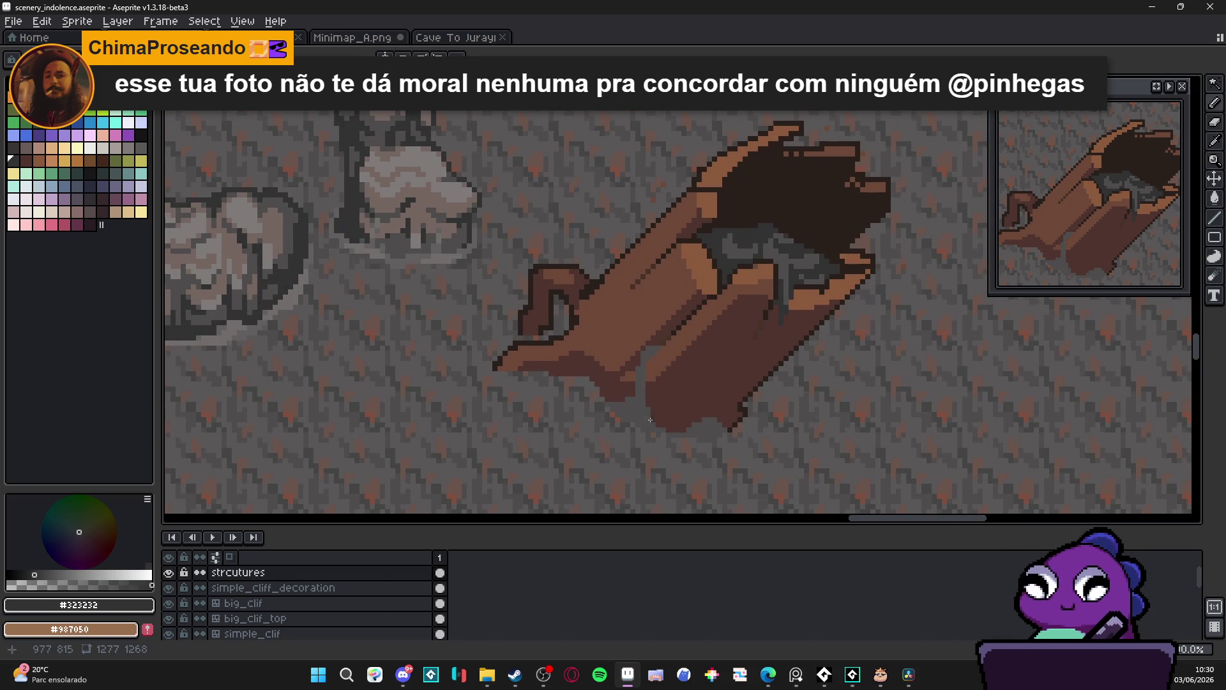
{"action": "scroll", "coordinate": [646, 404], "scroll_direction": "up", "scroll_amount": 1}
{"action": "left_click", "coordinate": [777, 186], "text": "alt"}
{"action": "scroll", "coordinate": [578, 278], "scroll_direction": "down", "scroll_amount": 1}
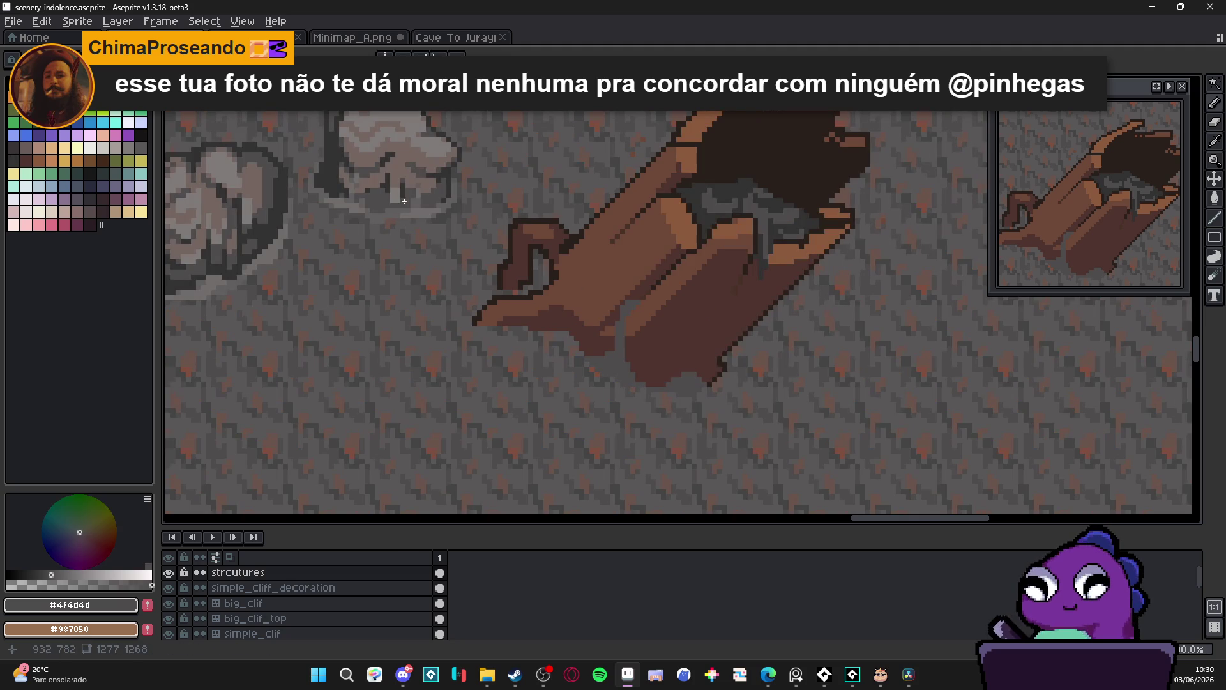
{"action": "left_click", "coordinate": [420, 175], "text": "alt"}
{"action": "mouse_move", "coordinate": [625, 305]}
{"action": "left_mouse_down"}
{"action": "mouse_move", "coordinate": [600, 374]}
{"action": "mouse_move", "coordinate": [699, 389]}
{"action": "left_mouse_up"}
{"action": "scroll", "coordinate": [691, 374], "scroll_direction": "down", "scroll_amount": 1}
{"action": "scroll", "coordinate": [651, 375], "scroll_direction": "up", "scroll_amount": 2}
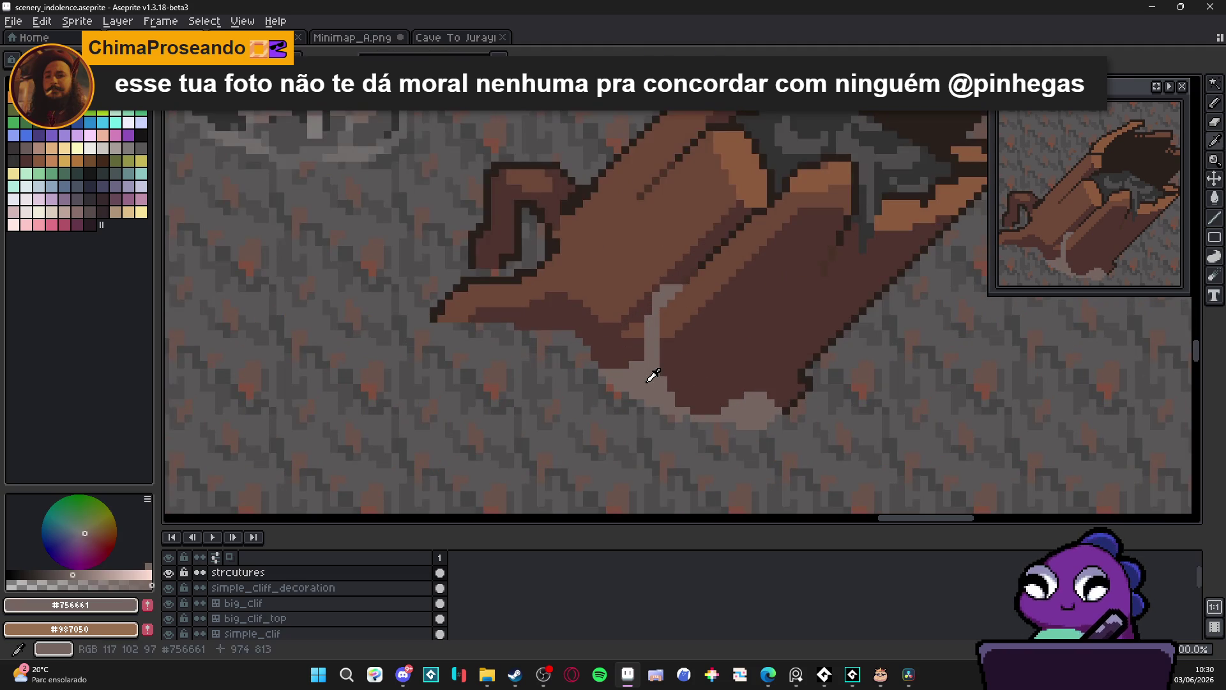
Resample the #4f4d4d grey and paint grey pixels up the crack at the trunk's base
{"action": "scroll", "coordinate": [727, 247], "scroll_direction": "down", "scroll_amount": 2}
{"action": "scroll", "coordinate": [748, 246], "scroll_direction": "up", "scroll_amount": 1}
{"action": "left_click", "coordinate": [738, 246], "text": "alt"}
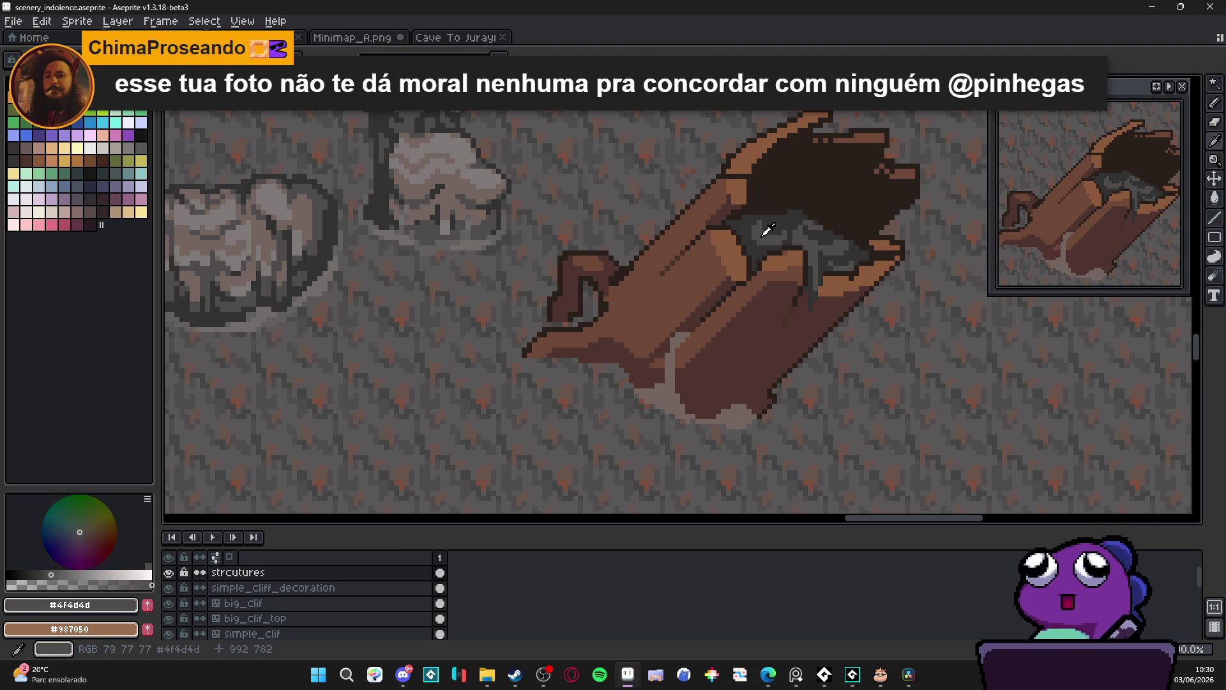
{"action": "scroll", "coordinate": [644, 408], "scroll_direction": "up", "scroll_amount": 2}
{"action": "left_click", "coordinate": [643, 408]}
{"action": "left_click", "coordinate": [644, 402]}
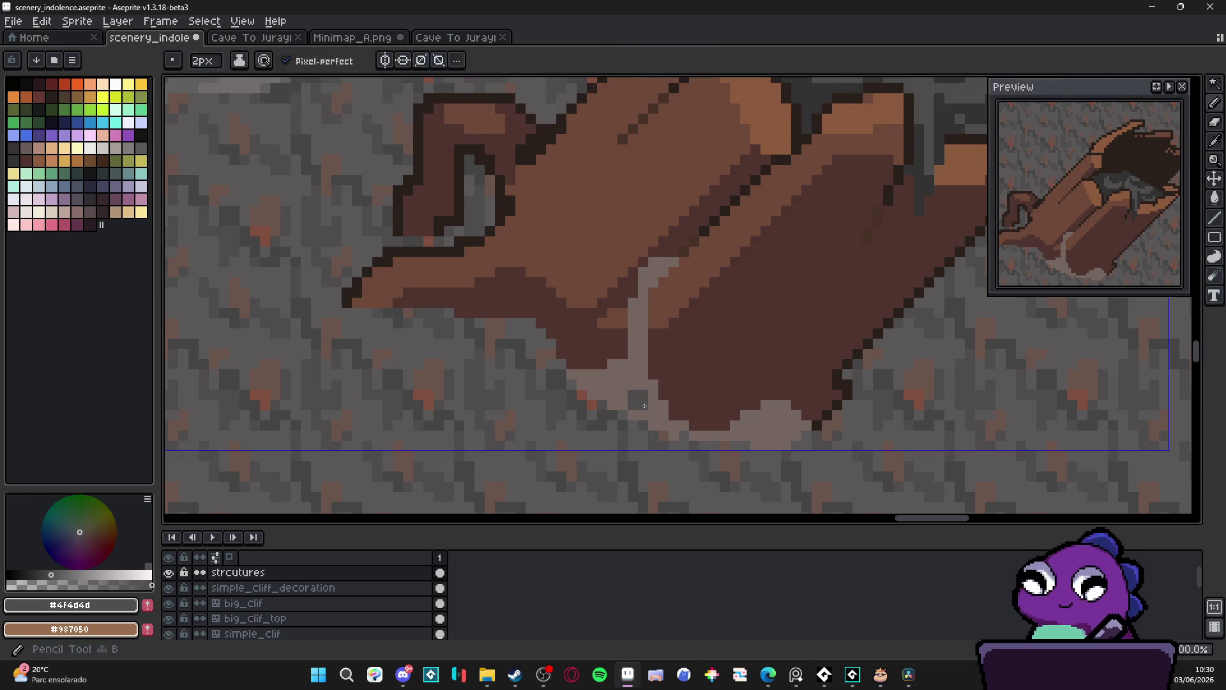
{"action": "left_click", "coordinate": [645, 394]}
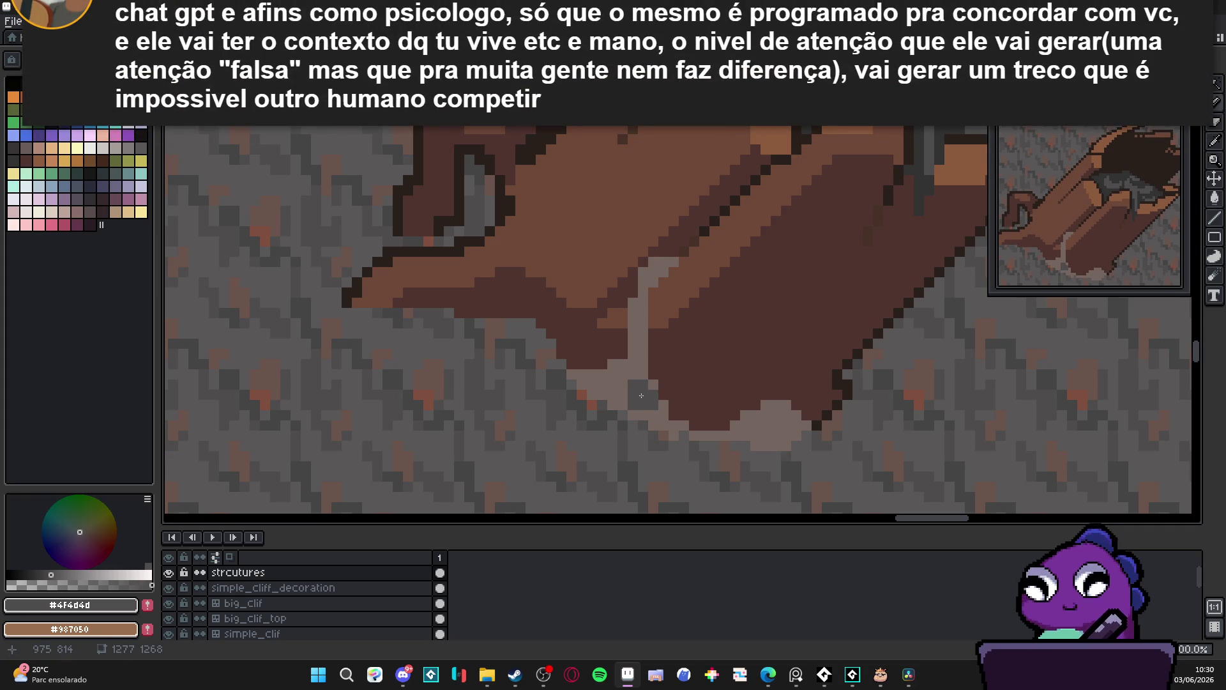
{"action": "left_click", "coordinate": [627, 380]}
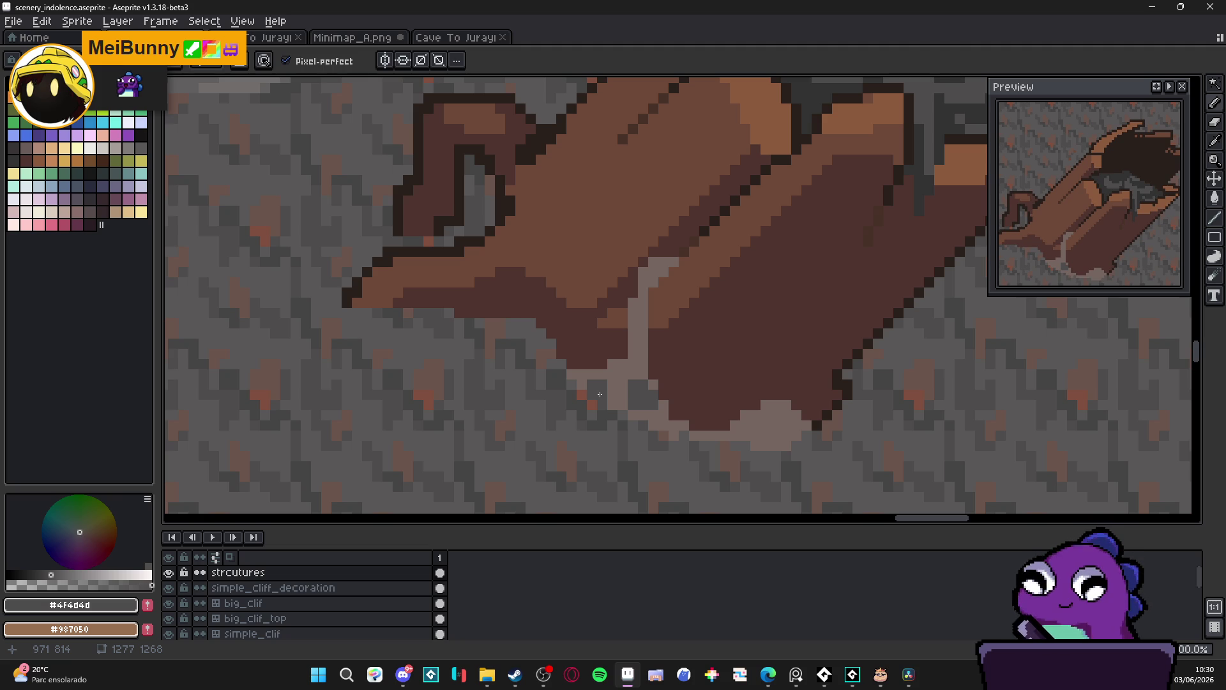
Paint dark grey over the pale strip under the trunk, leaving a thin light line at the crack
{"action": "left_click", "coordinate": [623, 399]}
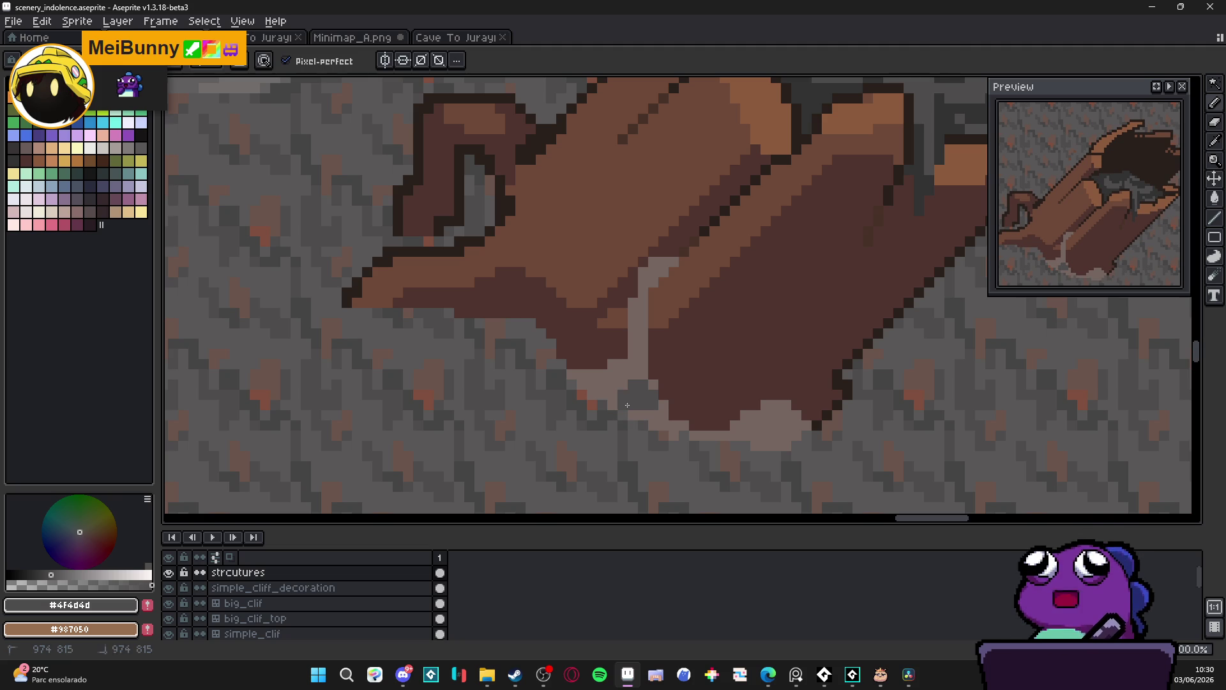
{"action": "mouse_move", "coordinate": [658, 401]}
{"action": "left_mouse_down"}
{"action": "mouse_move", "coordinate": [648, 416]}
{"action": "mouse_move", "coordinate": [661, 425]}
{"action": "left_mouse_up"}
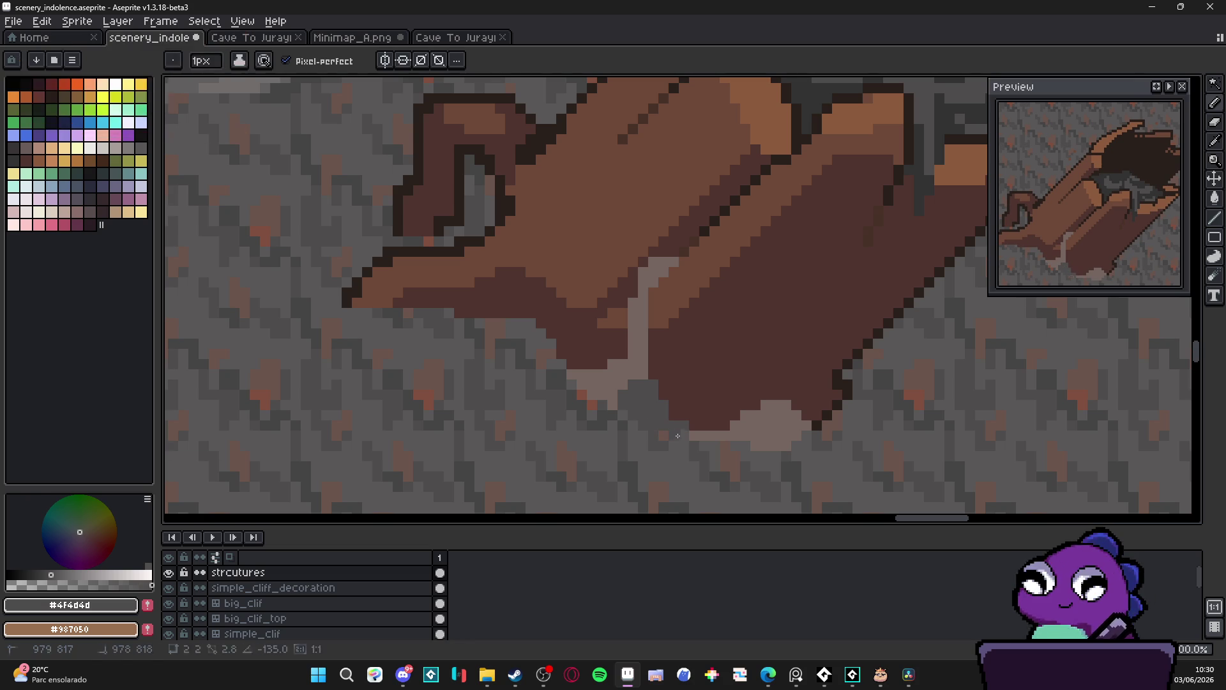
{"action": "mouse_move", "coordinate": [619, 405]}
{"action": "left_mouse_down"}
{"action": "mouse_move", "coordinate": [597, 389]}
{"action": "mouse_move", "coordinate": [604, 376]}
{"action": "mouse_move", "coordinate": [574, 371]}
{"action": "left_mouse_up"}
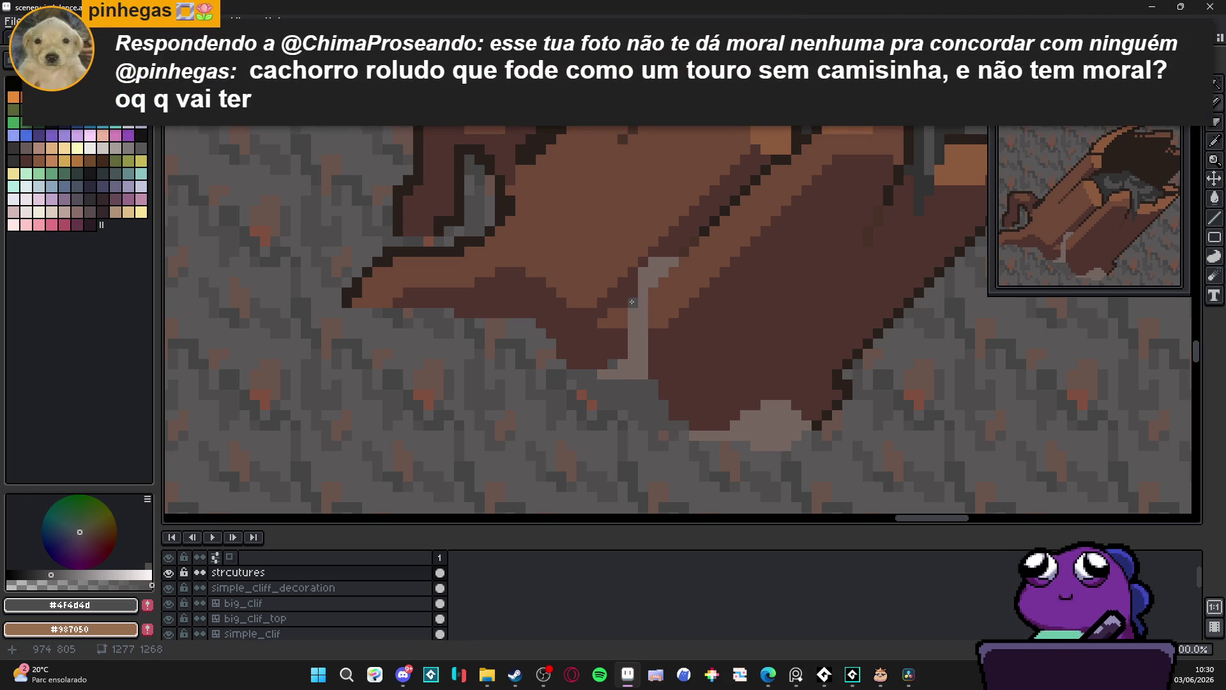
{"action": "left_click_drag", "start_coordinate": [662, 263], "coordinate": [672, 262]}
{"action": "left_click", "coordinate": [653, 263]}
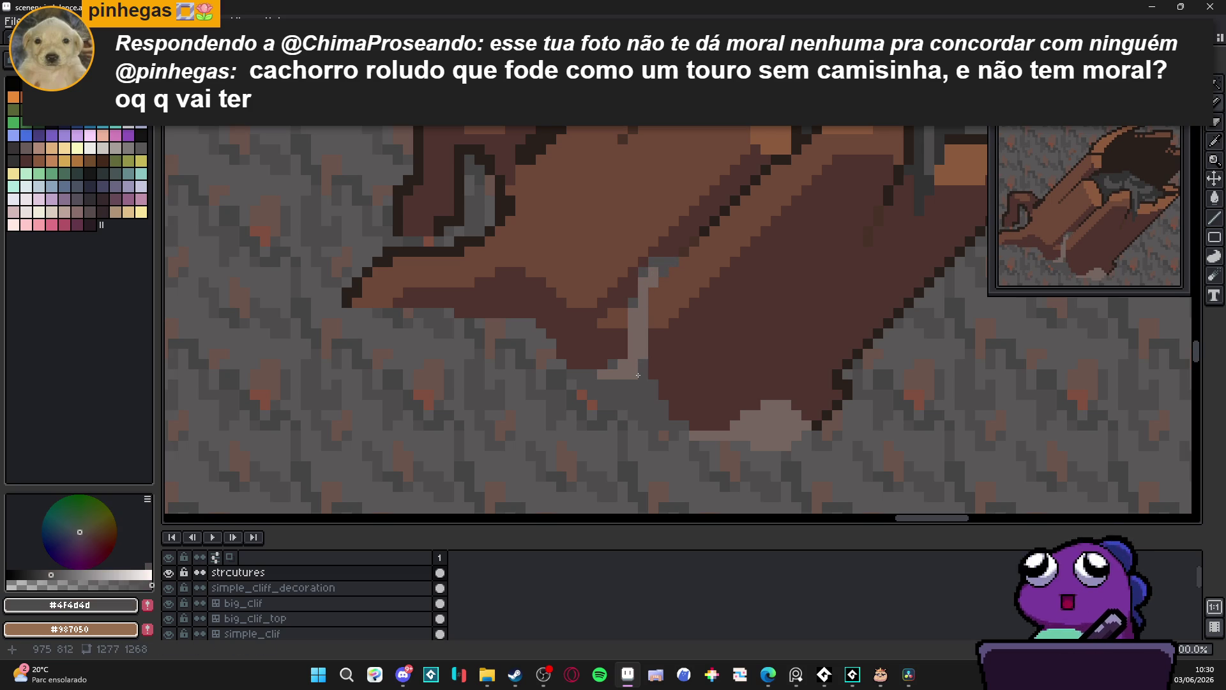
{"action": "mouse_move", "coordinate": [694, 436]}
{"action": "left_mouse_down"}
{"action": "mouse_move", "coordinate": [786, 441]}
{"action": "mouse_move", "coordinate": [799, 425]}
{"action": "mouse_move", "coordinate": [734, 415]}
{"action": "left_mouse_up"}
{"action": "scroll", "coordinate": [798, 447], "scroll_direction": "down", "scroll_amount": 3}
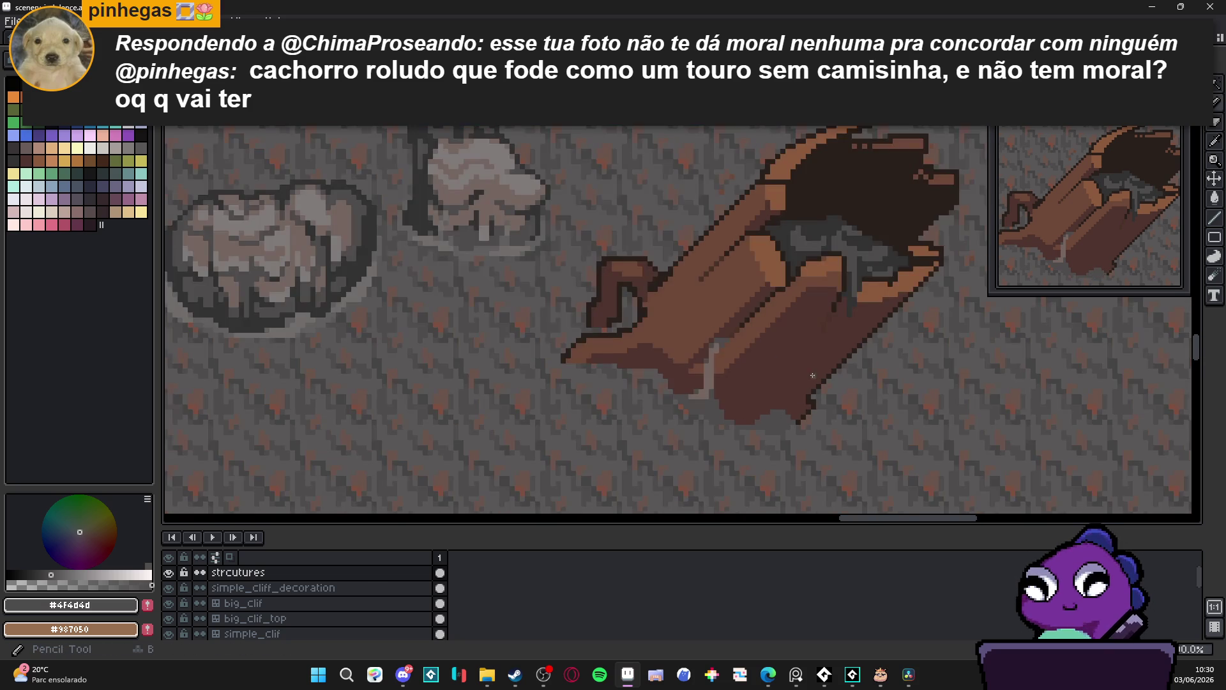
Eyedrop the dark grey #323232, then the #454444 grey from the cave floor
{"action": "scroll", "coordinate": [831, 319], "scroll_direction": "up", "scroll_amount": 3}
{"action": "left_click", "coordinate": [870, 276], "text": "alt"}
{"action": "scroll", "coordinate": [693, 348], "scroll_direction": "down", "scroll_amount": 1}
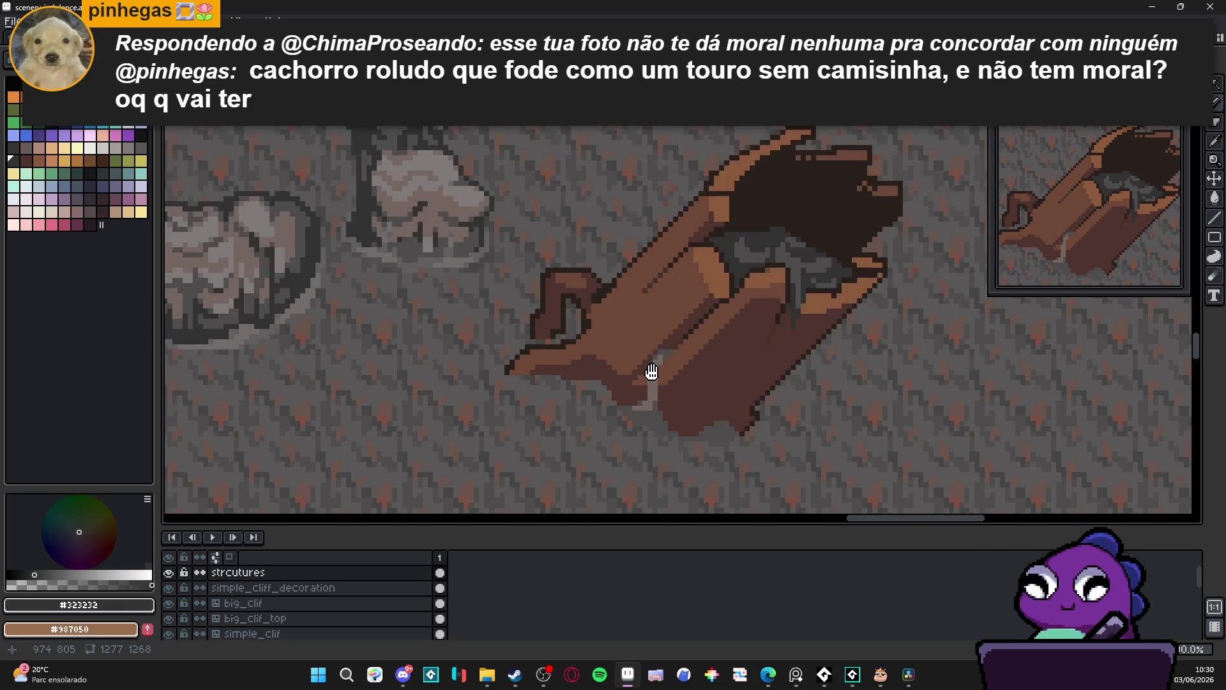
{"action": "left_click_drag", "start_coordinate": [651, 371], "coordinate": [685, 346]}
{"action": "scroll", "coordinate": [689, 351], "scroll_direction": "down", "scroll_amount": 1}
{"action": "scroll", "coordinate": [695, 356], "scroll_direction": "up", "scroll_amount": 1}
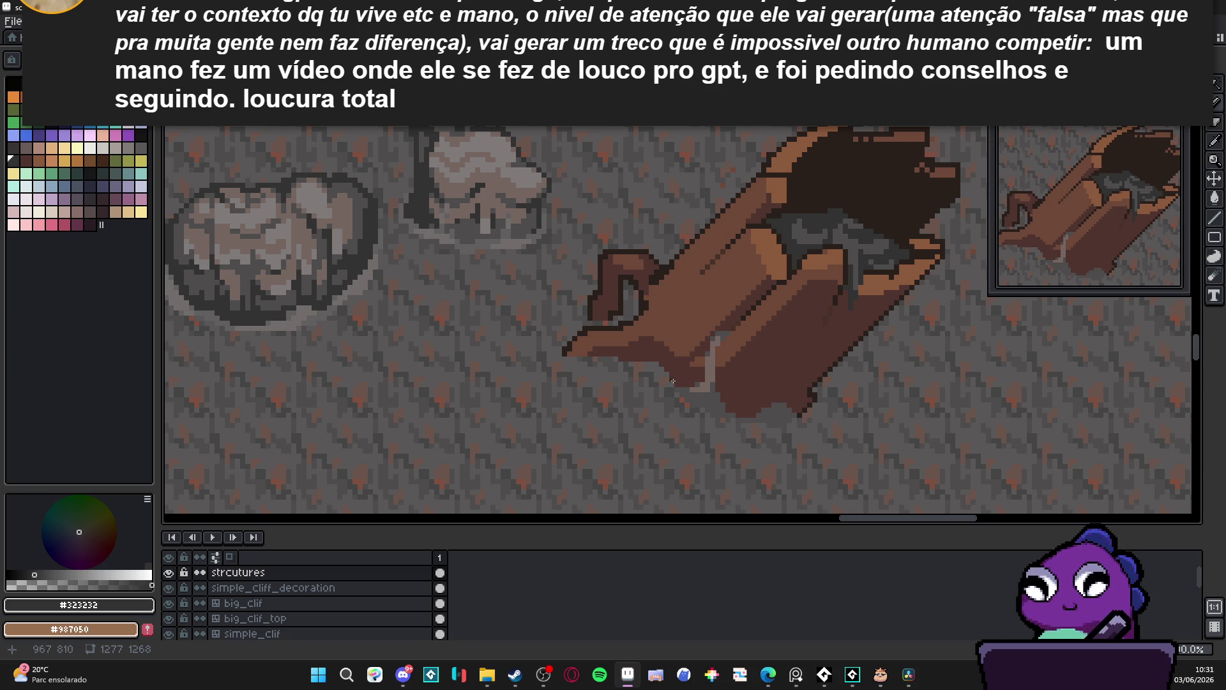
{"action": "scroll", "coordinate": [717, 413], "scroll_direction": "down", "scroll_amount": 1}
{"action": "scroll", "coordinate": [718, 412], "scroll_direction": "up", "scroll_amount": 1}
{"action": "scroll", "coordinate": [718, 412], "scroll_direction": "up", "scroll_amount": 2}
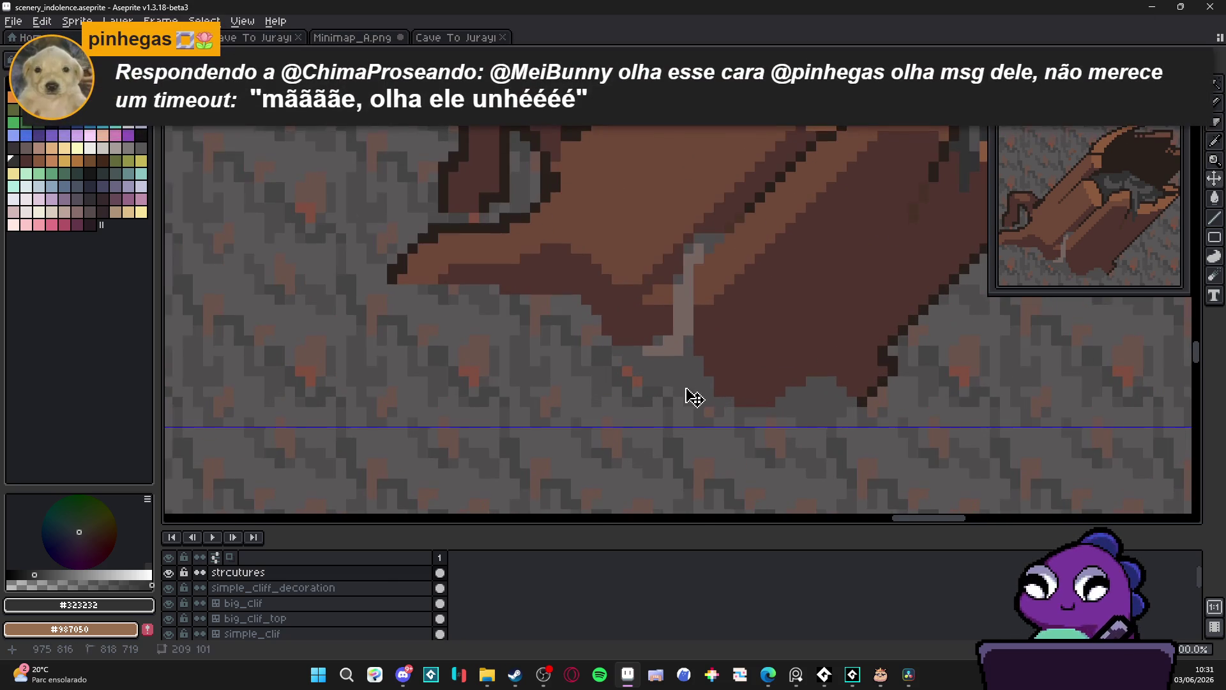
{"action": "left_click", "coordinate": [664, 385], "text": "alt"}
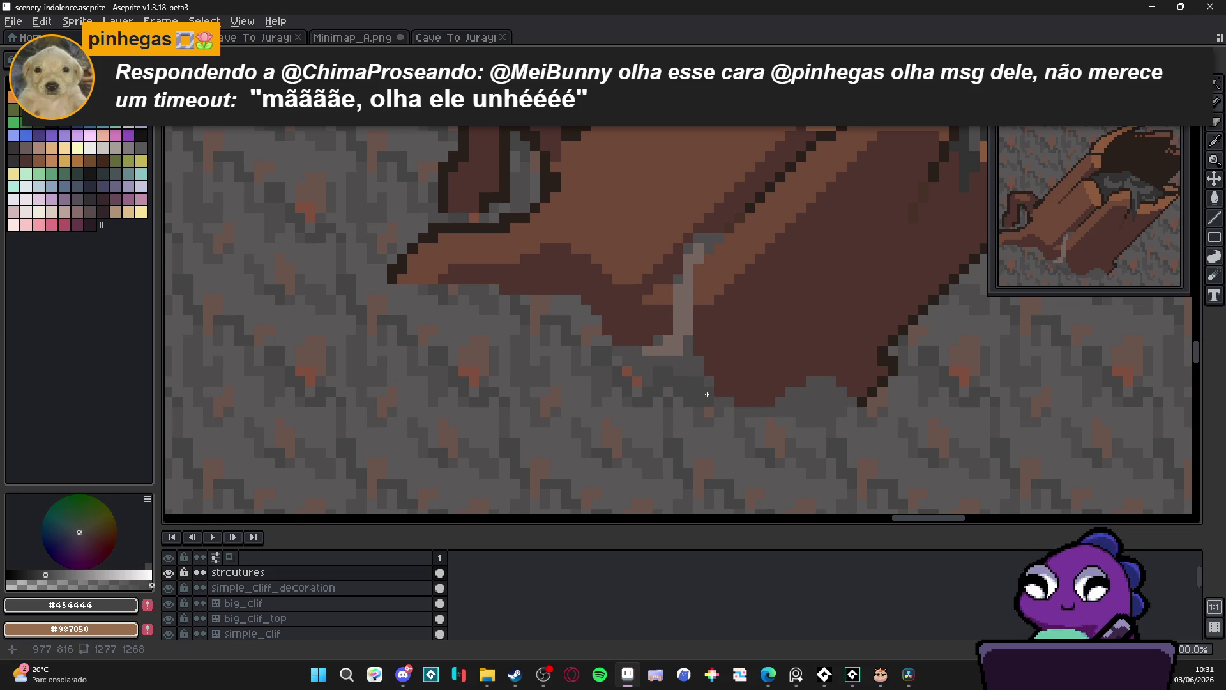
{"action": "scroll", "coordinate": [702, 392], "scroll_direction": "up", "scroll_amount": 1}
{"action": "scroll", "coordinate": [632, 345], "scroll_direction": "up", "scroll_amount": 1}
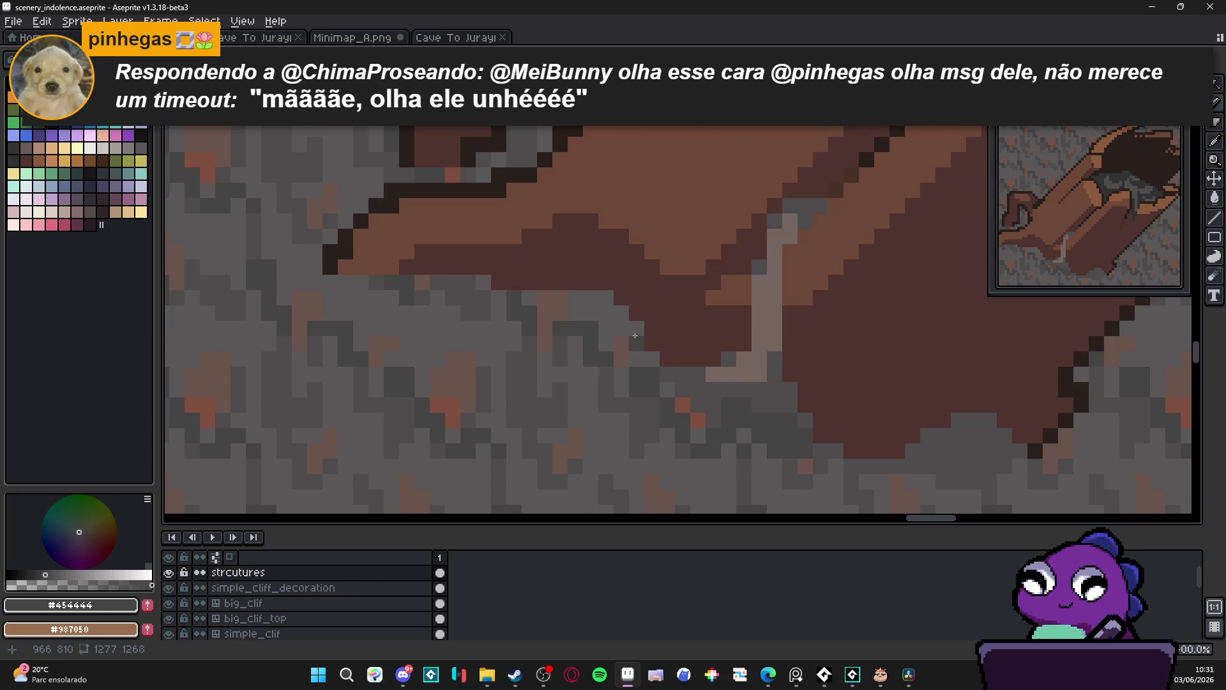
Sample the light grey, muted grey-brown and a darker grey from the cave floor
{"action": "left_click", "coordinate": [586, 299], "text": "alt"}
{"action": "scroll", "coordinate": [691, 348], "scroll_direction": "down", "scroll_amount": 3}
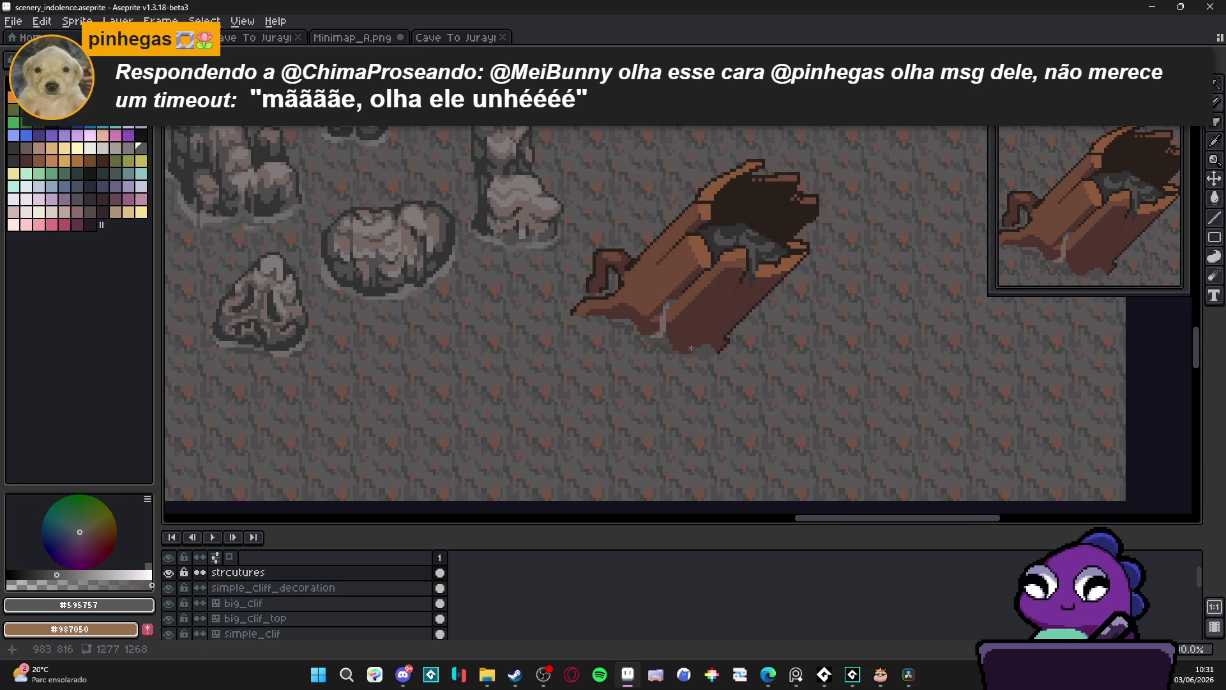
{"action": "scroll", "coordinate": [725, 356], "scroll_direction": "up", "scroll_amount": 2}
{"action": "left_click", "coordinate": [651, 320], "text": "alt"}
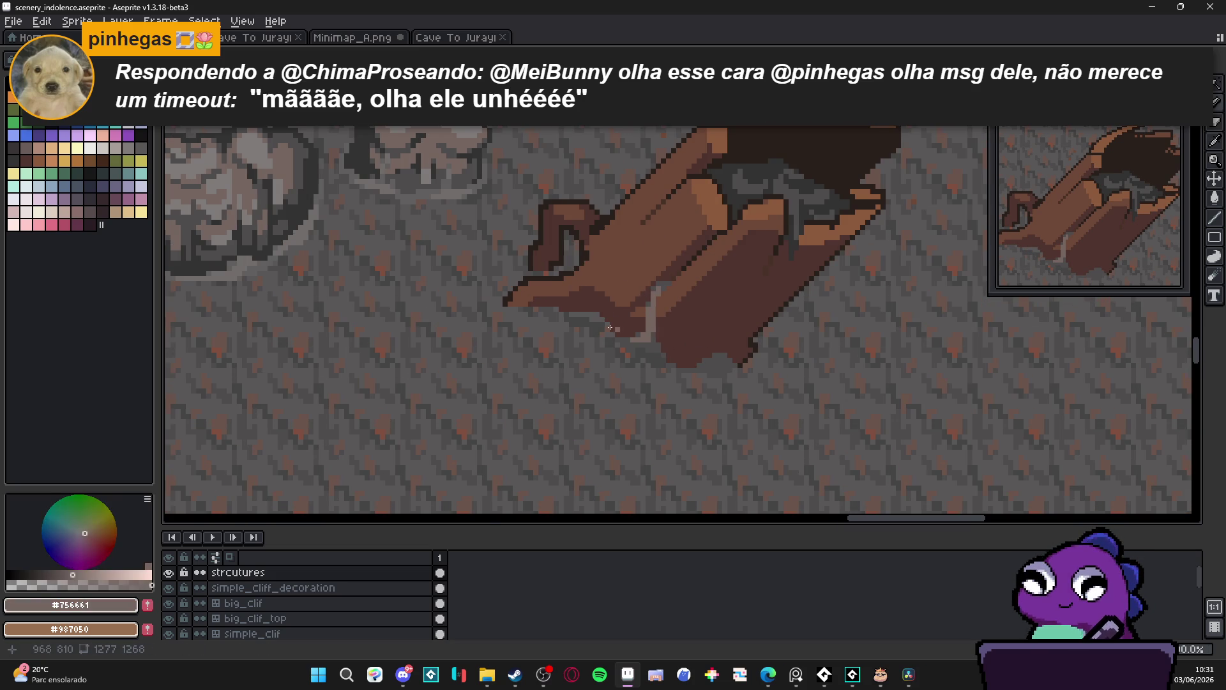
{"action": "scroll", "coordinate": [629, 378], "scroll_direction": "up", "scroll_amount": 1}
{"action": "scroll", "coordinate": [629, 379], "scroll_direction": "up", "scroll_amount": 1}
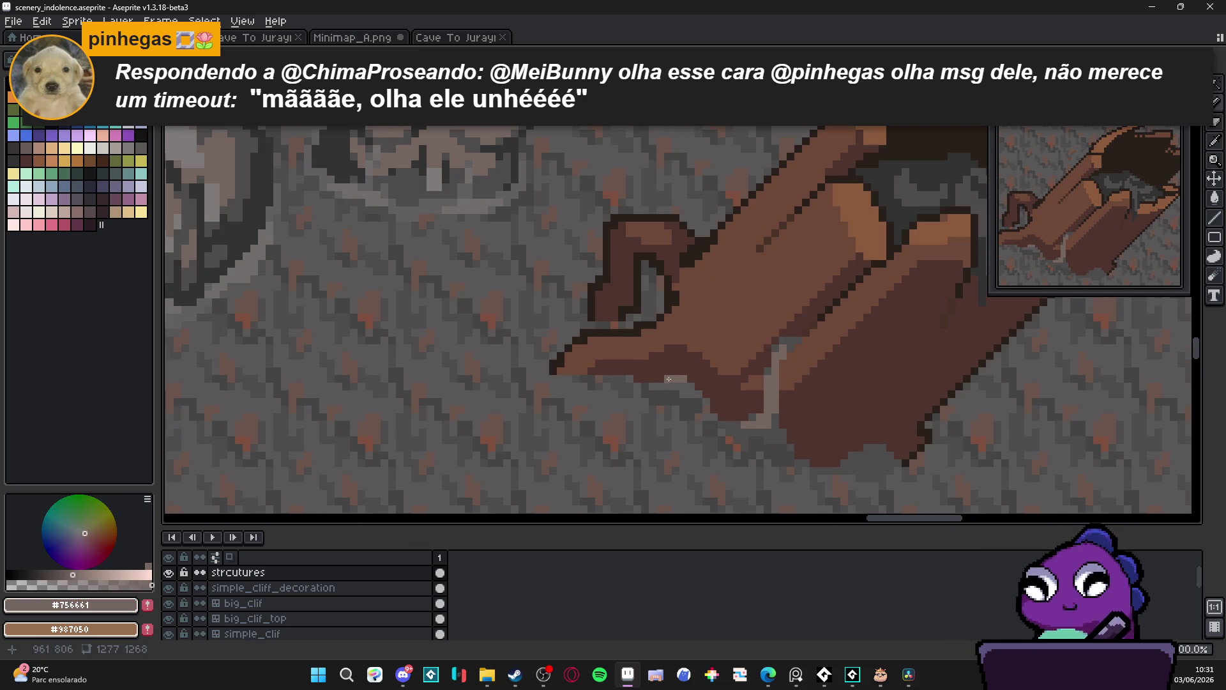
{"action": "scroll", "coordinate": [689, 384], "scroll_direction": "up", "scroll_amount": 1}
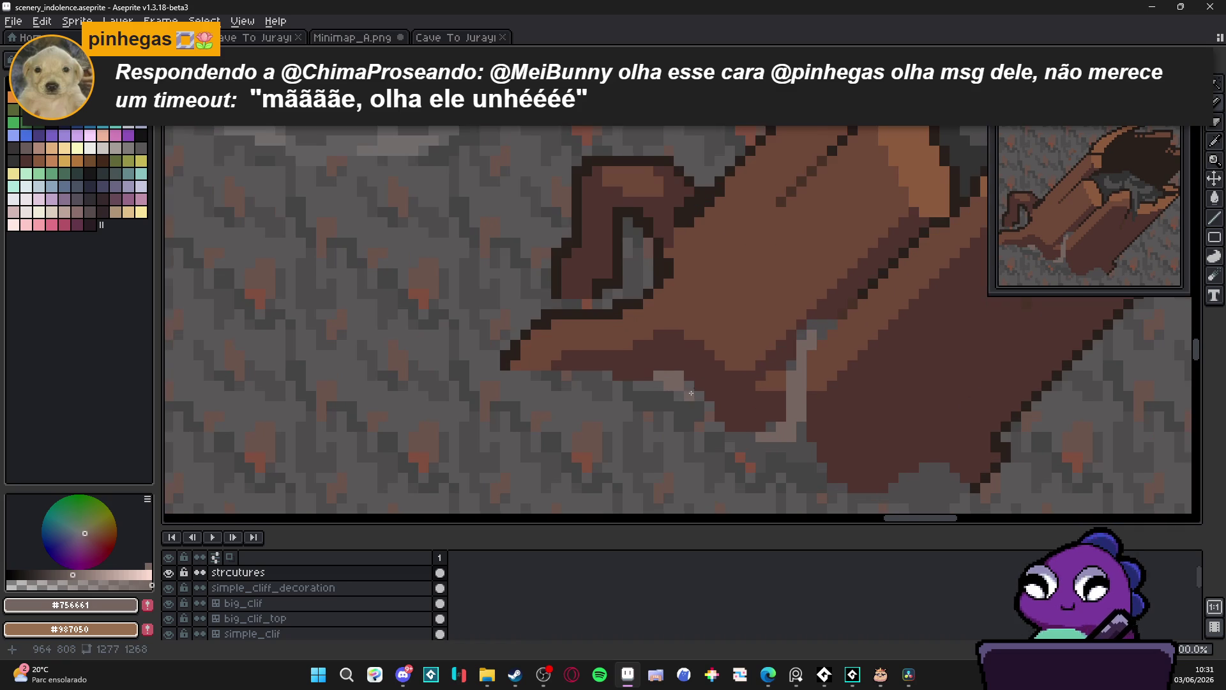
{"action": "left_click", "coordinate": [642, 382], "text": "alt"}
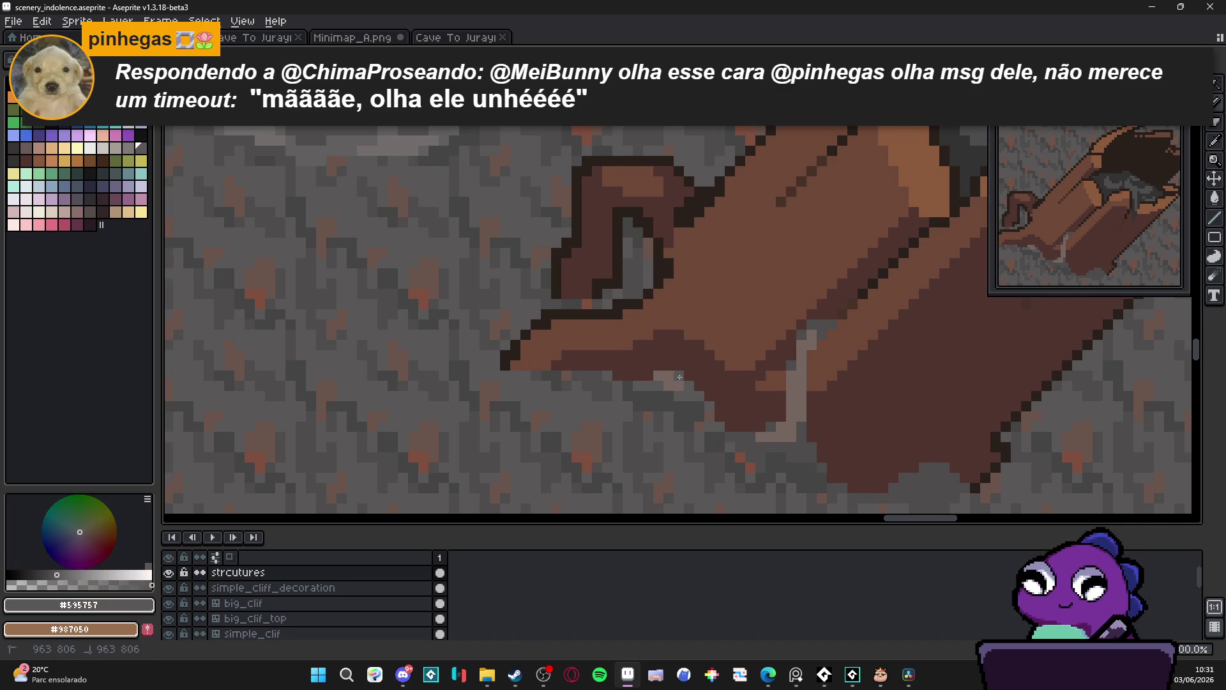
{"action": "scroll", "coordinate": [705, 415], "scroll_direction": "down", "scroll_amount": 3}
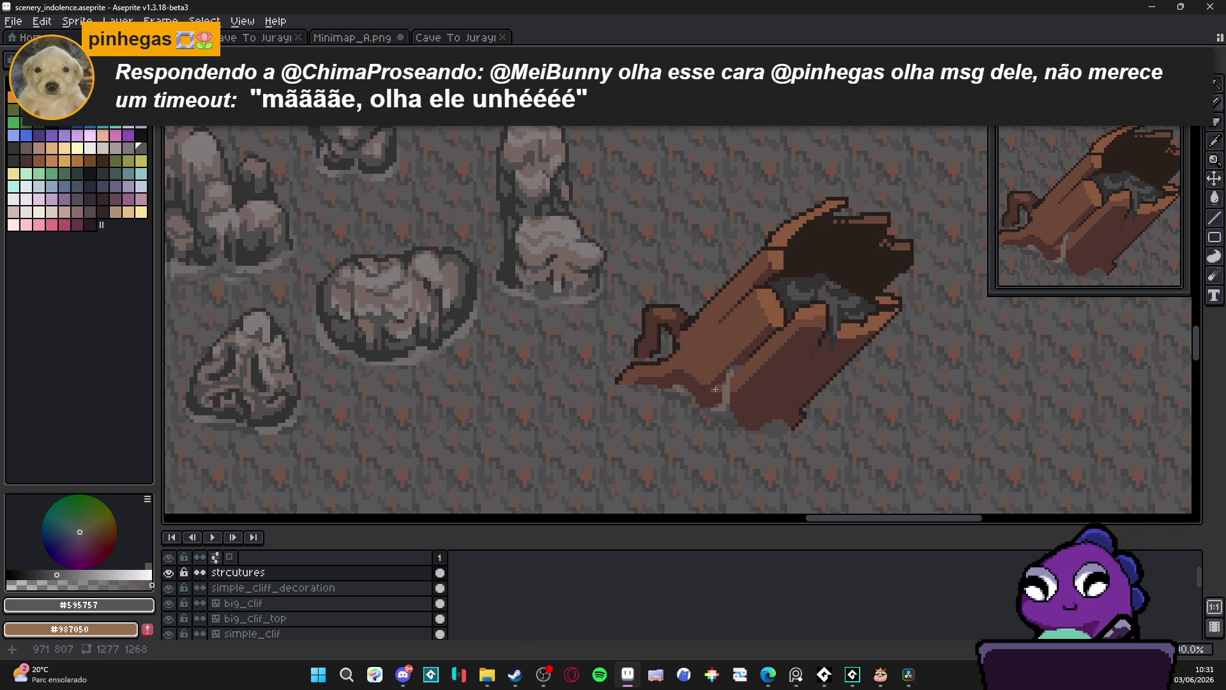
{"action": "scroll", "coordinate": [706, 381], "scroll_direction": "up", "scroll_amount": 2}
{"action": "left_click", "coordinate": [737, 434], "text": "alt"}
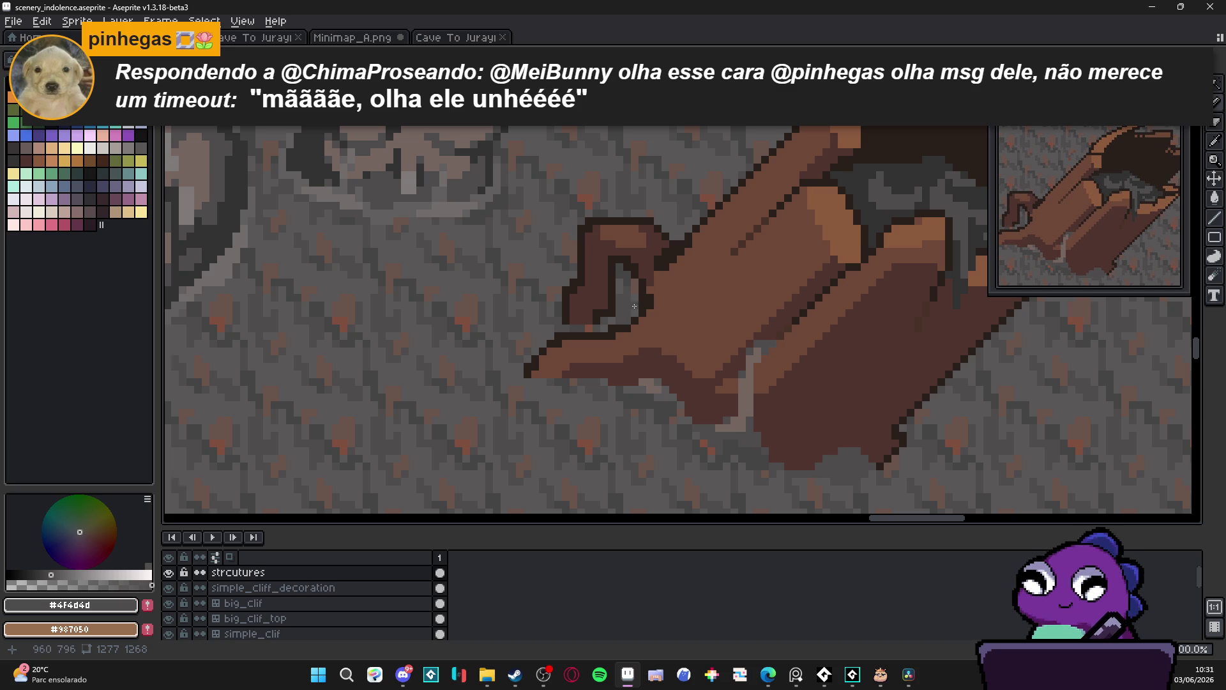
{"action": "scroll", "coordinate": [621, 321], "scroll_direction": "up", "scroll_amount": 2}
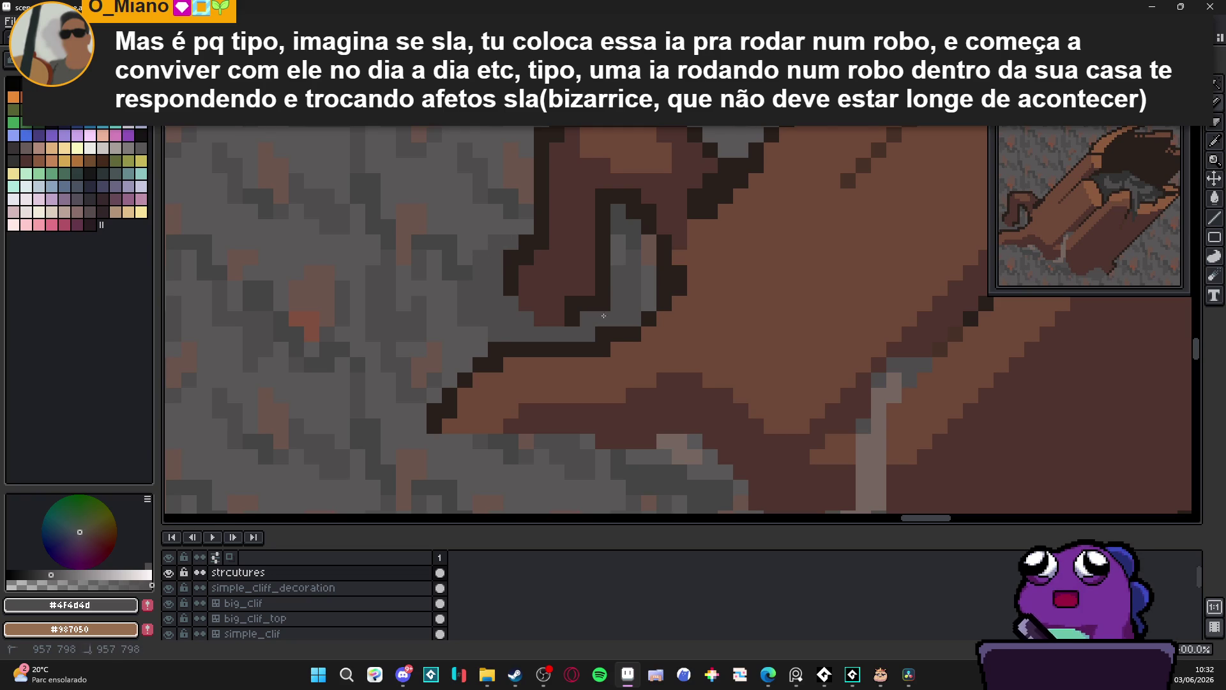
Paint one dark grey pixel on the branch-stub outline and save scenery_indolence.aseprite
{"action": "left_click", "coordinate": [614, 292]}
{"action": "scroll", "coordinate": [600, 317], "scroll_direction": "down", "scroll_amount": 1}
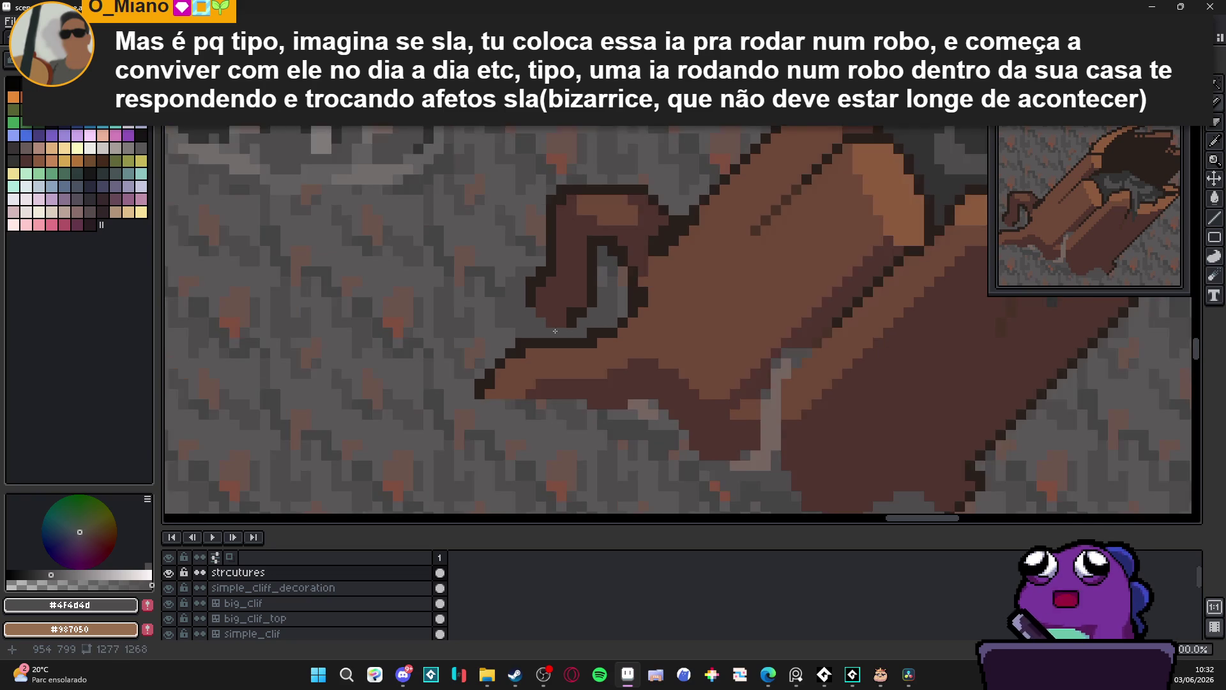
{"action": "scroll", "coordinate": [591, 316], "scroll_direction": "up", "scroll_amount": 1}
{"action": "key", "text": "ctrl+s"}
{"action": "scroll", "coordinate": [562, 310], "scroll_direction": "down", "scroll_amount": 2}
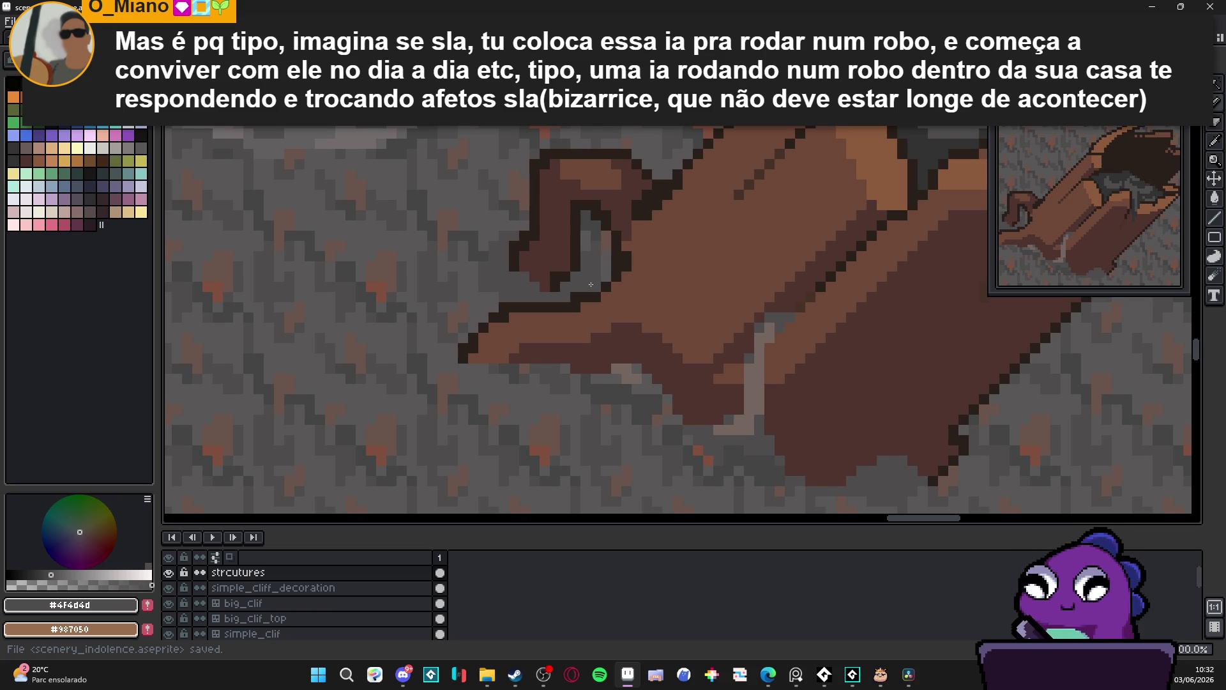
Sample a muted light tone and the dark grey from the cave floor
{"action": "scroll", "coordinate": [591, 284], "scroll_direction": "down", "scroll_amount": 1}
{"action": "scroll", "coordinate": [668, 351], "scroll_direction": "up", "scroll_amount": 1}
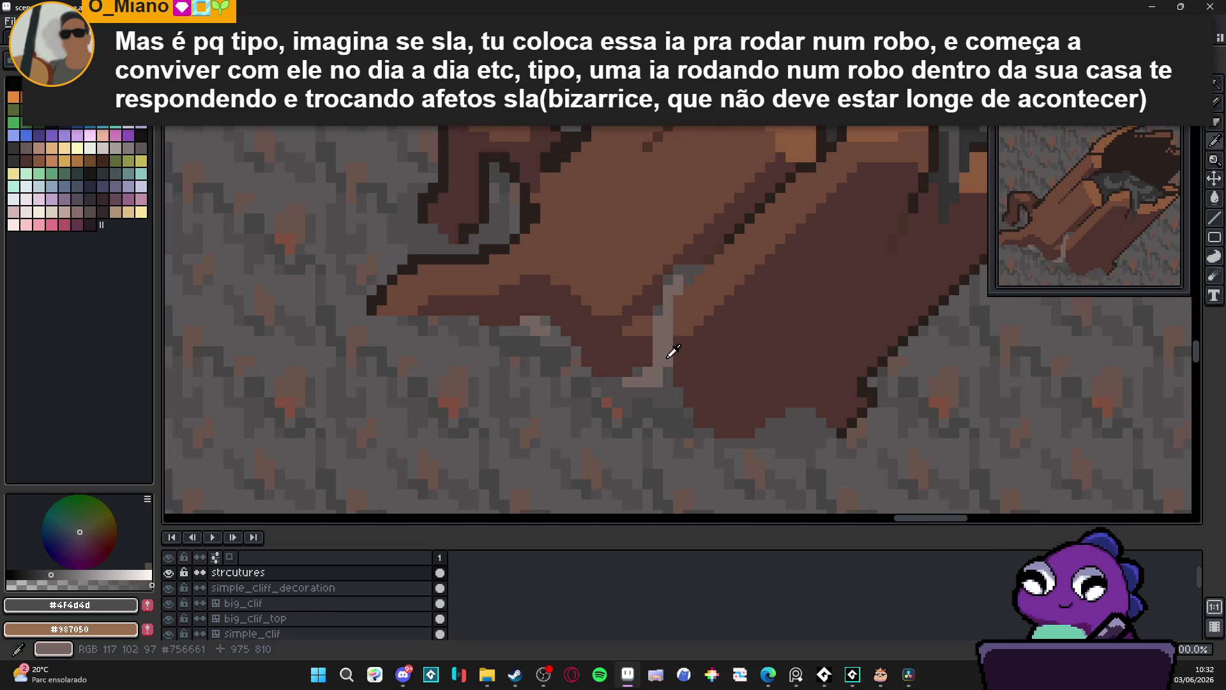
{"action": "left_click", "coordinate": [667, 350], "text": "alt"}
{"action": "scroll", "coordinate": [428, 195], "scroll_direction": "up", "scroll_amount": 2}
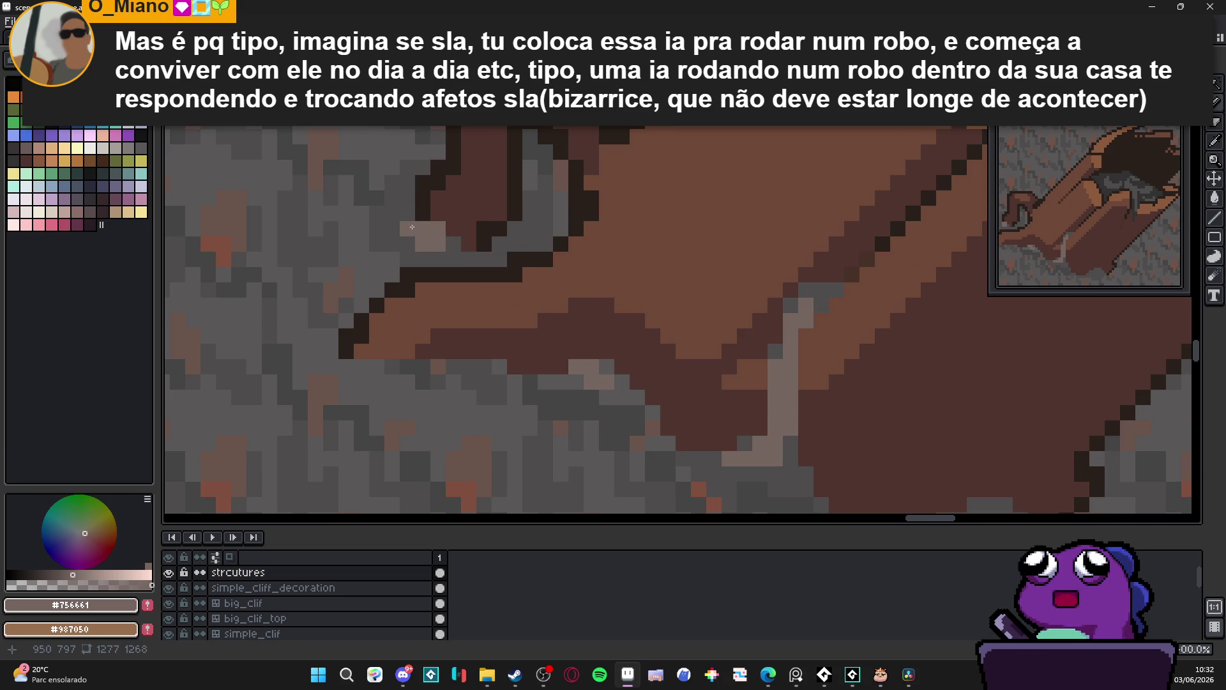
{"action": "scroll", "coordinate": [504, 265], "scroll_direction": "down", "scroll_amount": 2}
{"action": "scroll", "coordinate": [530, 284], "scroll_direction": "up", "scroll_amount": 1}
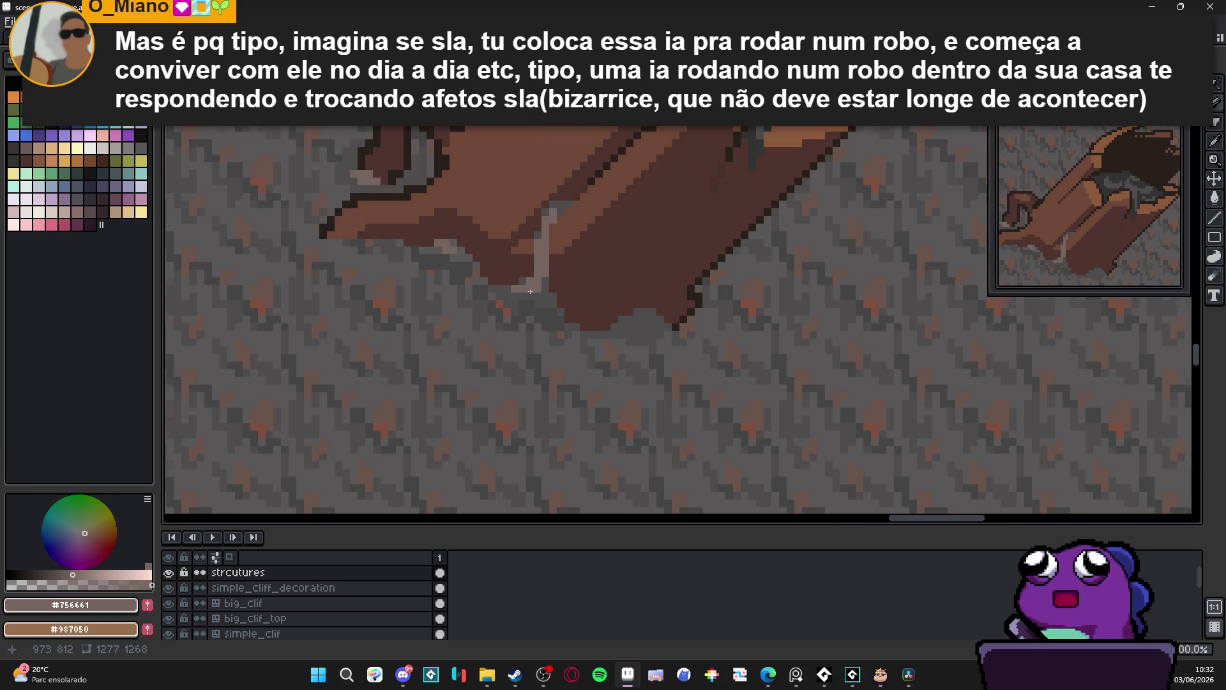
{"action": "left_click", "coordinate": [553, 303], "text": "alt"}
{"action": "scroll", "coordinate": [590, 358], "scroll_direction": "up", "scroll_amount": 3}
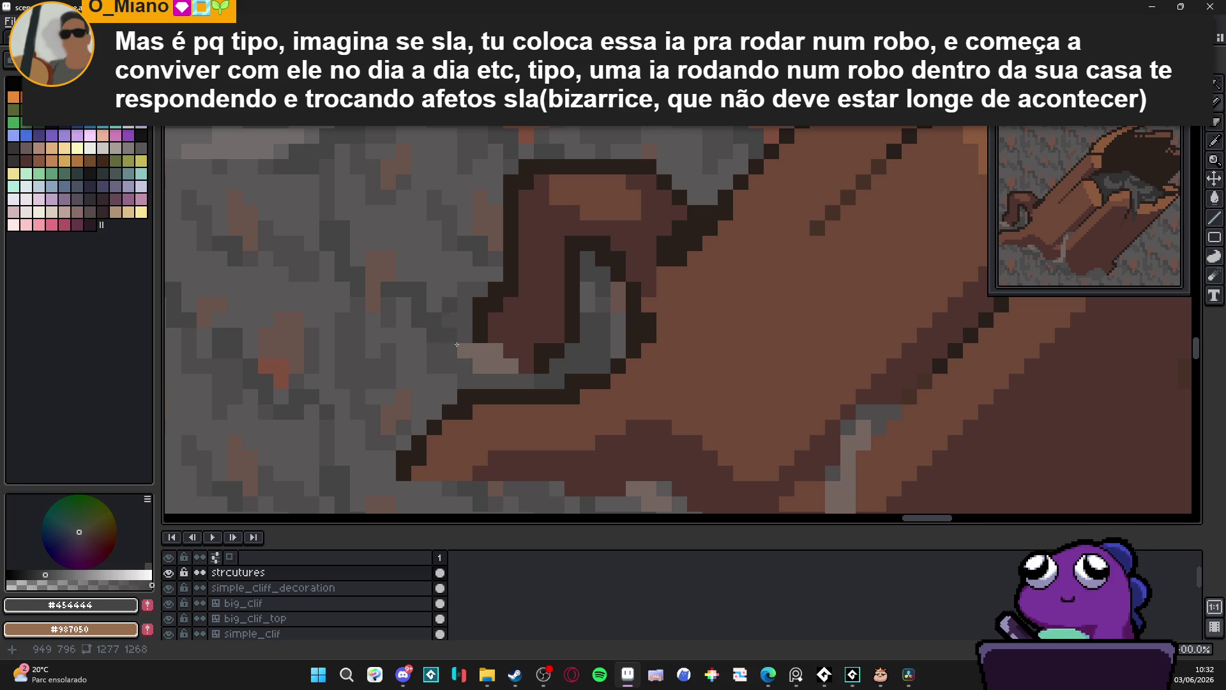
{"action": "scroll", "coordinate": [538, 403], "scroll_direction": "down", "scroll_amount": 3}
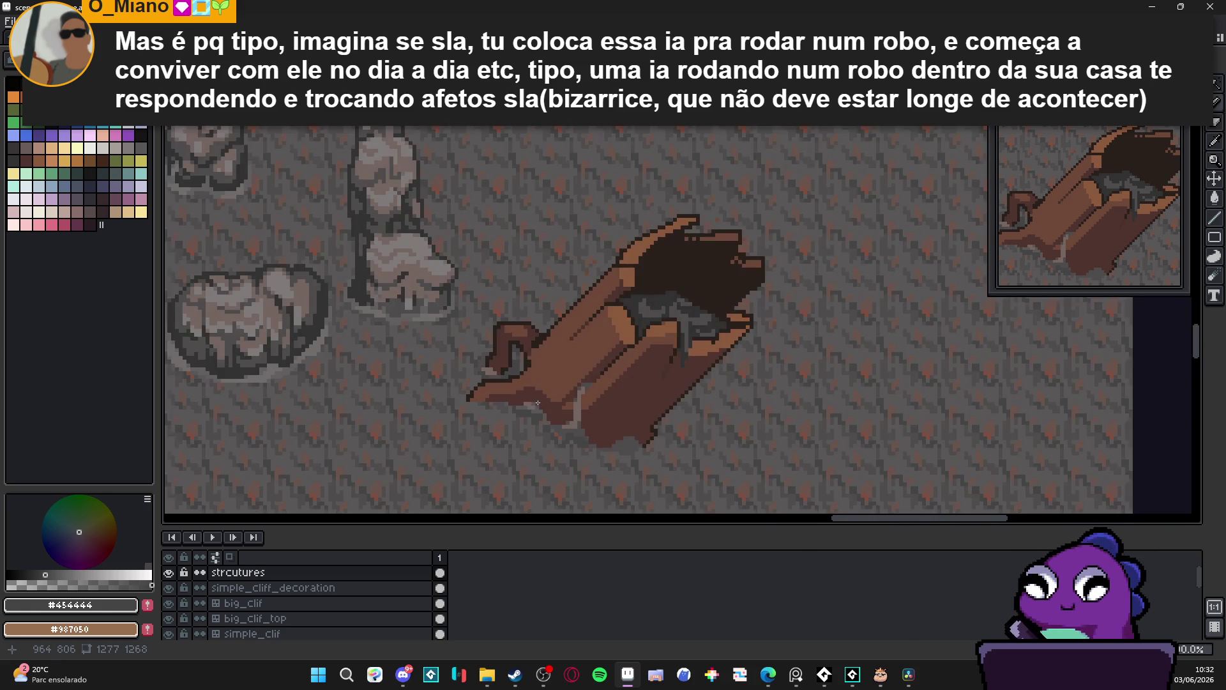
Eyedrop the trunk's dark brown and outline colour, then the floor's dark grey again
{"action": "left_click_drag", "start_coordinate": [538, 402], "coordinate": [524, 371]}
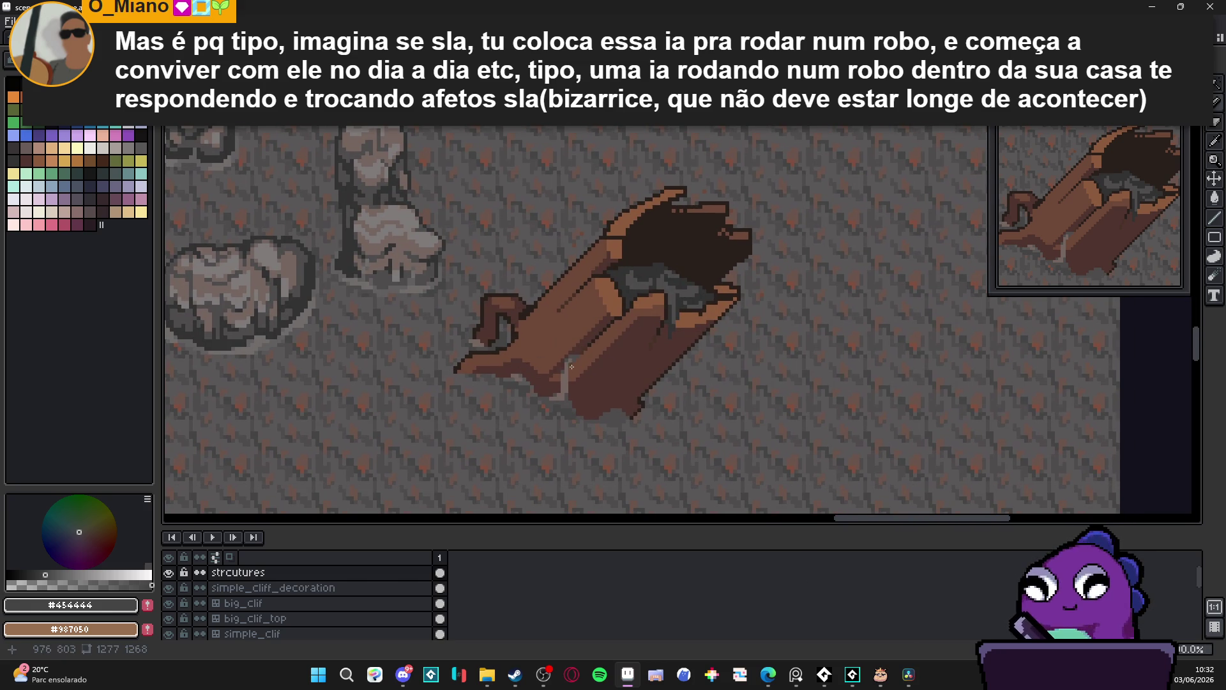
{"action": "scroll", "coordinate": [605, 402], "scroll_direction": "up", "scroll_amount": 2}
{"action": "left_click", "coordinate": [710, 230], "text": "alt"}
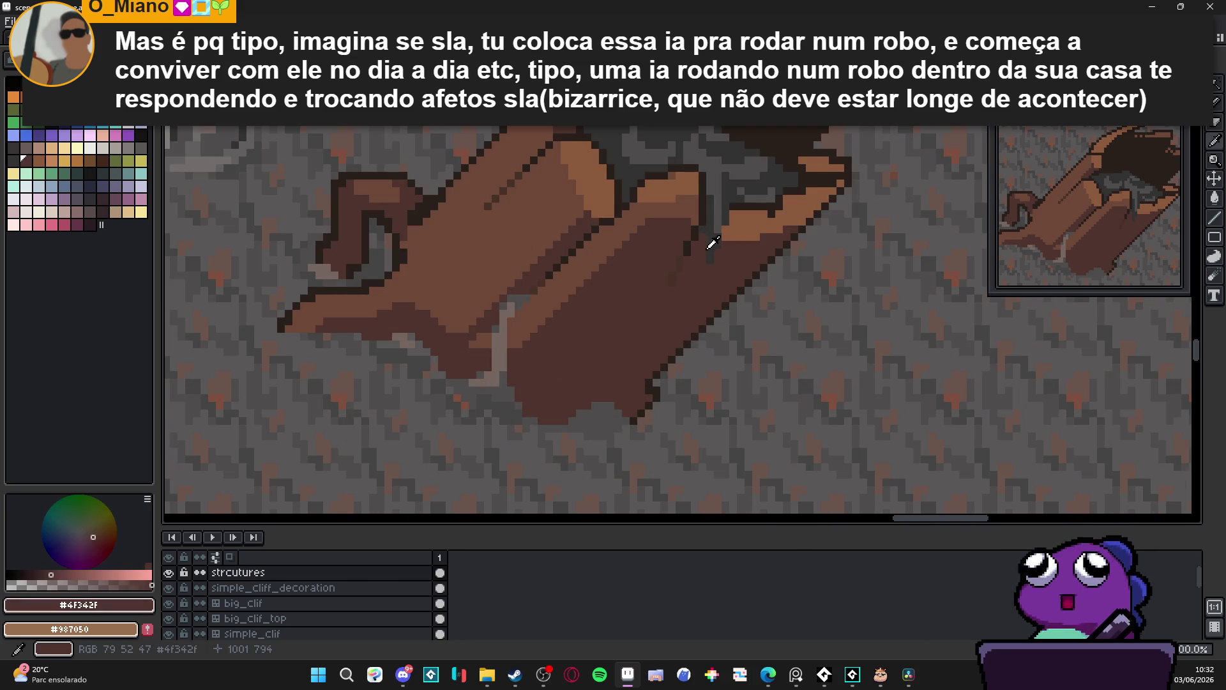
{"action": "left_click", "coordinate": [707, 255], "text": "alt"}
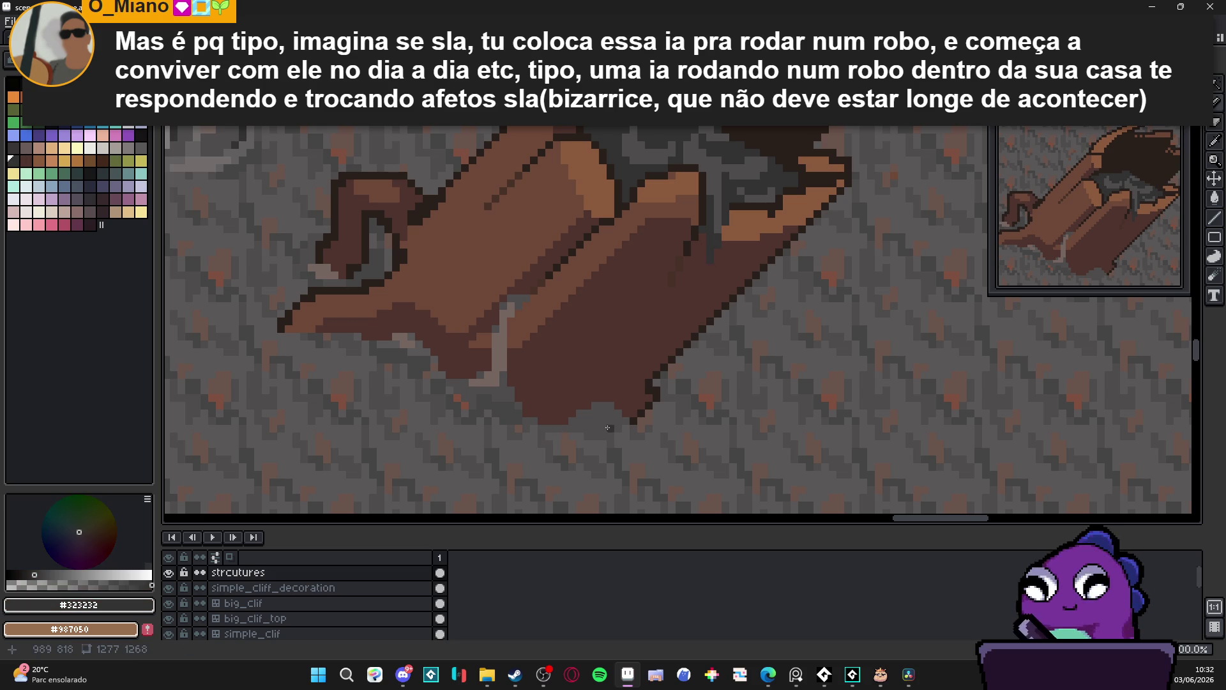
{"action": "left_click", "coordinate": [520, 405], "text": "alt"}
{"action": "scroll", "coordinate": [597, 437], "scroll_direction": "up", "scroll_amount": 1}
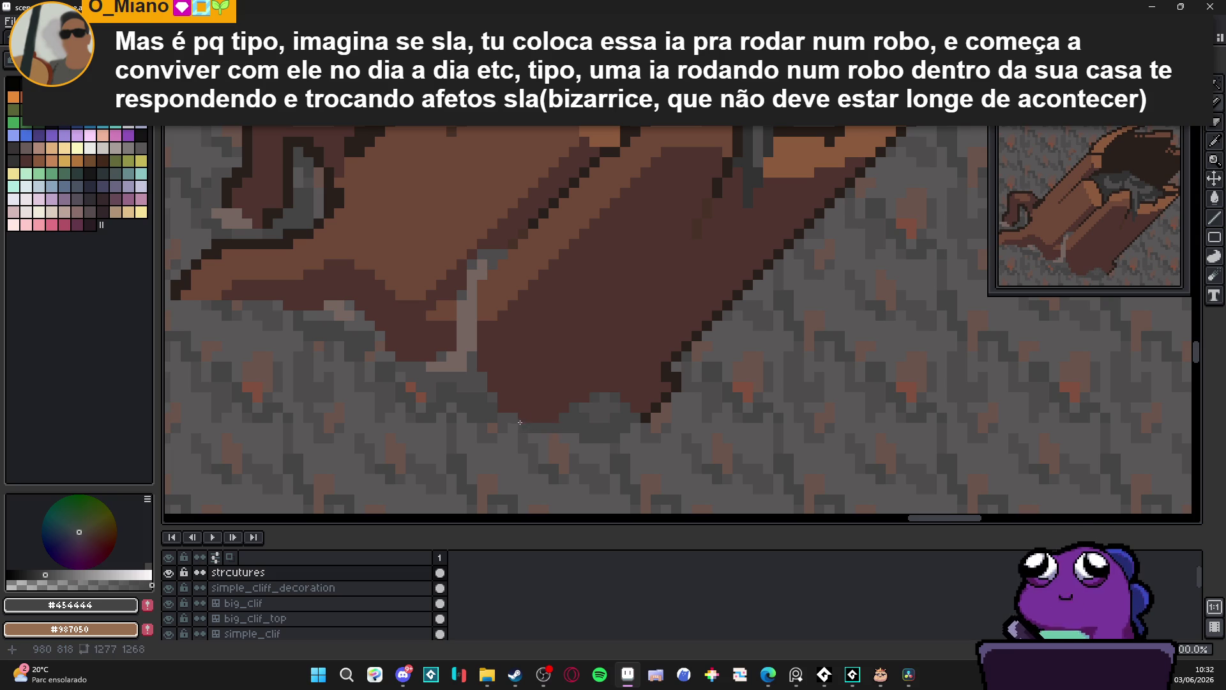
Centre the trunk and paint grey pixels over the brown area beside the branch stub
{"action": "scroll", "coordinate": [556, 427], "scroll_direction": "down", "scroll_amount": 3}
{"action": "left_click_drag", "start_coordinate": [540, 416], "coordinate": [585, 416]}
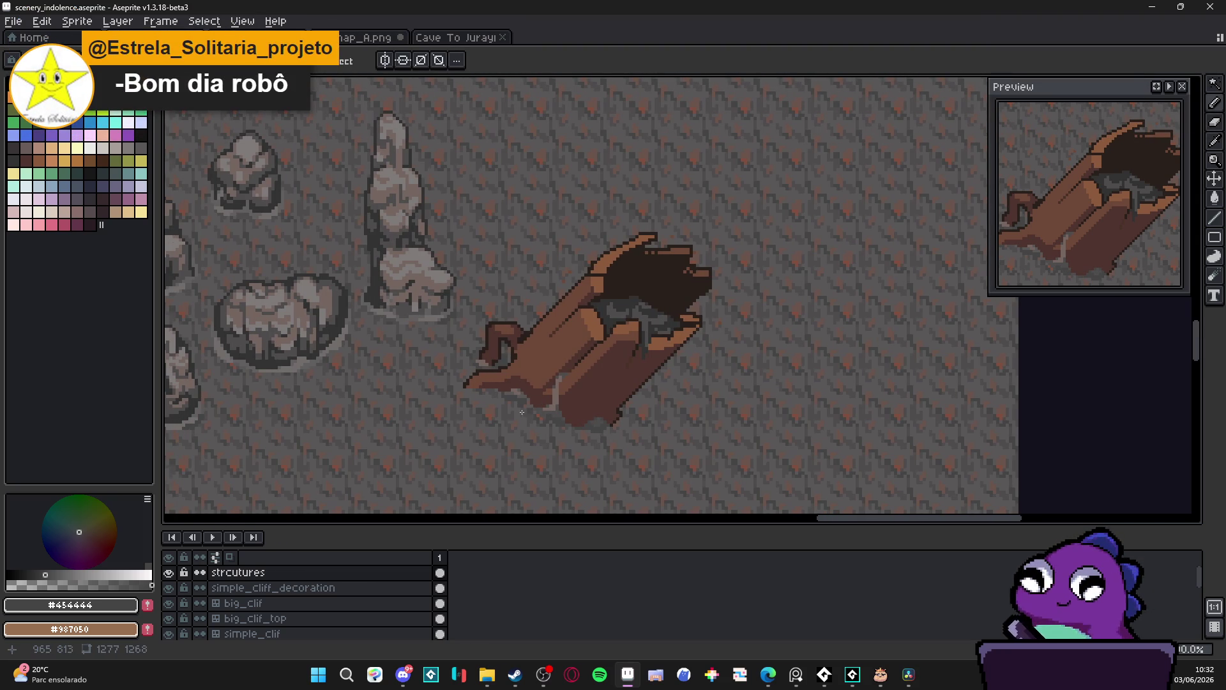
{"action": "scroll", "coordinate": [585, 399], "scroll_direction": "down", "scroll_amount": 1}
{"action": "left_click_drag", "start_coordinate": [495, 364], "coordinate": [528, 374]}
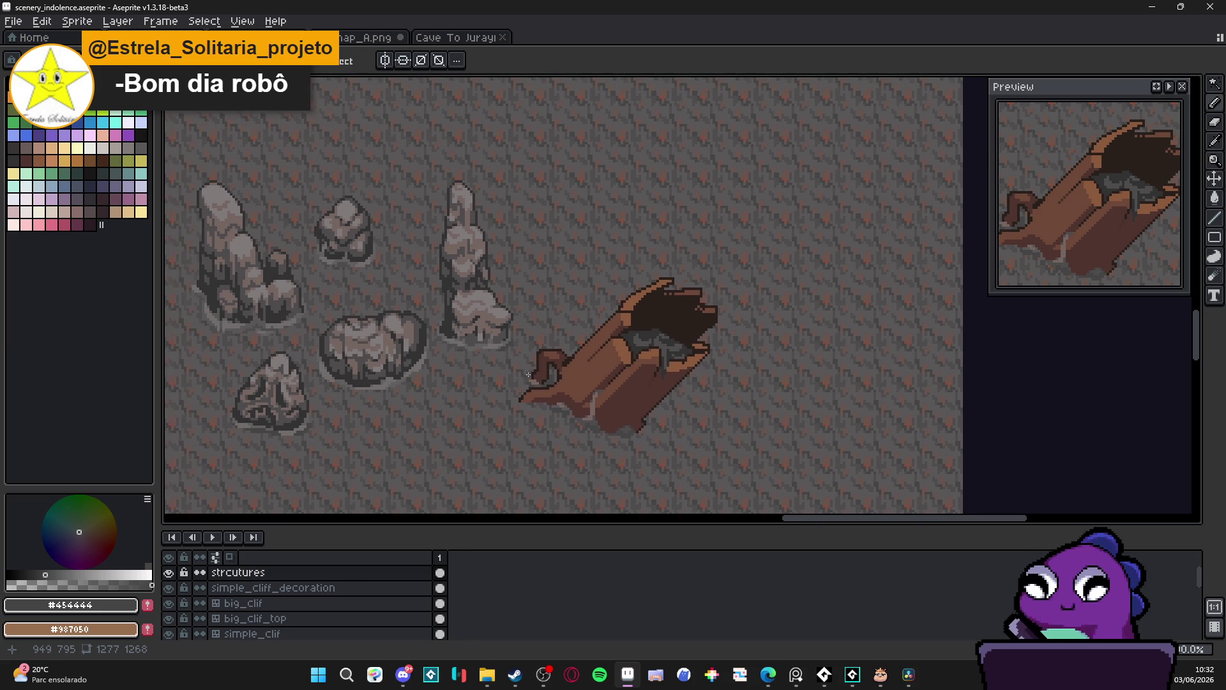
{"action": "scroll", "coordinate": [565, 382], "scroll_direction": "up", "scroll_amount": 4}
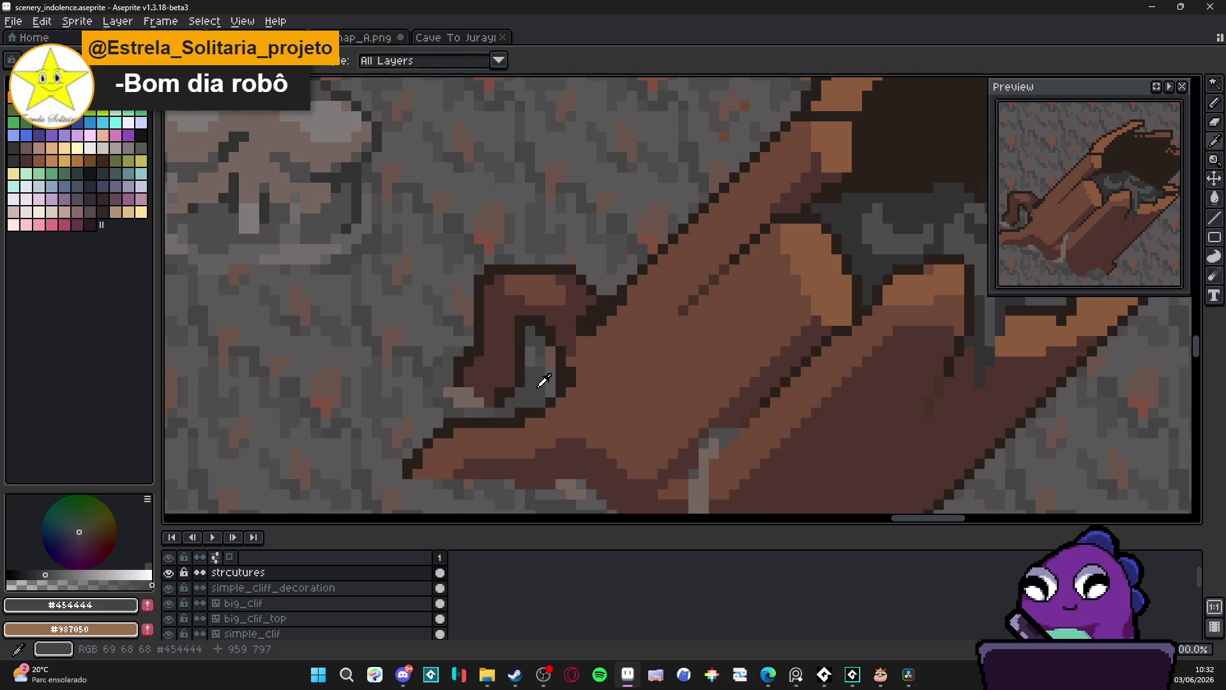
{"action": "left_click", "coordinate": [578, 387]}
{"action": "left_click", "coordinate": [576, 400]}
{"action": "left_click", "coordinate": [586, 407]}
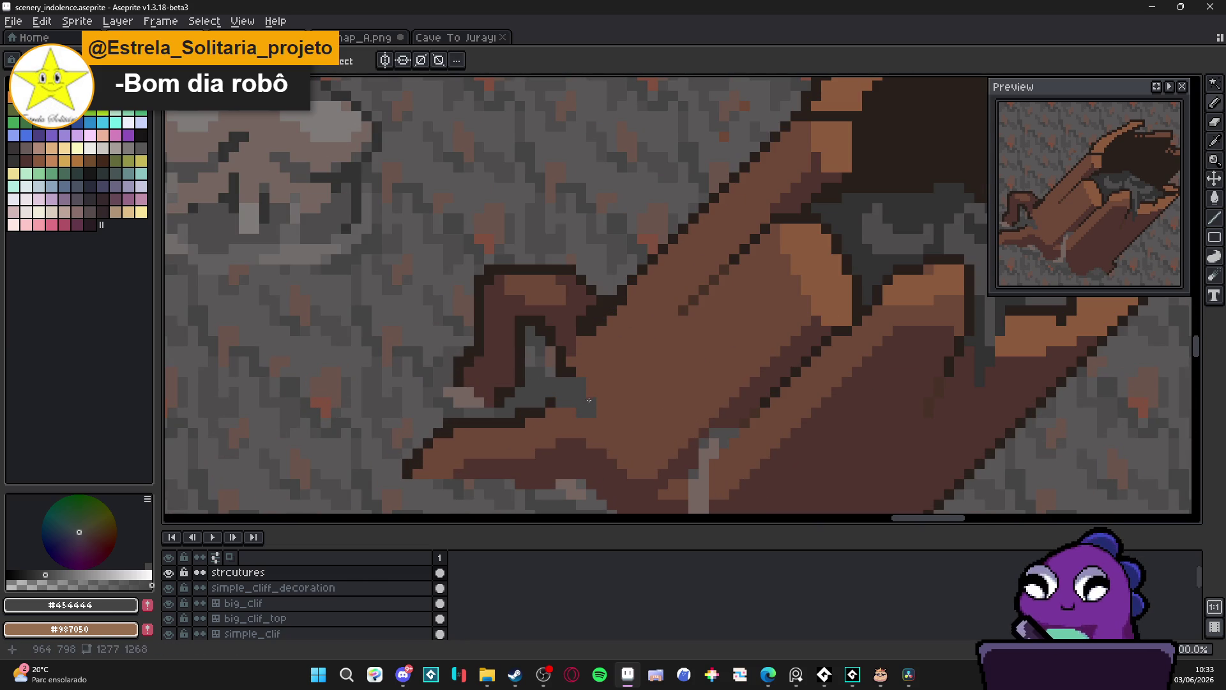
Add a lighter grey-brown highlight pixel by the stub, then pick a new palette colour
{"action": "left_click", "coordinate": [471, 393], "text": "alt"}
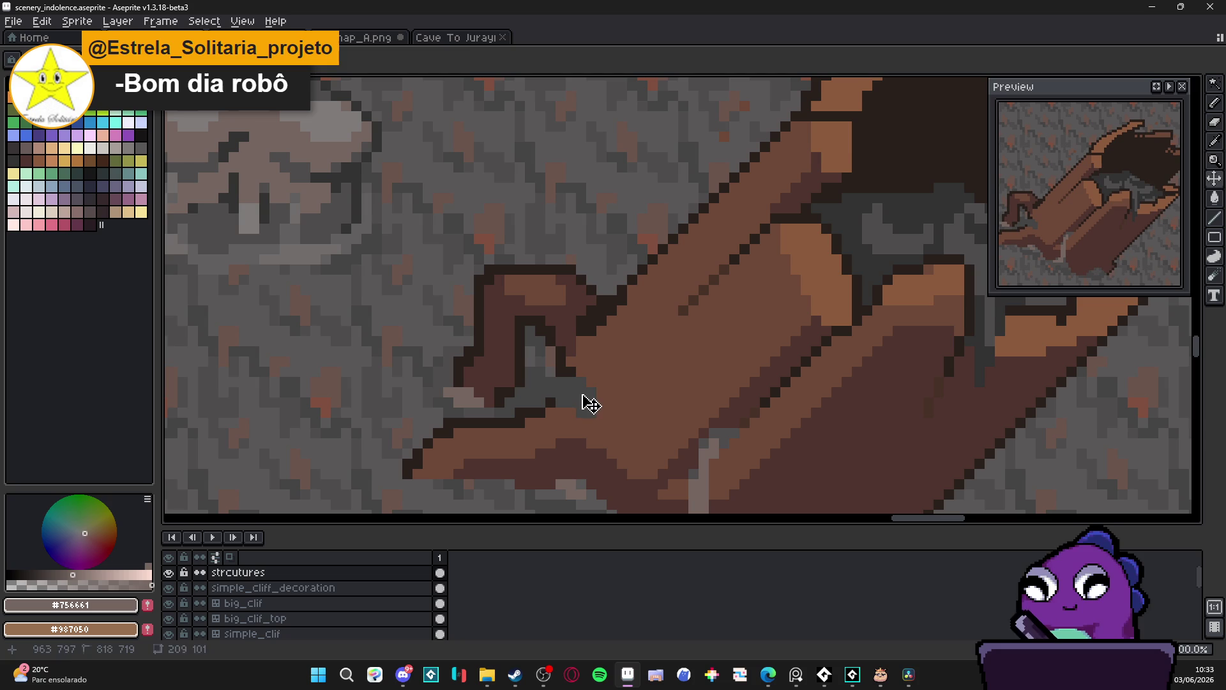
{"action": "left_click", "coordinate": [575, 381]}
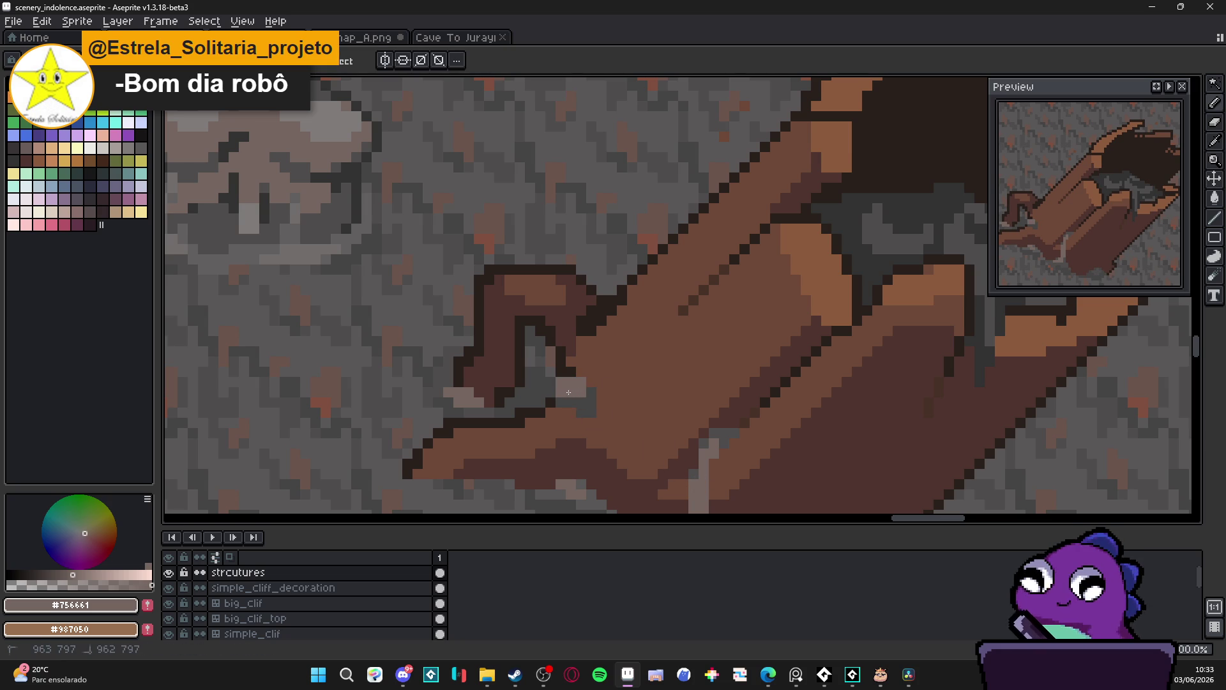
{"action": "left_click", "coordinate": [587, 402], "text": "alt"}
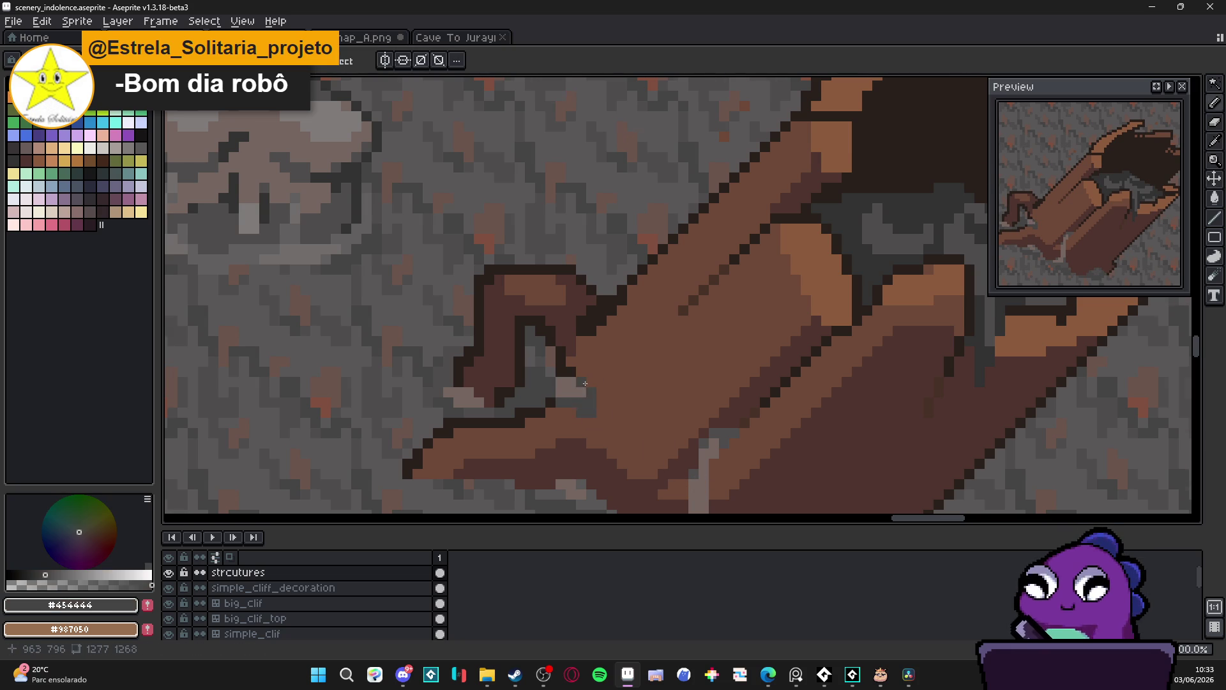
{"action": "scroll", "coordinate": [616, 439], "scroll_direction": "down", "scroll_amount": 3}
{"action": "scroll", "coordinate": [647, 396], "scroll_direction": "down", "scroll_amount": 2}
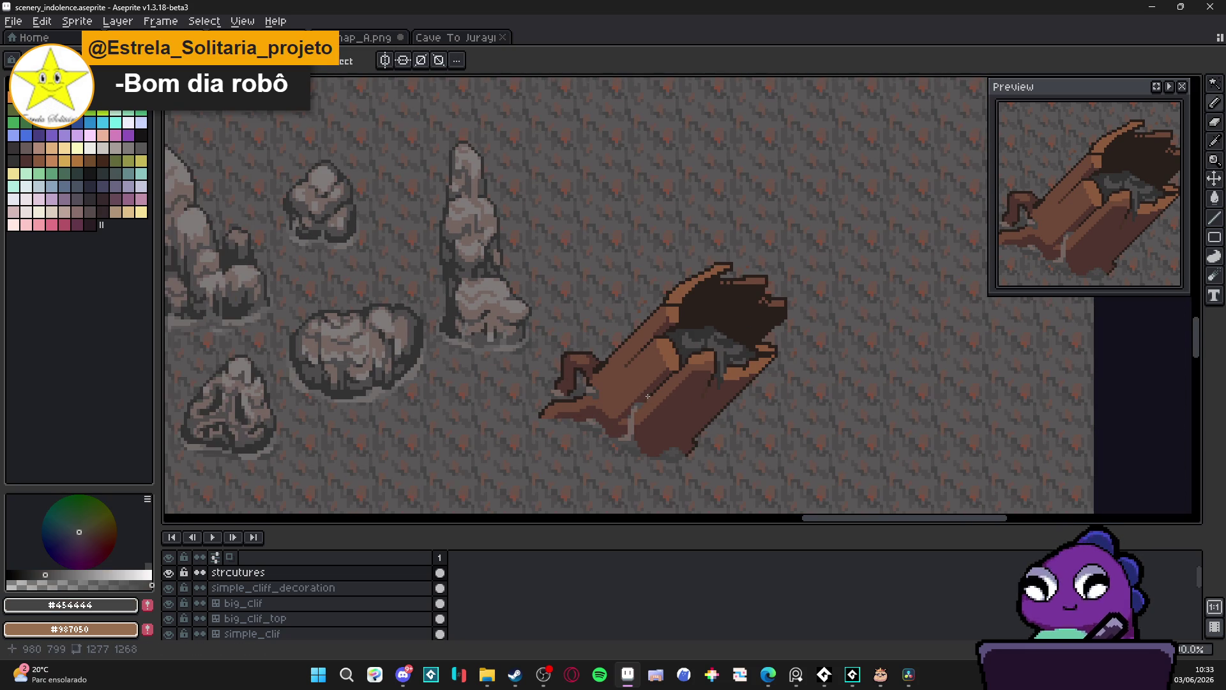
{"action": "scroll", "coordinate": [652, 399], "scroll_direction": "up", "scroll_amount": 2}
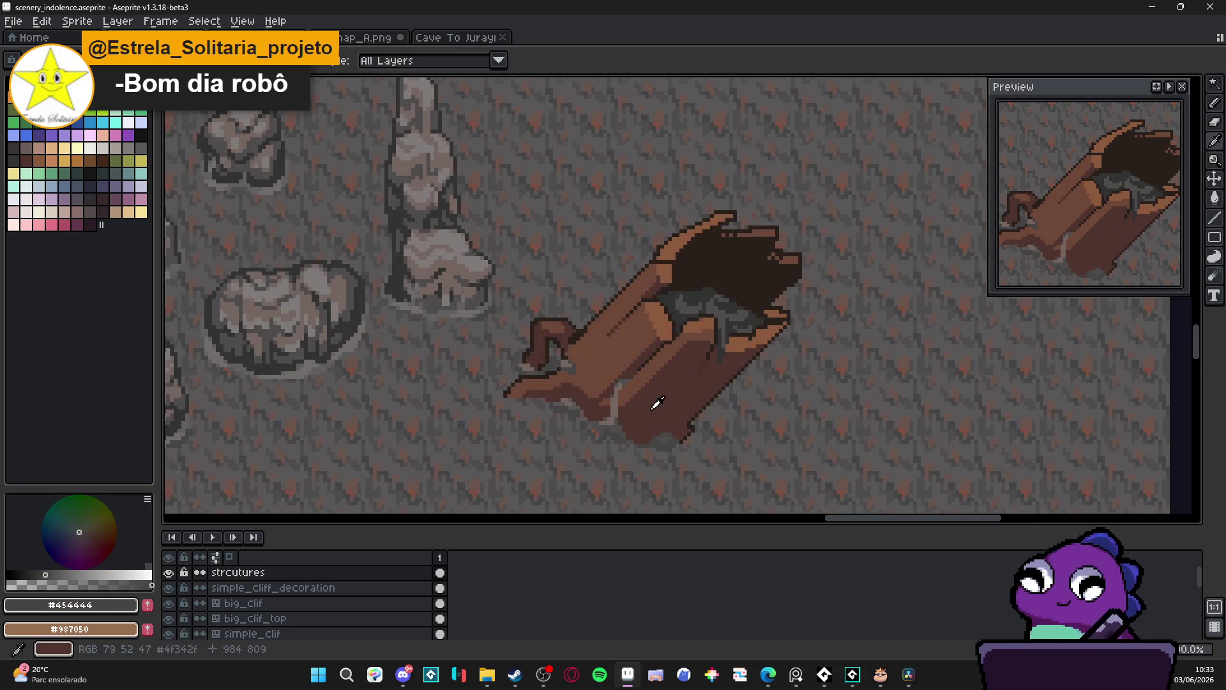
{"action": "key", "text": "m"}
{"action": "left_click", "coordinate": [102, 160]}
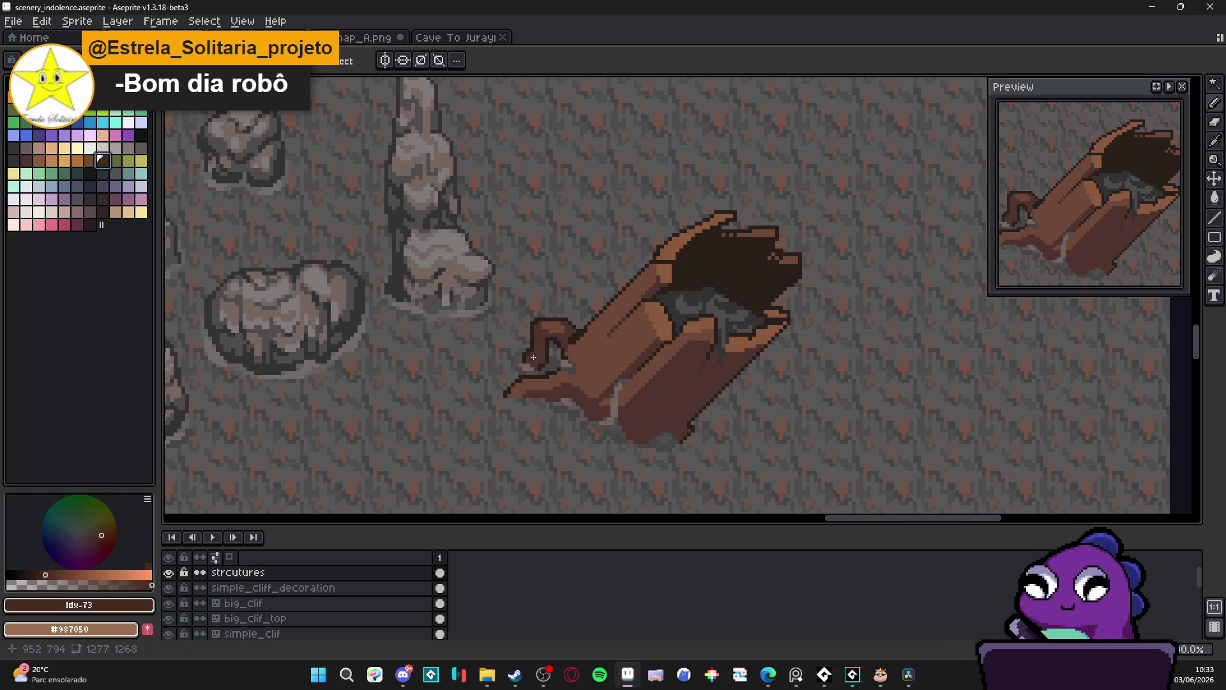
{"action": "scroll", "coordinate": [639, 396], "scroll_direction": "up", "scroll_amount": 2}
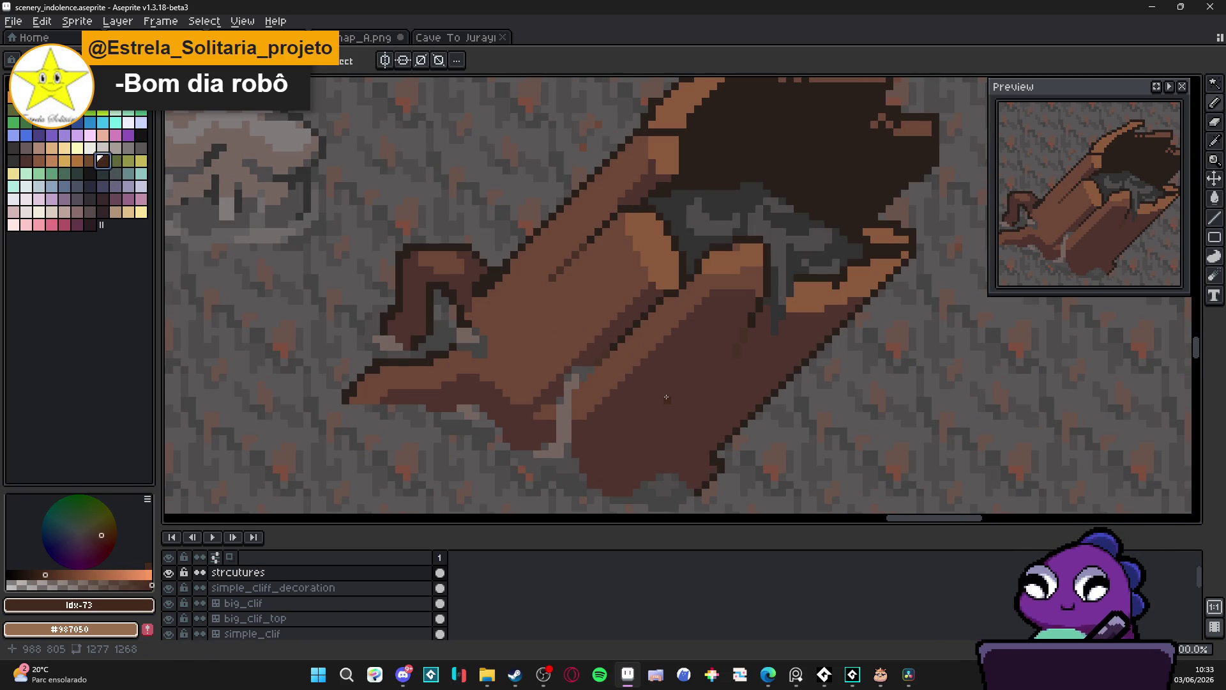
Draw a dark brown grain stroke diagonally up the trunk's lower front face, hooking near the top
{"action": "scroll", "coordinate": [701, 376], "scroll_direction": "down", "scroll_amount": 5}
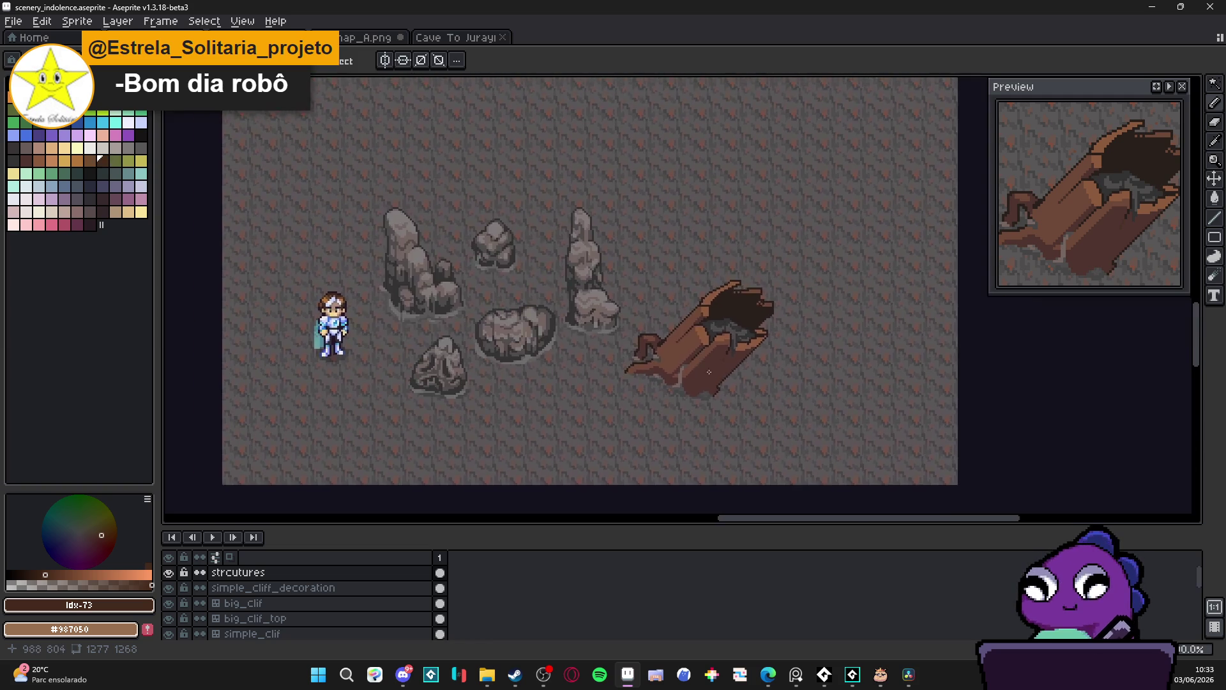
{"action": "scroll", "coordinate": [734, 348], "scroll_direction": "up", "scroll_amount": 5}
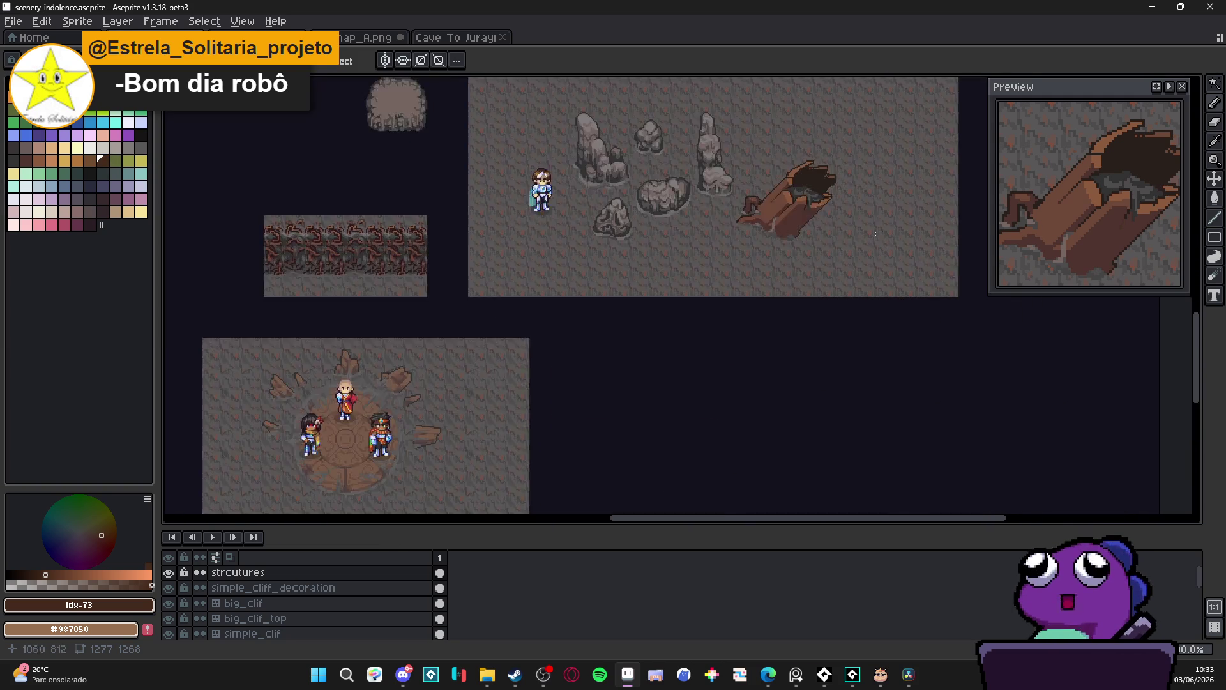
{"action": "scroll", "coordinate": [715, 334], "scroll_direction": "down", "scroll_amount": 3}
{"action": "scroll", "coordinate": [680, 354], "scroll_direction": "up", "scroll_amount": 4}
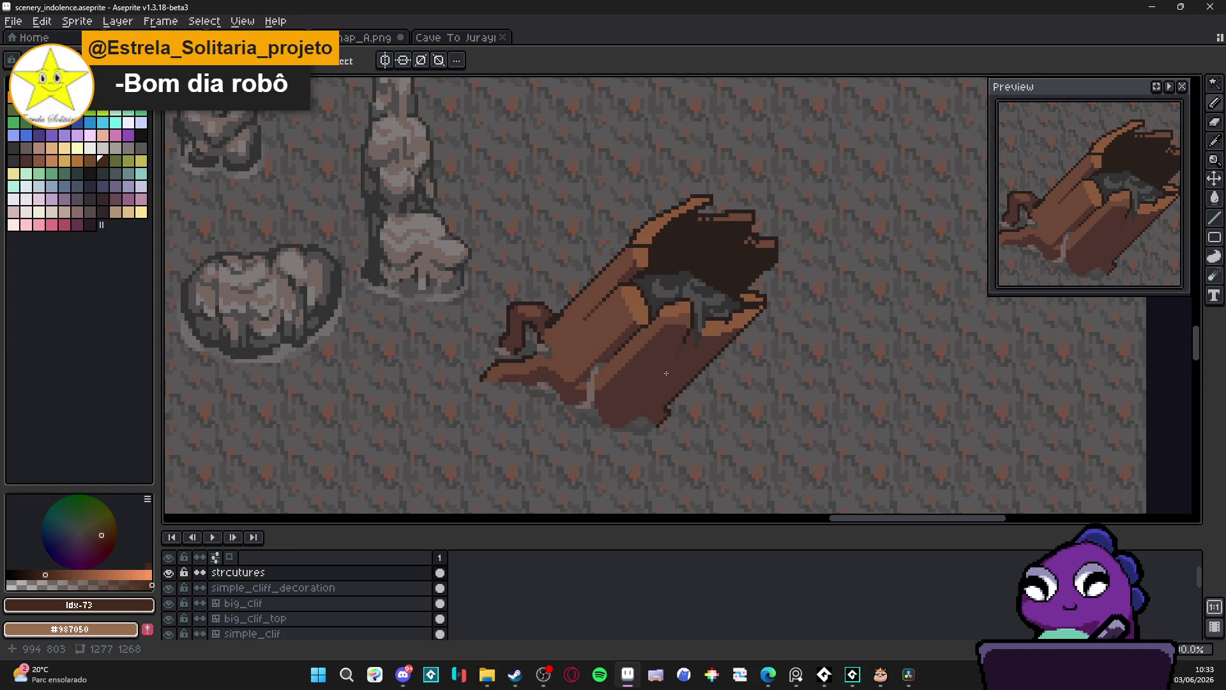
{"action": "scroll", "coordinate": [667, 372], "scroll_direction": "up", "scroll_amount": 4}
{"action": "mouse_move", "coordinate": [572, 452]}
{"action": "left_mouse_down"}
{"action": "mouse_move", "coordinate": [664, 348]}
{"action": "mouse_move", "coordinate": [748, 294]}
{"action": "mouse_move", "coordinate": [765, 306]}
{"action": "mouse_move", "coordinate": [742, 376]}
{"action": "mouse_move", "coordinate": [744, 342]}
{"action": "mouse_move", "coordinate": [763, 329]}
{"action": "mouse_move", "coordinate": [755, 298]}
{"action": "mouse_move", "coordinate": [757, 325]}
{"action": "left_mouse_up"}
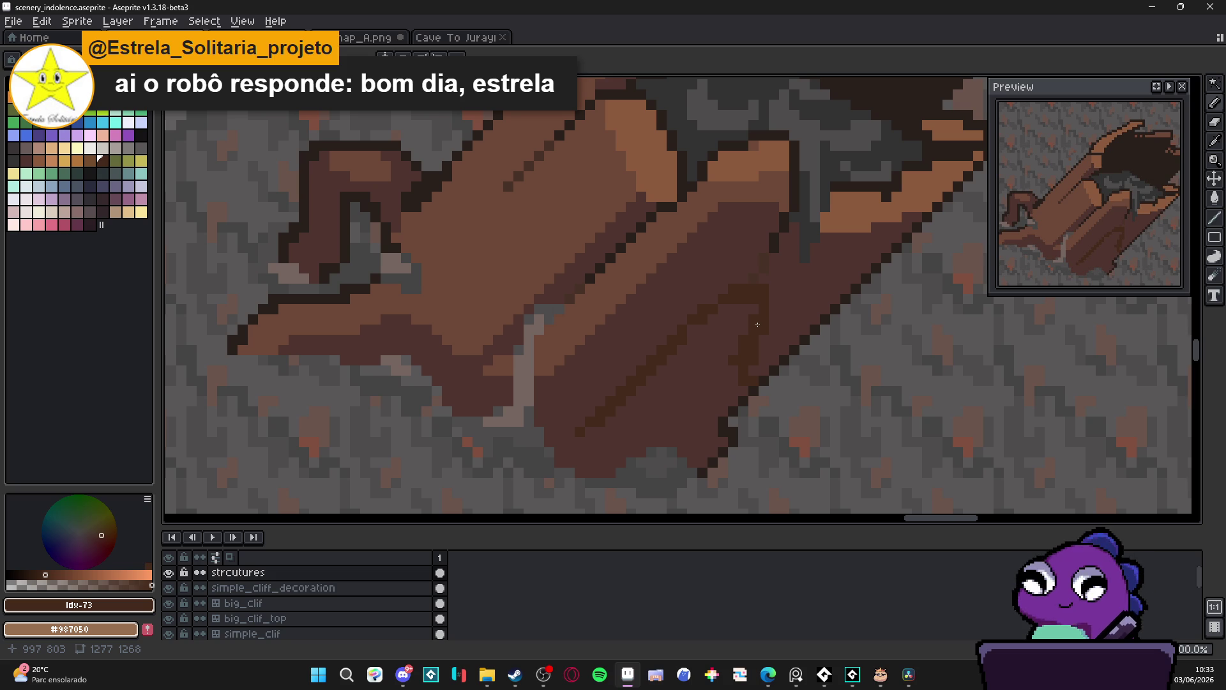
Dab extra dark grain pixels and short strokes across the trunk's front face
{"action": "left_click", "coordinate": [733, 370]}
{"action": "left_click", "coordinate": [733, 380]}
{"action": "mouse_move", "coordinate": [751, 317]}
{"action": "left_mouse_down"}
{"action": "mouse_move", "coordinate": [715, 312]}
{"action": "mouse_move", "coordinate": [704, 328]}
{"action": "left_mouse_up"}
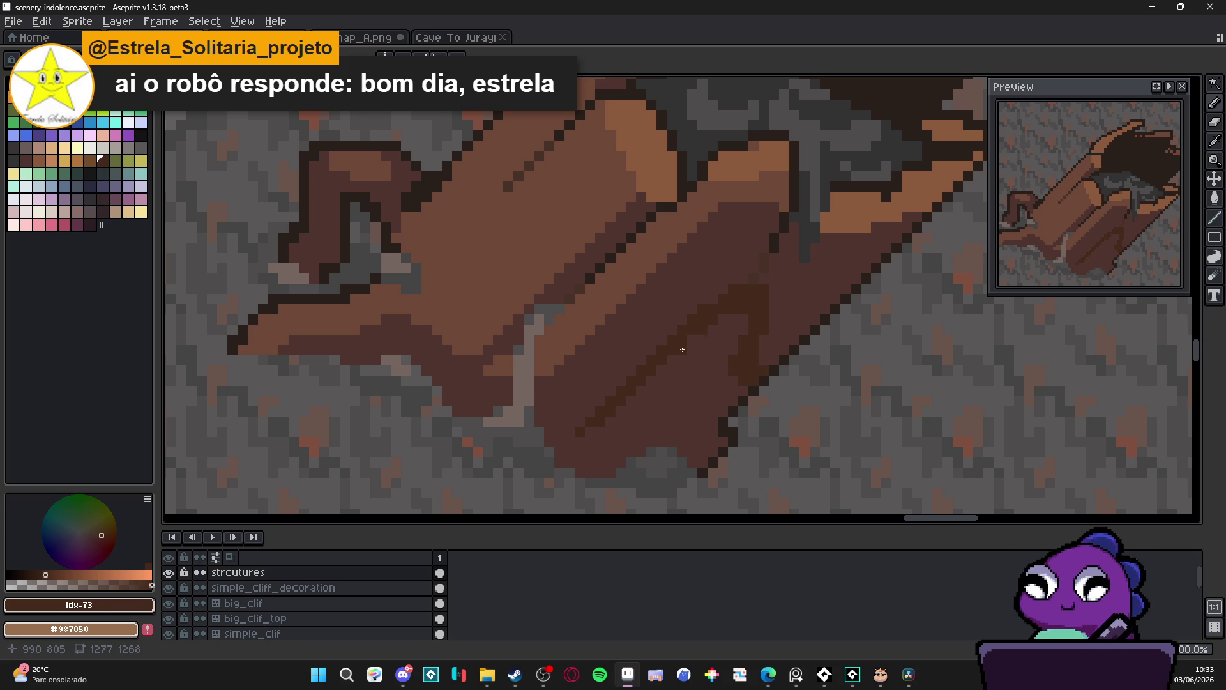
{"action": "left_click", "coordinate": [585, 429]}
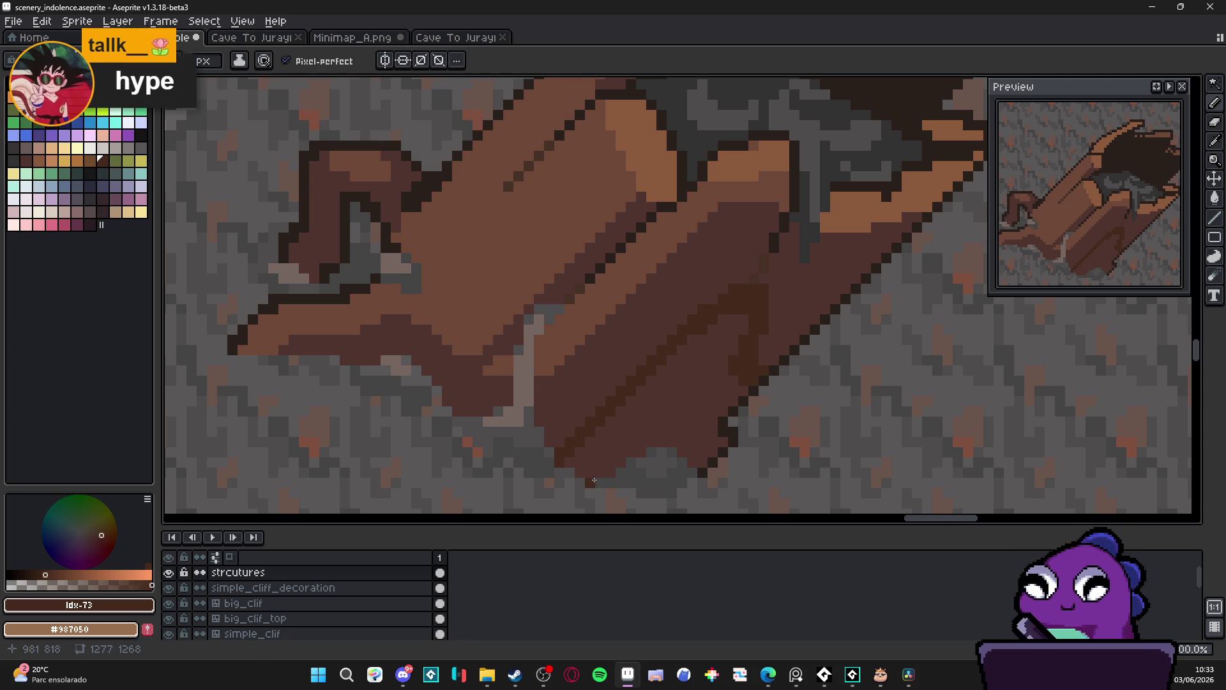
{"action": "left_click_drag", "start_coordinate": [666, 421], "coordinate": [650, 453]}
{"action": "left_click", "coordinate": [702, 401]}
{"action": "left_click_drag", "start_coordinate": [712, 403], "coordinate": [721, 412]}
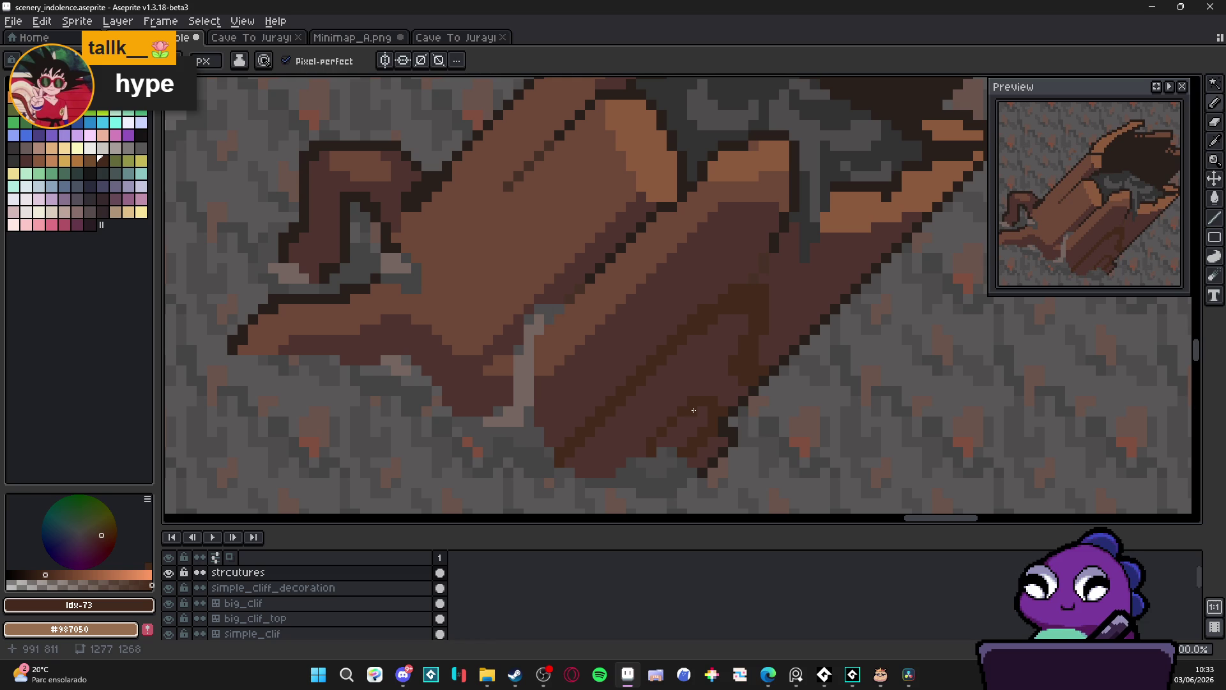
{"action": "left_click", "coordinate": [659, 442]}
Eyedrop the grain brown #452a1b, recentre the trunk, and save scenery_indolence.aseprite
{"action": "left_click", "coordinate": [722, 396], "text": "alt"}
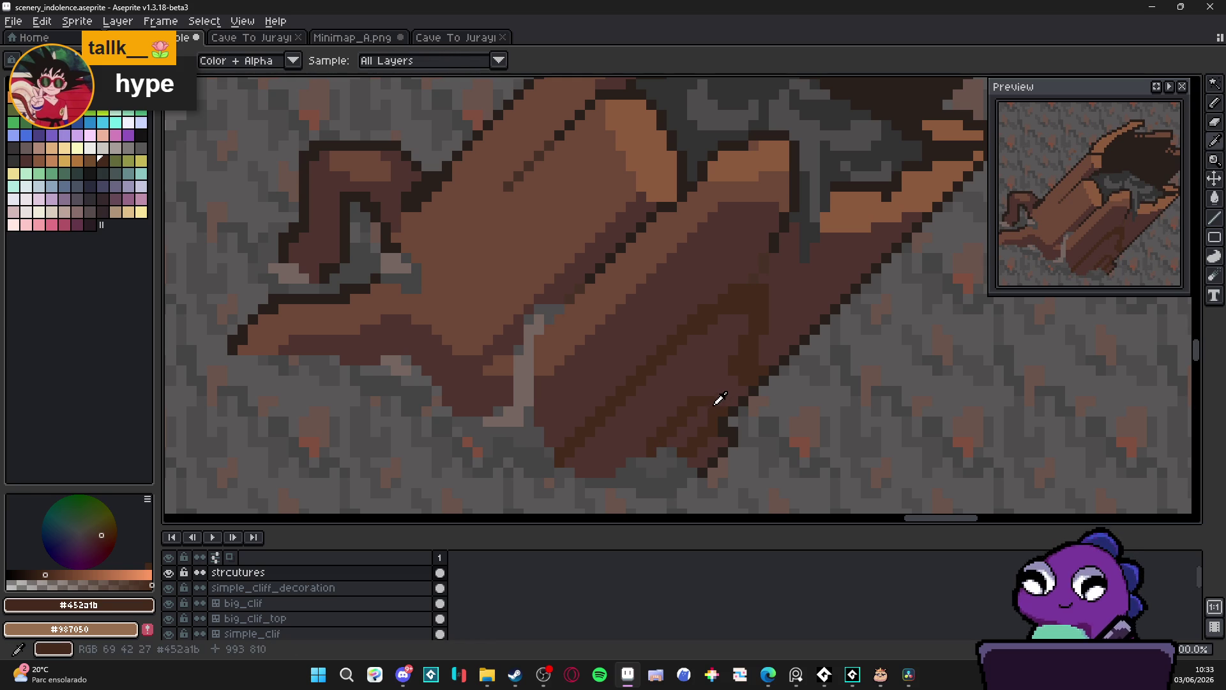
{"action": "left_click_drag", "start_coordinate": [608, 315], "coordinate": [643, 327]}
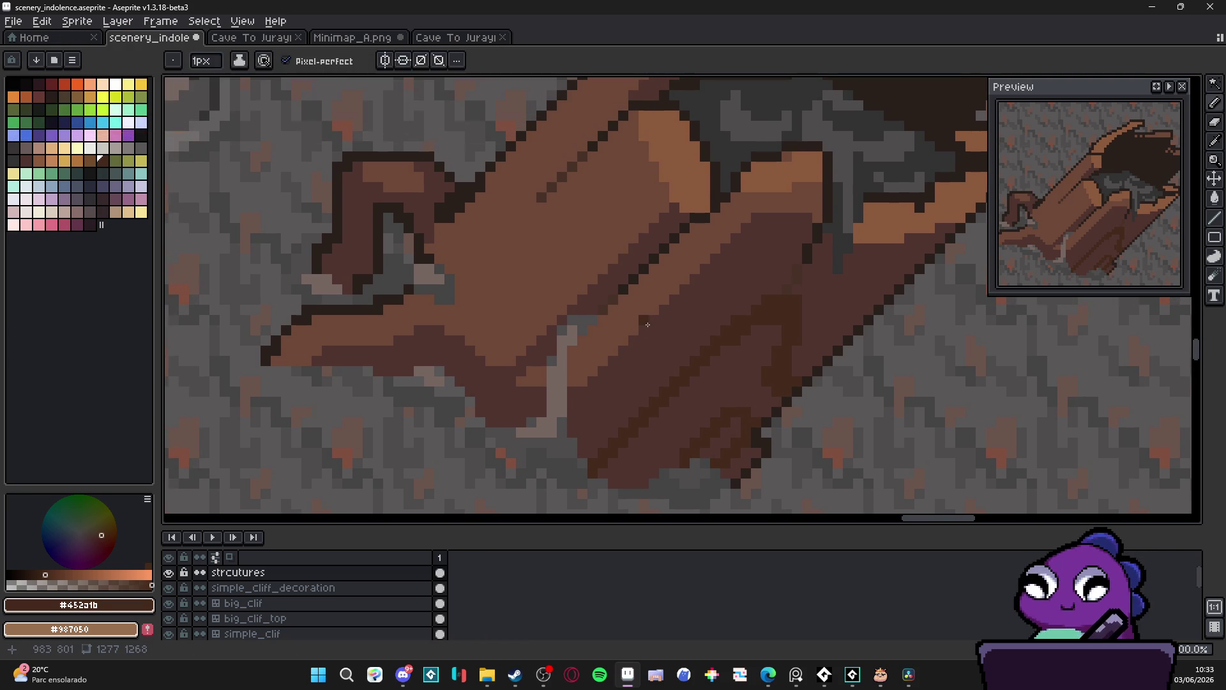
{"action": "left_click_drag", "start_coordinate": [647, 324], "coordinate": [674, 326]}
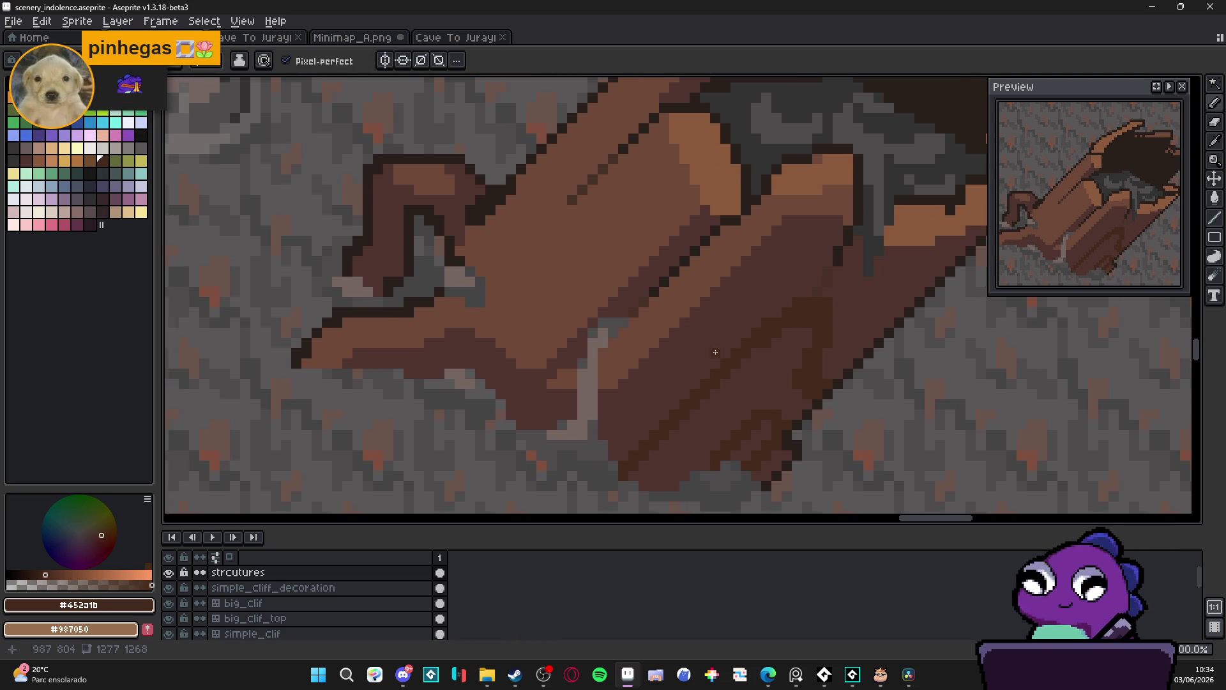
{"action": "left_click_drag", "start_coordinate": [675, 318], "coordinate": [681, 323]}
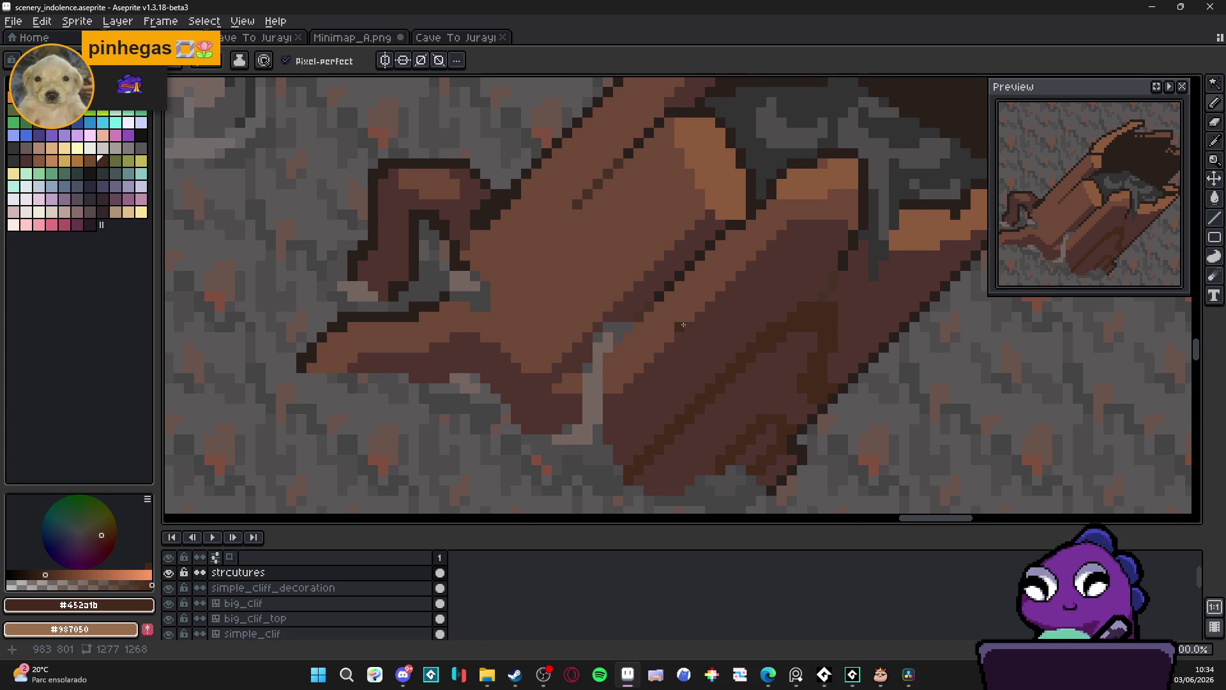
{"action": "key", "text": "ctrl+s"}
With the Pencil, paint a short dark grain stroke extending the line near the trunk's rim
{"action": "scroll", "coordinate": [696, 360], "scroll_direction": "down", "scroll_amount": 3}
{"action": "scroll", "coordinate": [718, 342], "scroll_direction": "up", "scroll_amount": 2}
{"action": "scroll", "coordinate": [719, 351], "scroll_direction": "down", "scroll_amount": 2}
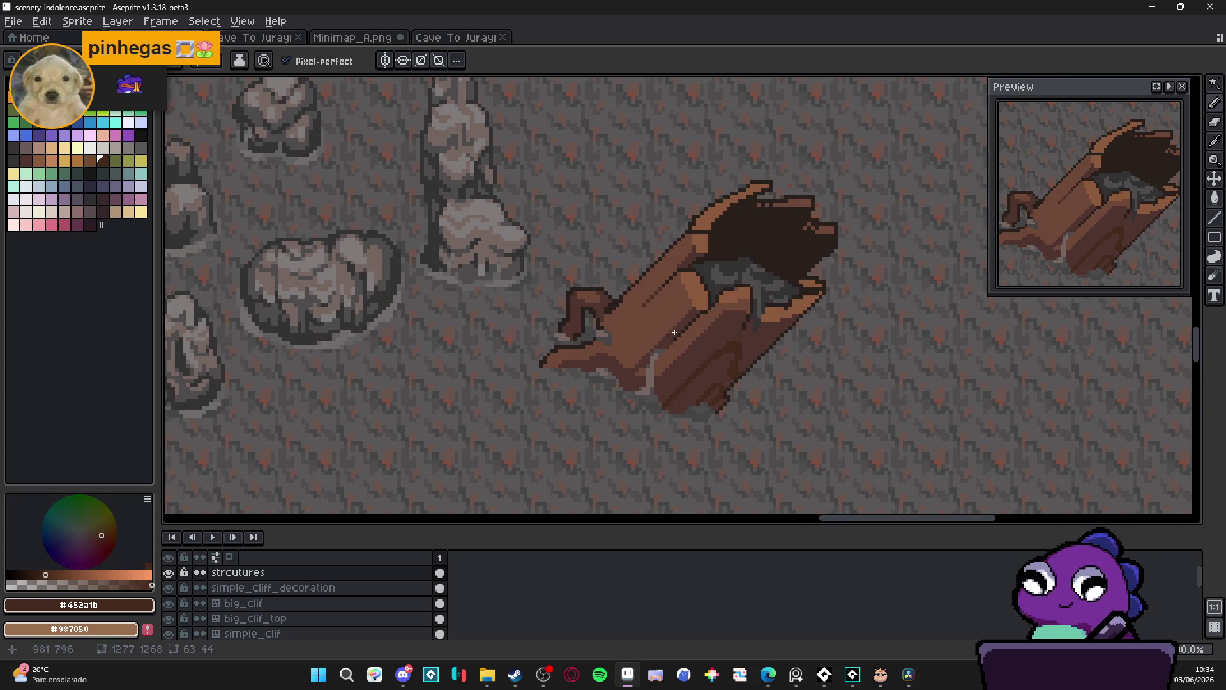
{"action": "scroll", "coordinate": [673, 330], "scroll_direction": "up", "scroll_amount": 4}
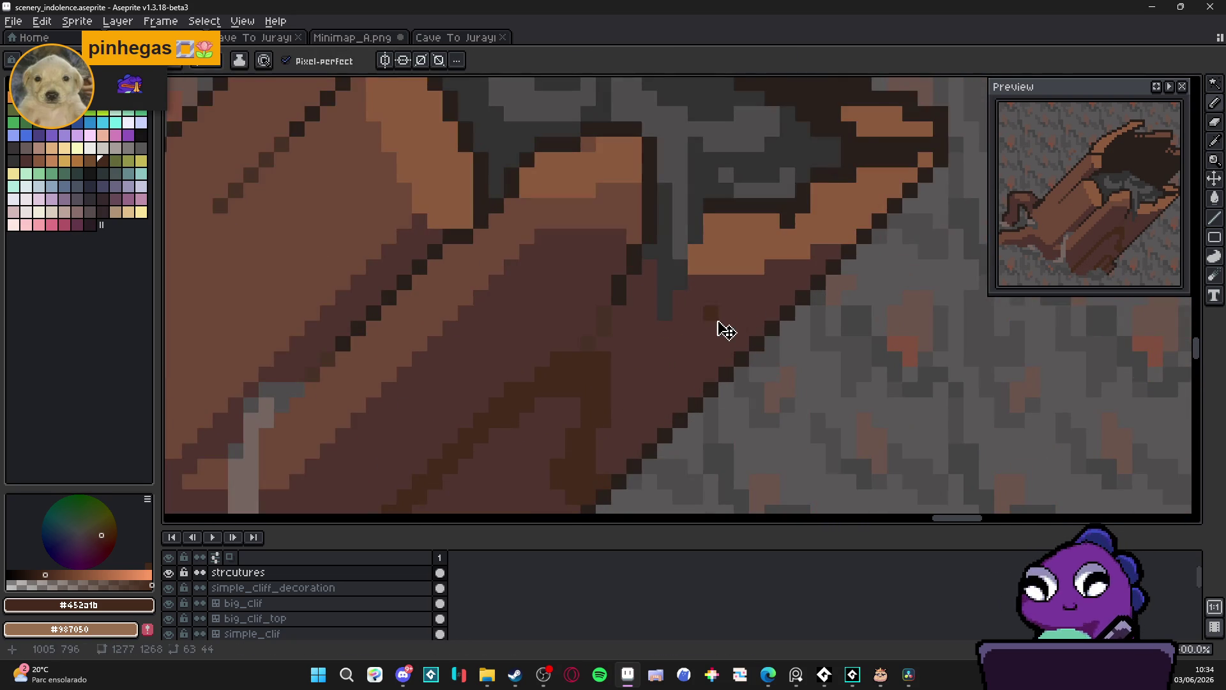
{"action": "key", "text": "b"}
{"action": "mouse_move", "coordinate": [740, 281]}
{"action": "left_mouse_down"}
{"action": "mouse_move", "coordinate": [695, 374]}
{"action": "mouse_move", "coordinate": [763, 276]}
{"action": "left_mouse_up"}
{"action": "scroll", "coordinate": [762, 276], "scroll_direction": "down", "scroll_amount": 5}
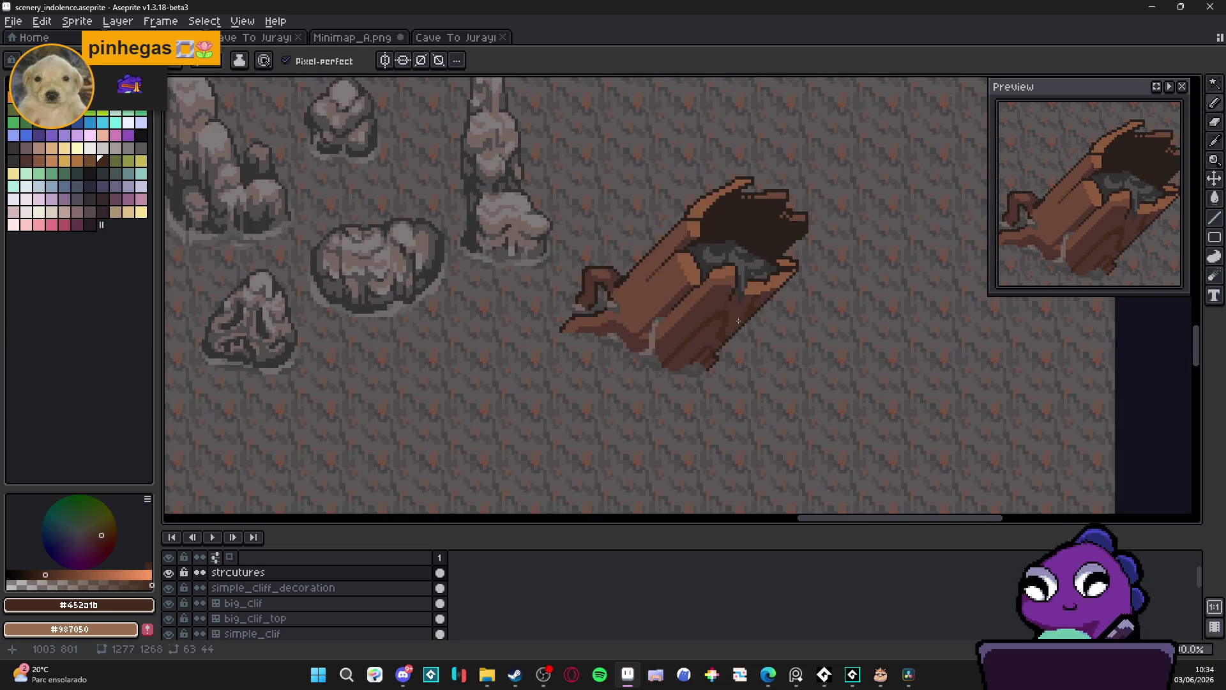
{"action": "scroll", "coordinate": [714, 354], "scroll_direction": "down", "scroll_amount": 1}
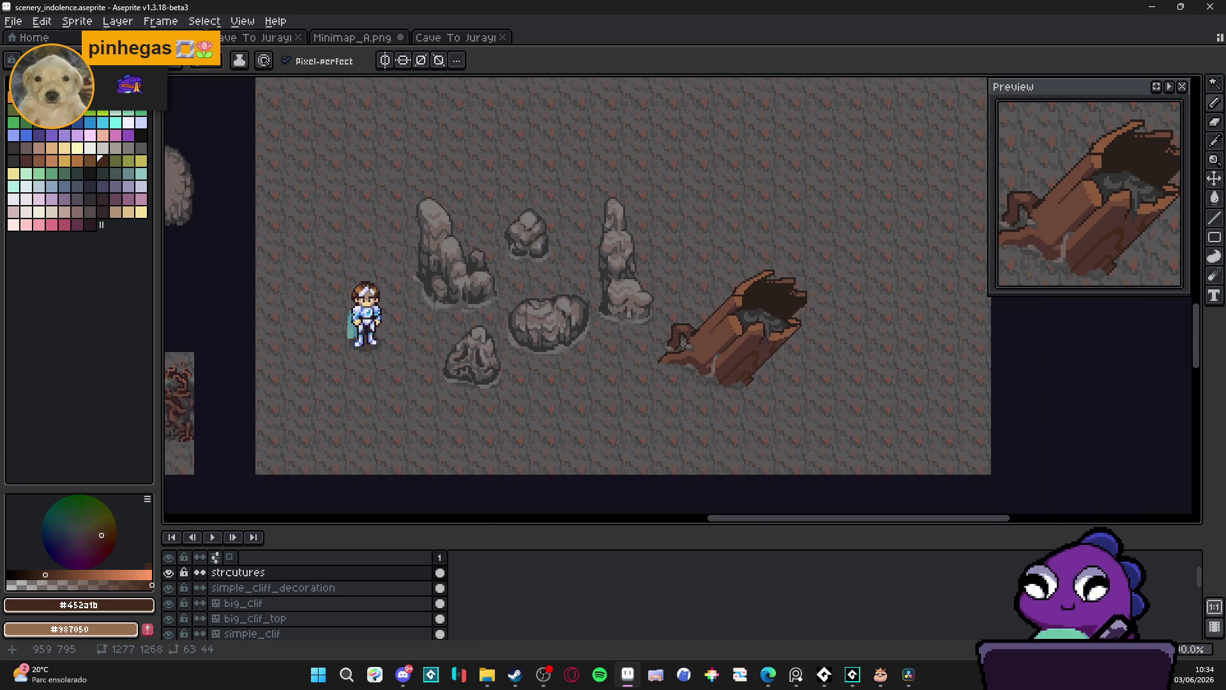
{"action": "scroll", "coordinate": [691, 335], "scroll_direction": "up", "scroll_amount": 1}
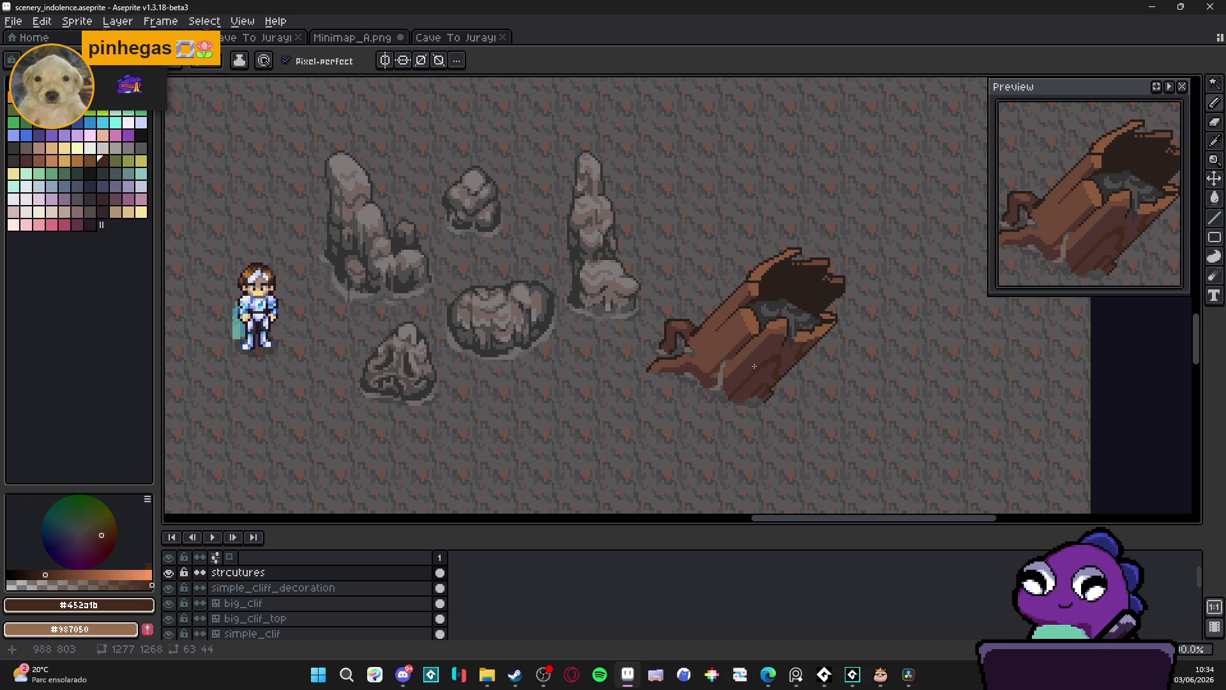
{"action": "scroll", "coordinate": [754, 366], "scroll_direction": "up", "scroll_amount": 1}
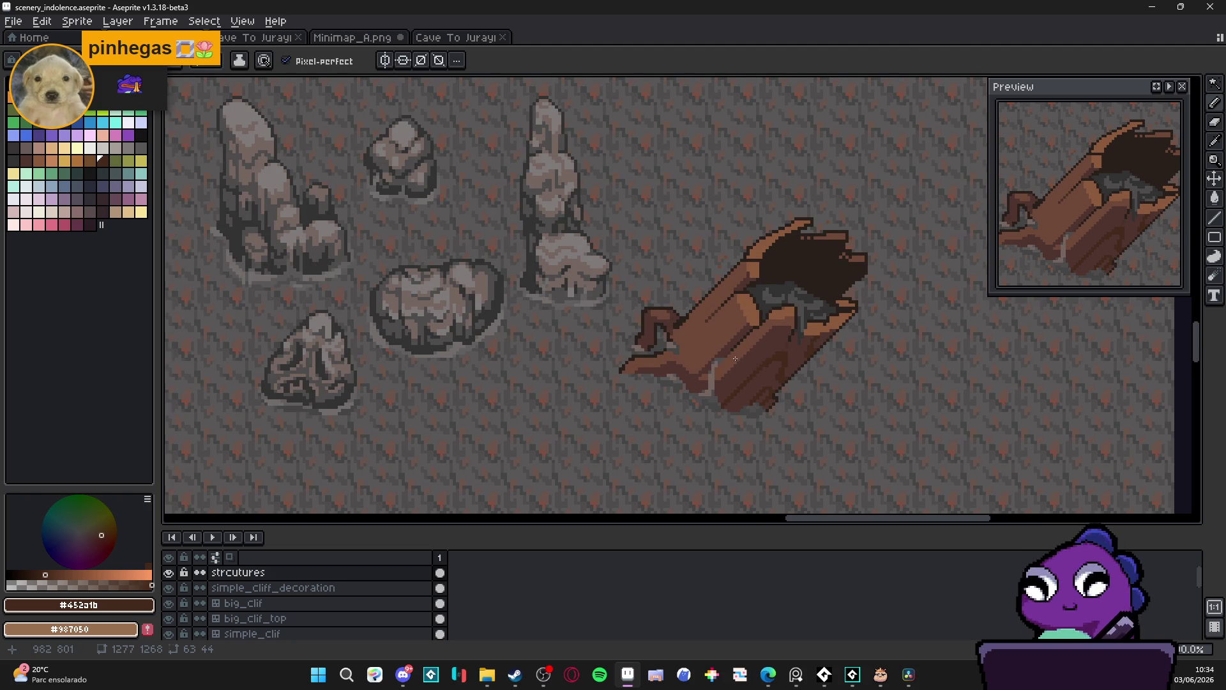
{"action": "left_click_drag", "start_coordinate": [735, 358], "coordinate": [767, 366]}
{"action": "scroll", "coordinate": [816, 346], "scroll_direction": "down", "scroll_amount": 2}
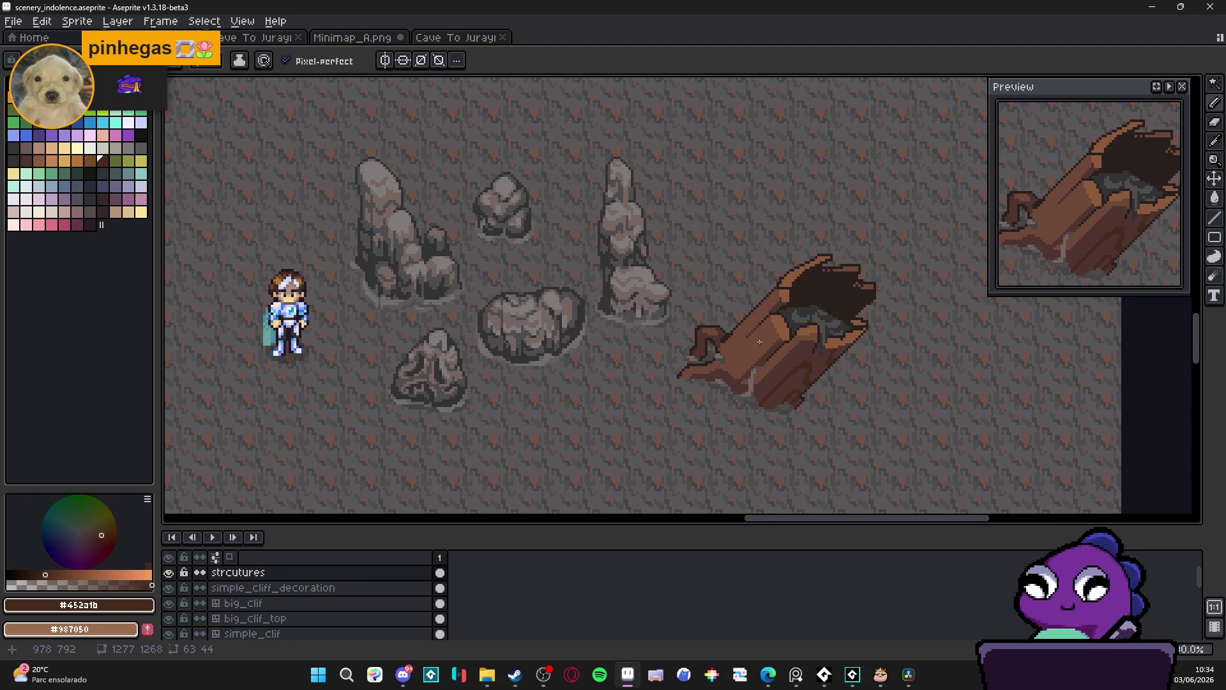
{"action": "scroll", "coordinate": [750, 354], "scroll_direction": "up", "scroll_amount": 1}
{"action": "scroll", "coordinate": [809, 327], "scroll_direction": "down", "scroll_amount": 1}
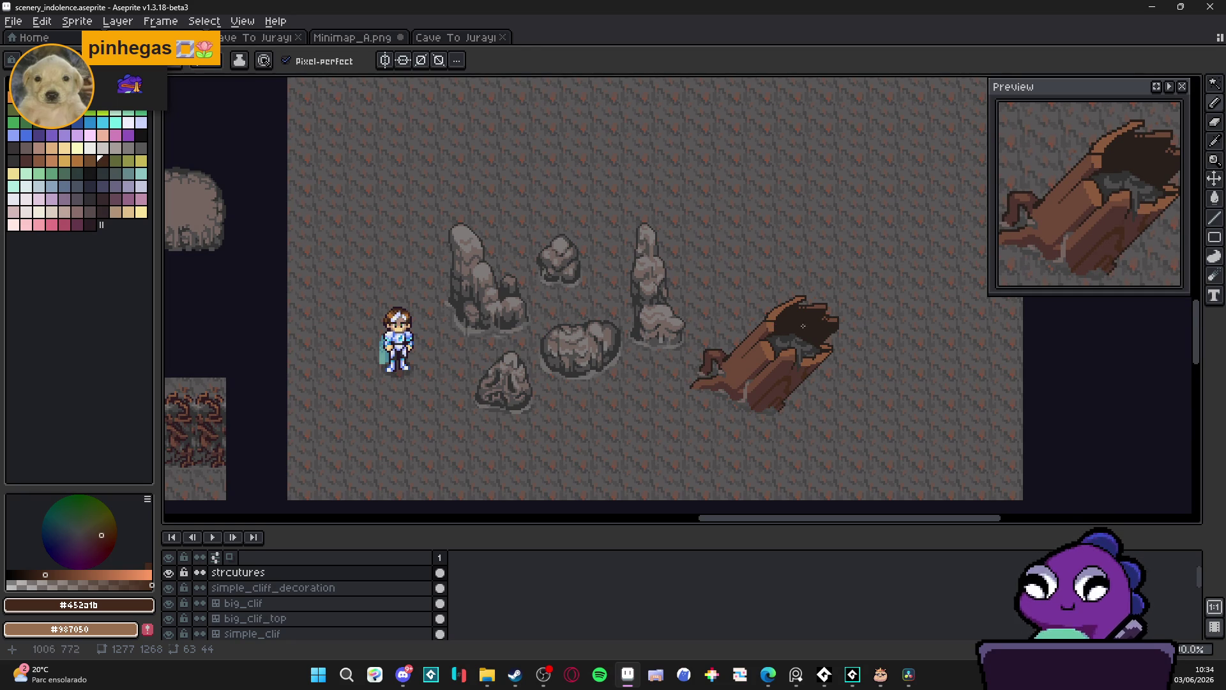
{"action": "scroll", "coordinate": [778, 326], "scroll_direction": "up", "scroll_amount": 2}
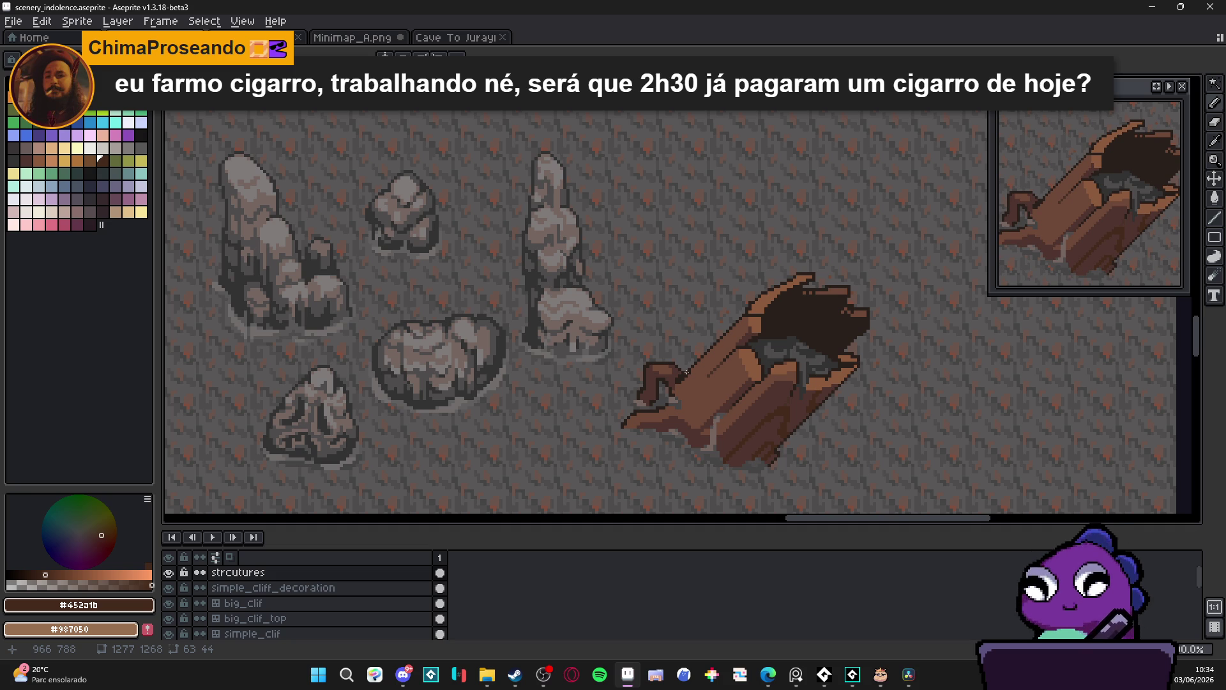
{"action": "scroll", "coordinate": [688, 372], "scroll_direction": "up", "scroll_amount": 2}
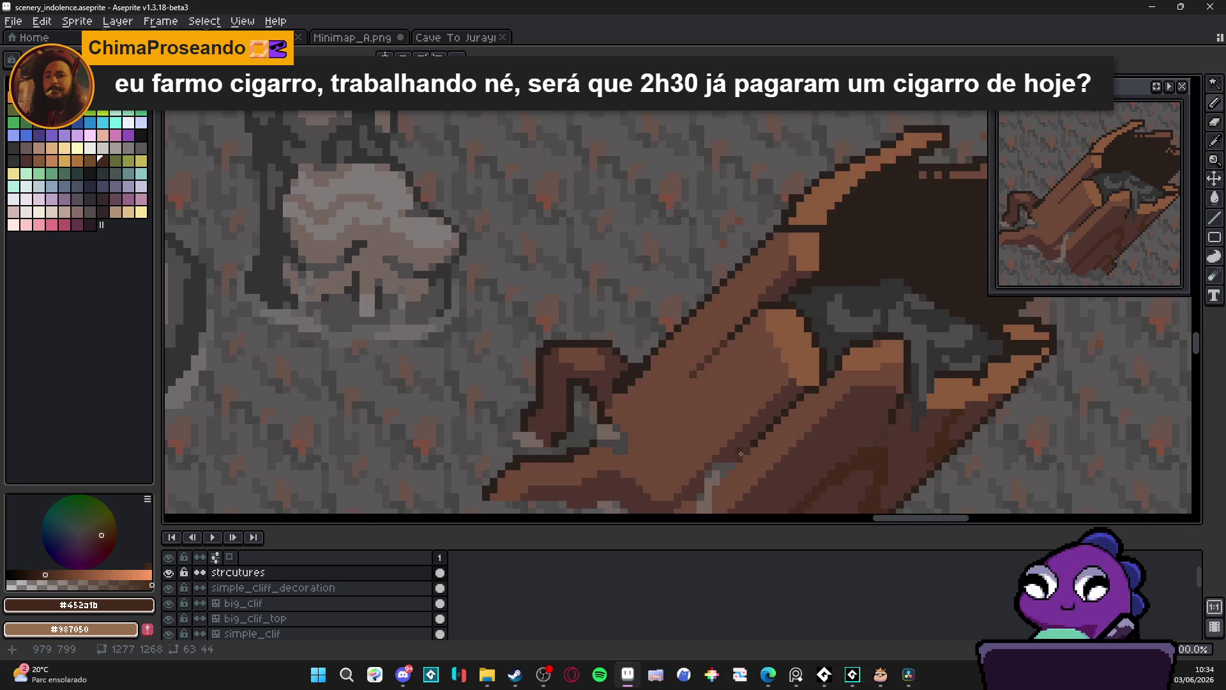
Pick #4F342F and draw two dark diagonal grain lines down the trunk
{"action": "left_click", "coordinate": [735, 437], "text": "alt"}
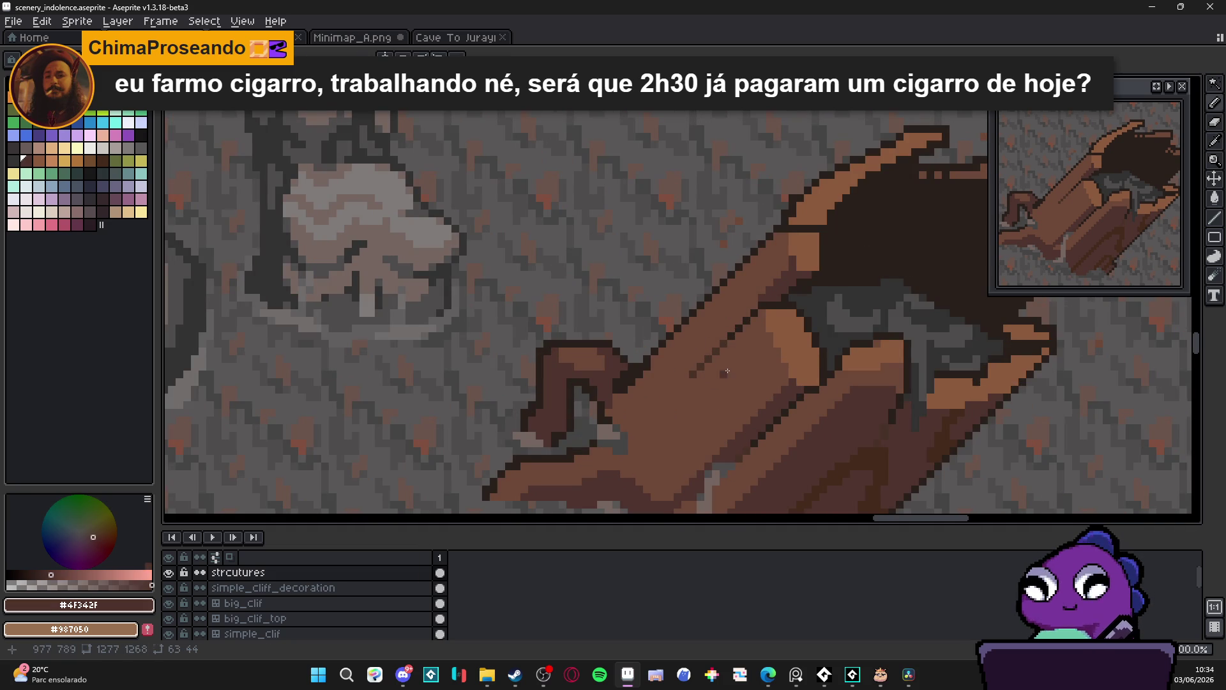
{"action": "mouse_move", "coordinate": [731, 374]}
{"action": "left_mouse_down"}
{"action": "mouse_move", "coordinate": [640, 484]}
{"action": "mouse_move", "coordinate": [629, 479]}
{"action": "mouse_move", "coordinate": [640, 467]}
{"action": "left_mouse_up"}
{"action": "mouse_move", "coordinate": [724, 382]}
{"action": "left_mouse_down"}
{"action": "mouse_move", "coordinate": [745, 404]}
{"action": "mouse_move", "coordinate": [655, 496]}
{"action": "mouse_move", "coordinate": [722, 425]}
{"action": "mouse_move", "coordinate": [683, 466]}
{"action": "left_mouse_up"}
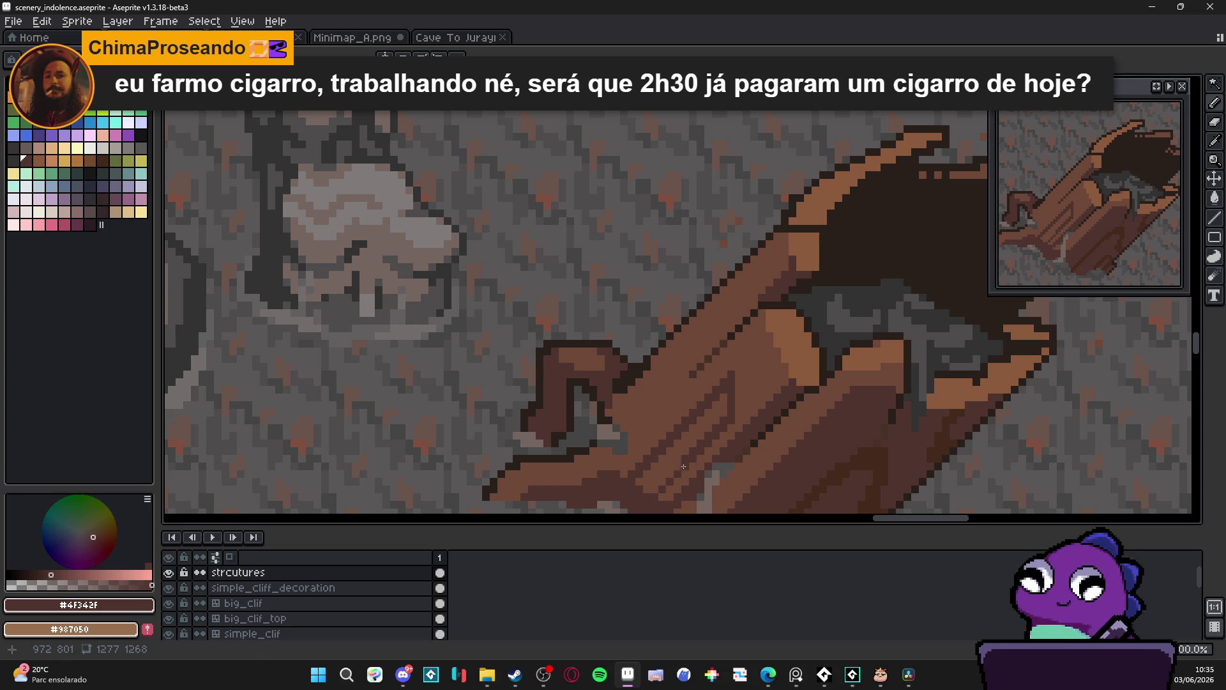
Place four single #4F342F grain pixels on the trunk to lengthen the lines
{"action": "left_click", "coordinate": [750, 378], "text": "alt"}
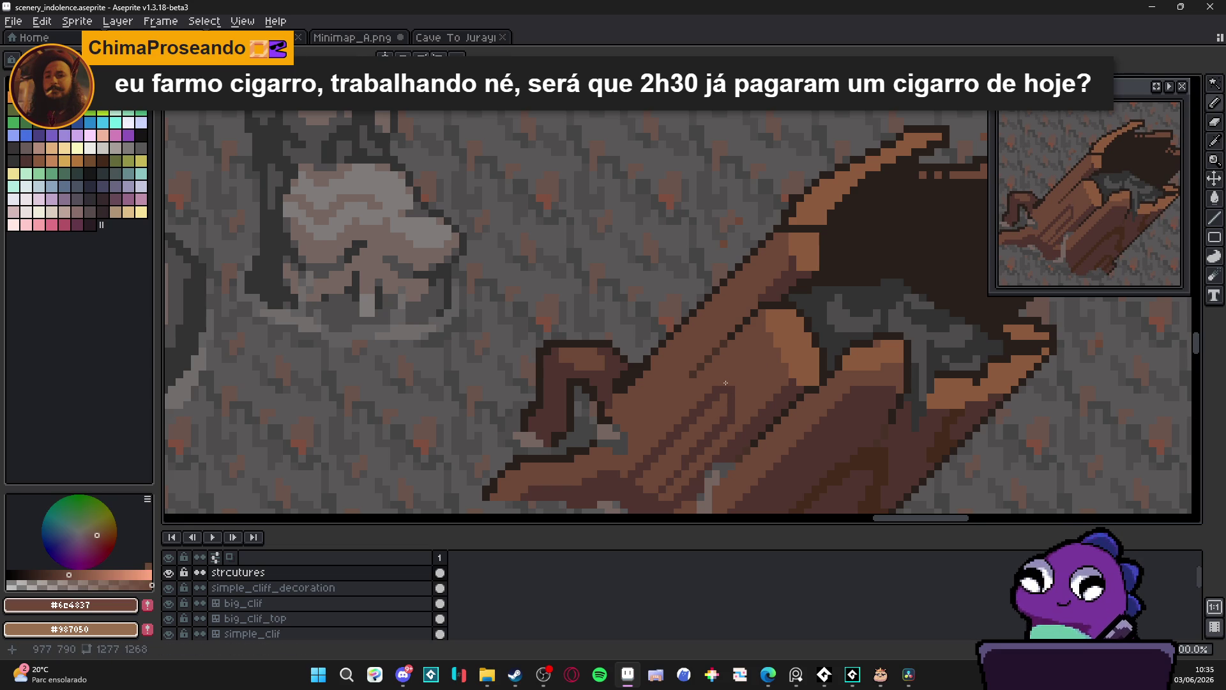
{"action": "scroll", "coordinate": [734, 428], "scroll_direction": "up", "scroll_amount": 1}
{"action": "left_click", "coordinate": [706, 443], "text": "alt"}
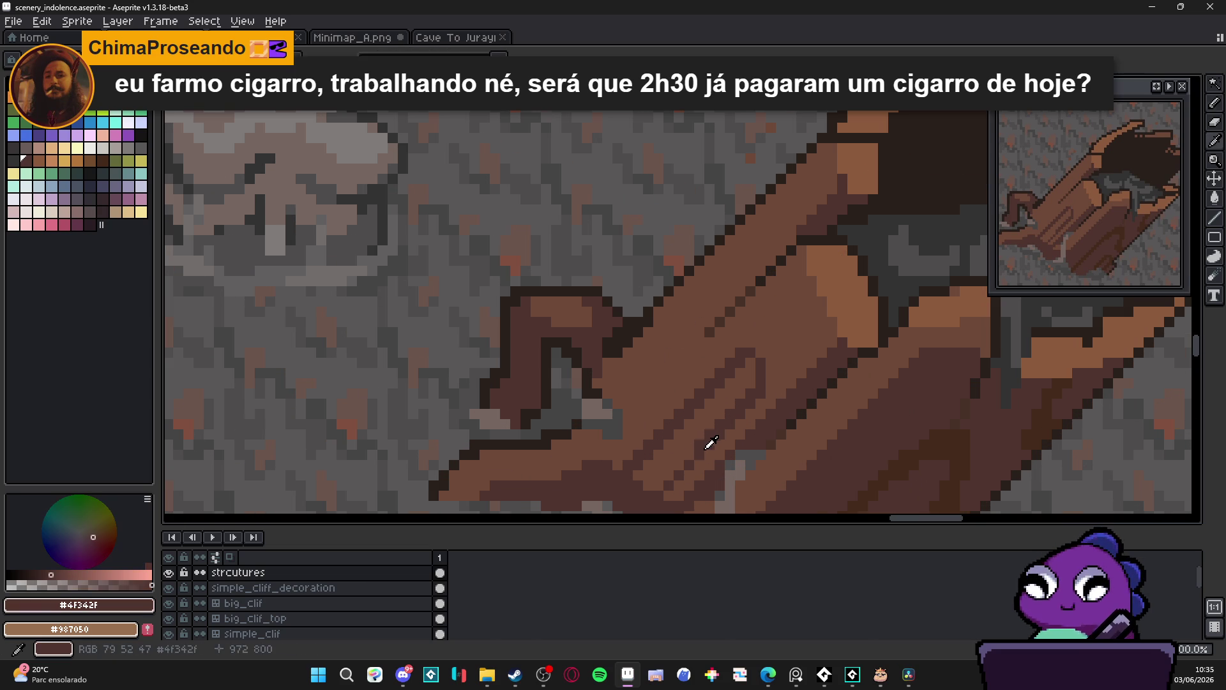
{"action": "scroll", "coordinate": [646, 490], "scroll_direction": "down", "scroll_amount": 3}
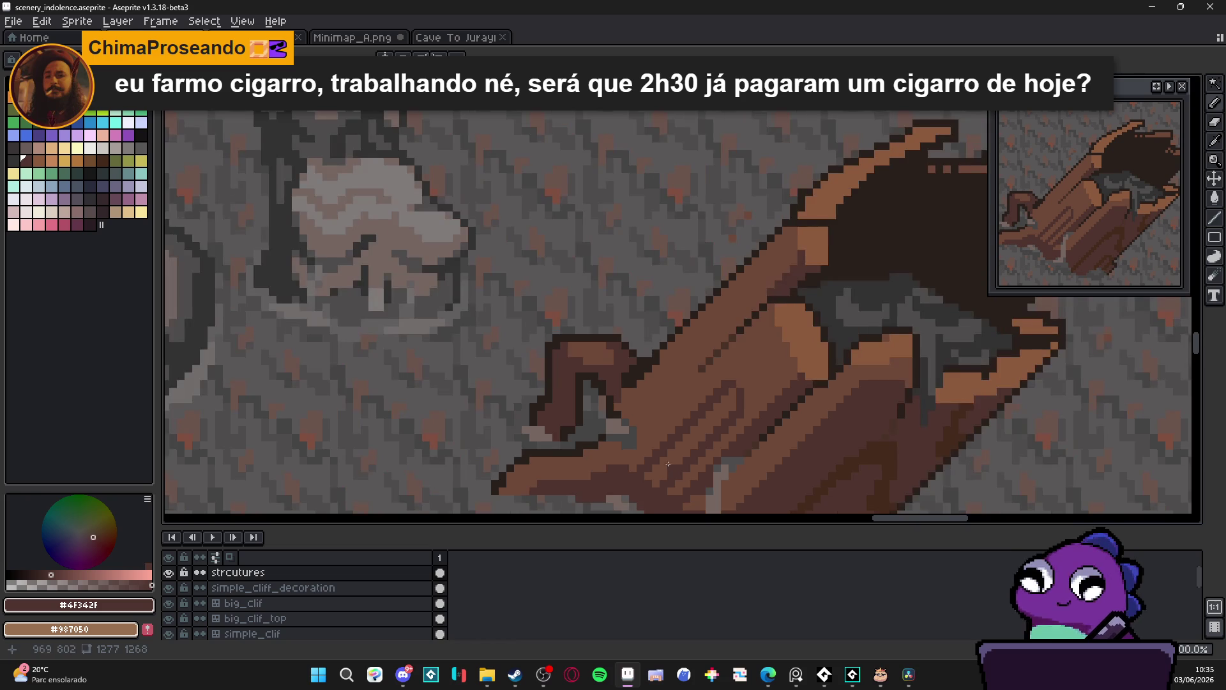
{"action": "scroll", "coordinate": [721, 362], "scroll_direction": "up", "scroll_amount": 3}
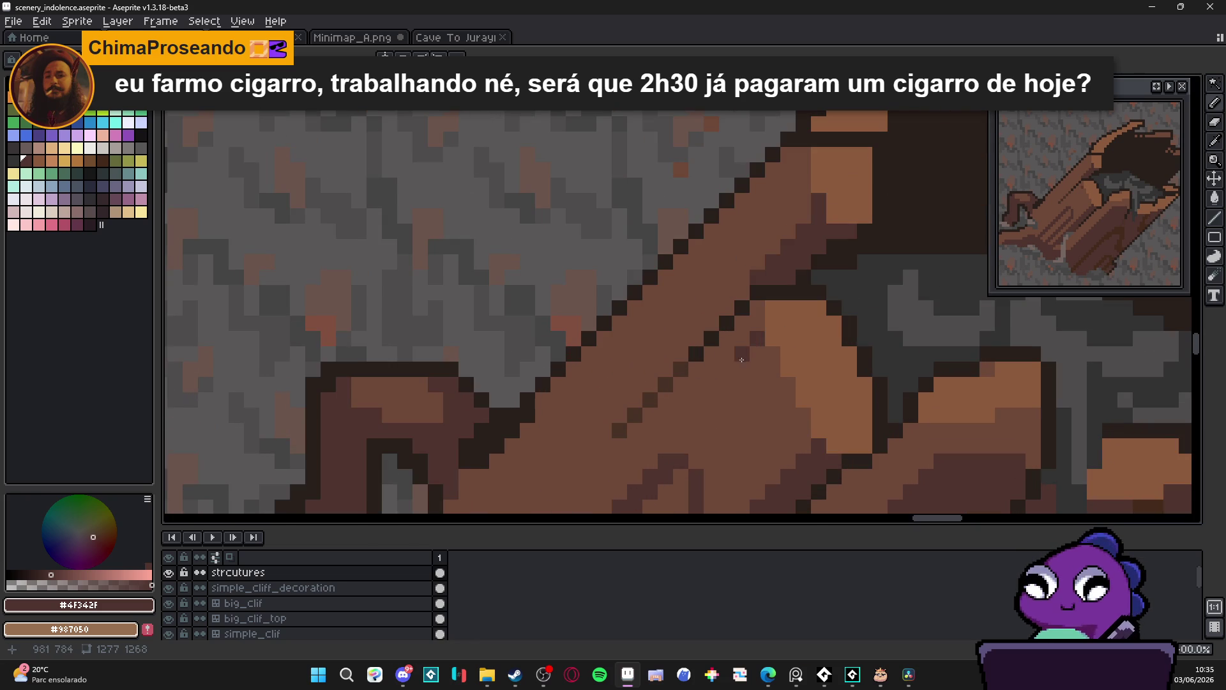
{"action": "left_click", "coordinate": [665, 416]}
{"action": "left_click", "coordinate": [652, 416]}
{"action": "left_click", "coordinate": [649, 429]}
{"action": "left_click", "coordinate": [664, 401]}
{"action": "scroll", "coordinate": [674, 402], "scroll_direction": "down", "scroll_amount": 3}
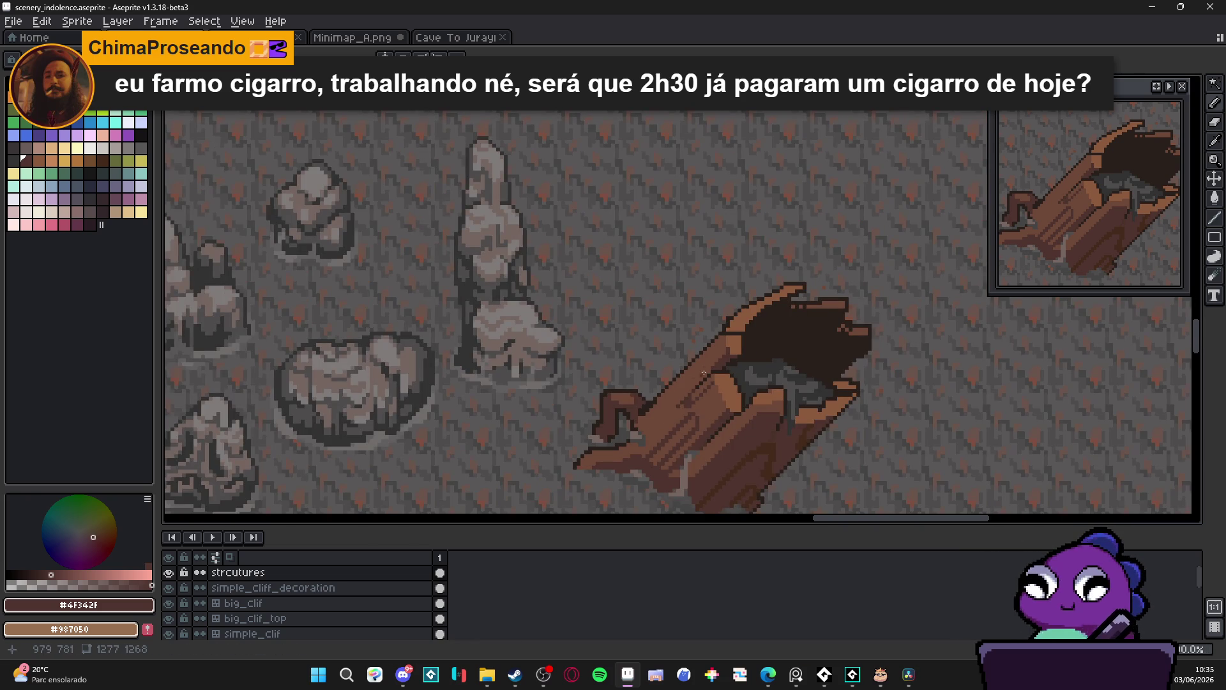
Draw a long dark #4F342F grain line across the trunk's lower side toward its foot, then zoom out
{"action": "scroll", "coordinate": [730, 317], "scroll_direction": "up", "scroll_amount": 3}
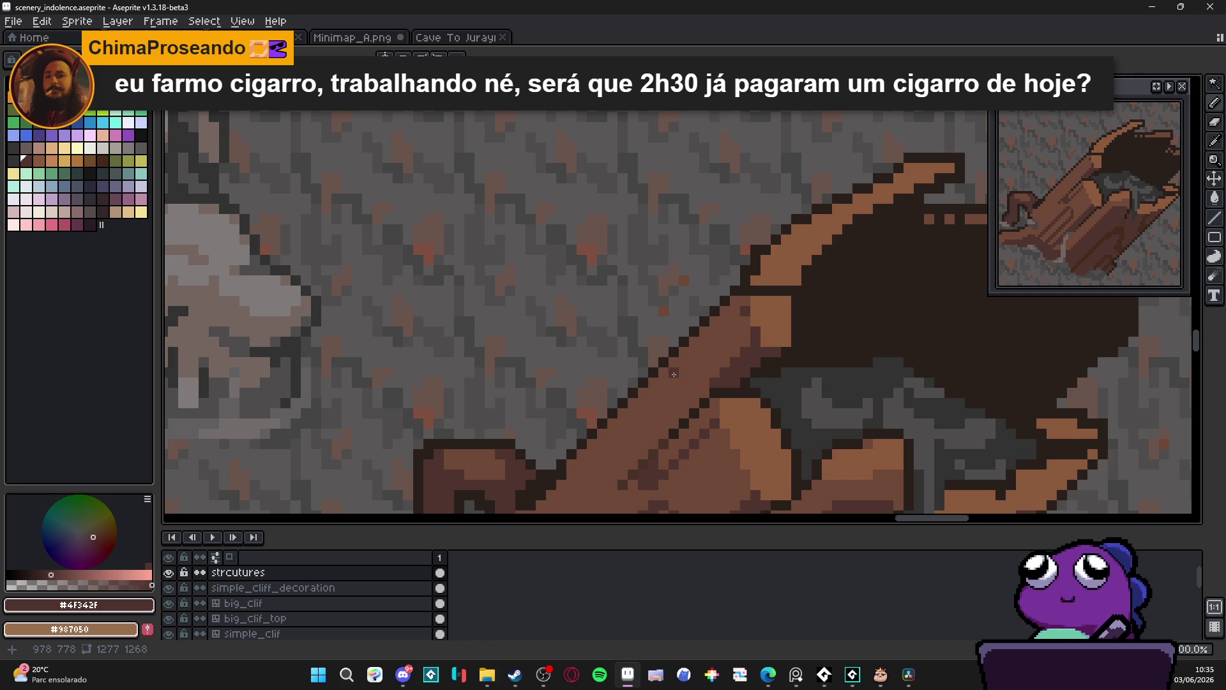
{"action": "scroll", "coordinate": [703, 345], "scroll_direction": "down", "scroll_amount": 1}
{"action": "scroll", "coordinate": [638, 409], "scroll_direction": "up", "scroll_amount": 1}
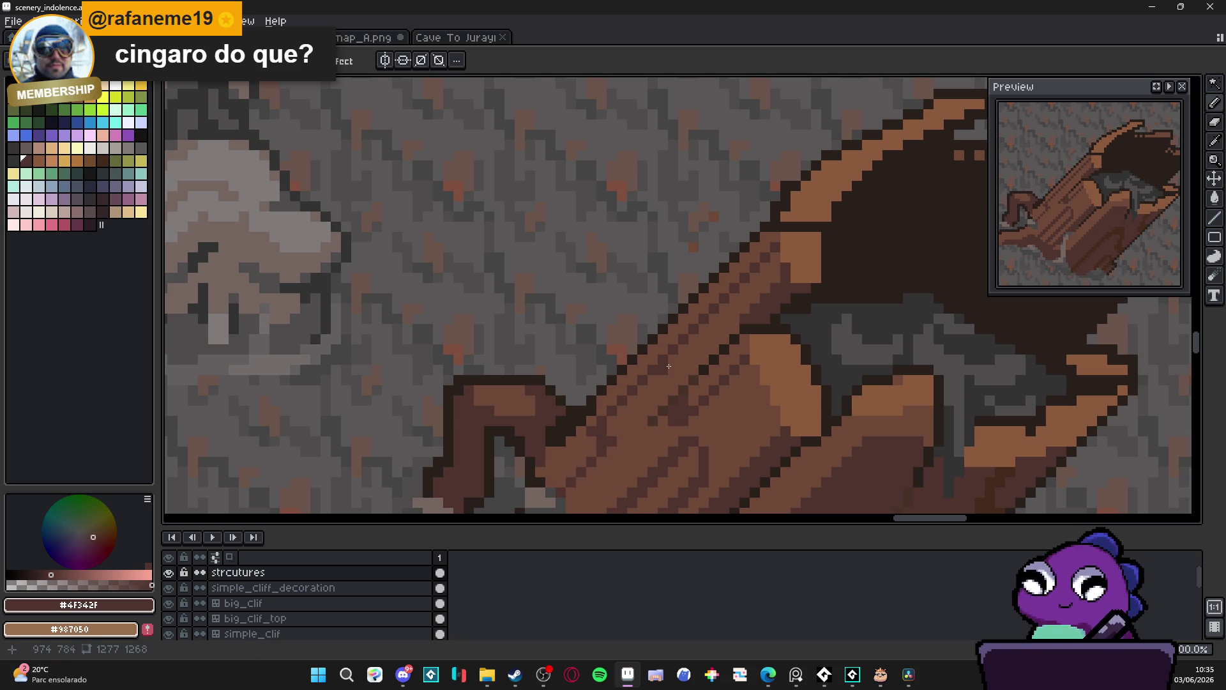
{"action": "left_click_drag", "start_coordinate": [767, 251], "coordinate": [596, 414]}
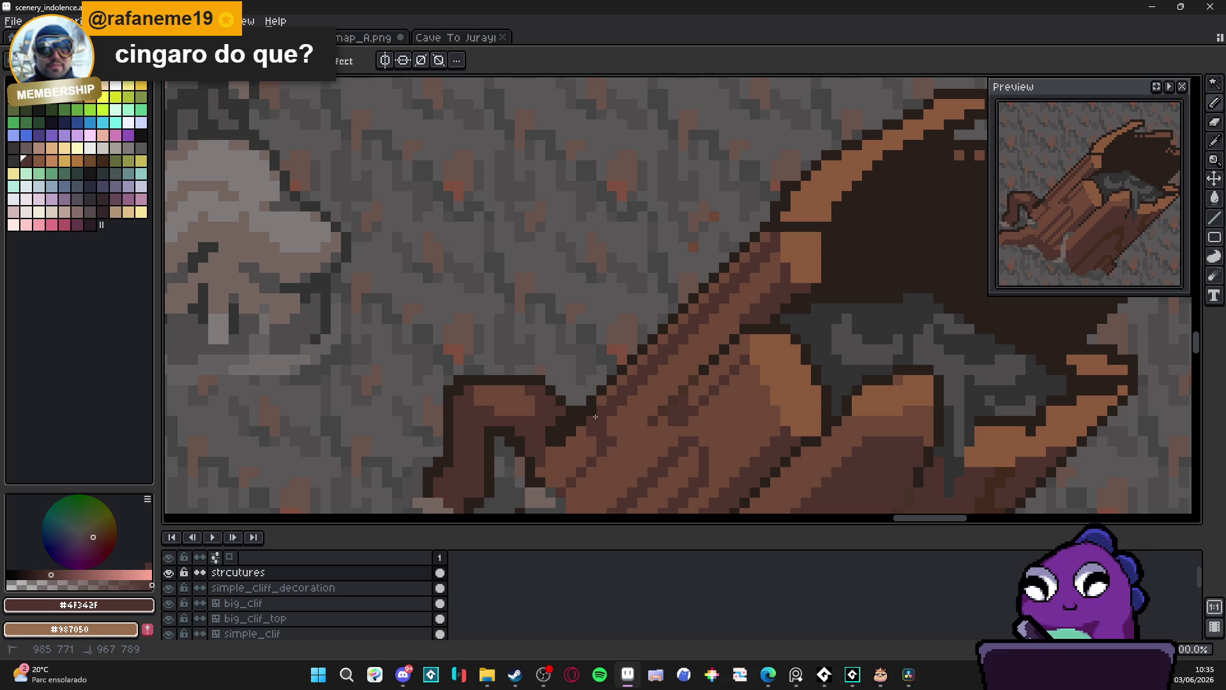
{"action": "scroll", "coordinate": [616, 446], "scroll_direction": "down", "scroll_amount": 2}
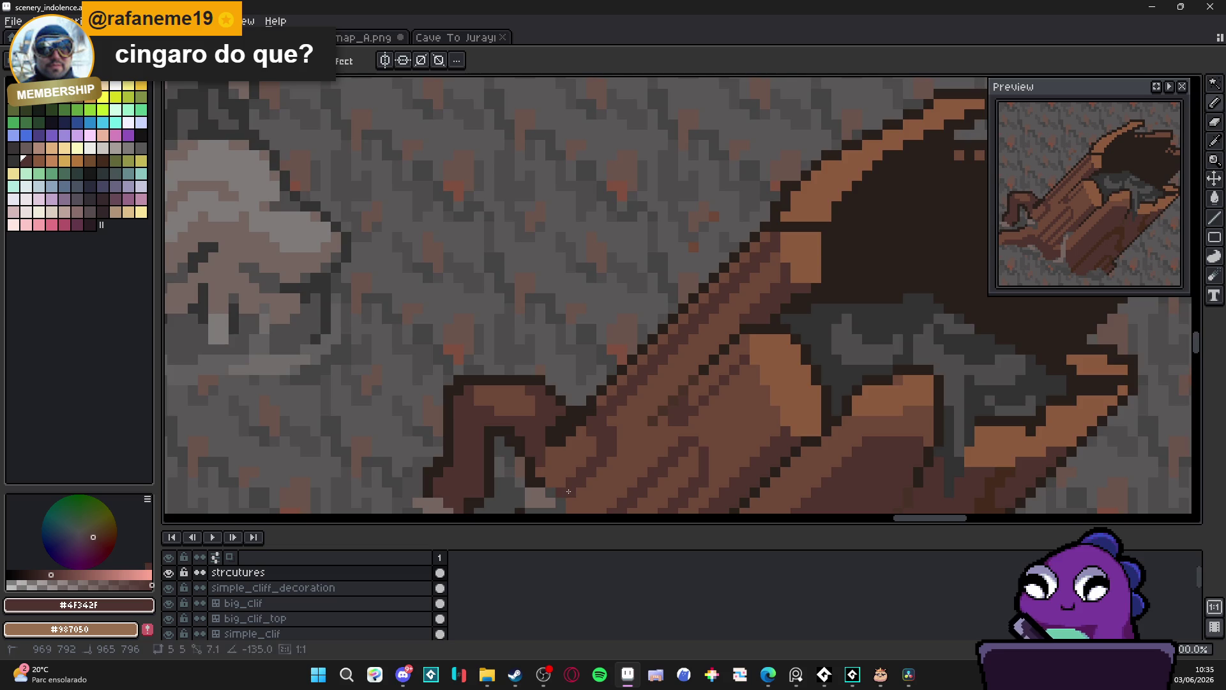
{"action": "scroll", "coordinate": [641, 386], "scroll_direction": "down", "scroll_amount": 1}
{"action": "scroll", "coordinate": [640, 386], "scroll_direction": "down", "scroll_amount": 2}
{"action": "scroll", "coordinate": [665, 387], "scroll_direction": "up", "scroll_amount": 3}
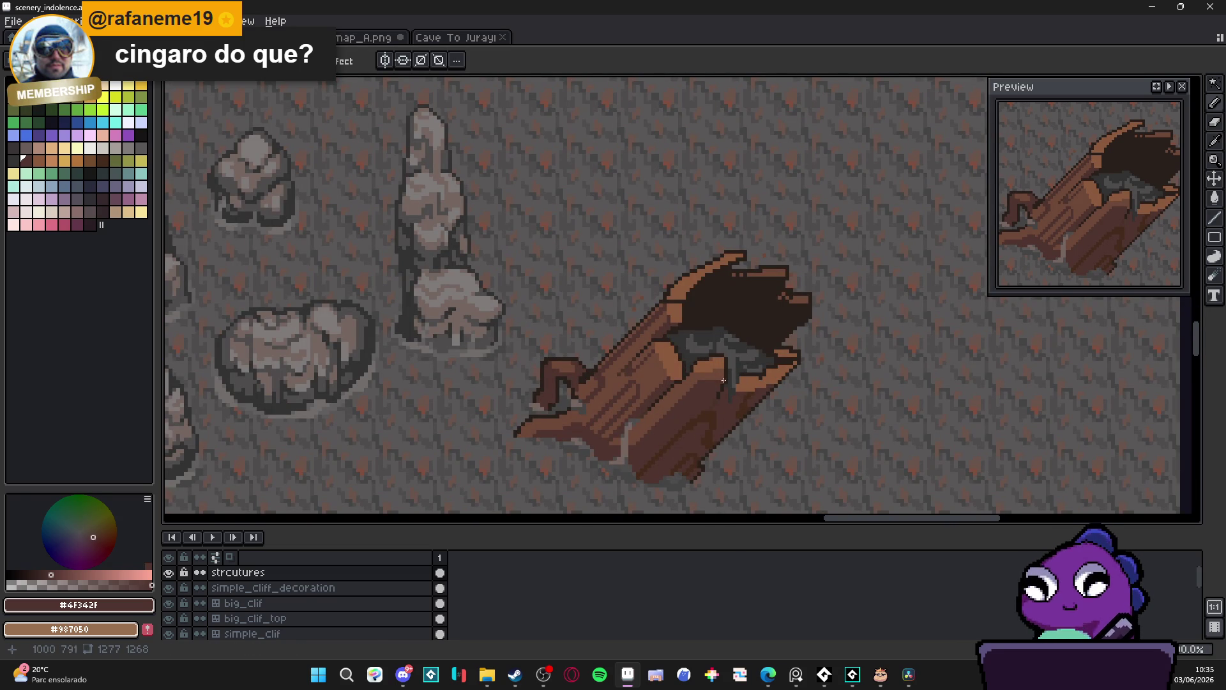
{"action": "scroll", "coordinate": [725, 388], "scroll_direction": "down", "scroll_amount": 1}
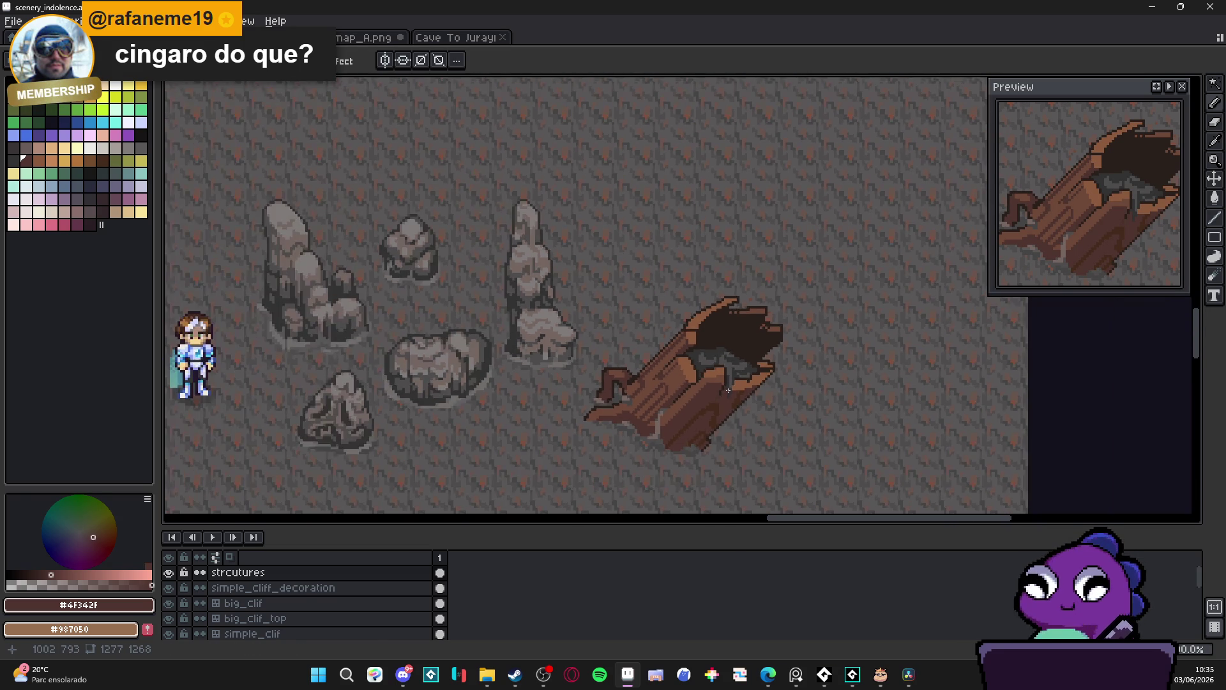
Sample the trunk's mid brown, dark outline brown and shaded brown to compare them
{"action": "scroll", "coordinate": [725, 383], "scroll_direction": "up", "scroll_amount": 3}
{"action": "left_click", "coordinate": [728, 383], "text": "alt"}
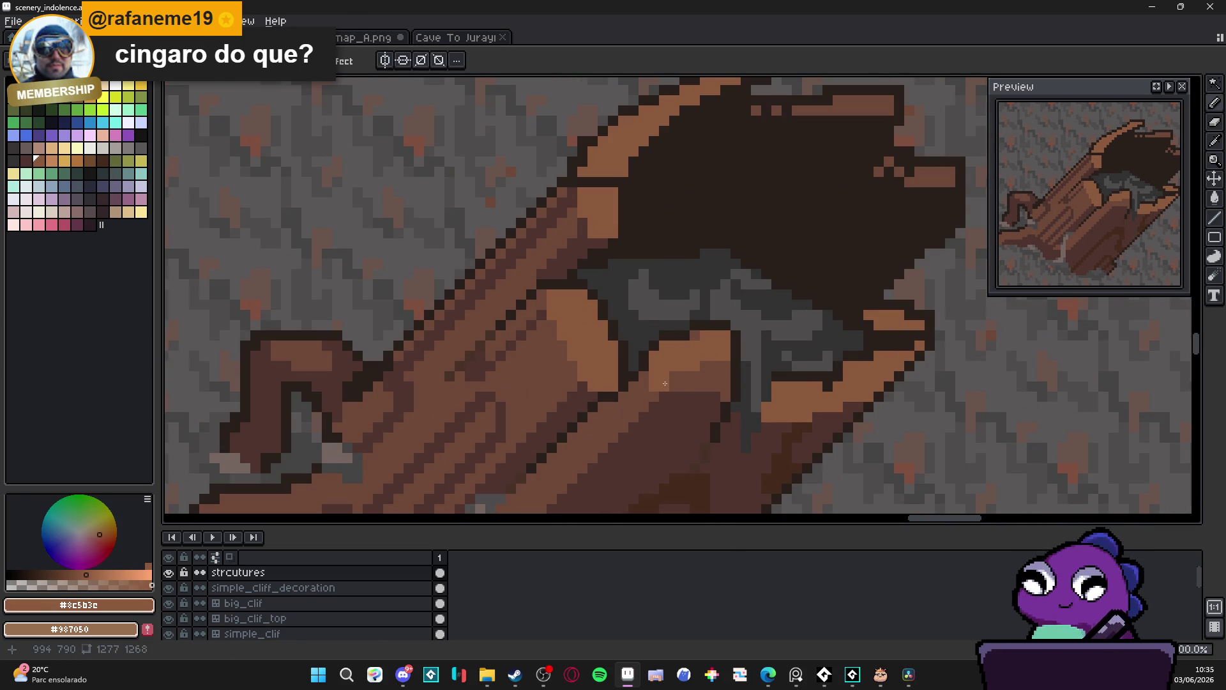
{"action": "scroll", "coordinate": [724, 387], "scroll_direction": "down", "scroll_amount": 2}
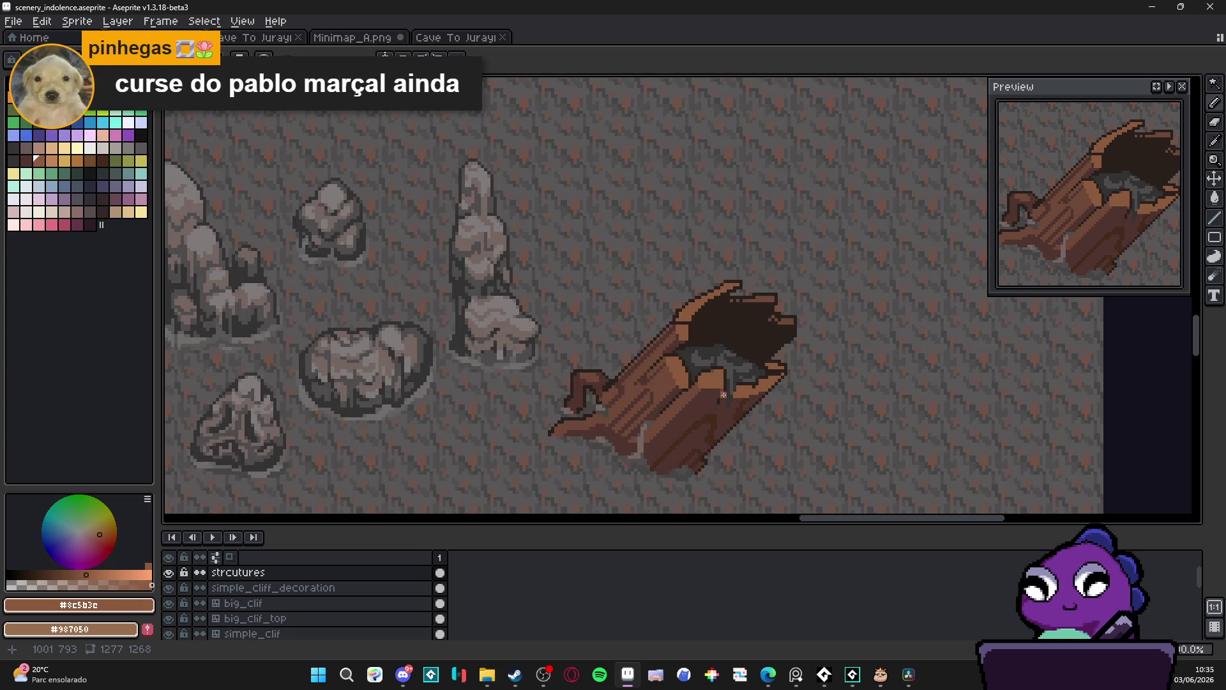
{"action": "scroll", "coordinate": [722, 392], "scroll_direction": "up", "scroll_amount": 1}
{"action": "scroll", "coordinate": [721, 391], "scroll_direction": "up", "scroll_amount": 2}
{"action": "left_click", "coordinate": [718, 380], "text": "alt"}
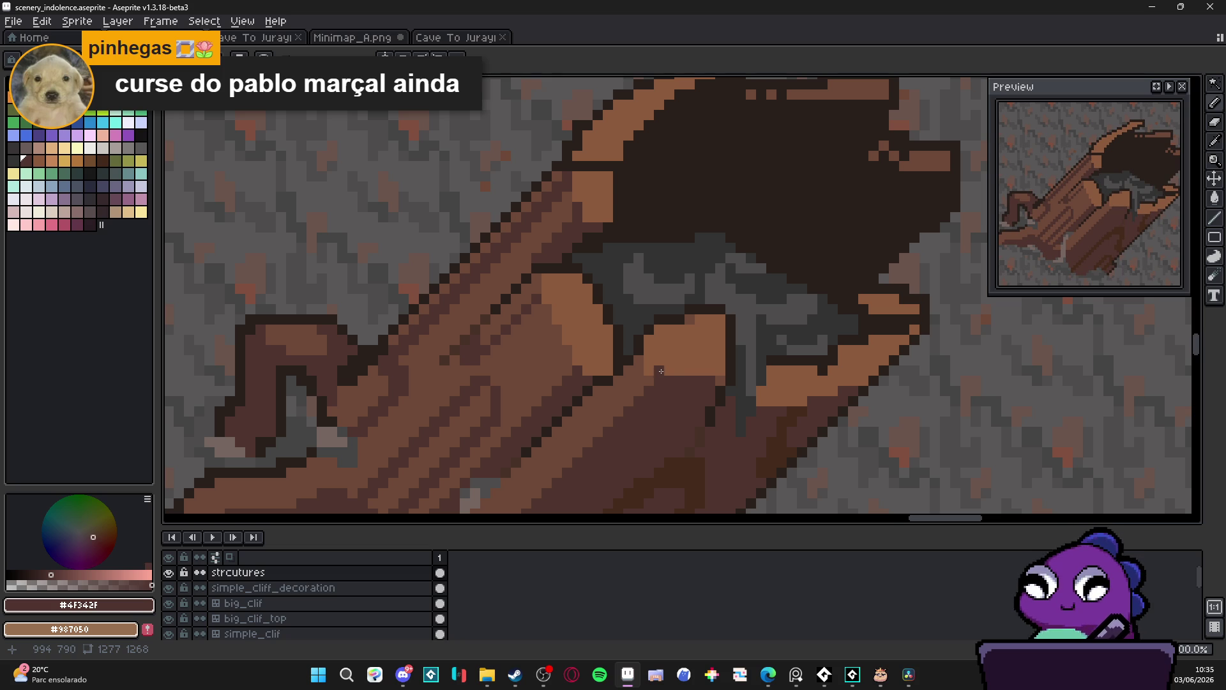
{"action": "left_click", "coordinate": [650, 370], "text": "alt"}
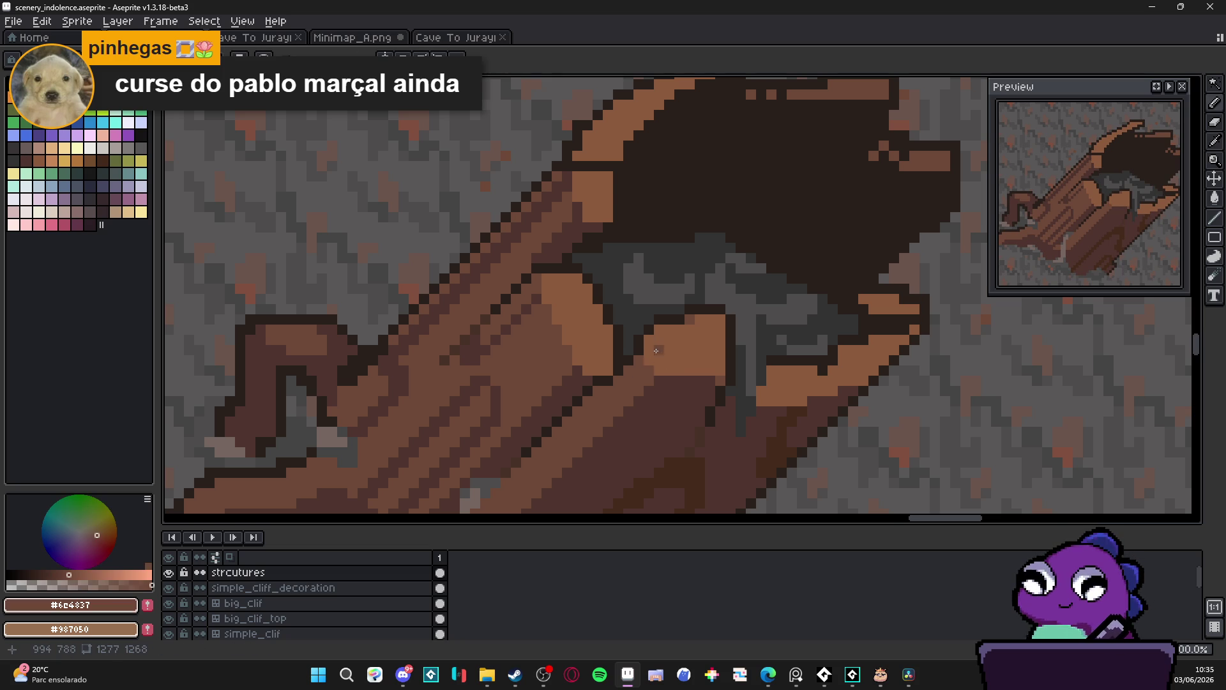
Shift the scene view right and down, then pick the trunk's mid brown #8c5b3c
{"action": "scroll", "coordinate": [650, 361], "scroll_direction": "down", "scroll_amount": 3}
{"action": "scroll", "coordinate": [654, 322], "scroll_direction": "up", "scroll_amount": 3}
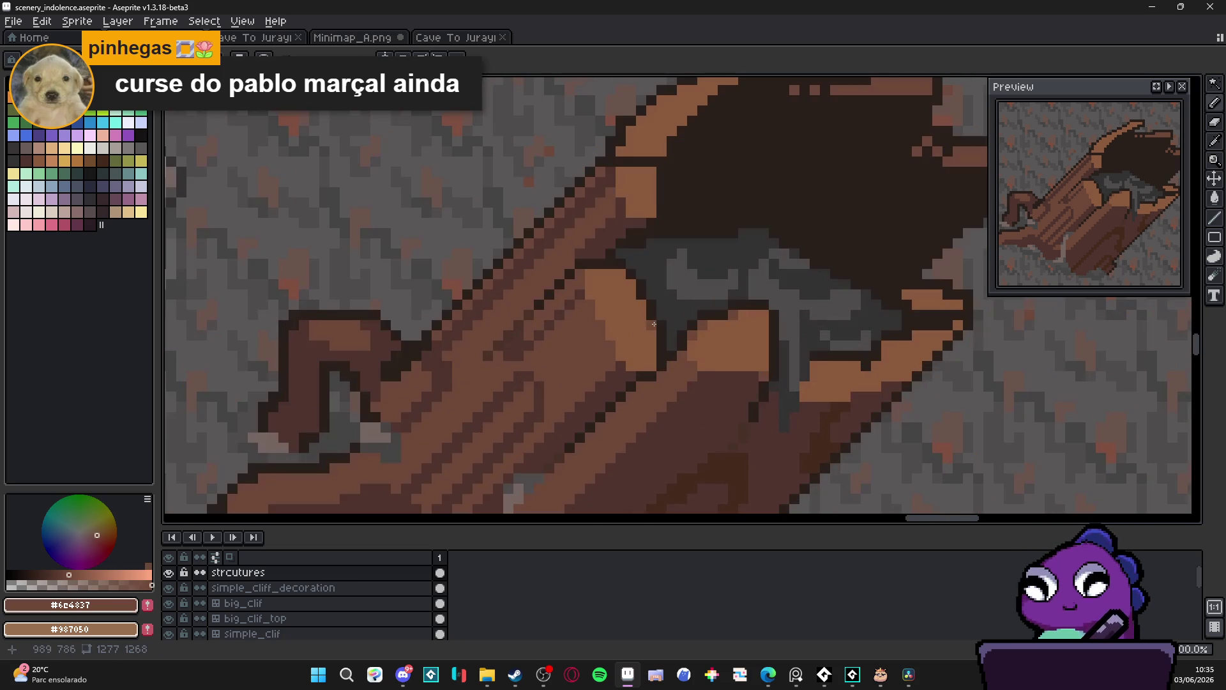
{"action": "scroll", "coordinate": [675, 354], "scroll_direction": "down", "scroll_amount": 3}
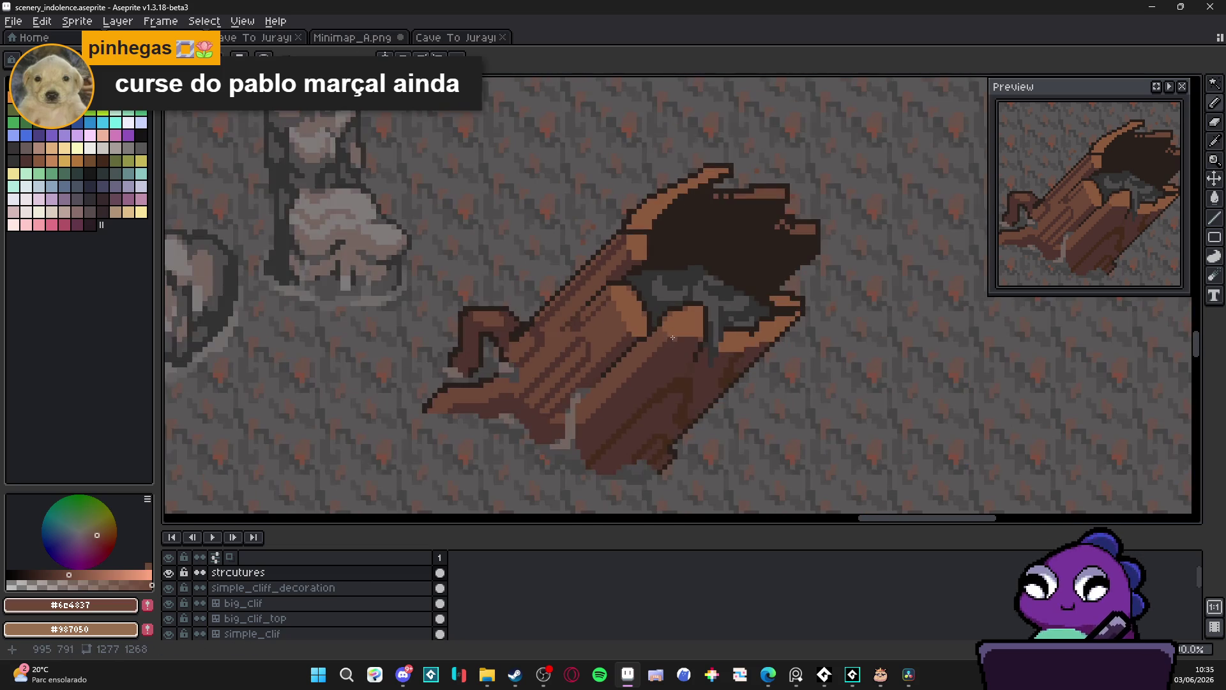
{"action": "scroll", "coordinate": [662, 287], "scroll_direction": "up", "scroll_amount": 4}
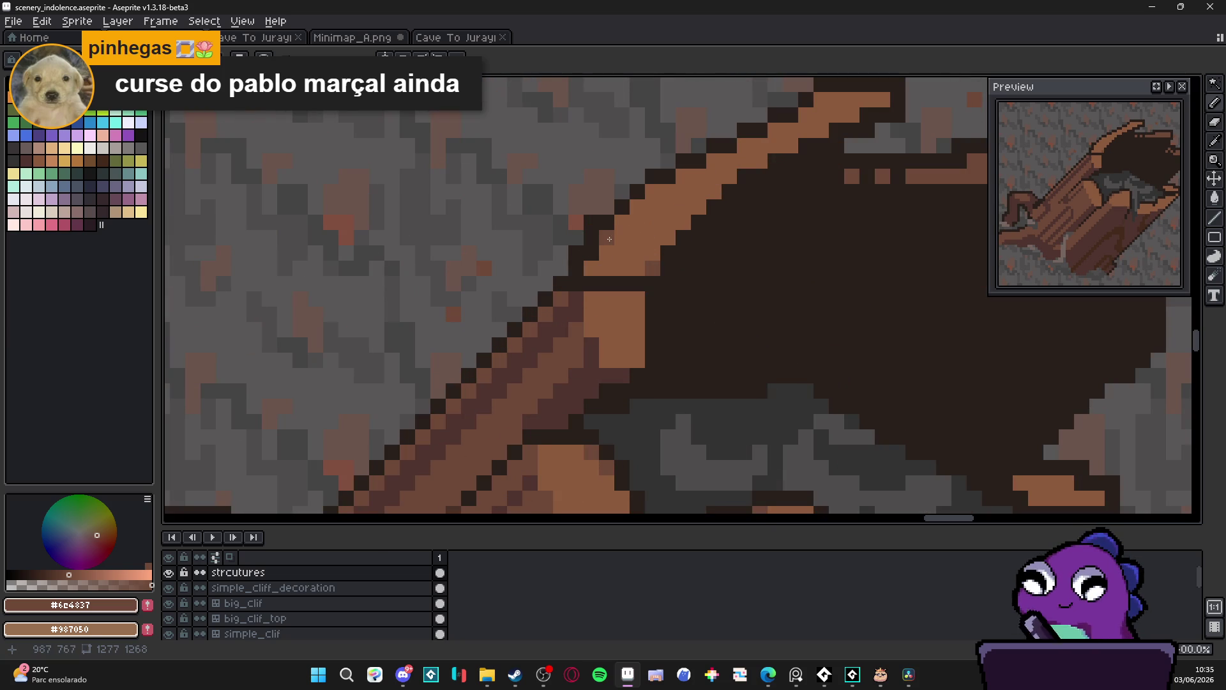
{"action": "scroll", "coordinate": [649, 194], "scroll_direction": "down", "scroll_amount": 4}
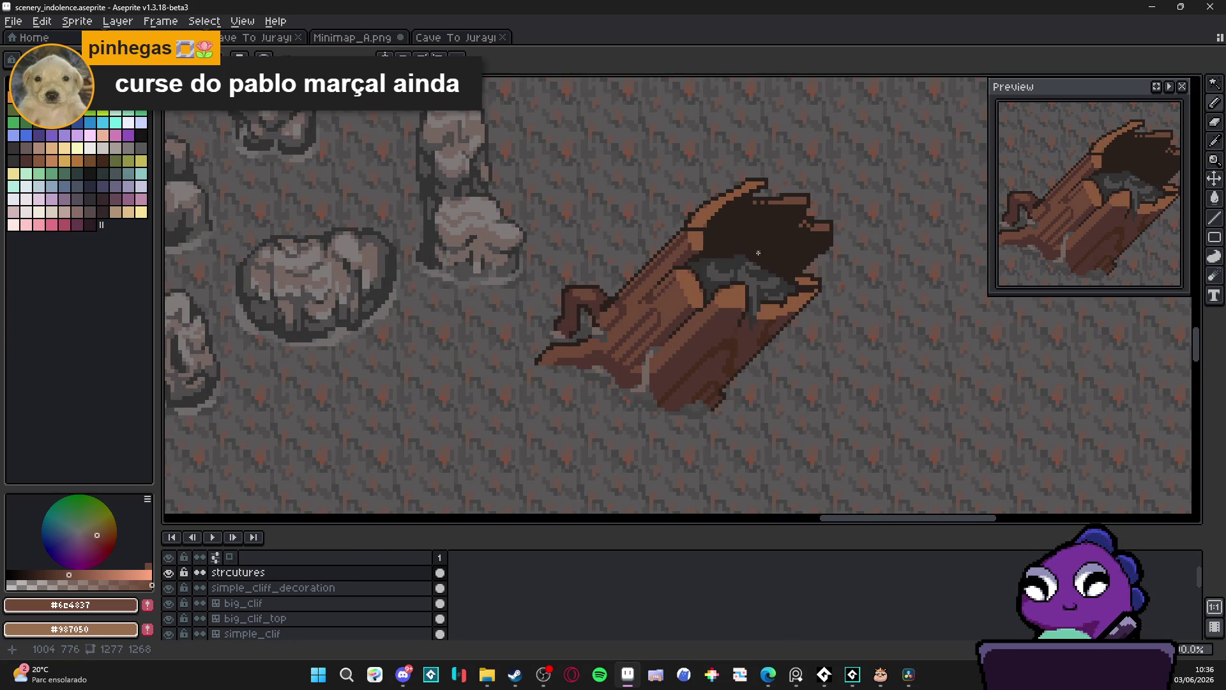
{"action": "scroll", "coordinate": [734, 272], "scroll_direction": "down", "scroll_amount": 1}
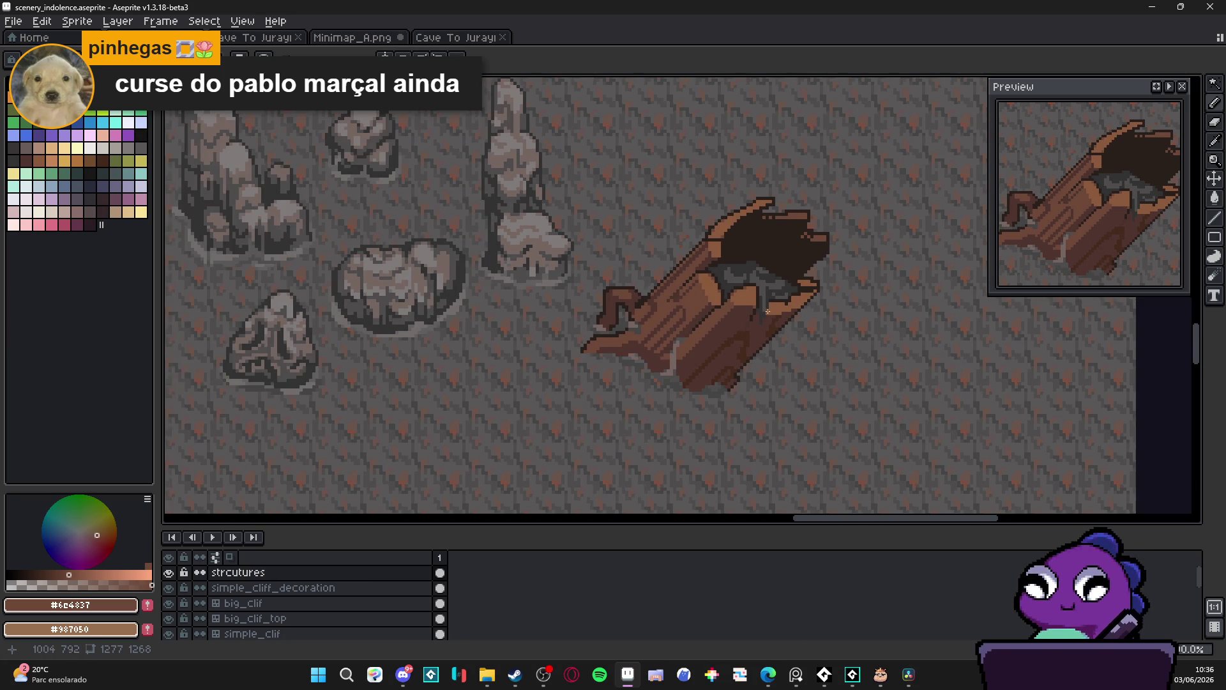
{"action": "scroll", "coordinate": [770, 320], "scroll_direction": "down", "scroll_amount": 1}
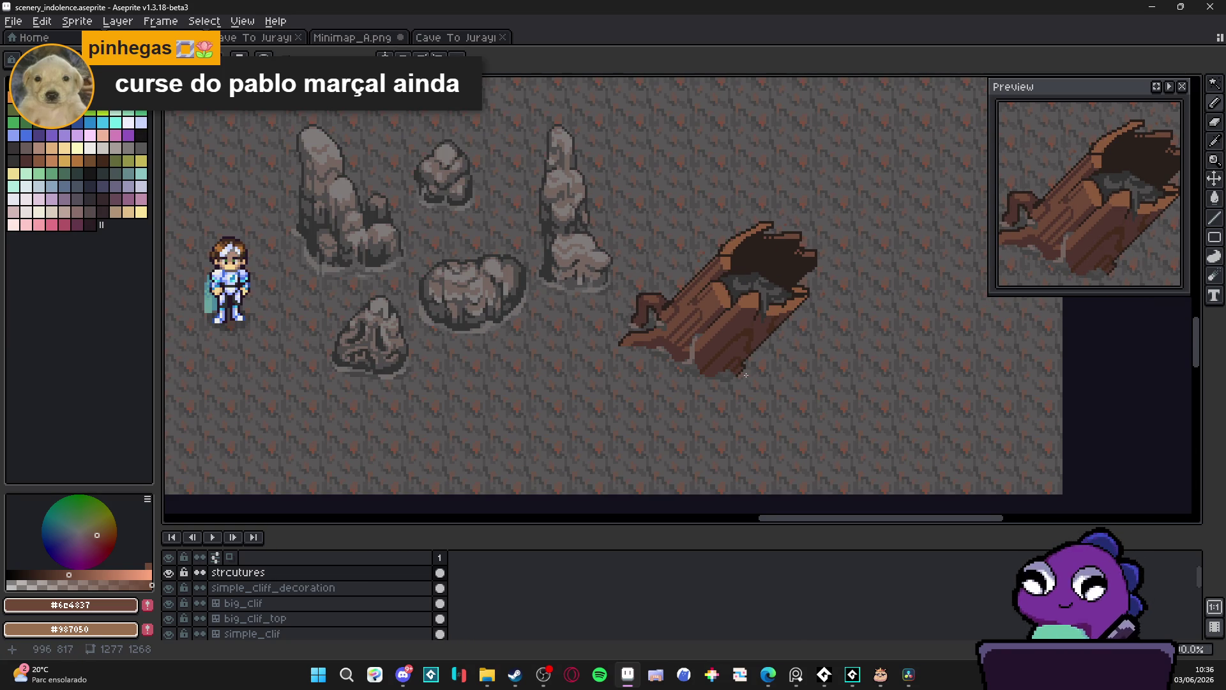
{"action": "left_click_drag", "start_coordinate": [742, 363], "coordinate": [788, 397]}
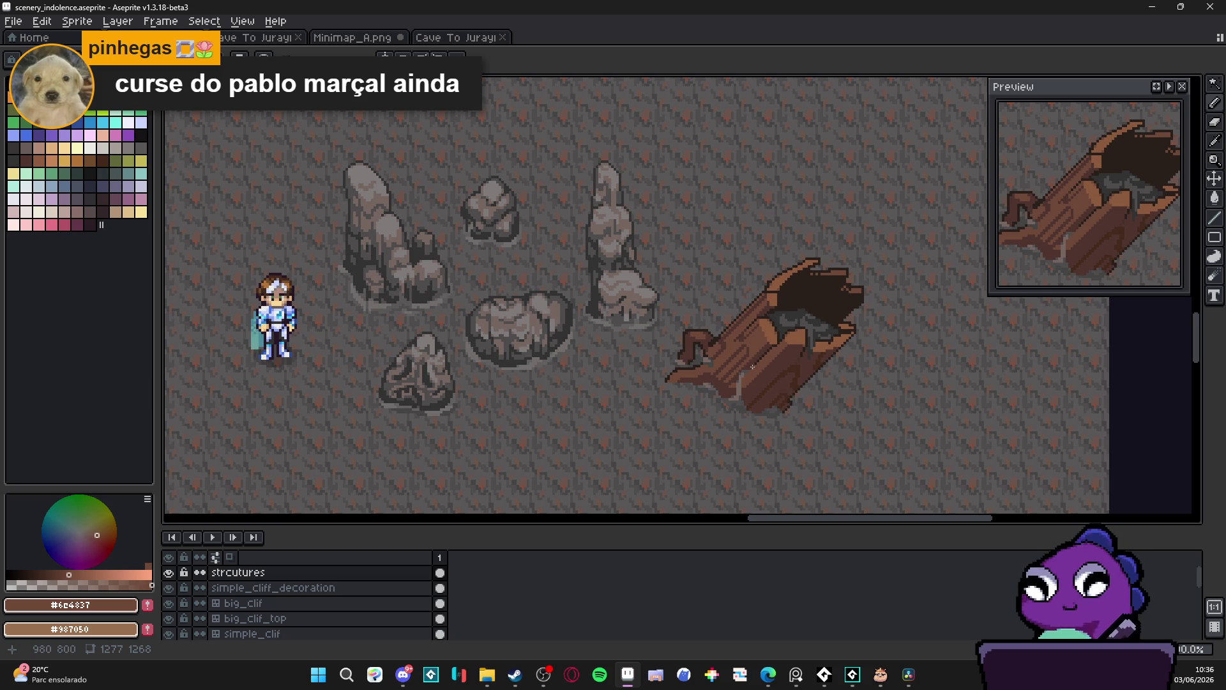
{"action": "scroll", "coordinate": [753, 340], "scroll_direction": "up", "scroll_amount": 1}
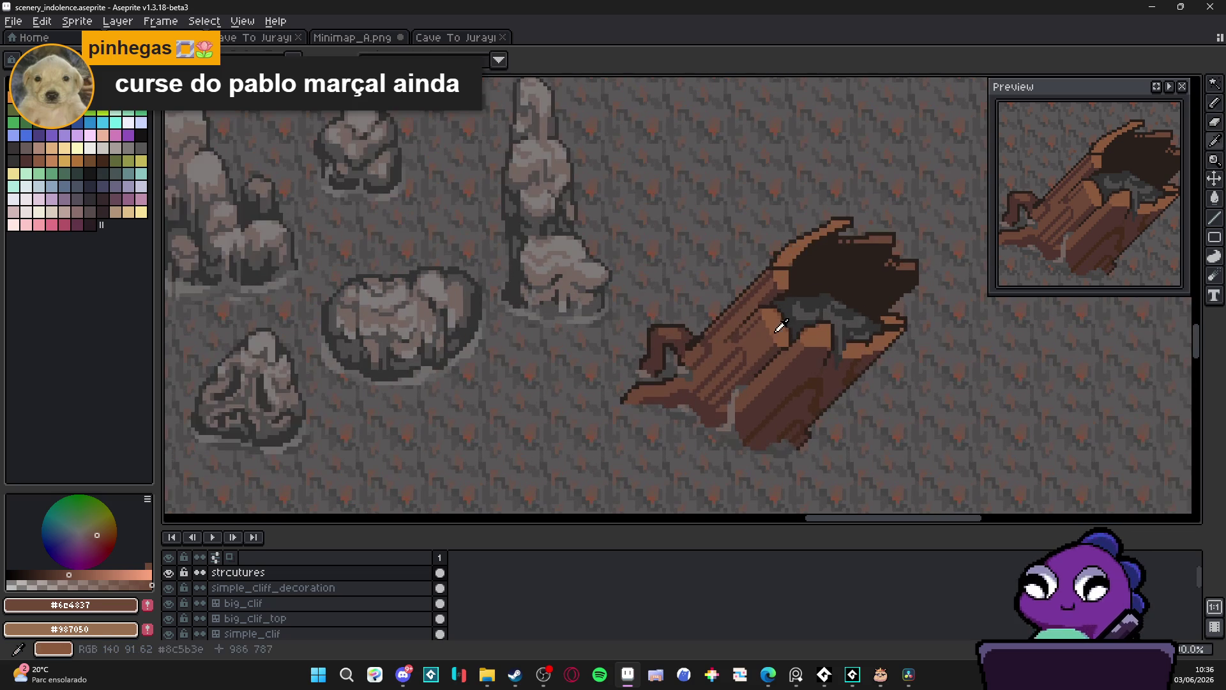
{"action": "left_click", "coordinate": [769, 339], "text": "alt"}
{"action": "scroll", "coordinate": [761, 349], "scroll_direction": "down", "scroll_amount": 3}
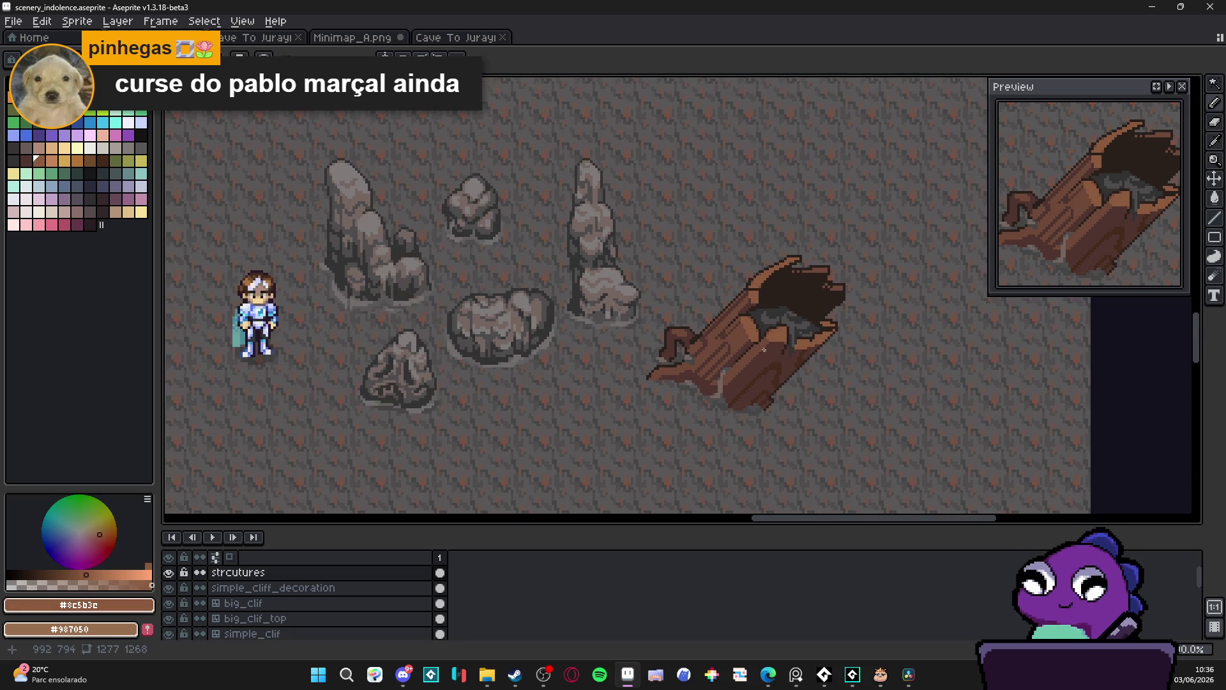
{"action": "scroll", "coordinate": [748, 422], "scroll_direction": "up", "scroll_amount": 2}
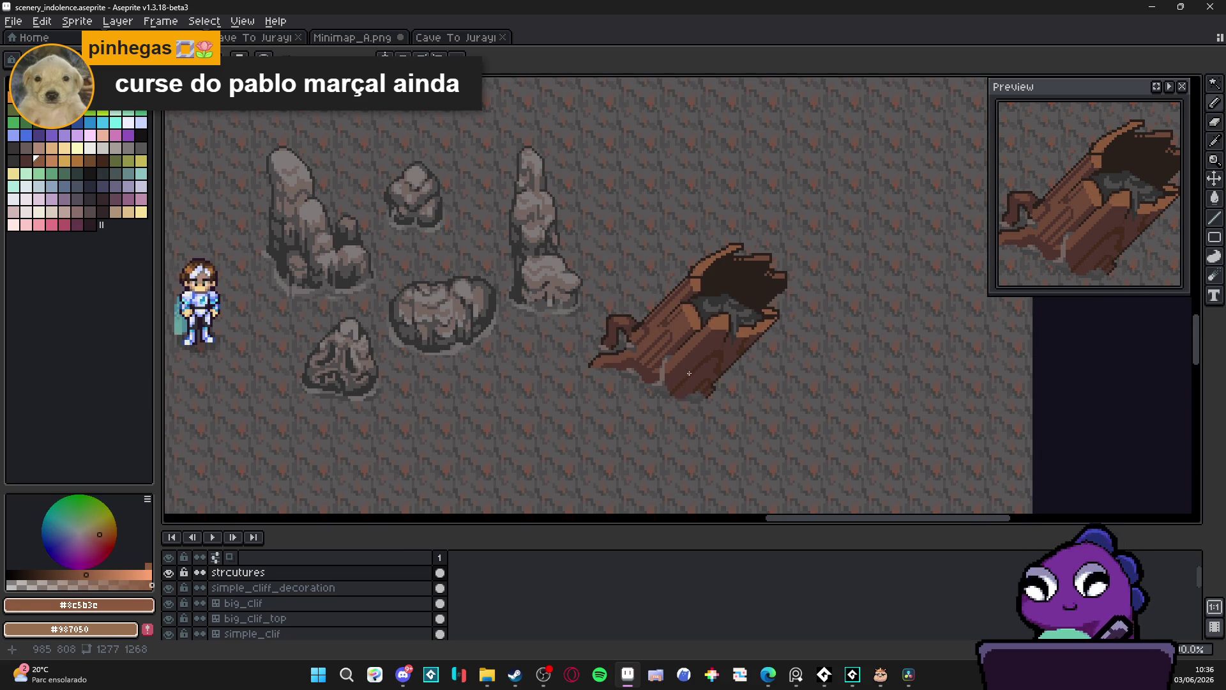
Save scenery_indolence.aseprite and zoom out and in to review the cave scene
{"action": "key", "text": "ctrl+s"}
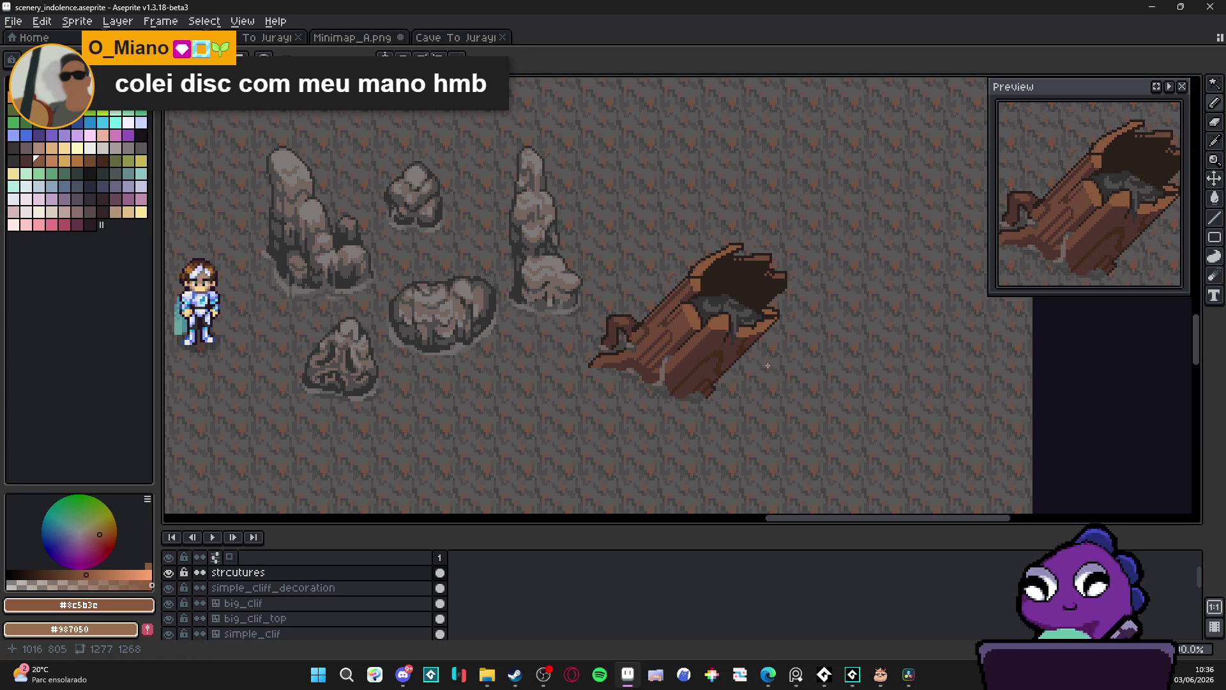
{"action": "scroll", "coordinate": [767, 366], "scroll_direction": "down", "scroll_amount": 1}
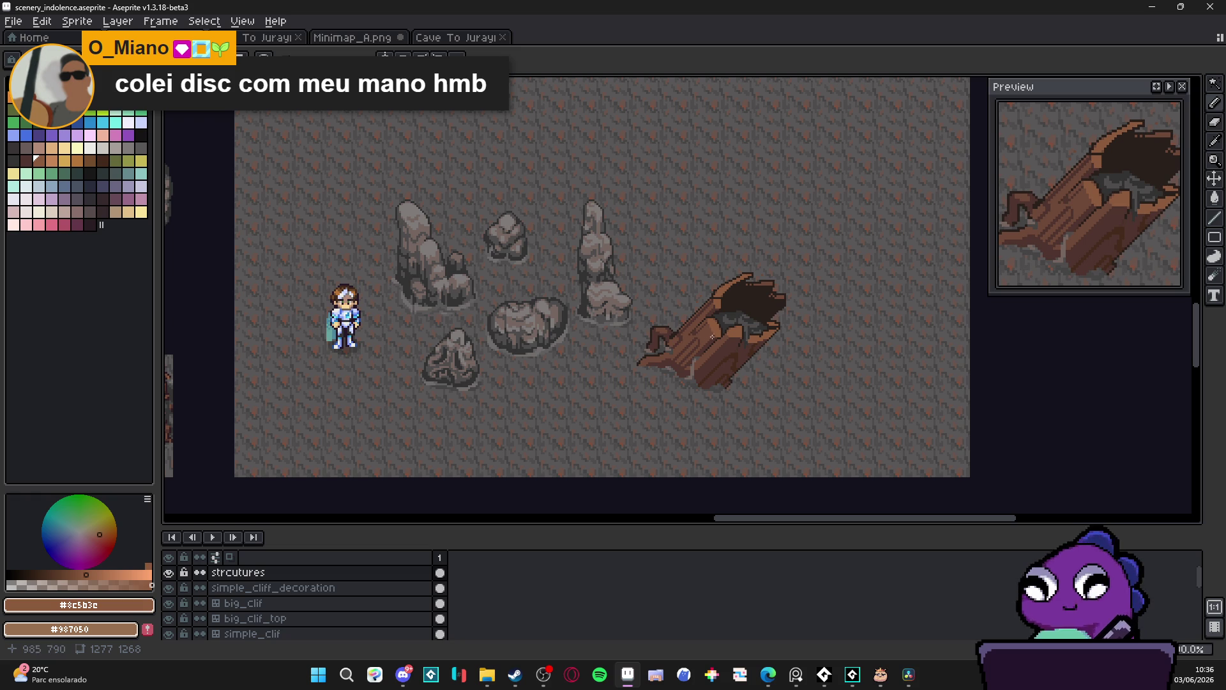
{"action": "scroll", "coordinate": [696, 343], "scroll_direction": "up", "scroll_amount": 1}
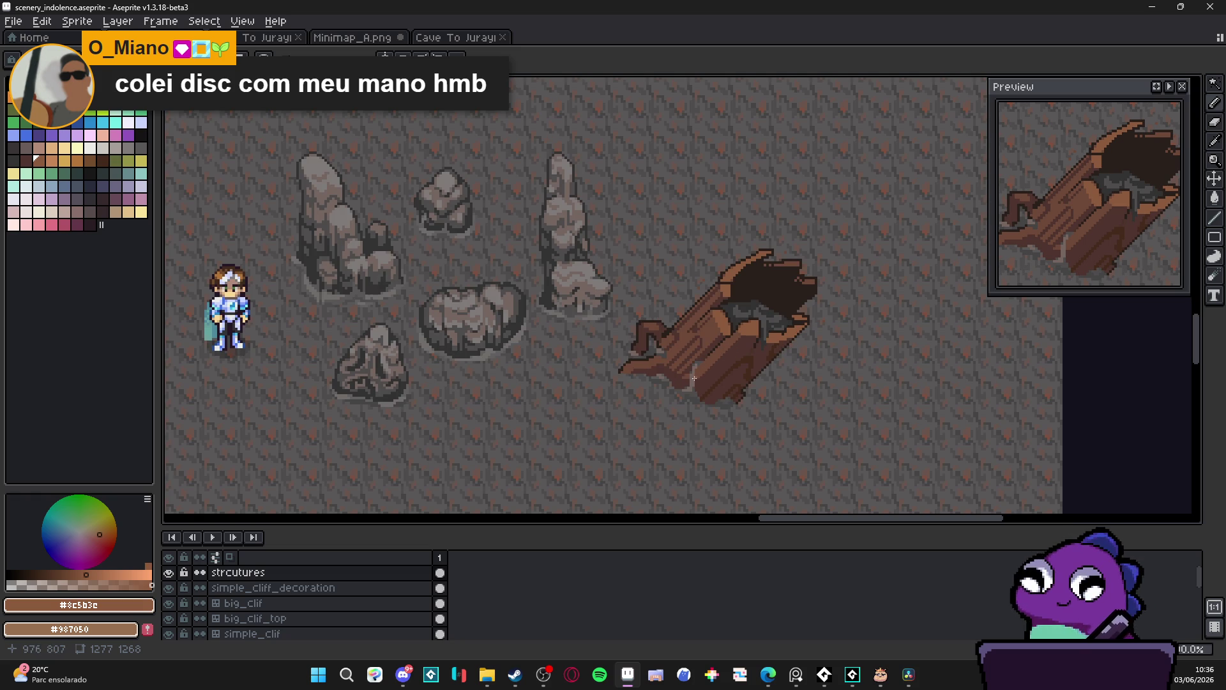
{"action": "scroll", "coordinate": [695, 377], "scroll_direction": "down", "scroll_amount": 1}
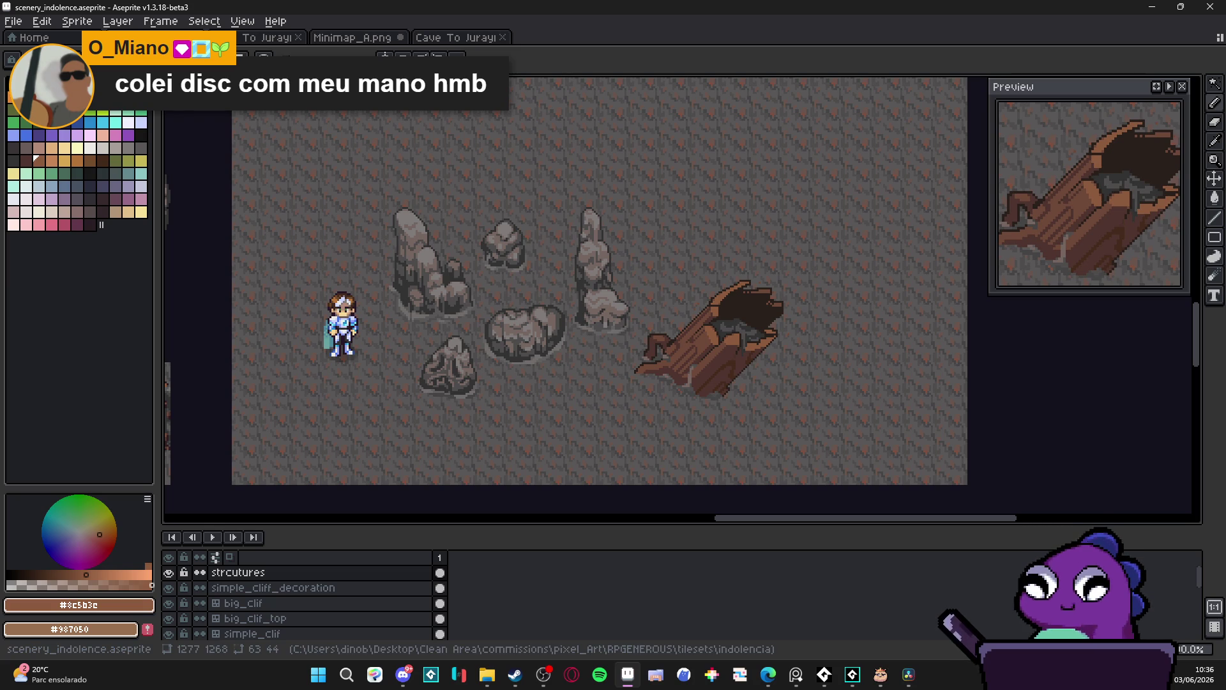
Switch over to Edge, then mute the Windows sound volume to 0
{"action": "key", "text": "alt+Tab"}
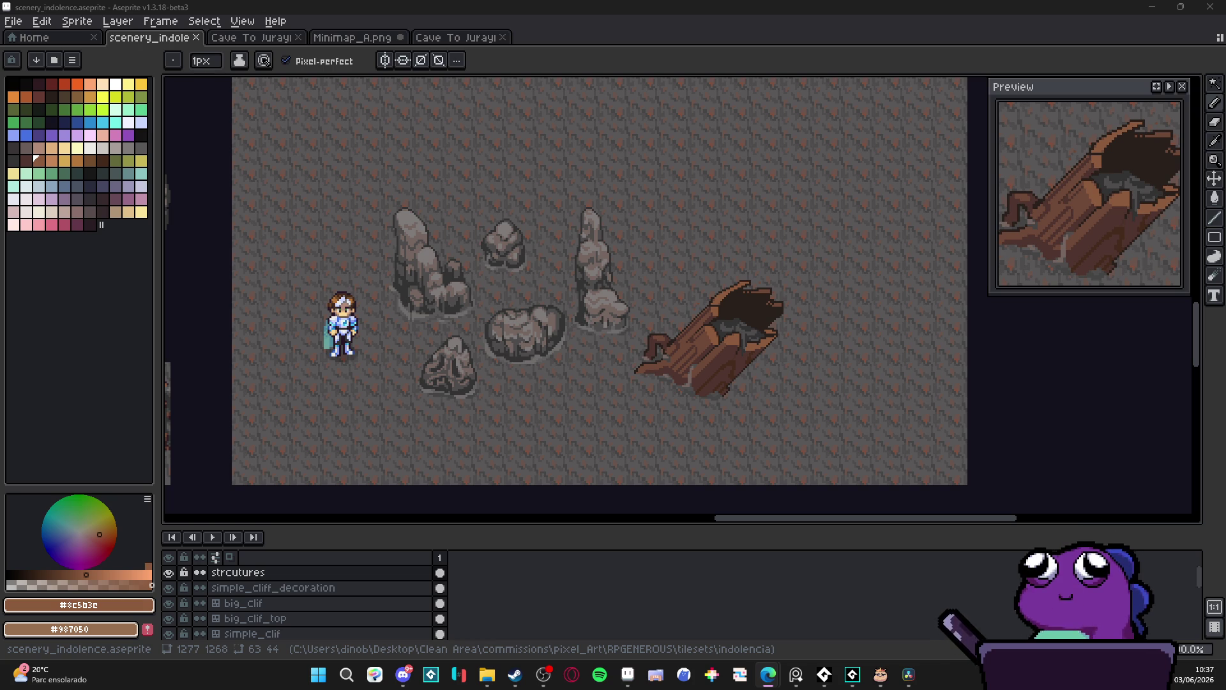
{"action": "key", "text": "XF86AudioLowerVolume"}
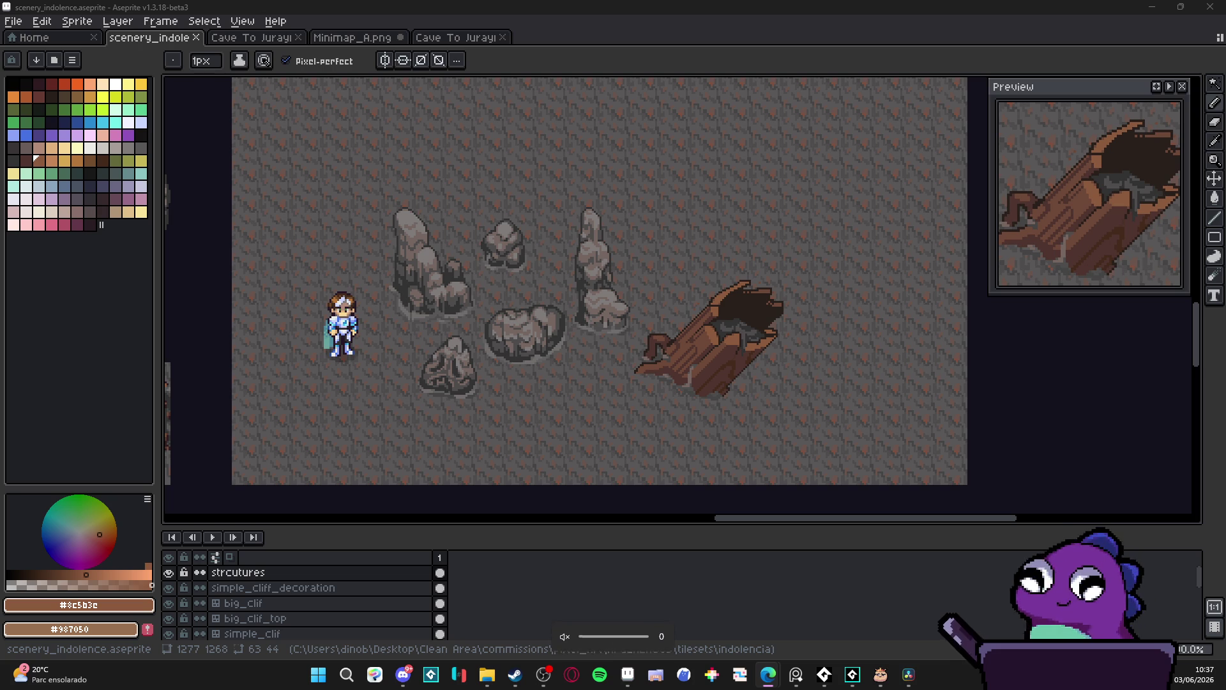
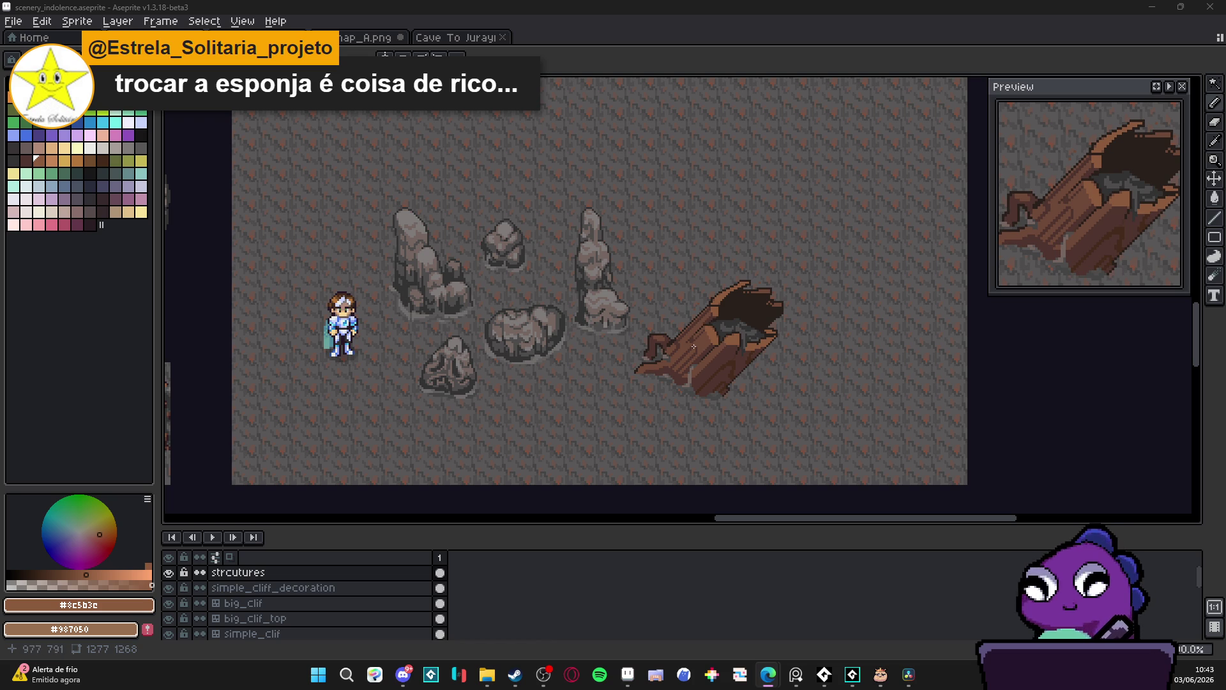
Draw several dark diagonal outline strokes across the log's lower side to mark separate planks
{"action": "scroll", "coordinate": [703, 384], "scroll_direction": "up", "scroll_amount": 5}
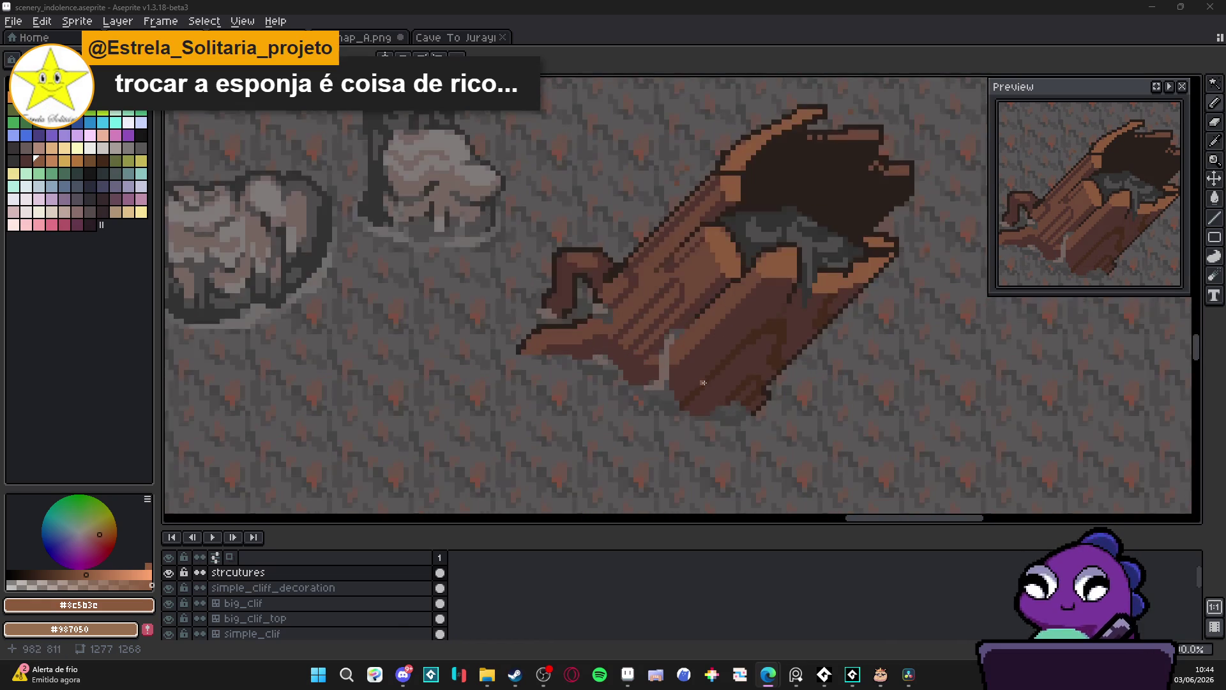
{"action": "left_click", "coordinate": [815, 369], "text": "alt"}
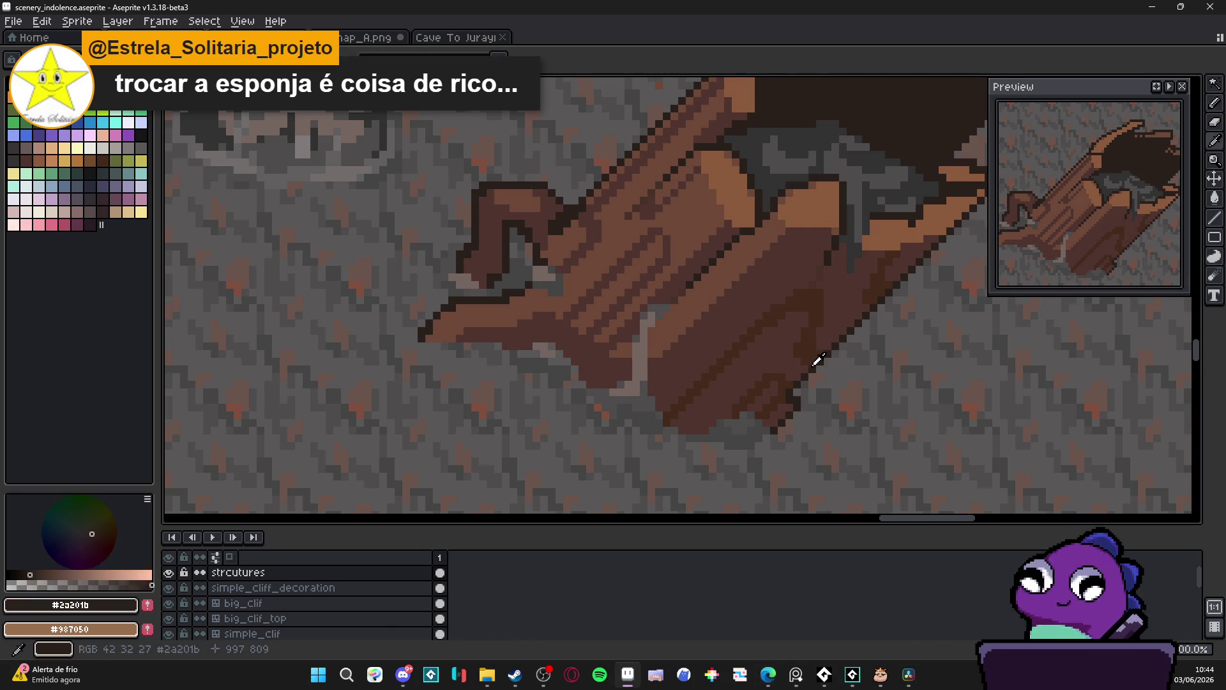
{"action": "mouse_move", "coordinate": [735, 355]}
{"action": "left_mouse_down"}
{"action": "mouse_move", "coordinate": [685, 415]}
{"action": "mouse_move", "coordinate": [730, 361]}
{"action": "mouse_move", "coordinate": [660, 404]}
{"action": "left_mouse_up"}
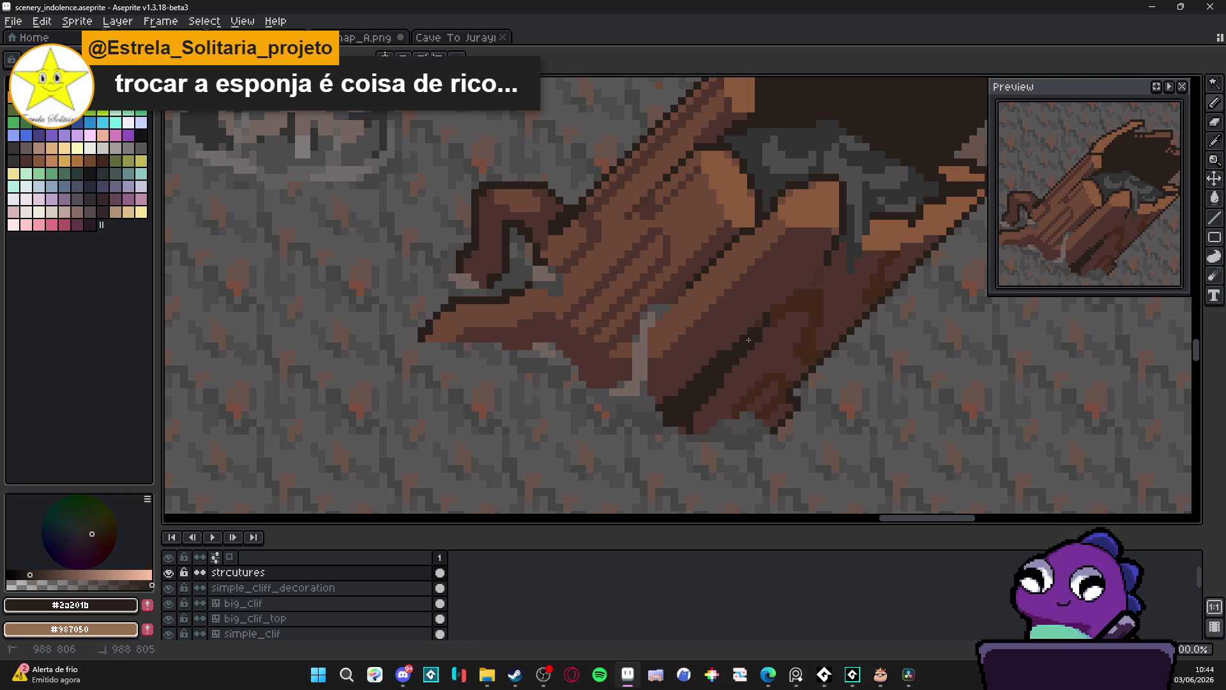
{"action": "scroll", "coordinate": [693, 317], "scroll_direction": "left", "scroll_amount": 2}
{"action": "left_click", "coordinate": [636, 329]}
{"action": "mouse_move", "coordinate": [657, 303]}
{"action": "left_mouse_down"}
{"action": "mouse_move", "coordinate": [664, 287]}
{"action": "mouse_move", "coordinate": [604, 342]}
{"action": "mouse_move", "coordinate": [634, 332]}
{"action": "mouse_move", "coordinate": [624, 341]}
{"action": "left_mouse_up"}
{"action": "left_click", "coordinate": [619, 353]}
{"action": "mouse_move", "coordinate": [599, 266]}
{"action": "left_mouse_down"}
{"action": "mouse_move", "coordinate": [651, 215]}
{"action": "mouse_move", "coordinate": [684, 249]}
{"action": "left_mouse_up"}
{"action": "left_click", "coordinate": [634, 239]}
{"action": "left_click", "coordinate": [701, 217], "text": "alt"}
{"action": "scroll", "coordinate": [724, 197], "scroll_direction": "up", "scroll_amount": 2}
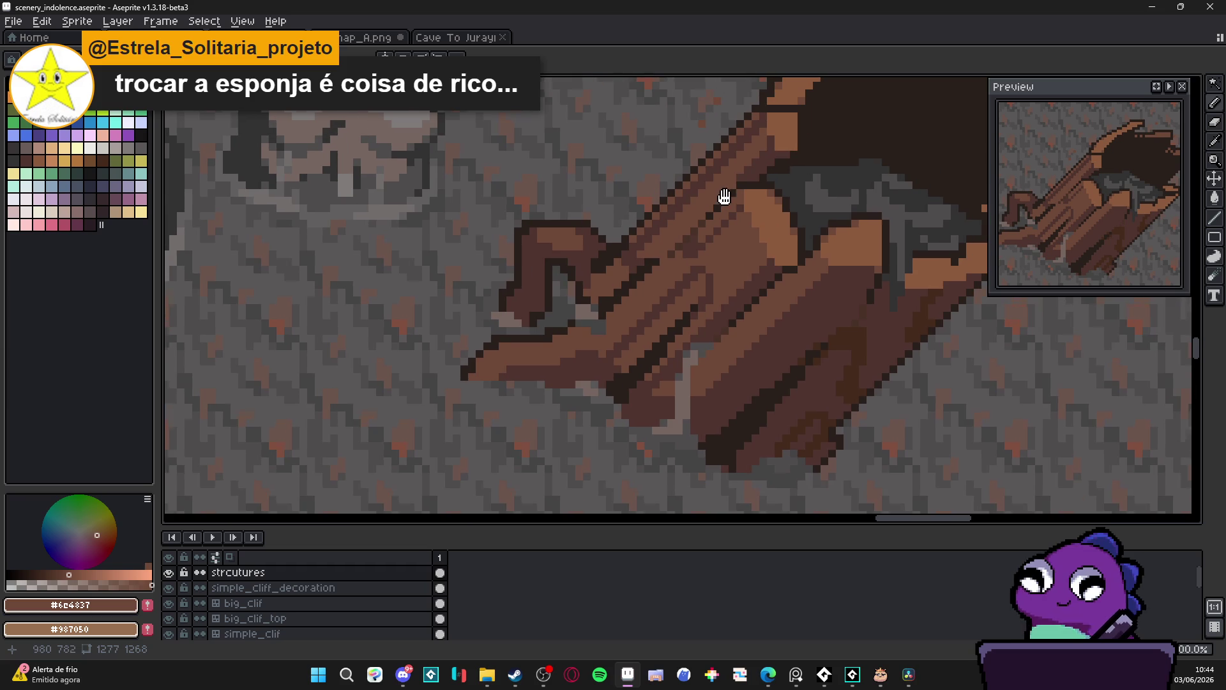
{"action": "scroll", "coordinate": [741, 193], "scroll_direction": "up", "scroll_amount": 1}
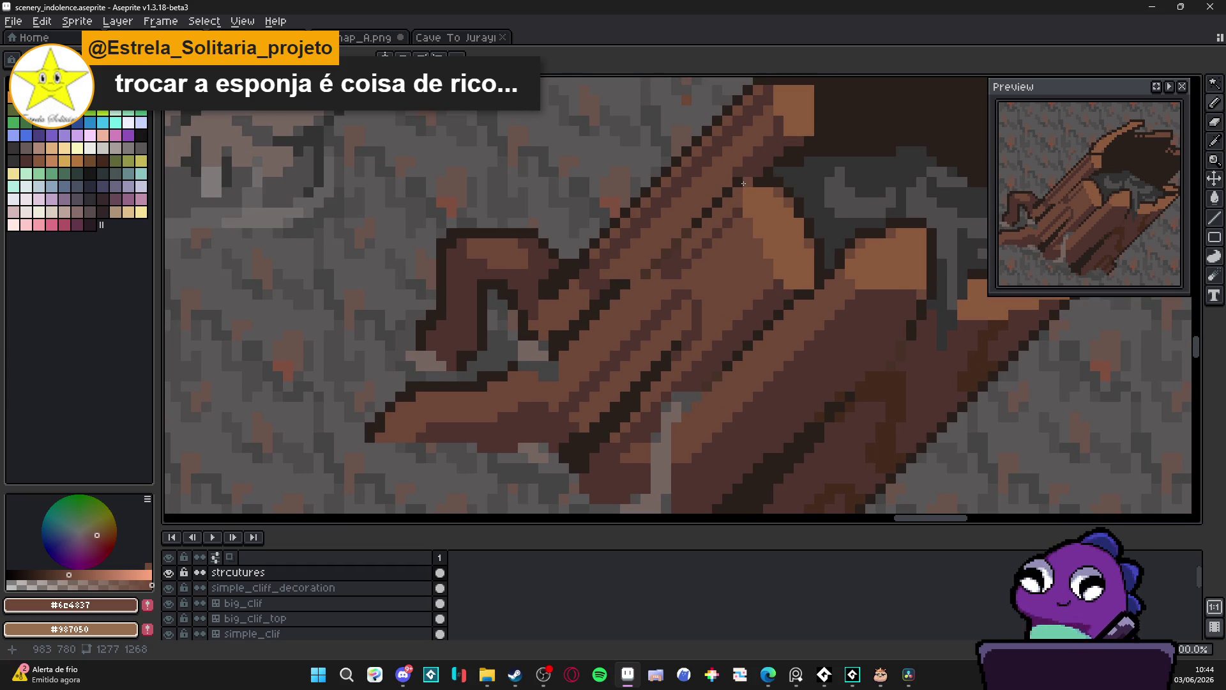
Draw a dark #2a201b outline beside the rim notch and repaint the orange area mid-brown #6c4837
{"action": "left_click", "coordinate": [764, 173], "text": "alt"}
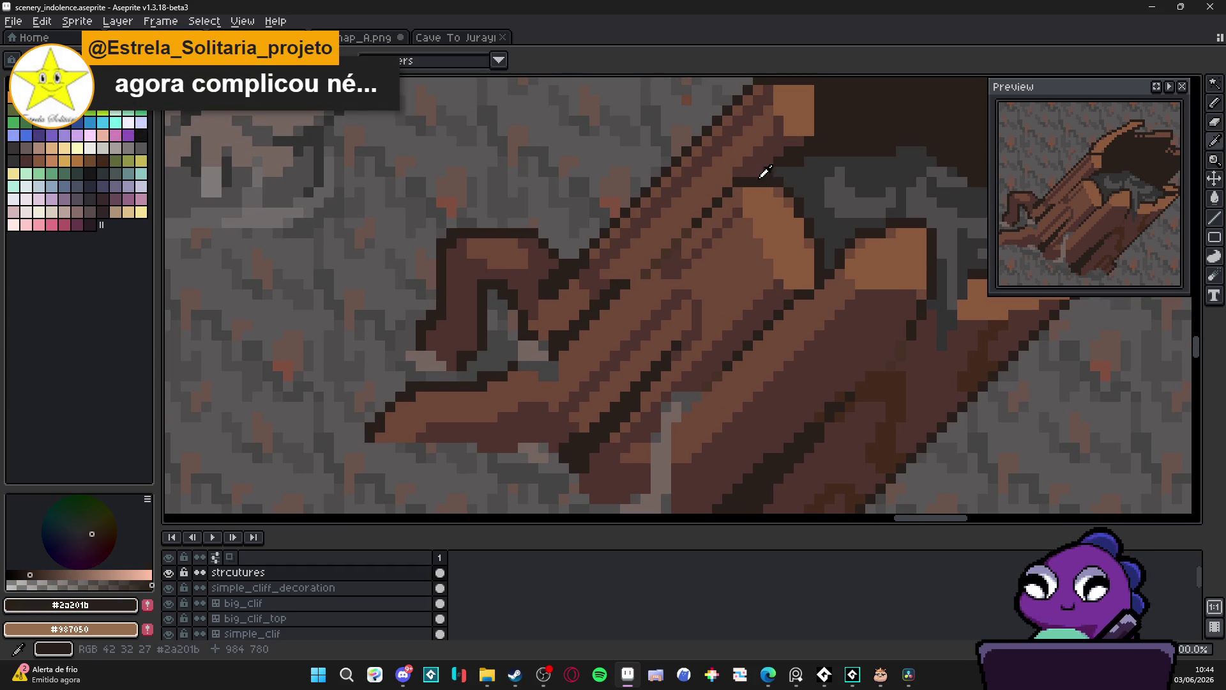
{"action": "mouse_move", "coordinate": [774, 185]}
{"action": "left_mouse_down"}
{"action": "mouse_move", "coordinate": [797, 237]}
{"action": "mouse_move", "coordinate": [777, 244]}
{"action": "mouse_move", "coordinate": [795, 274]}
{"action": "left_mouse_up"}
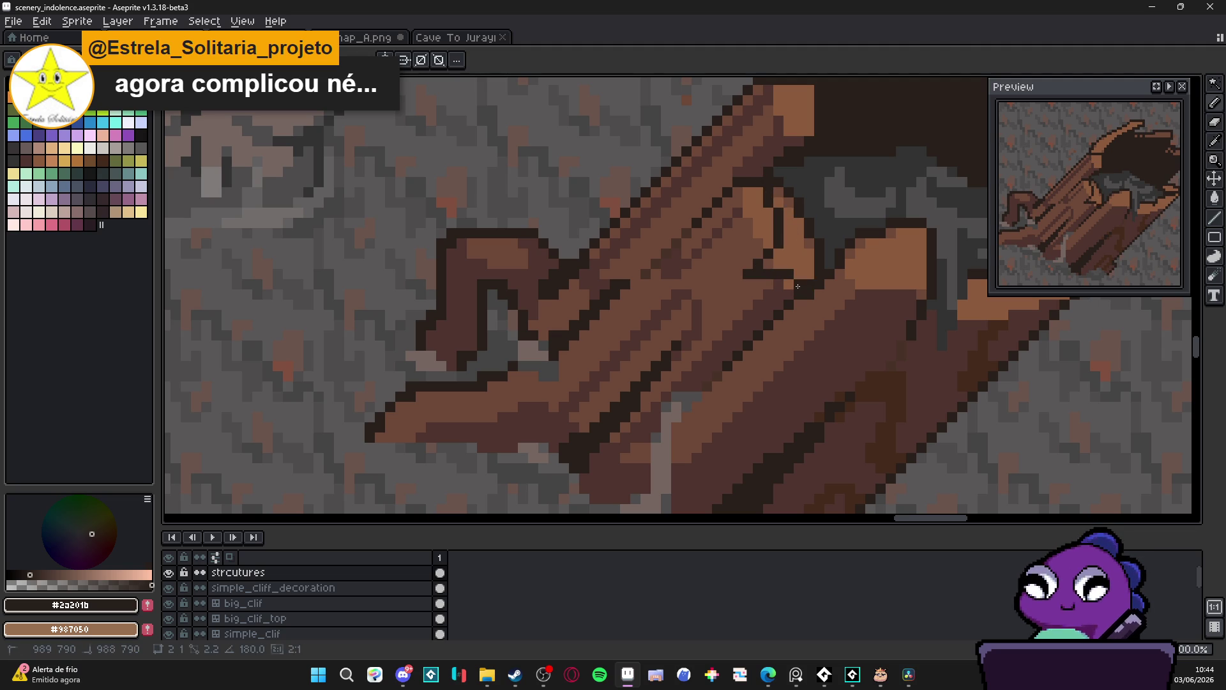
{"action": "left_click", "coordinate": [758, 248], "text": "alt"}
{"action": "mouse_move", "coordinate": [760, 240]}
{"action": "left_mouse_down"}
{"action": "mouse_move", "coordinate": [752, 190]}
{"action": "mouse_move", "coordinate": [571, 399]}
{"action": "mouse_move", "coordinate": [644, 325]}
{"action": "mouse_move", "coordinate": [656, 343]}
{"action": "left_mouse_up"}
{"action": "scroll", "coordinate": [671, 304], "scroll_direction": "down", "scroll_amount": 1}
{"action": "scroll", "coordinate": [735, 255], "scroll_direction": "up", "scroll_amount": 1}
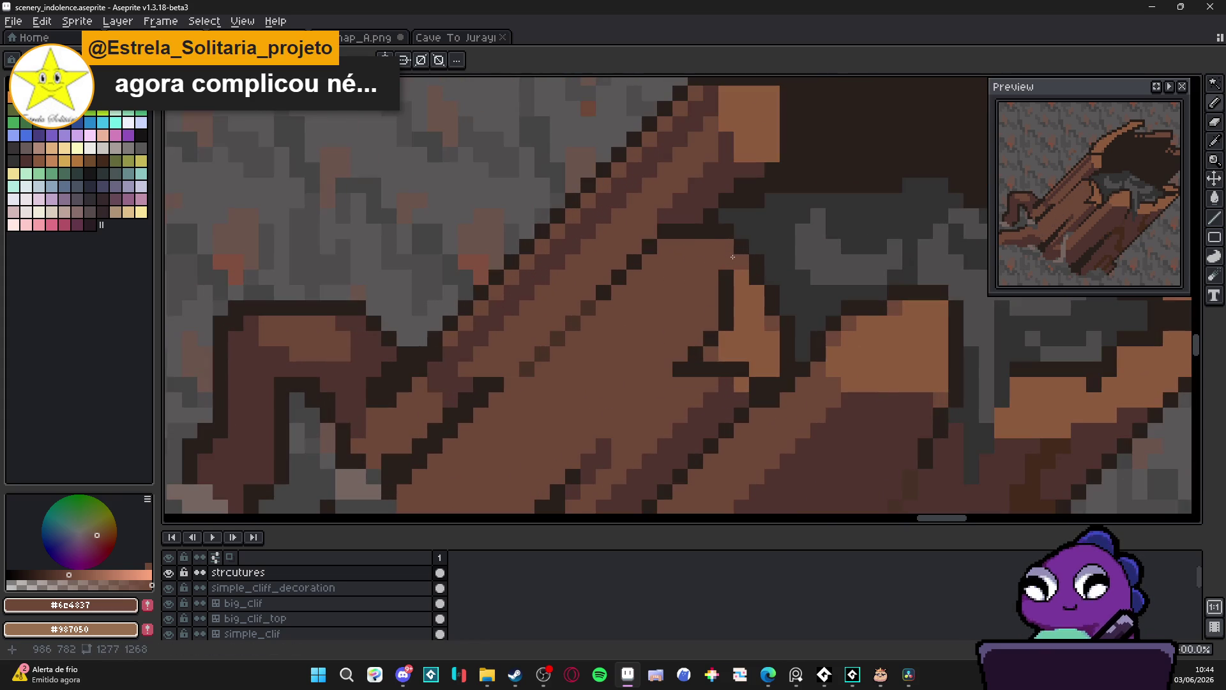
Recolour pixels beside the notch with the lighter brown #8c5b3e
{"action": "left_click", "coordinate": [736, 250], "text": "alt"}
{"action": "left_click", "coordinate": [728, 248]}
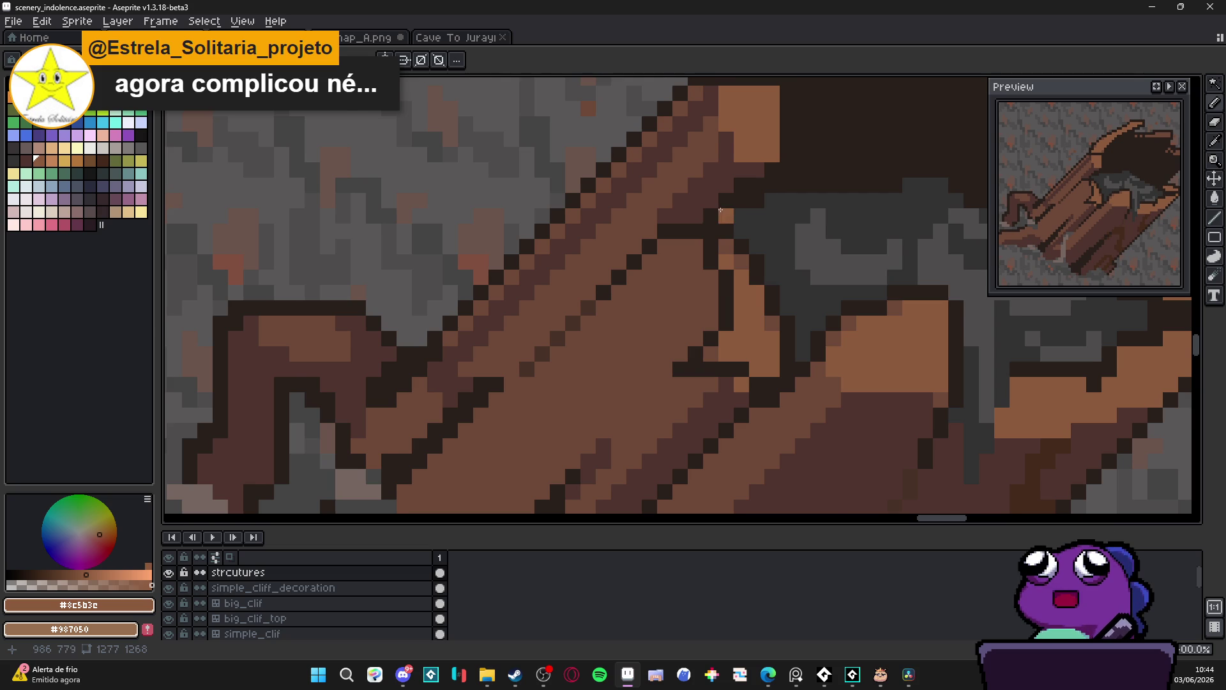
{"action": "scroll", "coordinate": [726, 226], "scroll_direction": "up", "scroll_amount": 1}
{"action": "left_click_drag", "start_coordinate": [747, 258], "coordinate": [747, 279]}
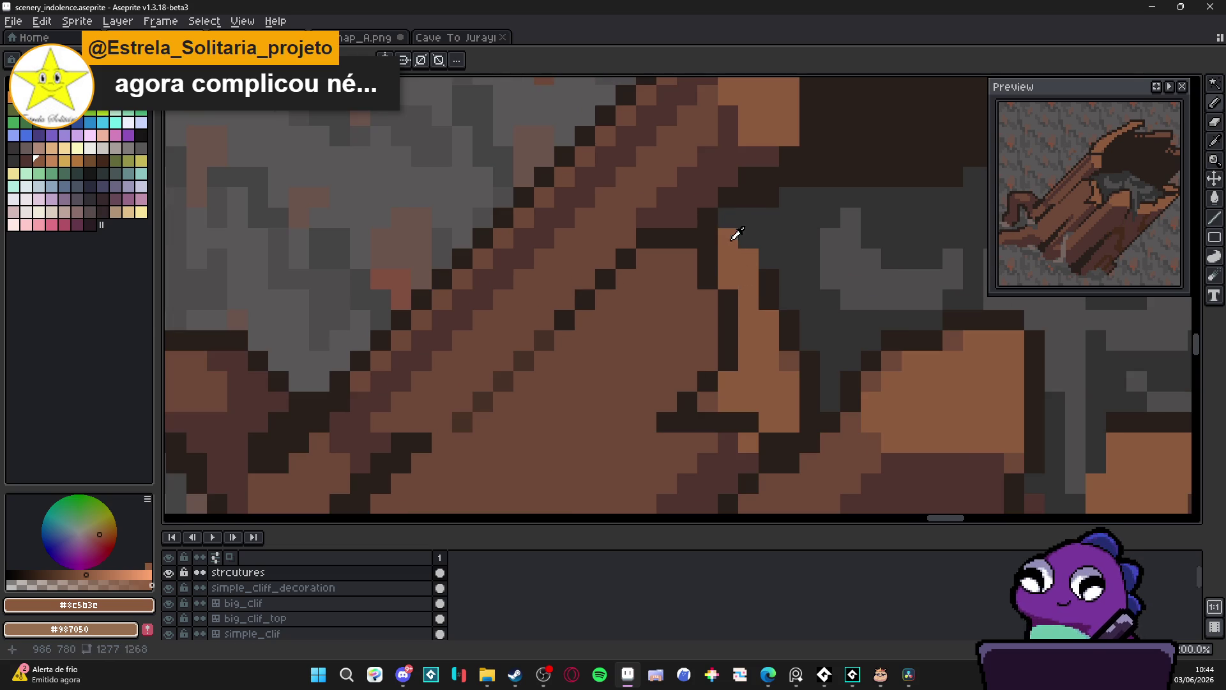
Darken several pixels right of and below the notch with the dark outline colour
{"action": "left_click", "coordinate": [728, 238], "text": "alt"}
{"action": "left_click", "coordinate": [769, 258]}
{"action": "left_click", "coordinate": [747, 258]}
{"action": "left_click", "coordinate": [747, 279]}
{"action": "left_click", "coordinate": [768, 320]}
{"action": "left_click", "coordinate": [769, 341]}
Add a grey cave pixel and more dark outline pixels below the notch
{"action": "left_click", "coordinate": [798, 321], "text": "alt"}
{"action": "left_click", "coordinate": [789, 340]}
{"action": "left_click", "coordinate": [775, 328], "text": "alt"}
{"action": "left_click", "coordinate": [782, 381]}
{"action": "left_click", "coordinate": [769, 361]}
{"action": "left_click", "coordinate": [790, 401]}
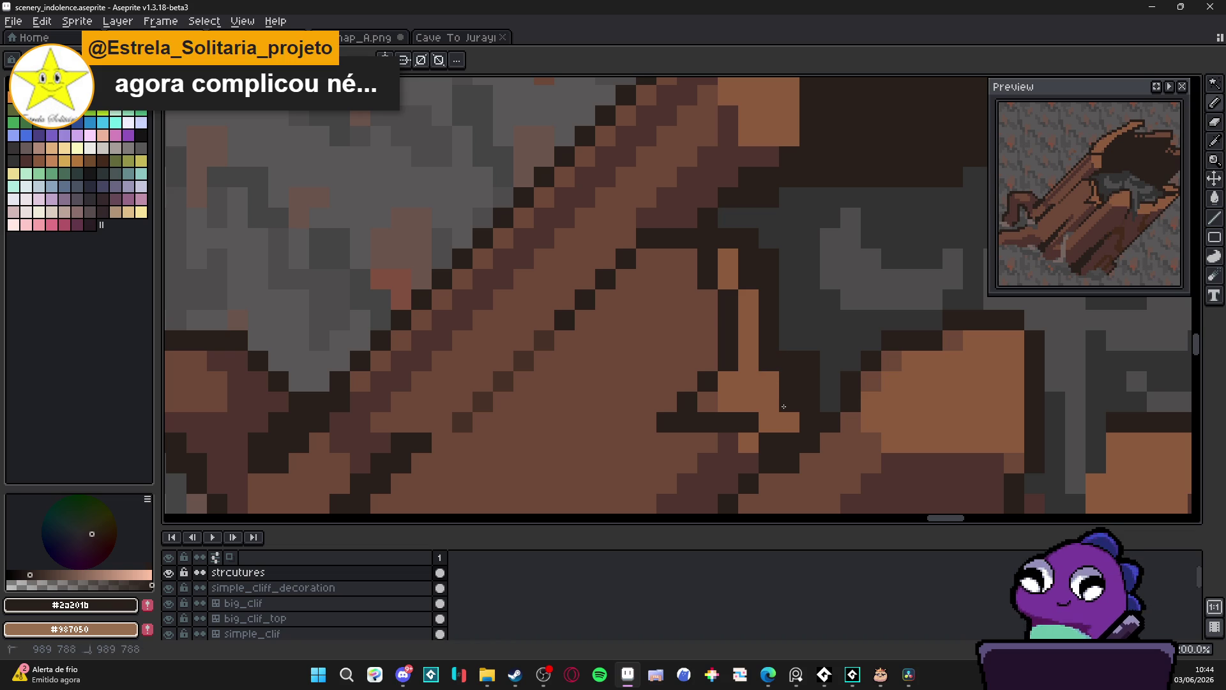
Fill pixels around the notch with grey #323232 and finish its dark #2a201b outline
{"action": "left_click", "coordinate": [809, 339]}
{"action": "left_click", "coordinate": [830, 383], "text": "alt"}
{"action": "left_click_drag", "start_coordinate": [808, 381], "coordinate": [809, 401]}
{"action": "left_click", "coordinate": [789, 360]}
{"action": "left_click", "coordinate": [789, 381]}
{"action": "left_click", "coordinate": [789, 402], "text": "alt"}
{"action": "left_click", "coordinate": [789, 421]}
{"action": "left_click", "coordinate": [769, 401]}
{"action": "scroll", "coordinate": [747, 394], "scroll_direction": "down", "scroll_amount": 3}
{"action": "left_click", "coordinate": [766, 385], "text": "alt"}
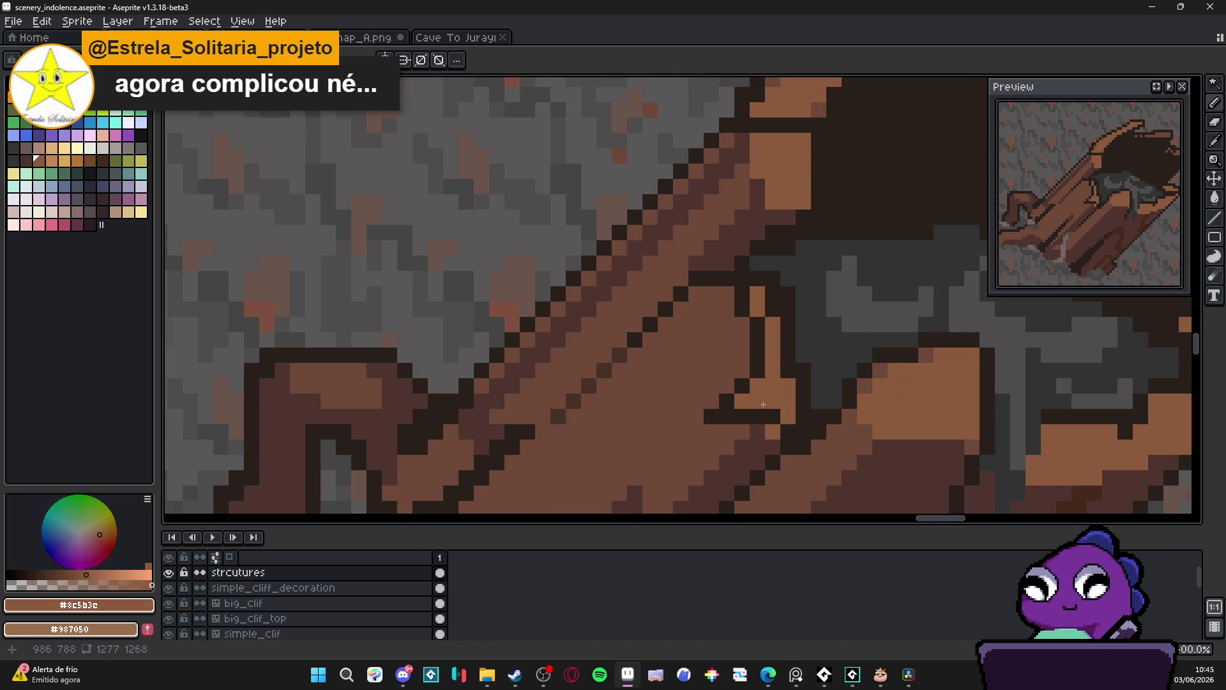
{"action": "scroll", "coordinate": [767, 386], "scroll_direction": "down", "scroll_amount": 3}
Outline the orange rim block's upper-left and top edges in dark #2a201b
{"action": "scroll", "coordinate": [756, 320], "scroll_direction": "down", "scroll_amount": 2}
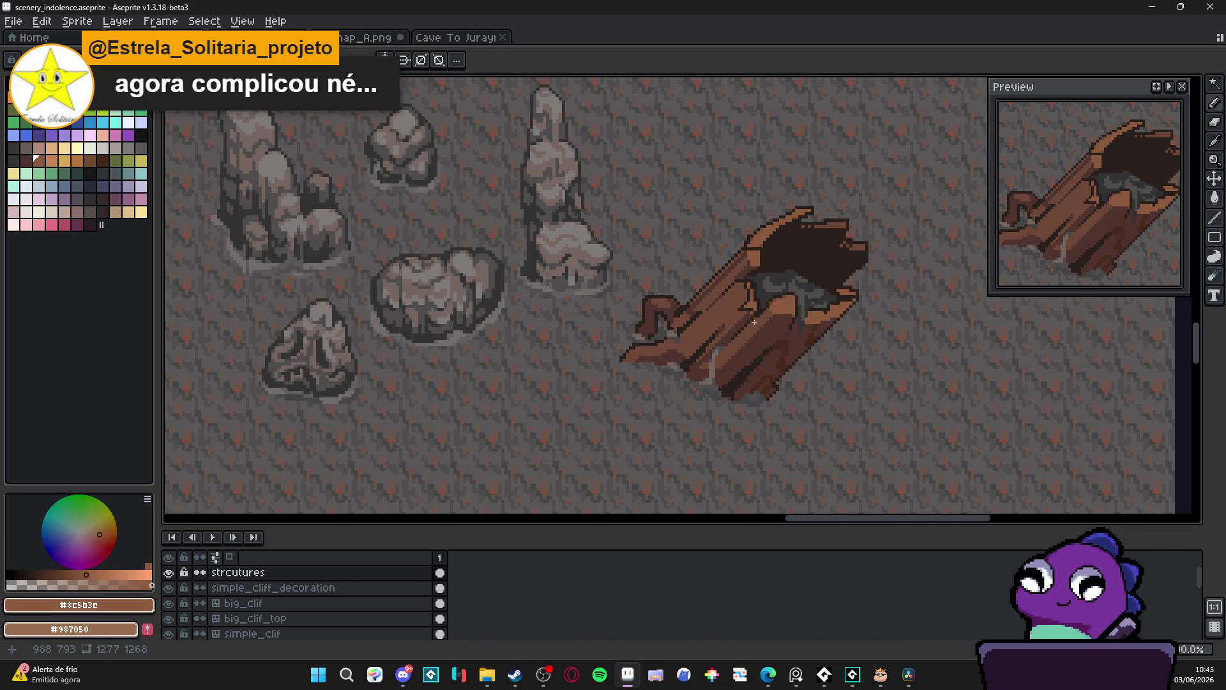
{"action": "scroll", "coordinate": [756, 328], "scroll_direction": "up", "scroll_amount": 4}
{"action": "left_click", "coordinate": [791, 271], "text": "alt"}
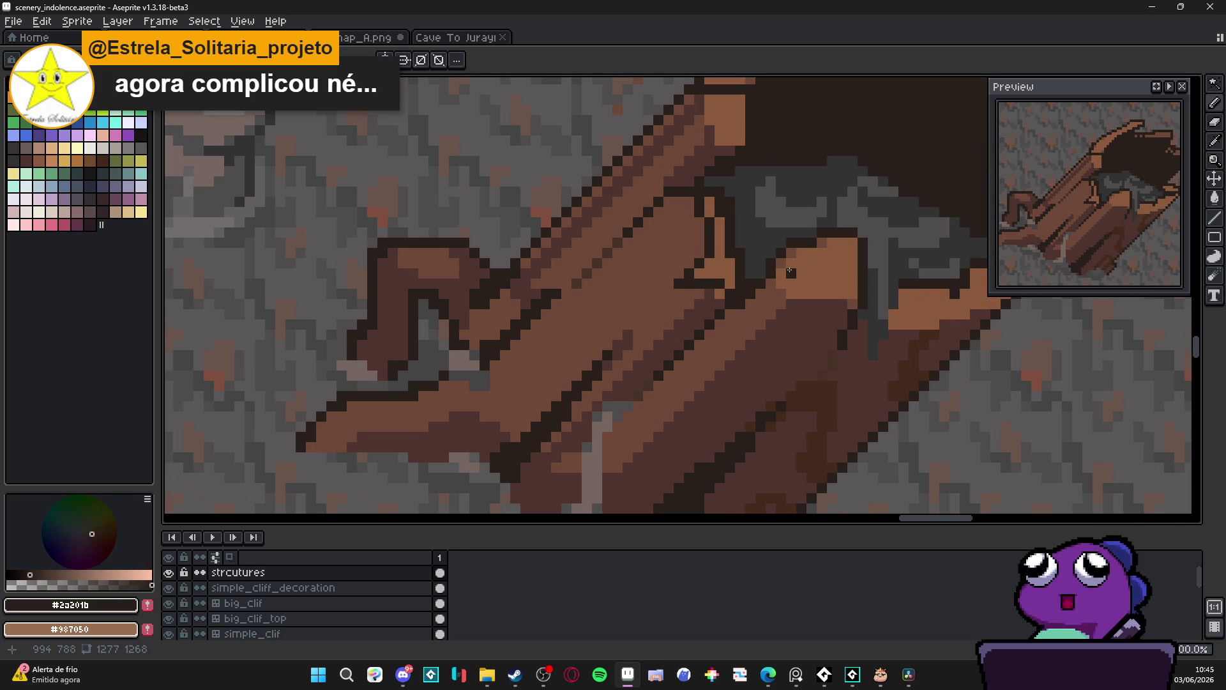
{"action": "mouse_move", "coordinate": [761, 283]}
{"action": "left_mouse_down"}
{"action": "mouse_move", "coordinate": [792, 287]}
{"action": "mouse_move", "coordinate": [801, 315]}
{"action": "mouse_move", "coordinate": [835, 315]}
{"action": "left_mouse_up"}
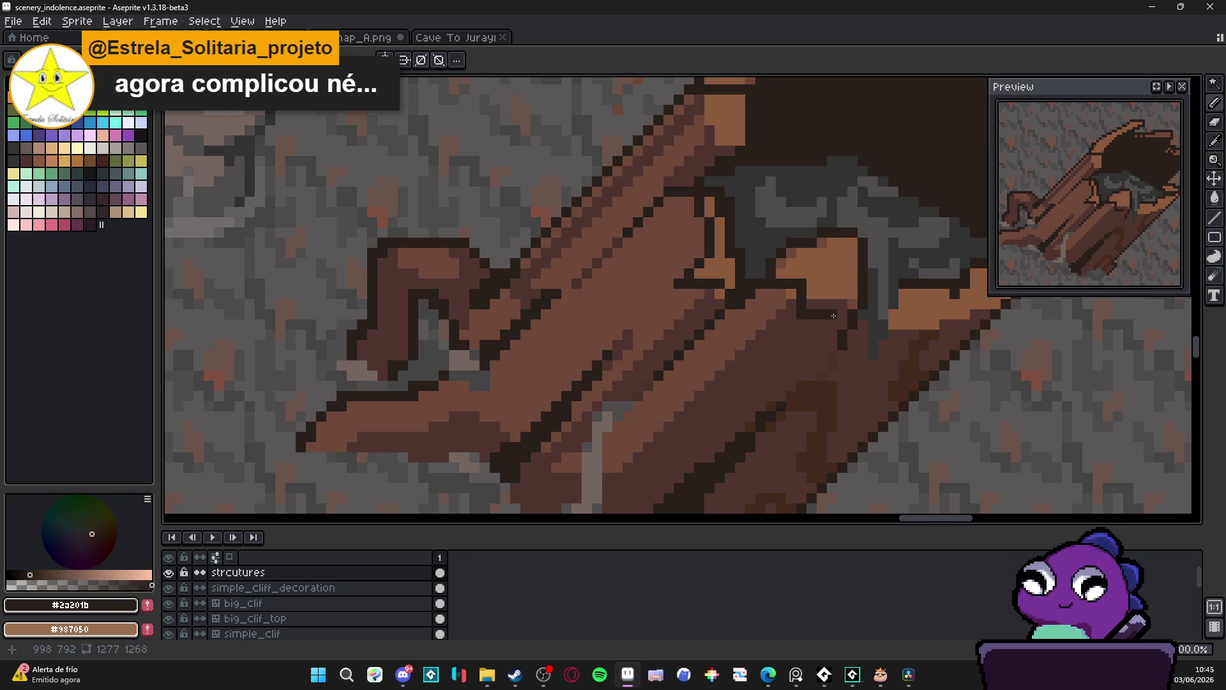
{"action": "mouse_move", "coordinate": [799, 249]}
{"action": "left_mouse_down"}
{"action": "mouse_move", "coordinate": [765, 274]}
{"action": "mouse_move", "coordinate": [846, 305]}
{"action": "left_mouse_up"}
{"action": "left_click", "coordinate": [821, 304], "text": "alt"}
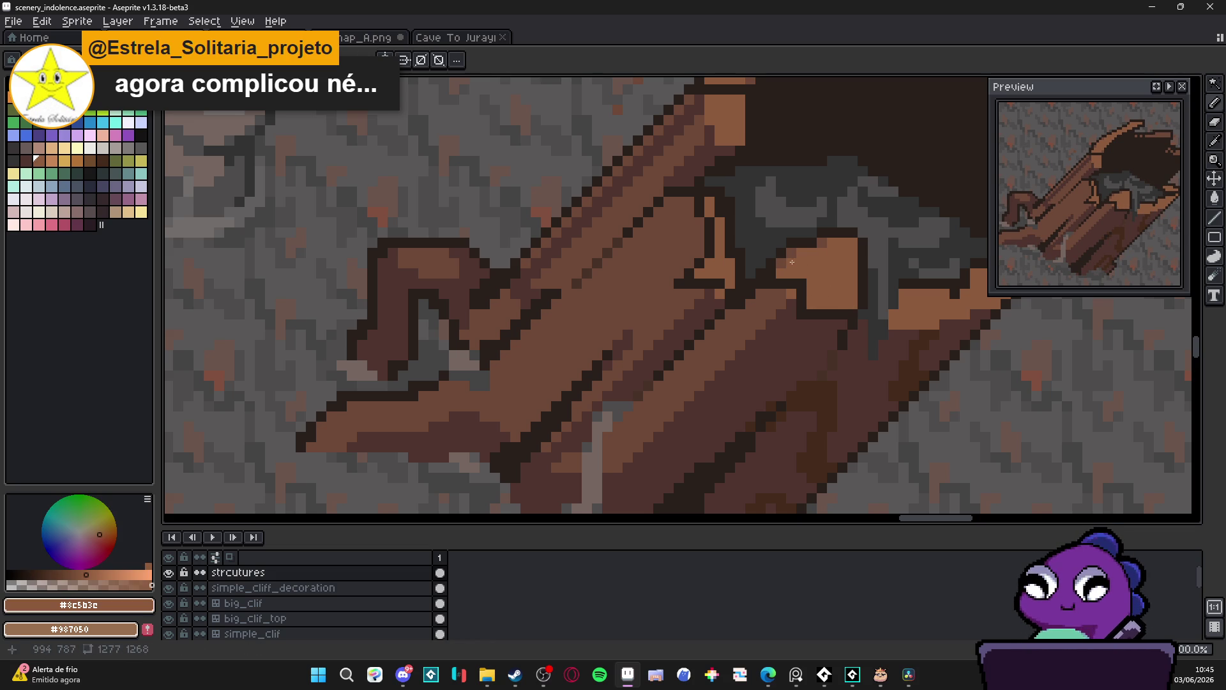
{"action": "scroll", "coordinate": [824, 245], "scroll_direction": "down", "scroll_amount": 3}
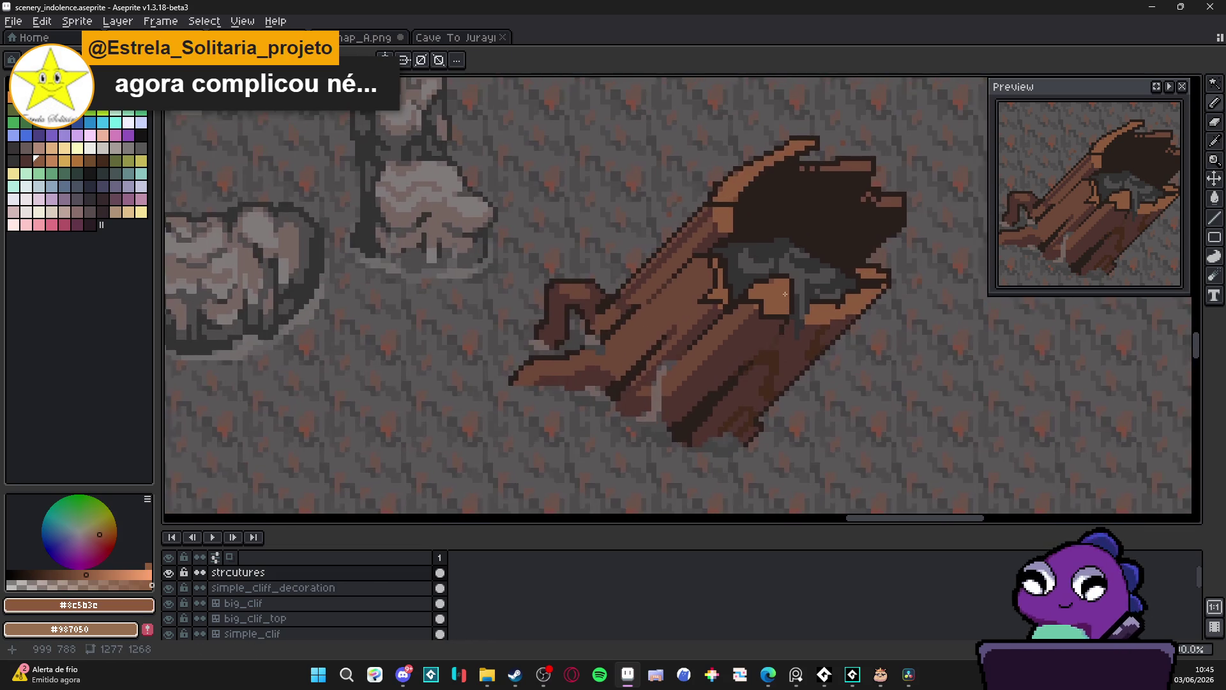
{"action": "scroll", "coordinate": [785, 265], "scroll_direction": "up", "scroll_amount": 3}
{"action": "left_click", "coordinate": [785, 262], "text": "alt"}
{"action": "mouse_move", "coordinate": [786, 263]}
{"action": "left_mouse_down"}
{"action": "mouse_move", "coordinate": [760, 294]}
{"action": "mouse_move", "coordinate": [784, 315]}
{"action": "left_mouse_up"}
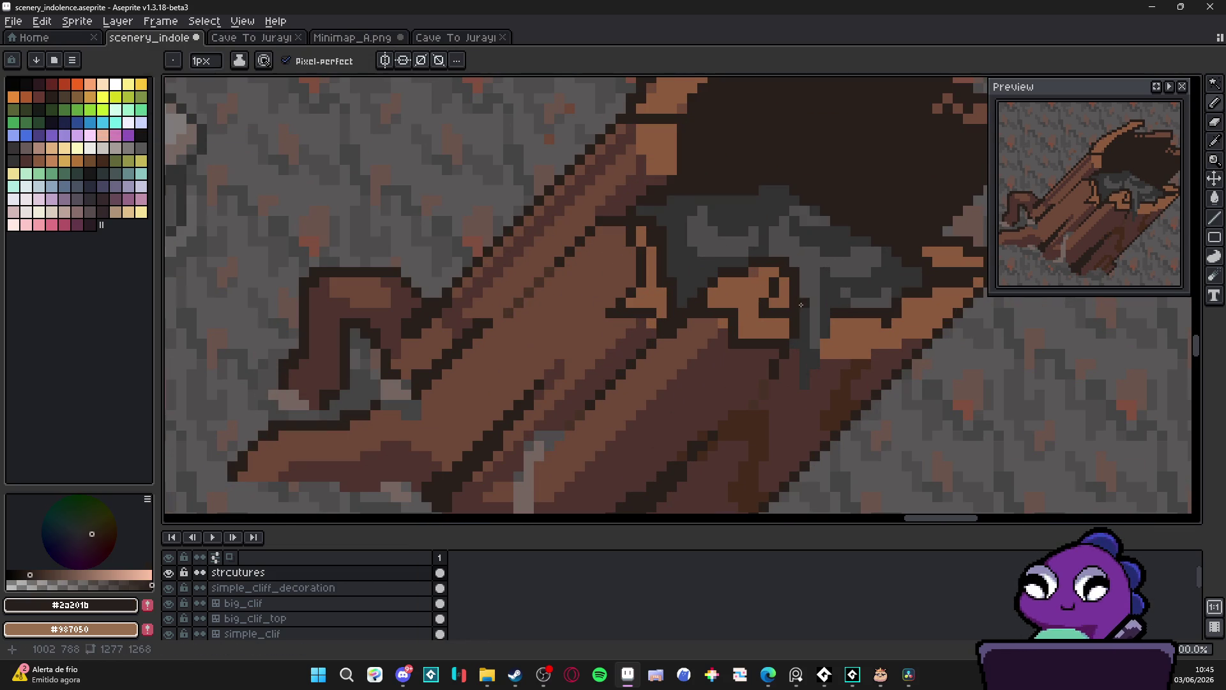
Paint the block's top-right pixel and the neighbouring edge pixel grey #323232
{"action": "left_click", "coordinate": [799, 304], "text": "alt"}
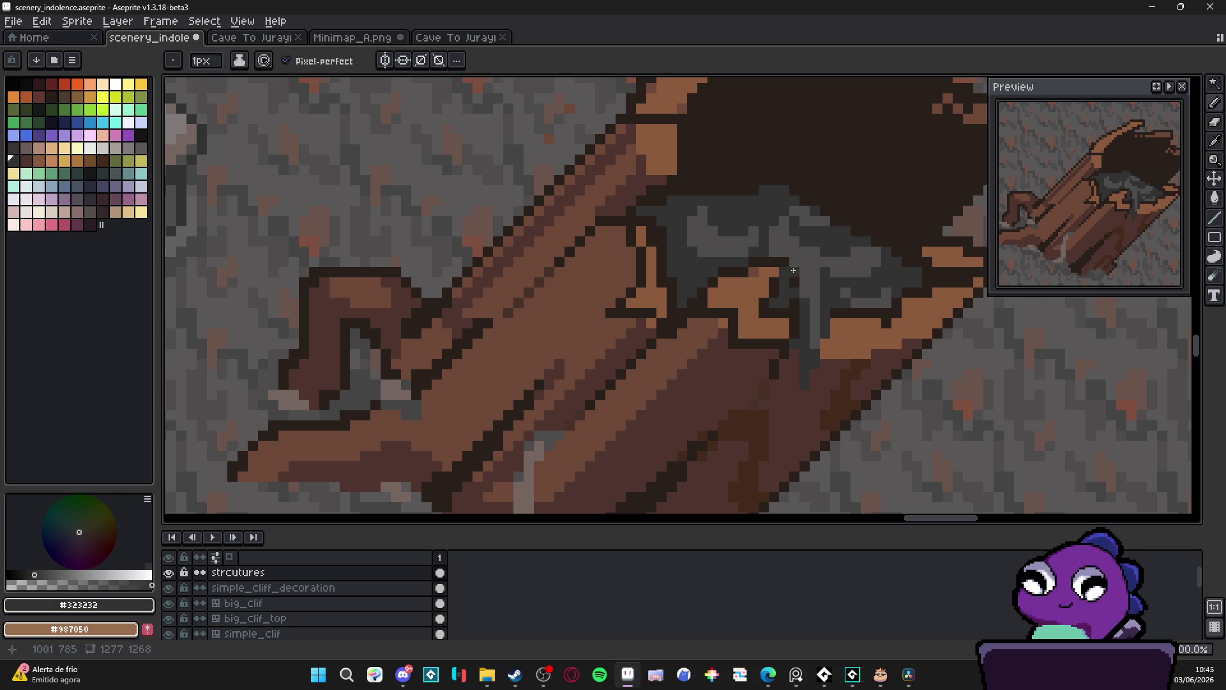
{"action": "left_click", "coordinate": [782, 271]}
{"action": "left_click", "coordinate": [753, 262]}
{"action": "left_click", "coordinate": [740, 272], "text": "alt"}
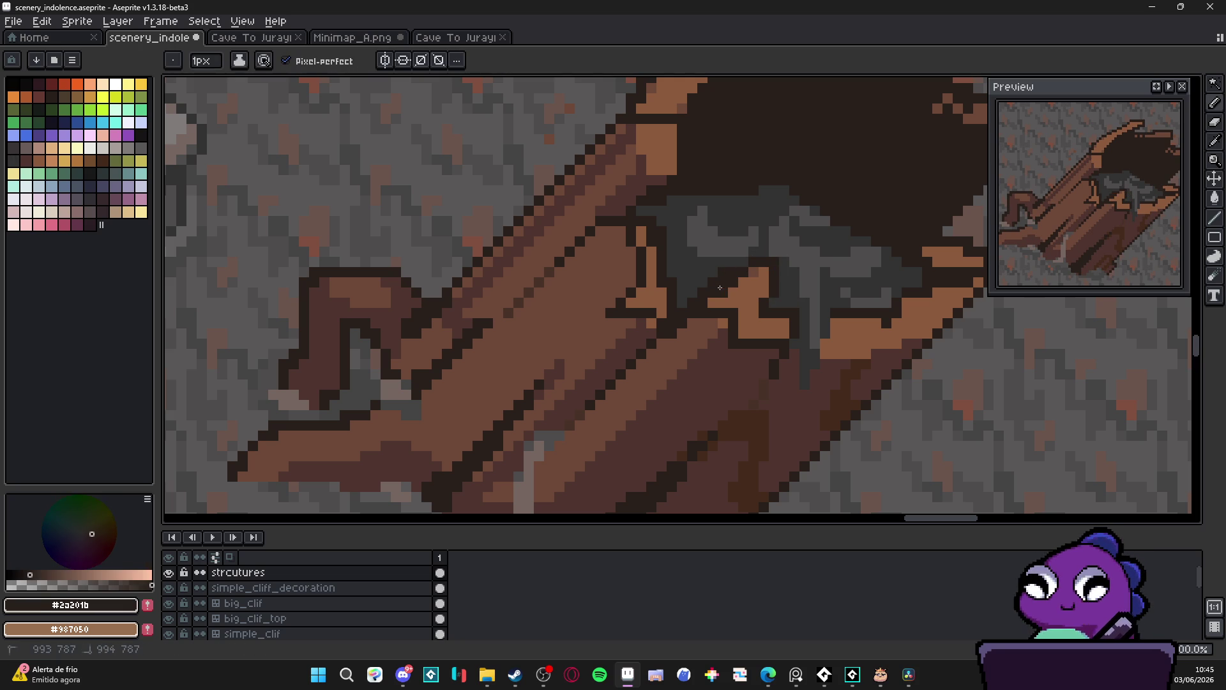
{"action": "left_click", "coordinate": [720, 288], "text": "alt"}
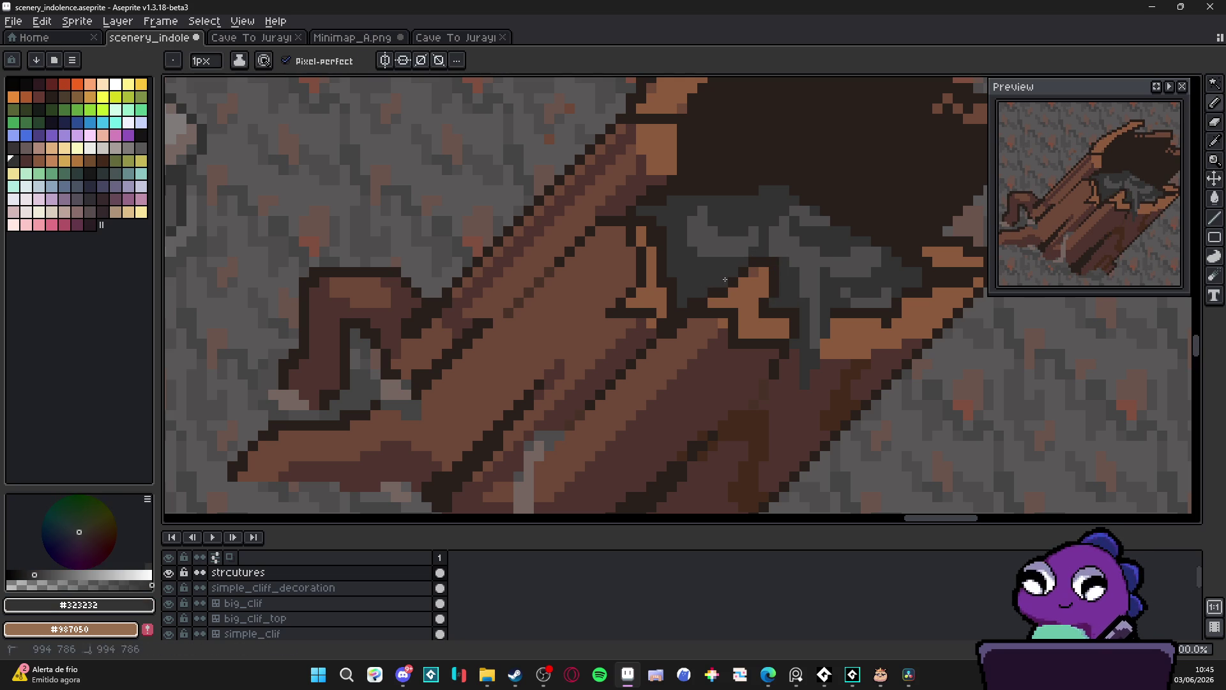
{"action": "left_click", "coordinate": [747, 262], "text": "alt"}
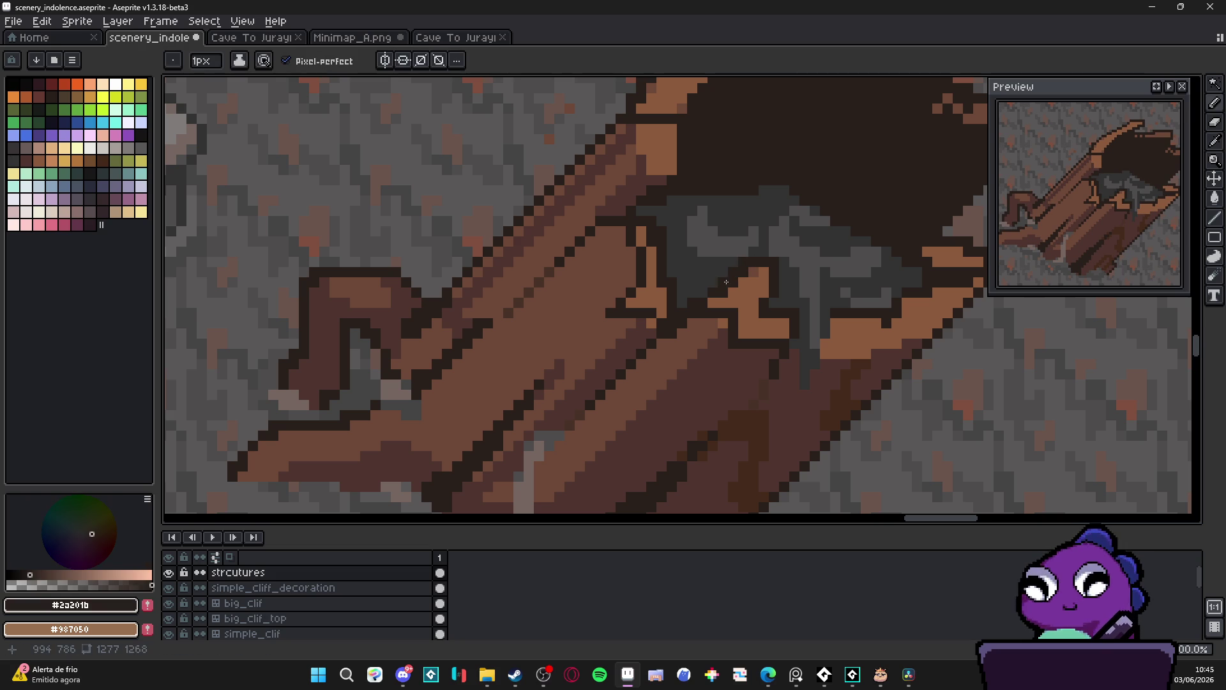
{"action": "scroll", "coordinate": [697, 294], "scroll_direction": "down", "scroll_amount": 5}
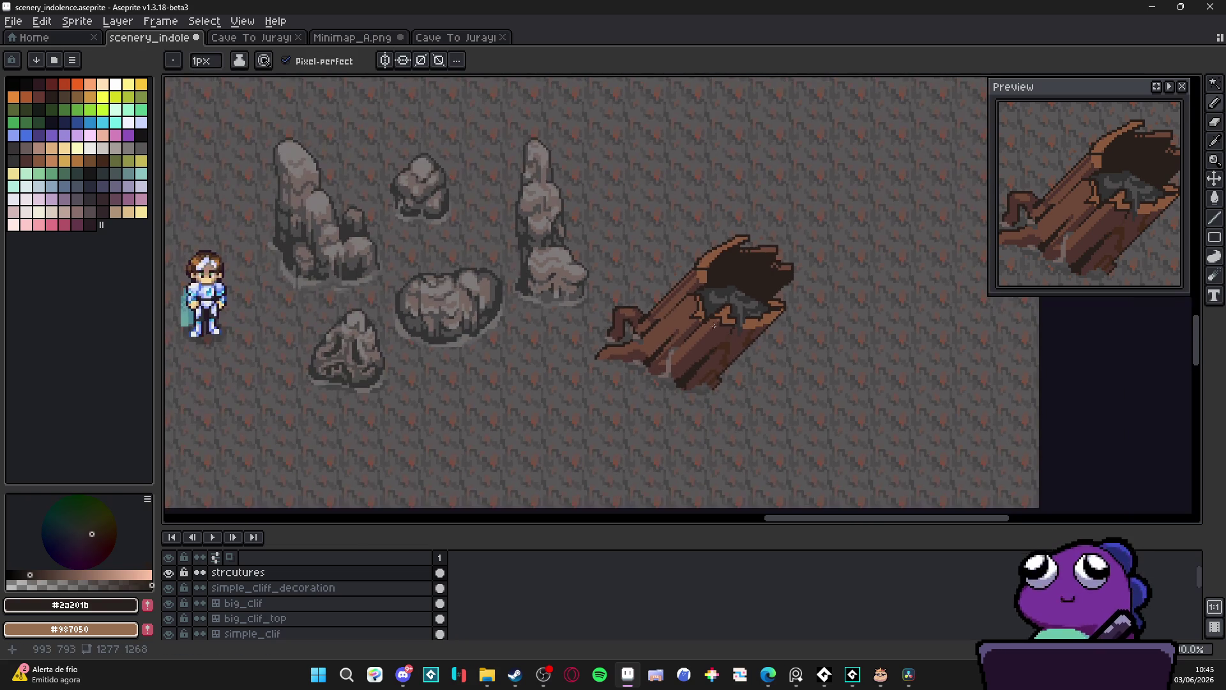
Shade the orange block with dark-brown pixels and a mid-brown #6e4837 stroke
{"action": "scroll", "coordinate": [700, 276], "scroll_direction": "up", "scroll_amount": 5}
{"action": "left_click", "coordinate": [706, 294]}
{"action": "left_click", "coordinate": [708, 309]}
{"action": "left_click", "coordinate": [707, 278]}
{"action": "left_click", "coordinate": [693, 262]}
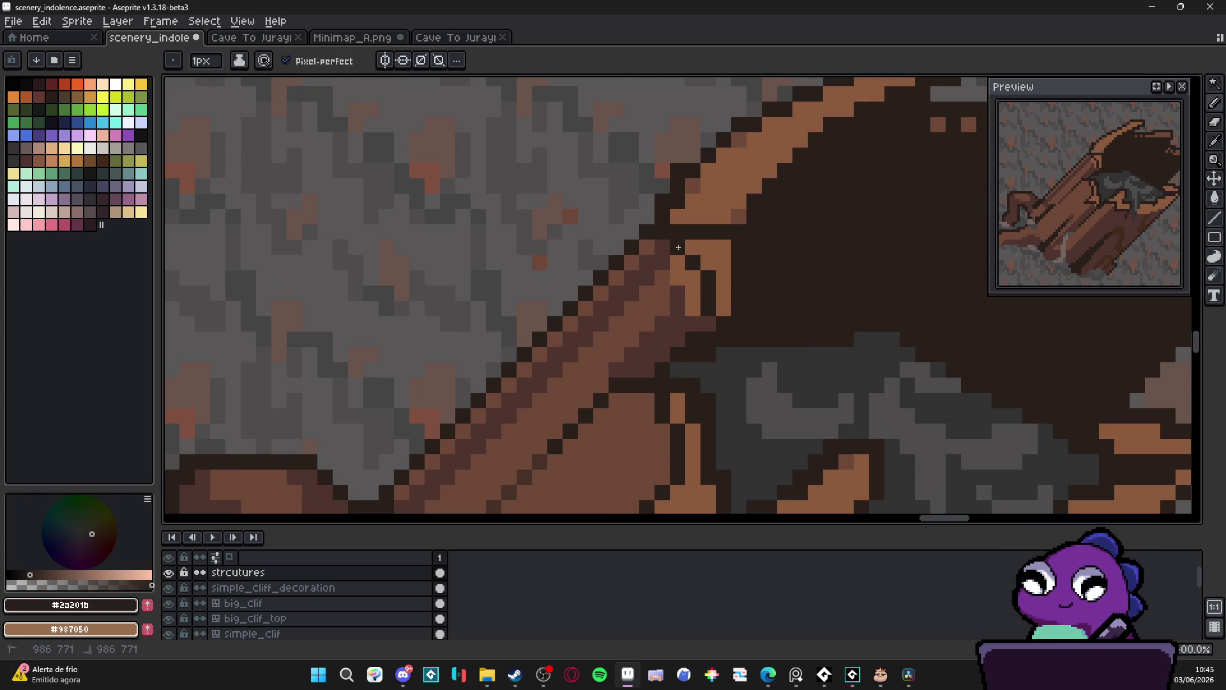
{"action": "left_click", "coordinate": [669, 295], "text": "alt"}
{"action": "mouse_move", "coordinate": [678, 262]}
{"action": "left_mouse_down"}
{"action": "mouse_move", "coordinate": [693, 281]}
{"action": "mouse_move", "coordinate": [687, 309]}
{"action": "left_mouse_up"}
{"action": "left_click", "coordinate": [683, 310], "text": "alt"}
{"action": "left_click", "coordinate": [693, 293]}
Sample colours along the log's lower-left end, ending with dark brown #4F342F as foreground
{"action": "scroll", "coordinate": [735, 319], "scroll_direction": "down", "scroll_amount": 5}
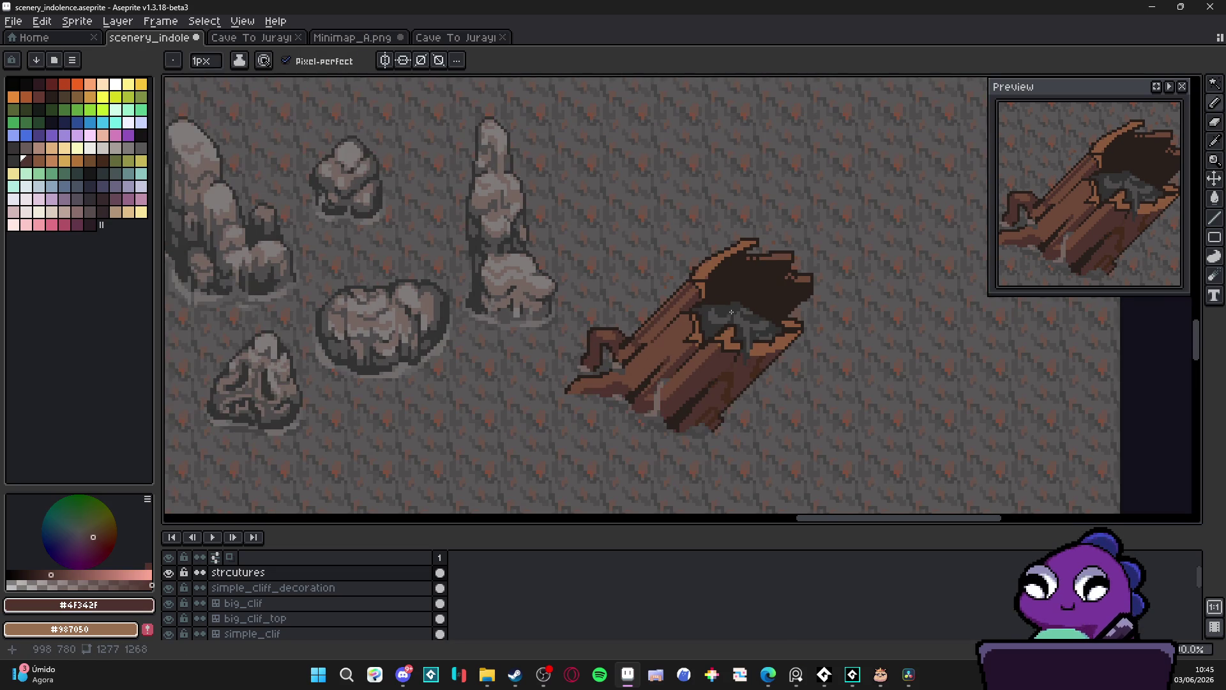
{"action": "scroll", "coordinate": [770, 344], "scroll_direction": "up", "scroll_amount": 2}
{"action": "scroll", "coordinate": [734, 344], "scroll_direction": "down", "scroll_amount": 3}
{"action": "scroll", "coordinate": [690, 348], "scroll_direction": "up", "scroll_amount": 2}
{"action": "scroll", "coordinate": [691, 349], "scroll_direction": "up", "scroll_amount": 2}
{"action": "left_click", "coordinate": [630, 388], "text": "alt"}
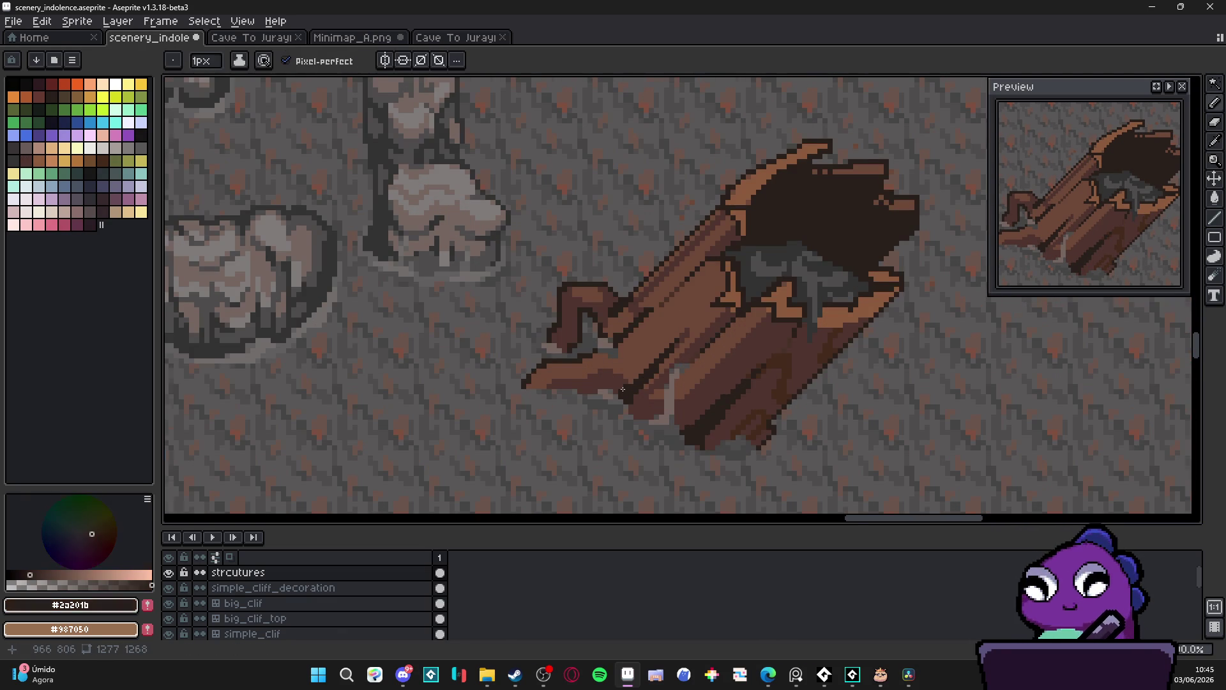
{"action": "scroll", "coordinate": [631, 388], "scroll_direction": "up", "scroll_amount": 3}
{"action": "scroll", "coordinate": [630, 389], "scroll_direction": "down", "scroll_amount": 3}
{"action": "left_click", "coordinate": [618, 370], "text": "alt"}
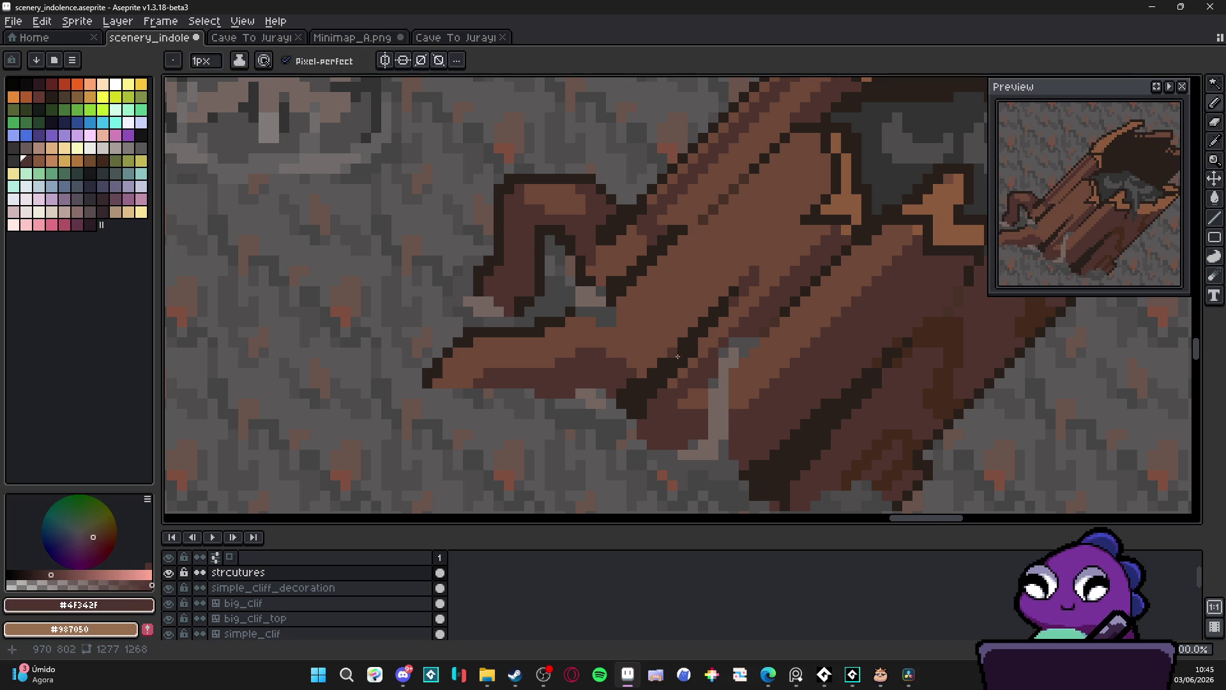
{"action": "scroll", "coordinate": [735, 316], "scroll_direction": "down", "scroll_amount": 1}
{"action": "scroll", "coordinate": [735, 316], "scroll_direction": "down", "scroll_amount": 1}
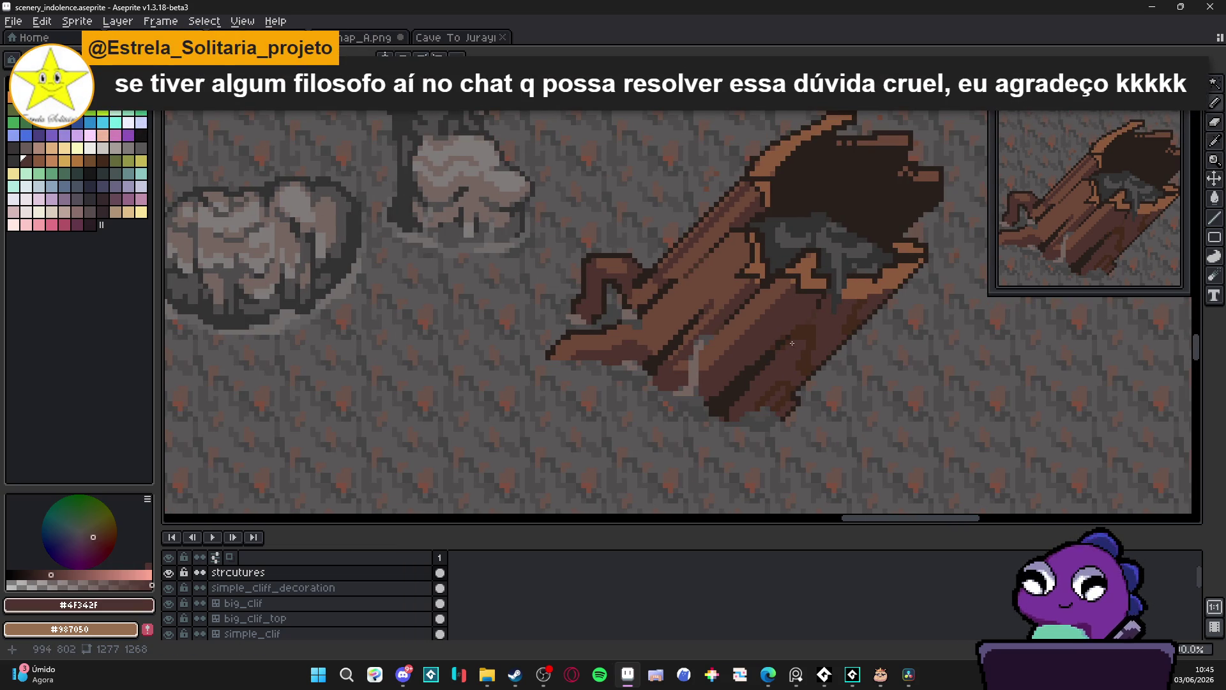
{"action": "scroll", "coordinate": [642, 349], "scroll_direction": "up", "scroll_amount": 2}
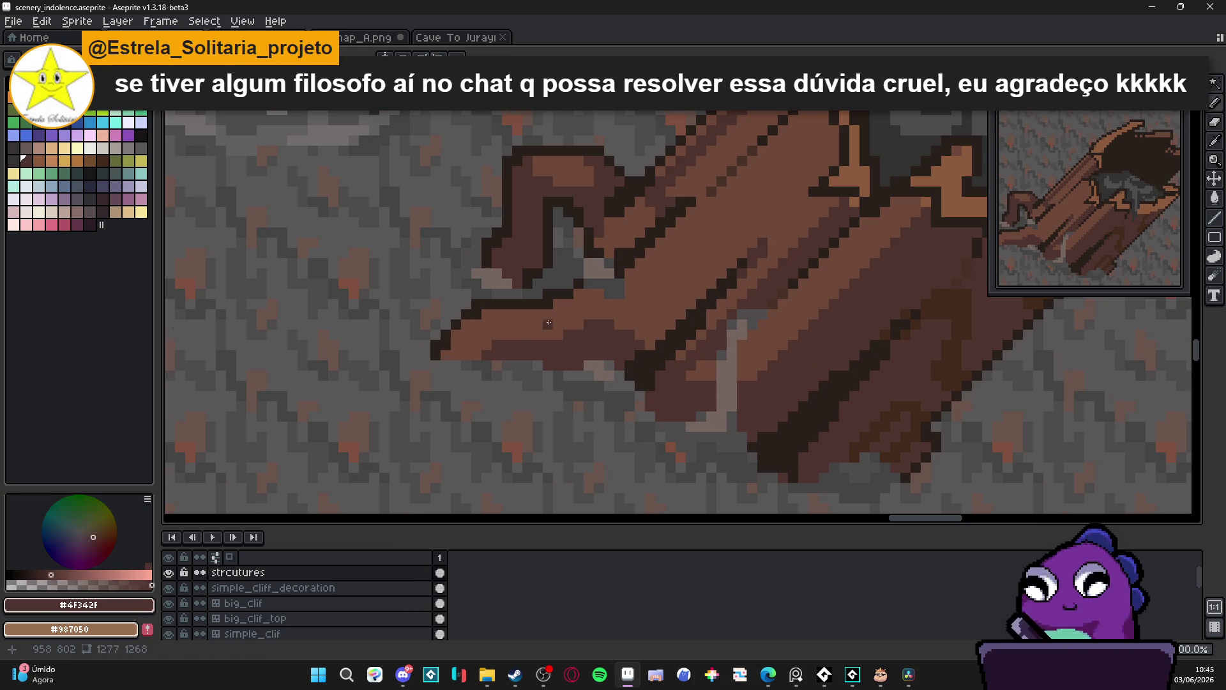
{"action": "left_click", "coordinate": [497, 304], "text": "alt"}
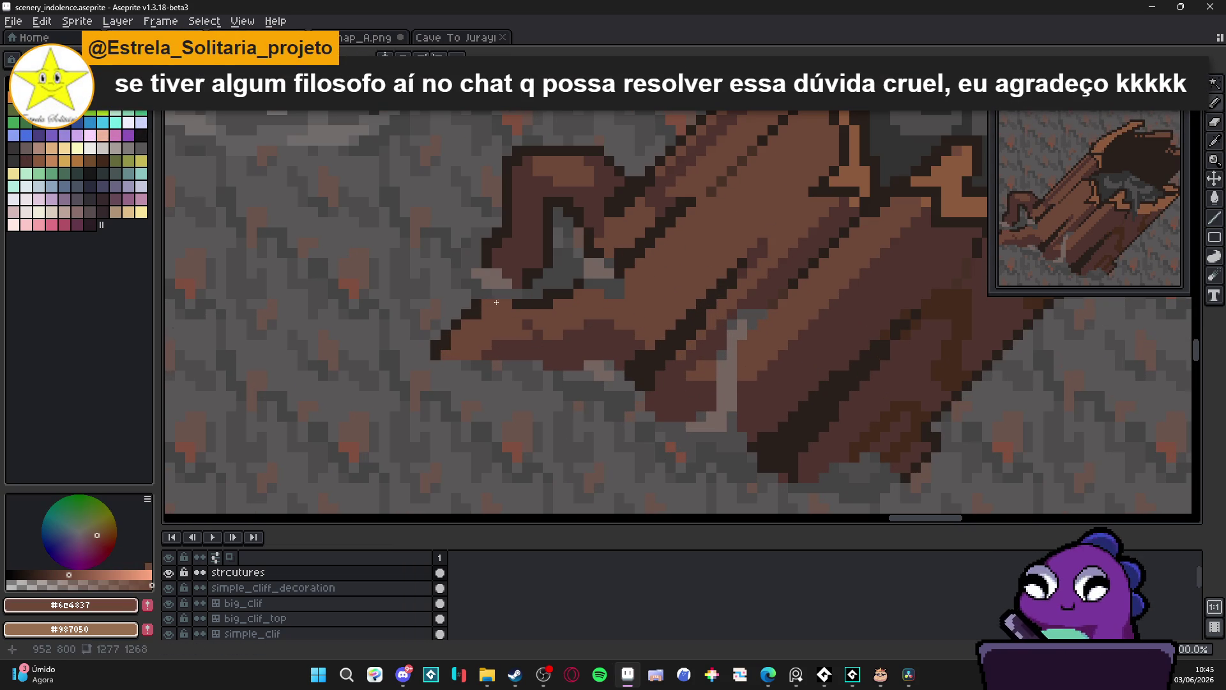
{"action": "left_click", "coordinate": [511, 299], "text": "alt"}
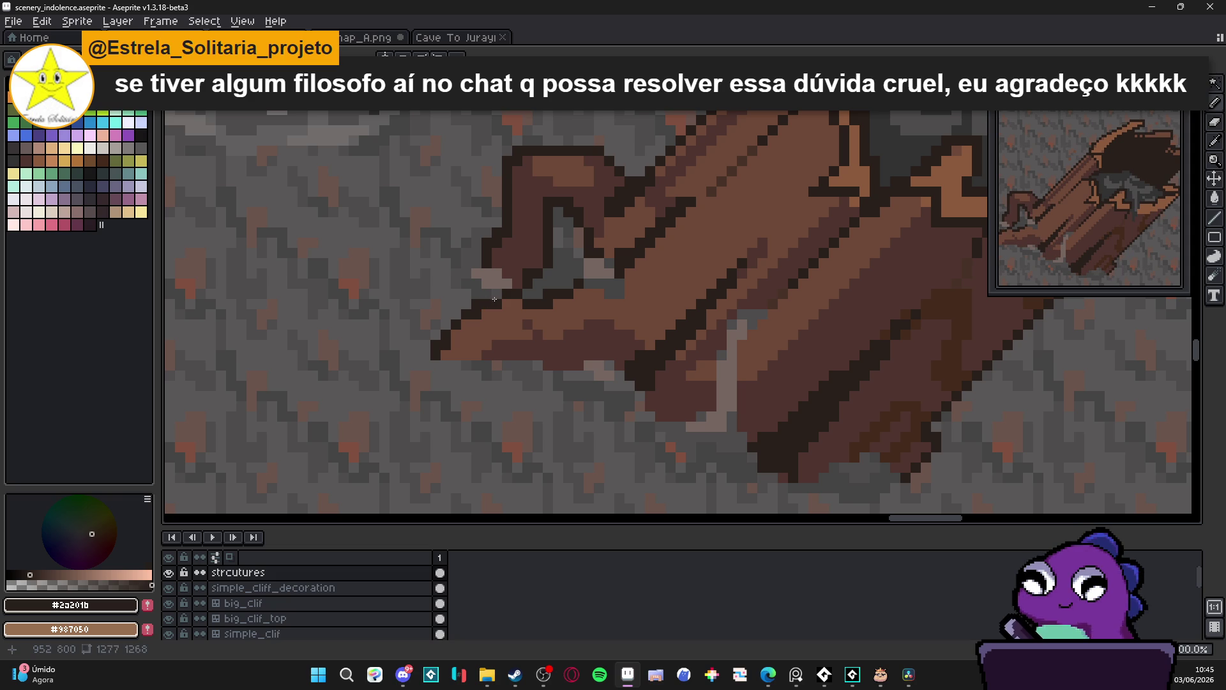
{"action": "left_click", "coordinate": [501, 310], "text": "alt"}
{"action": "left_click", "coordinate": [487, 301], "text": "alt"}
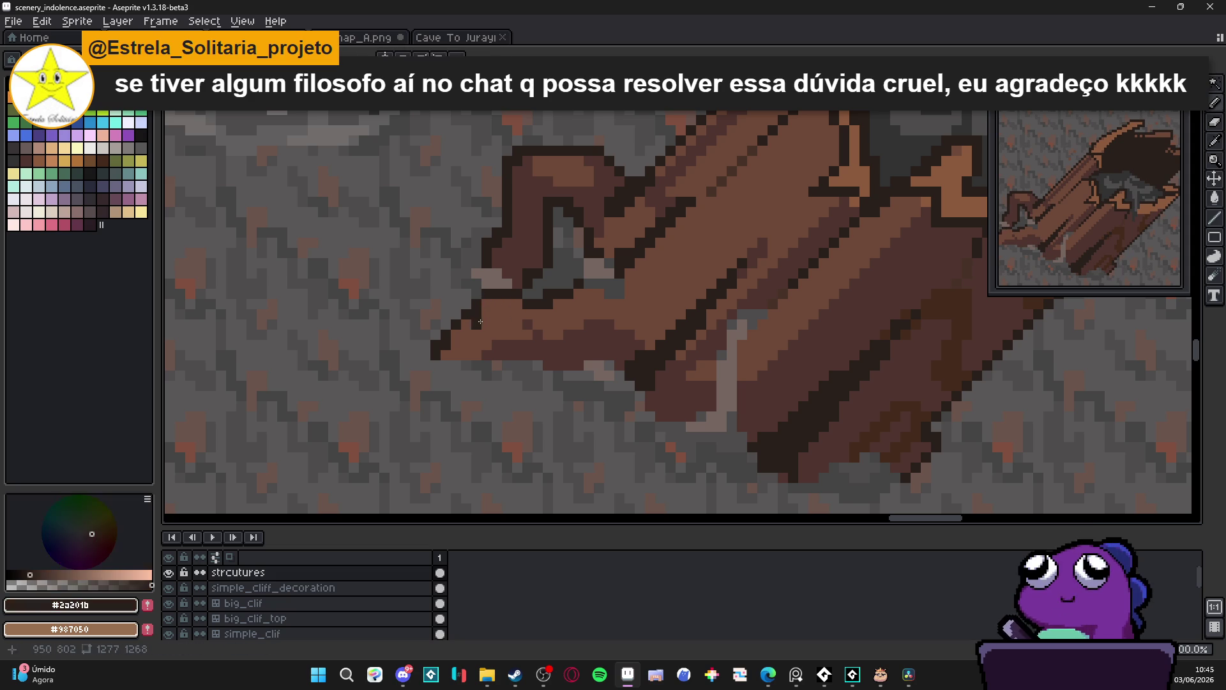
{"action": "left_click", "coordinate": [499, 345], "text": "alt"}
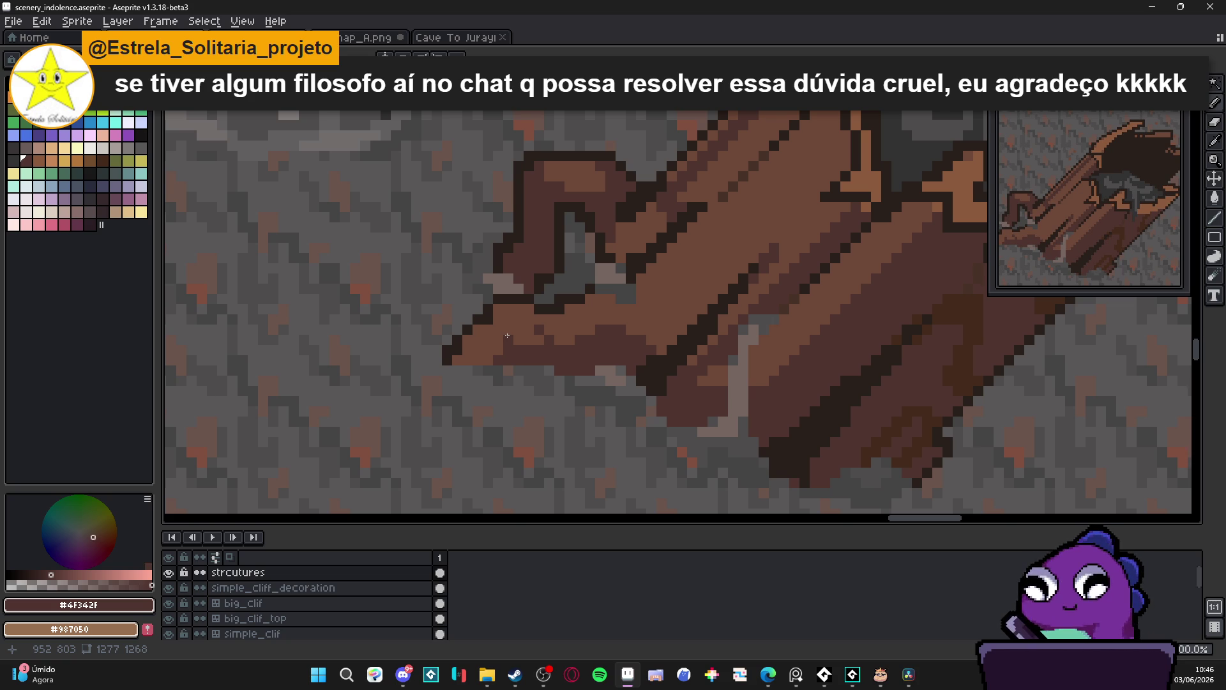
{"action": "scroll", "coordinate": [507, 336], "scroll_direction": "up", "scroll_amount": 1}
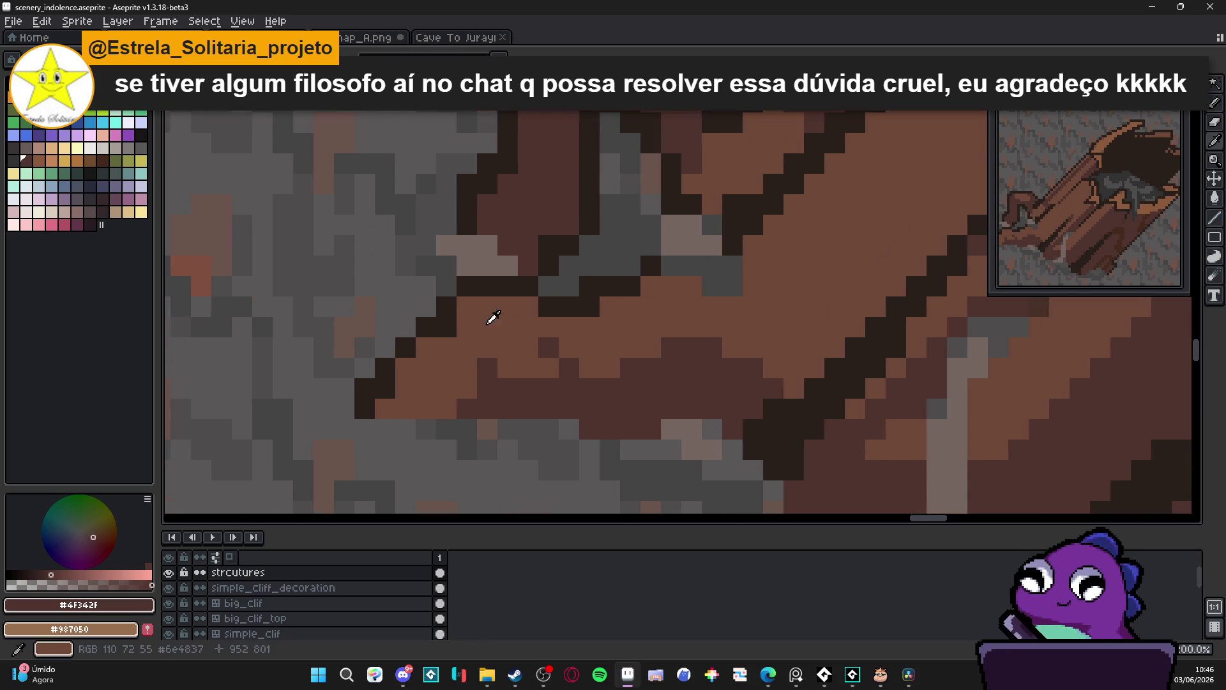
Extend the dark outline along the branch stub's lower edge, recolouring one pixel to #4f342f
{"action": "left_click", "coordinate": [491, 287], "text": "alt"}
{"action": "left_click", "coordinate": [466, 327]}
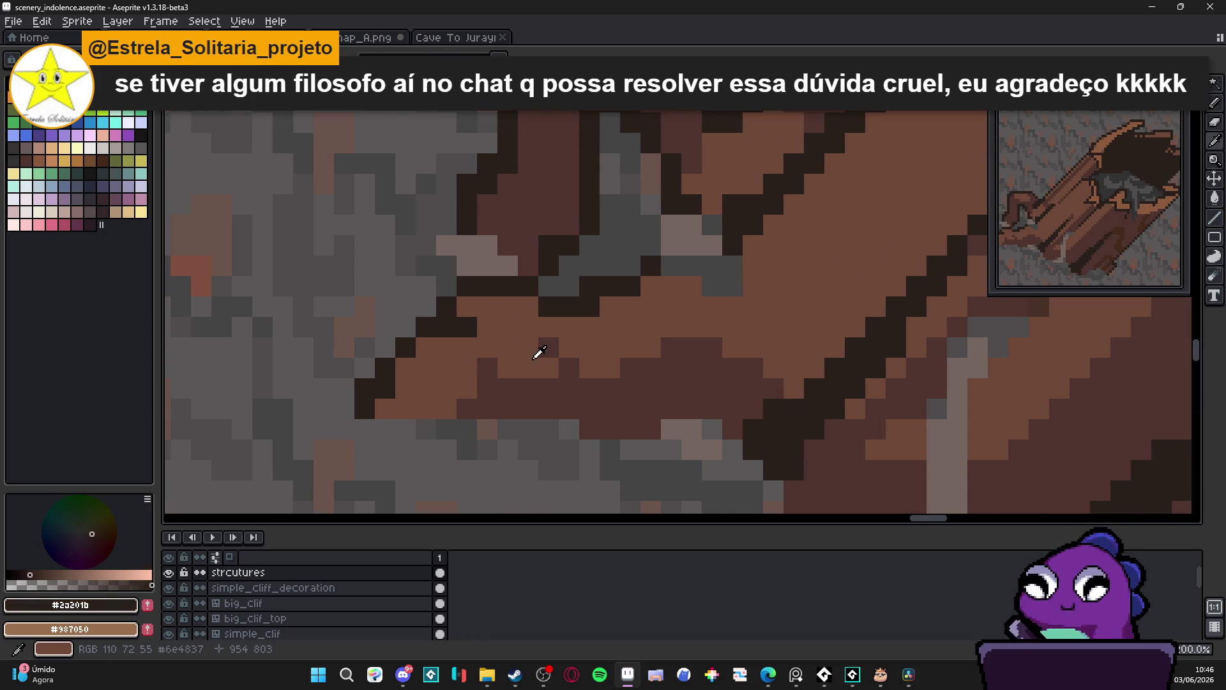
{"action": "left_click", "coordinate": [549, 326]}
{"action": "left_click", "coordinate": [560, 326]}
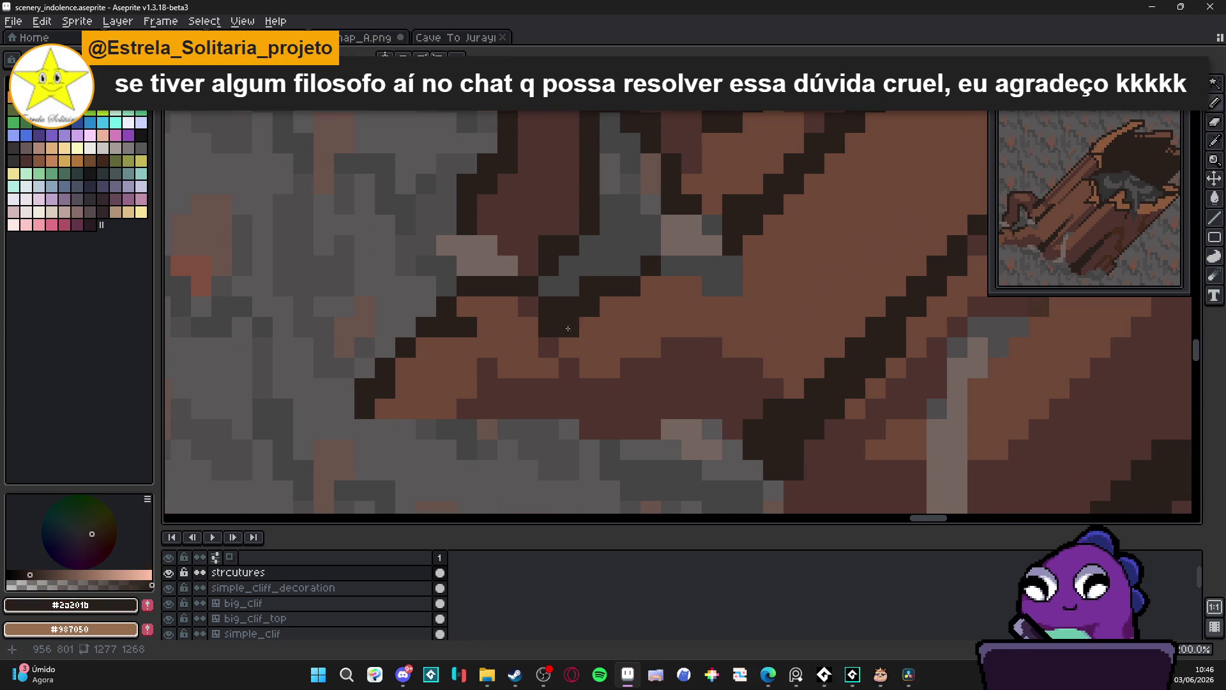
{"action": "scroll", "coordinate": [560, 326], "scroll_direction": "down", "scroll_amount": 1}
{"action": "left_click", "coordinate": [611, 301]}
{"action": "left_click", "coordinate": [641, 317]}
{"action": "left_click", "coordinate": [641, 332]}
{"action": "left_click", "coordinate": [656, 332]}
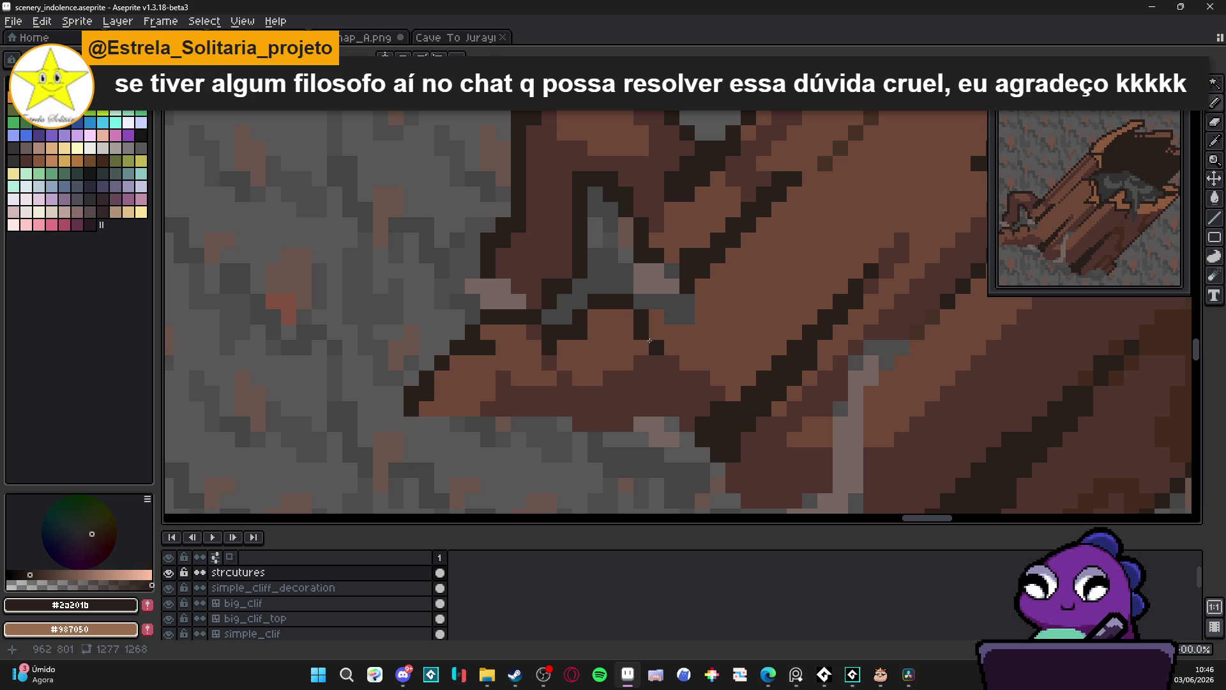
{"action": "left_click", "coordinate": [650, 367], "text": "alt"}
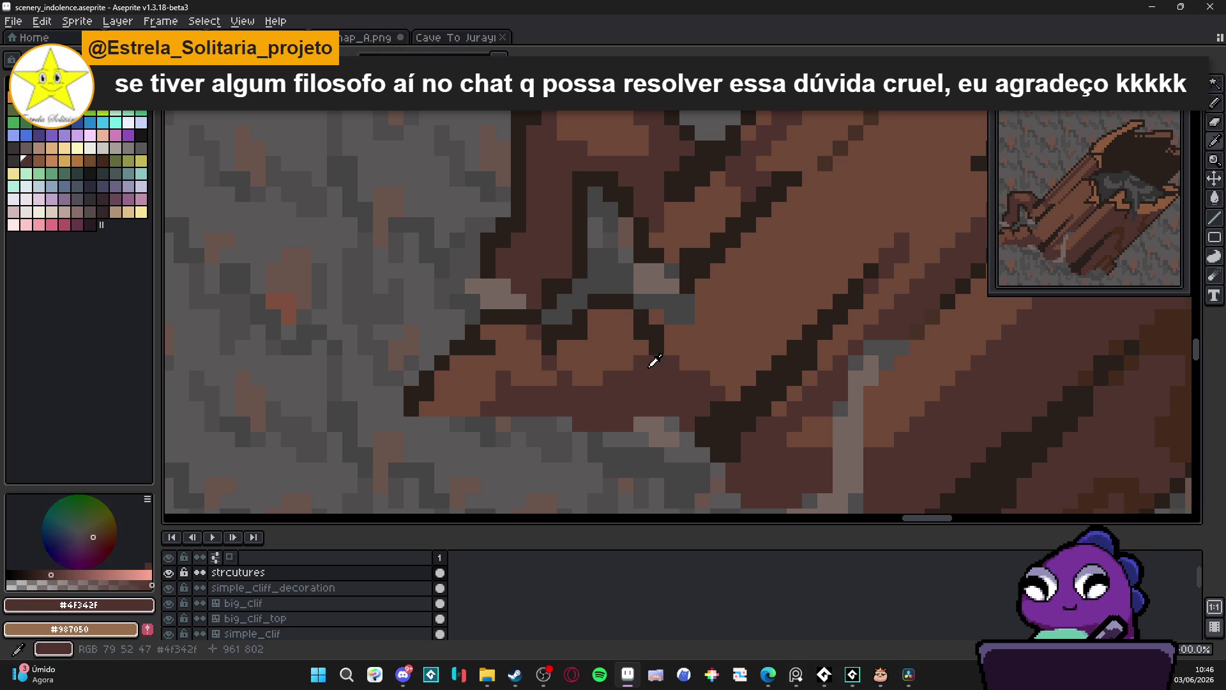
{"action": "left_click", "coordinate": [645, 332]}
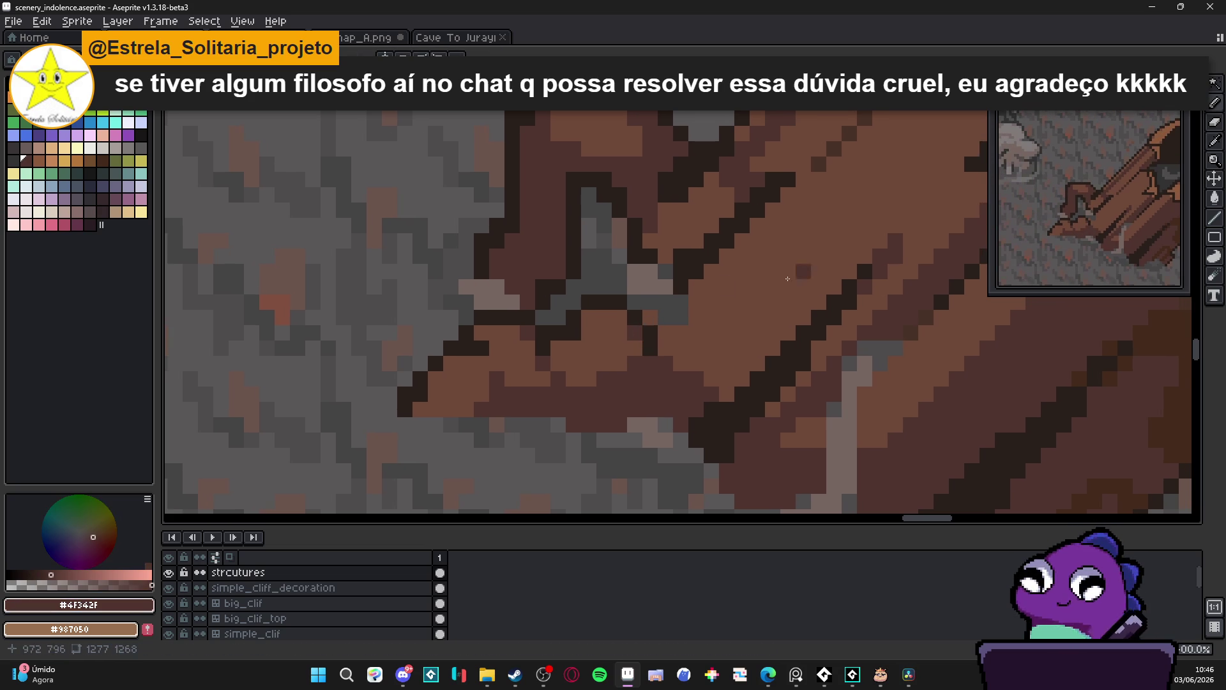
Add dark outline pixels to close the gaps along the stub's edge
{"action": "left_click", "coordinate": [650, 339], "text": "alt"}
{"action": "left_click", "coordinate": [665, 301]}
{"action": "left_click", "coordinate": [680, 302]}
{"action": "left_click", "coordinate": [696, 302]}
{"action": "left_click", "coordinate": [727, 318]}
{"action": "left_click", "coordinate": [686, 311], "text": "alt"}
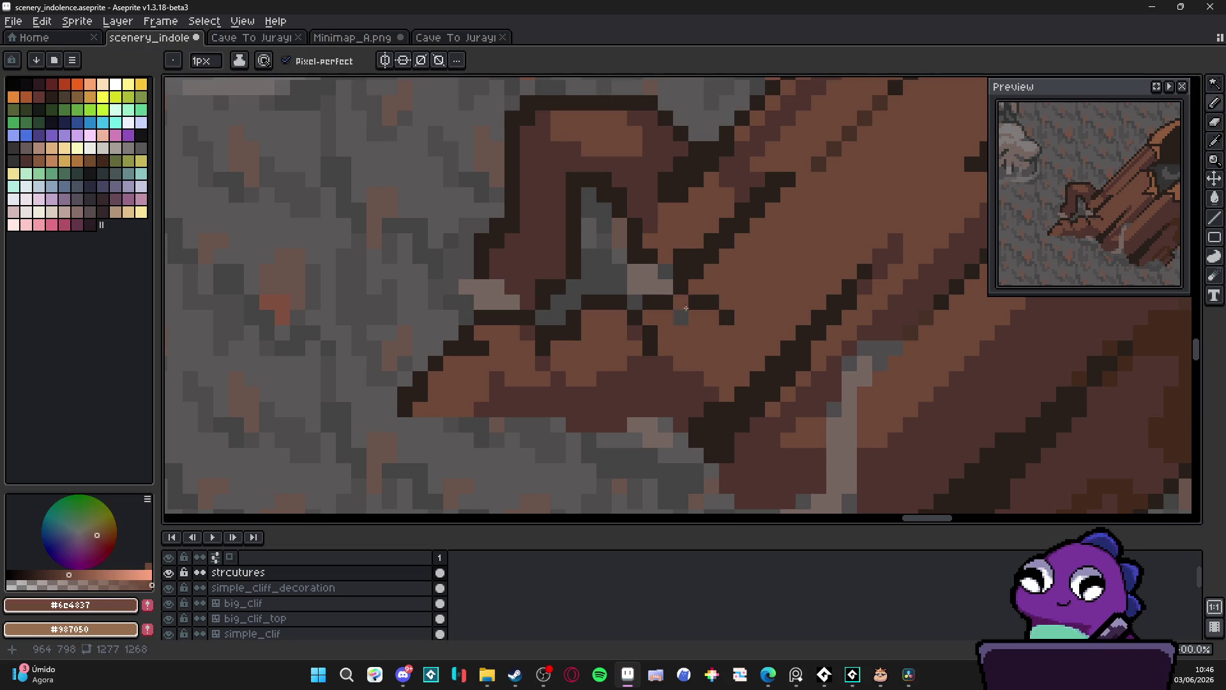
{"action": "scroll", "coordinate": [686, 311], "scroll_direction": "down", "scroll_amount": 4}
{"action": "scroll", "coordinate": [671, 357], "scroll_direction": "up", "scroll_amount": 2}
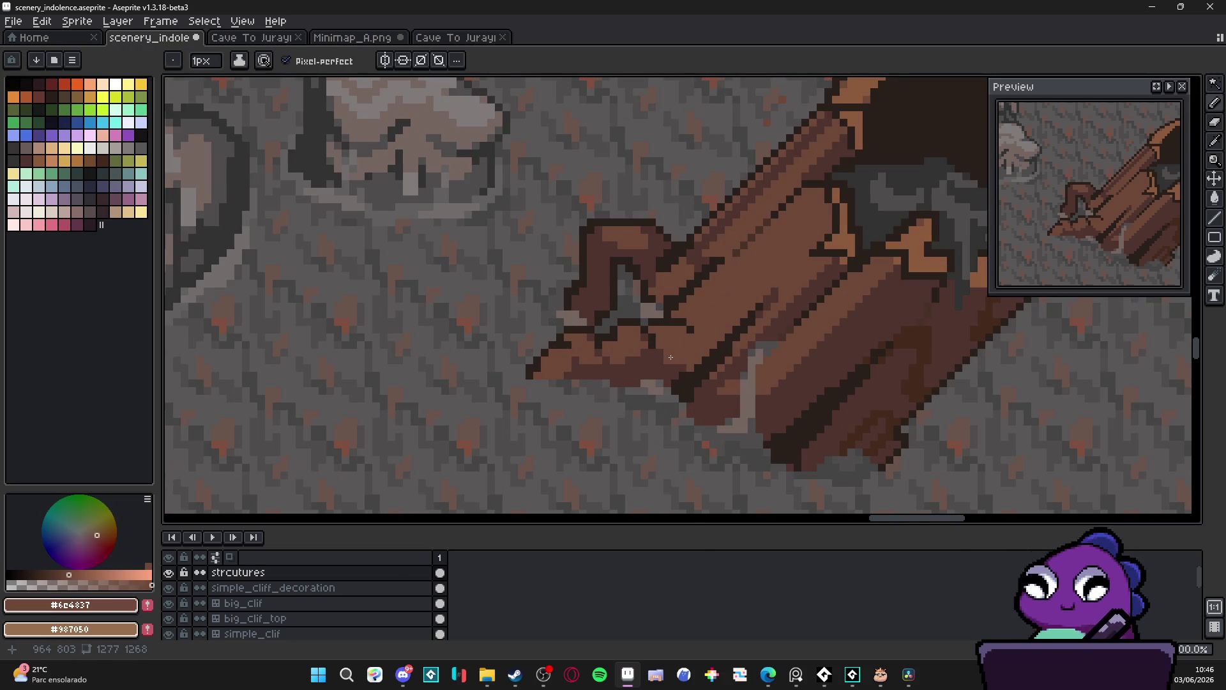
Enlarge the Preview panel taller and wider and pan it over the log
{"action": "mouse_move", "coordinate": [1129, 211]}
{"action": "left_mouse_down"}
{"action": "mouse_move", "coordinate": [1079, 221]}
{"action": "mouse_move", "coordinate": [1111, 226]}
{"action": "mouse_move", "coordinate": [1090, 237]}
{"action": "left_mouse_up"}
{"action": "left_click_drag", "start_coordinate": [1091, 291], "coordinate": [1091, 399]}
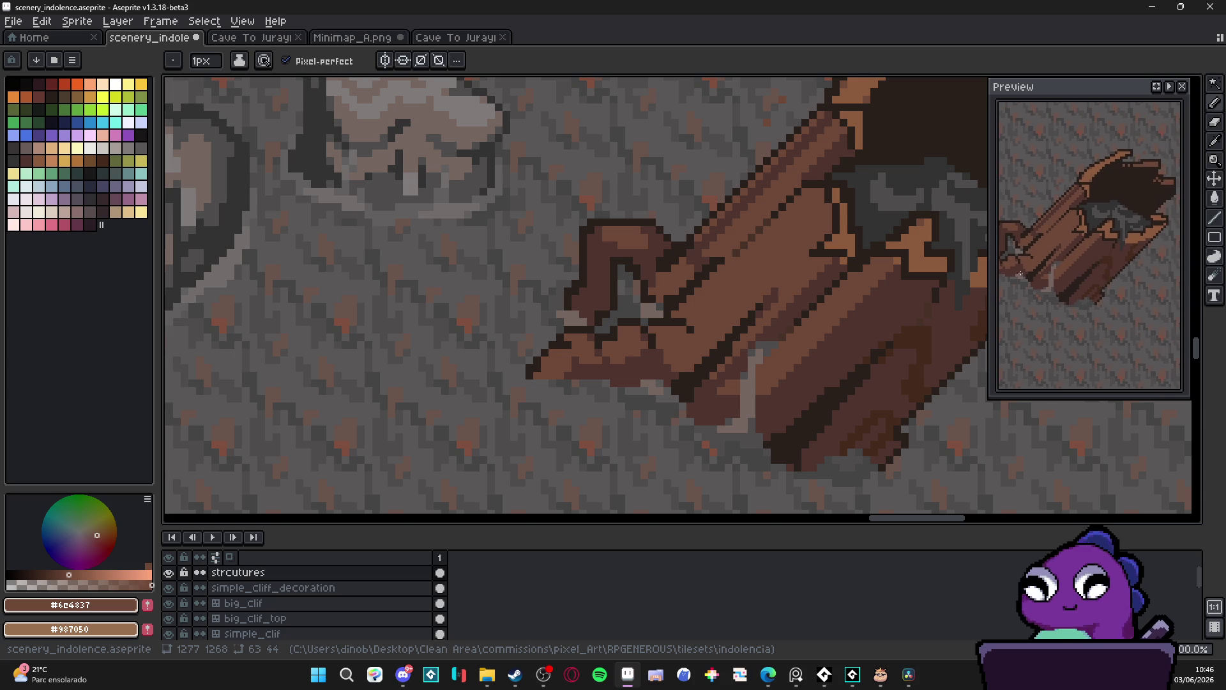
{"action": "left_click_drag", "start_coordinate": [1001, 281], "coordinate": [958, 281]}
{"action": "scroll", "coordinate": [539, 331], "scroll_direction": "down", "scroll_amount": 2}
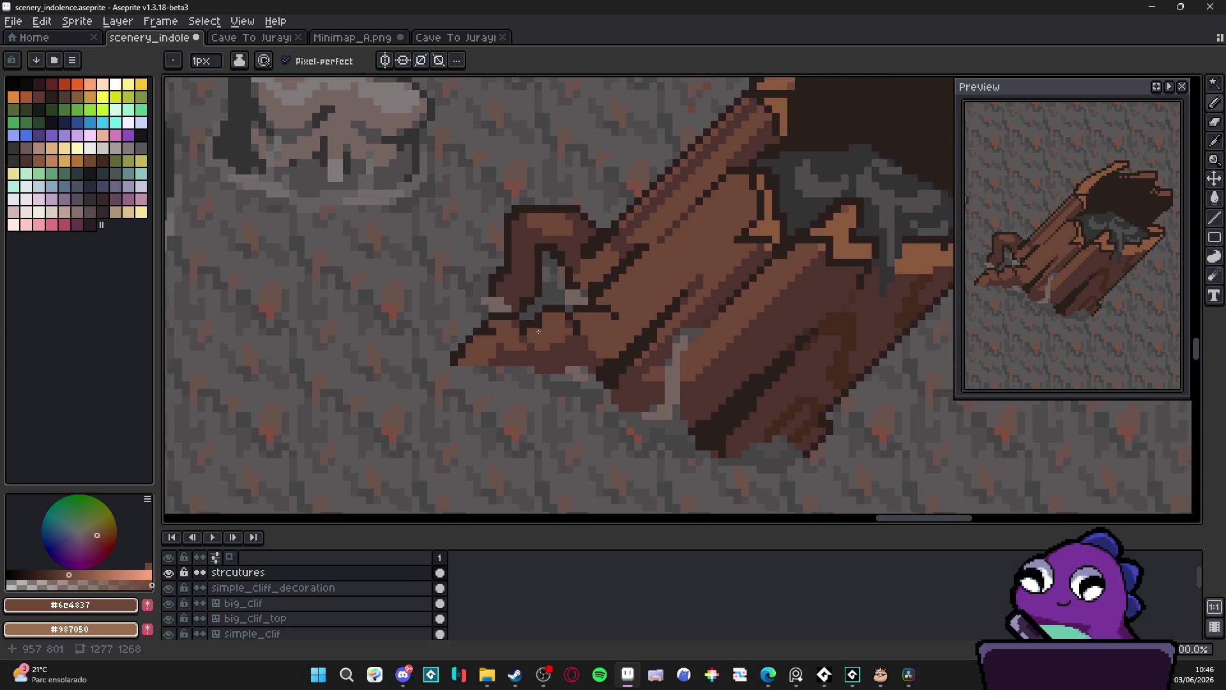
{"action": "scroll", "coordinate": [618, 324], "scroll_direction": "up", "scroll_amount": 3}
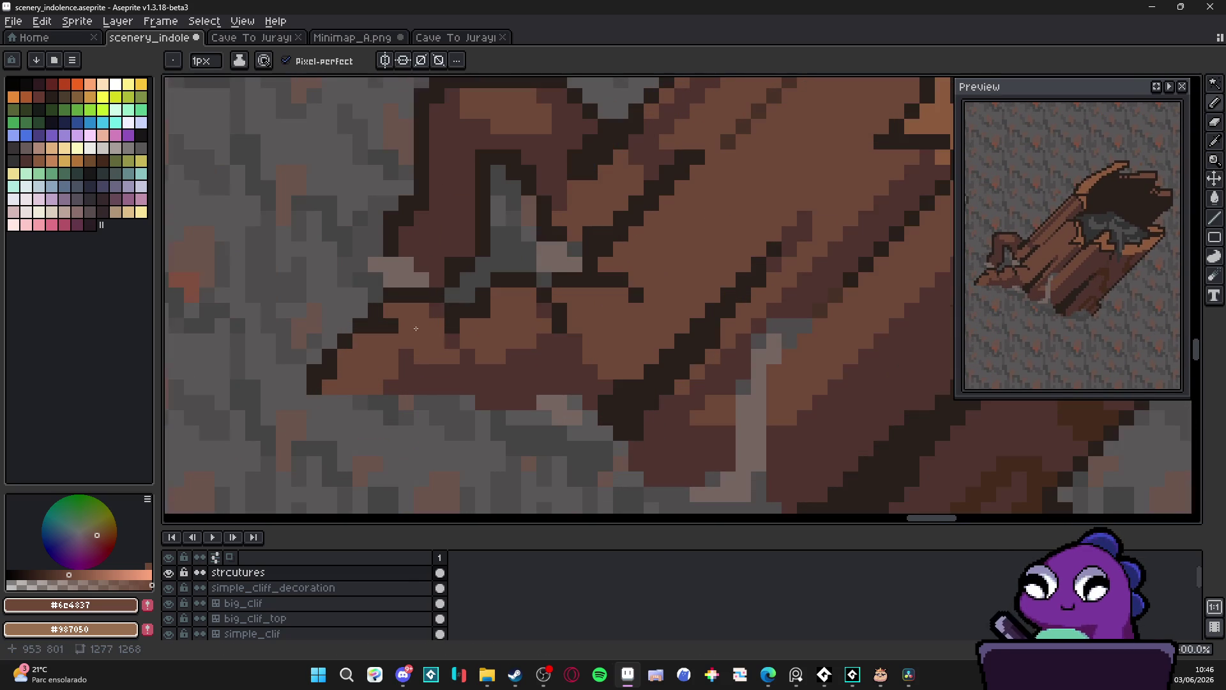
Draw the #2a201b dark outline along the stub's top edge
{"action": "left_click", "coordinate": [490, 356], "text": "alt"}
{"action": "scroll", "coordinate": [491, 357], "scroll_direction": "up", "scroll_amount": 1}
{"action": "scroll", "coordinate": [490, 357], "scroll_direction": "up", "scroll_amount": 2}
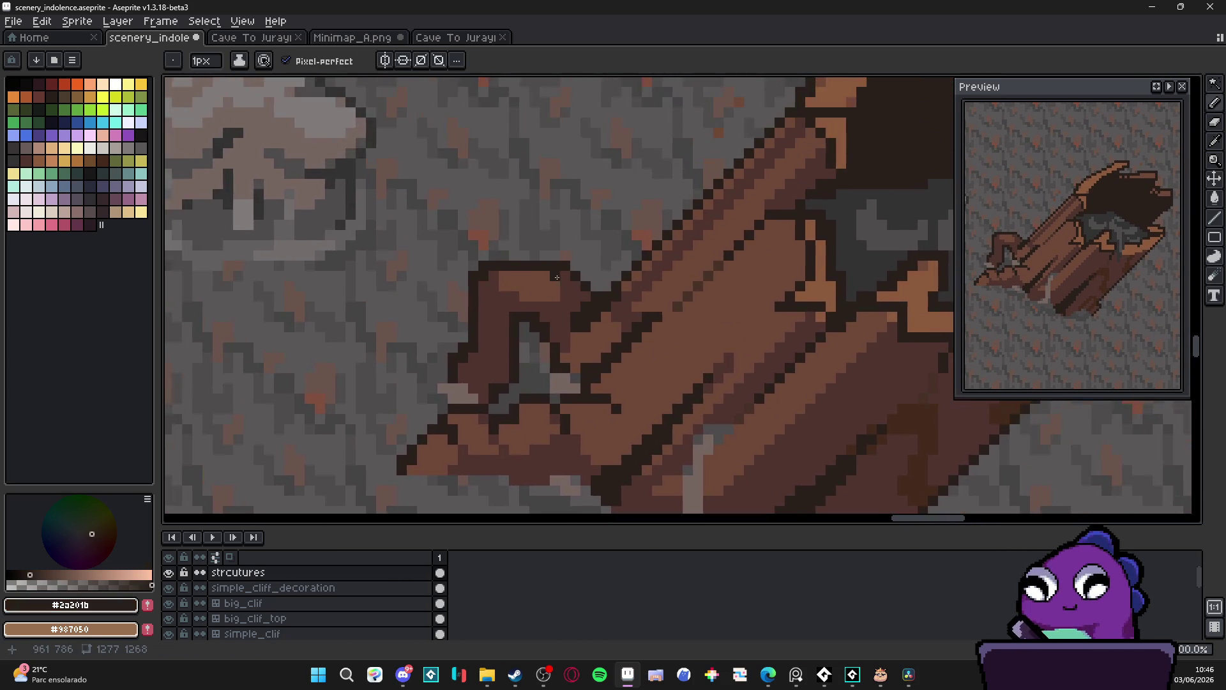
{"action": "left_click", "coordinate": [523, 277], "text": "alt"}
{"action": "left_click", "coordinate": [513, 258], "text": "alt"}
{"action": "left_click_drag", "start_coordinate": [523, 247], "coordinate": [555, 246]}
{"action": "key", "text": "x"}
{"action": "left_click", "coordinate": [554, 261]}
{"action": "left_click", "coordinate": [557, 247], "text": "alt"}
Try more outline pixels on the stub's top, then undo them
{"action": "left_click", "coordinate": [484, 292], "text": "alt"}
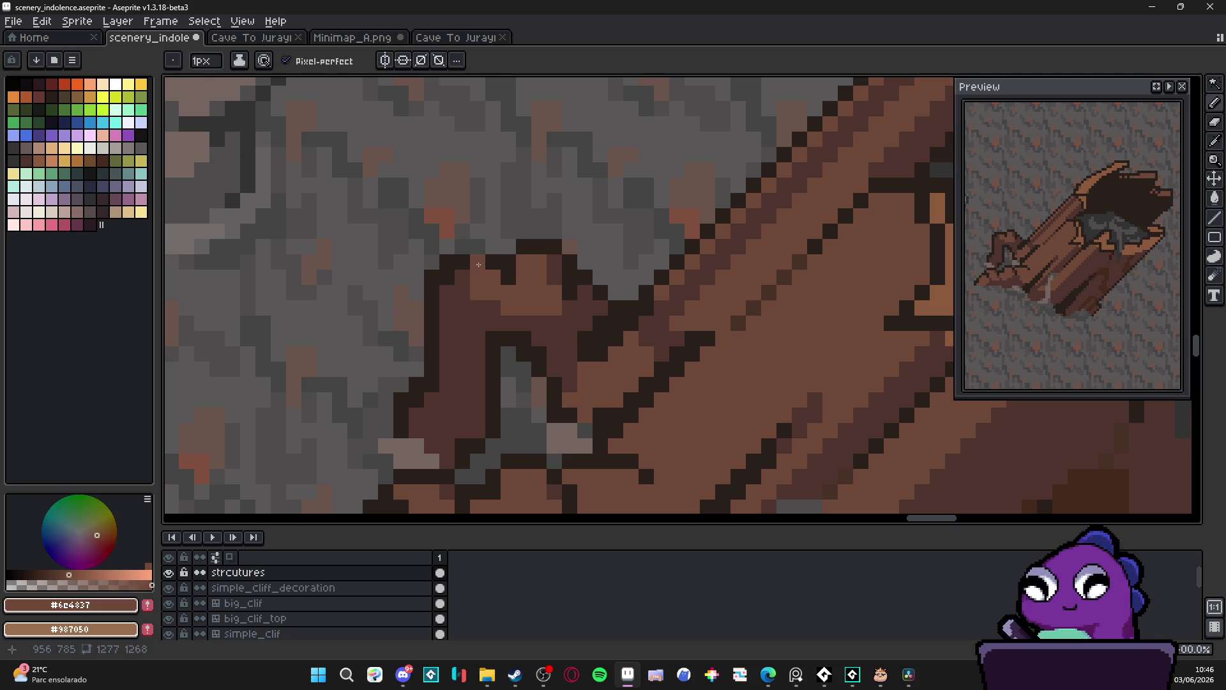
{"action": "left_click", "coordinate": [455, 267], "text": "alt"}
{"action": "mouse_move", "coordinate": [452, 246]}
{"action": "left_mouse_down"}
{"action": "mouse_move", "coordinate": [478, 231]}
{"action": "mouse_move", "coordinate": [475, 252]}
{"action": "left_mouse_up"}
{"action": "key", "text": "ctrl+z"}
{"action": "key", "text": "ctrl+z"}
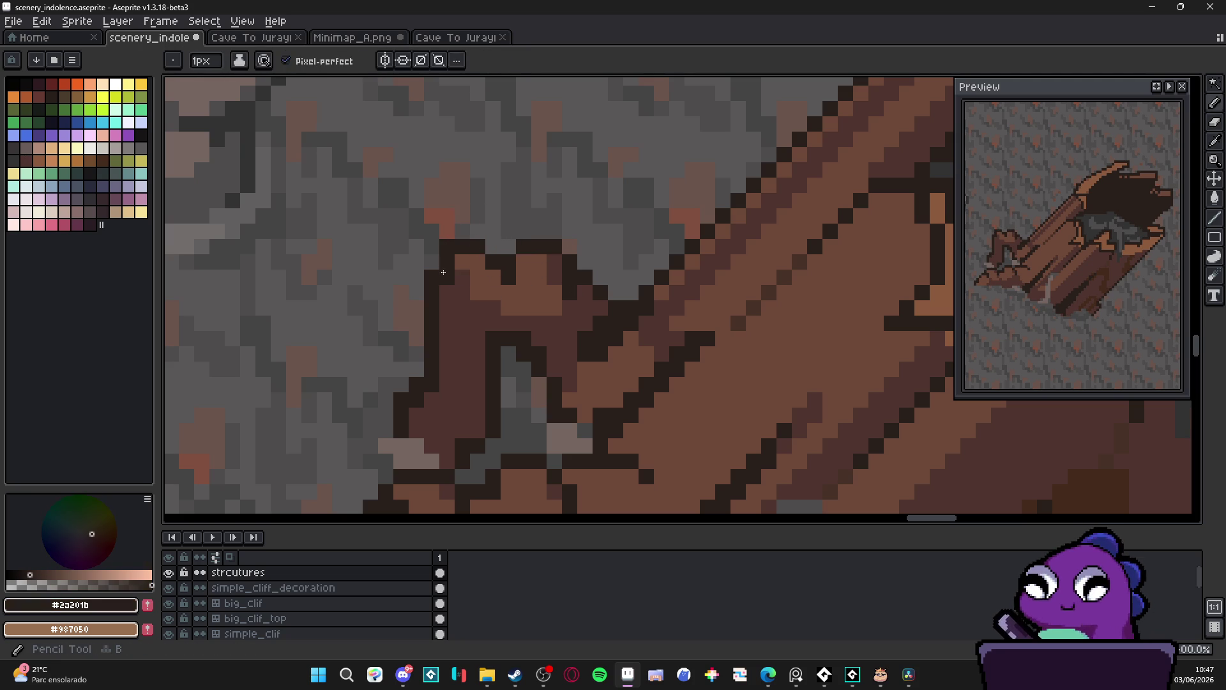
{"action": "left_click", "coordinate": [437, 290], "text": "alt"}
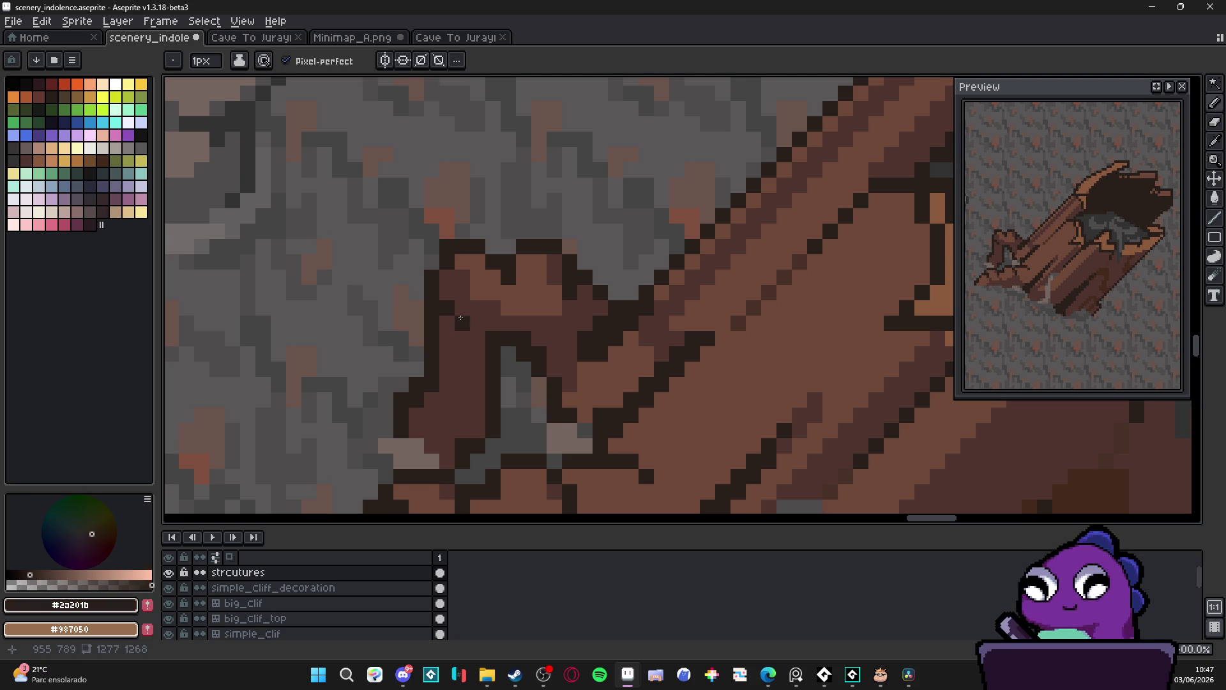
{"action": "scroll", "coordinate": [455, 325], "scroll_direction": "down", "scroll_amount": 2}
Fill the stub's left side with dark brown #4F342F
{"action": "left_click", "coordinate": [455, 311], "text": "alt"}
{"action": "left_click_drag", "start_coordinate": [424, 315], "coordinate": [425, 357]}
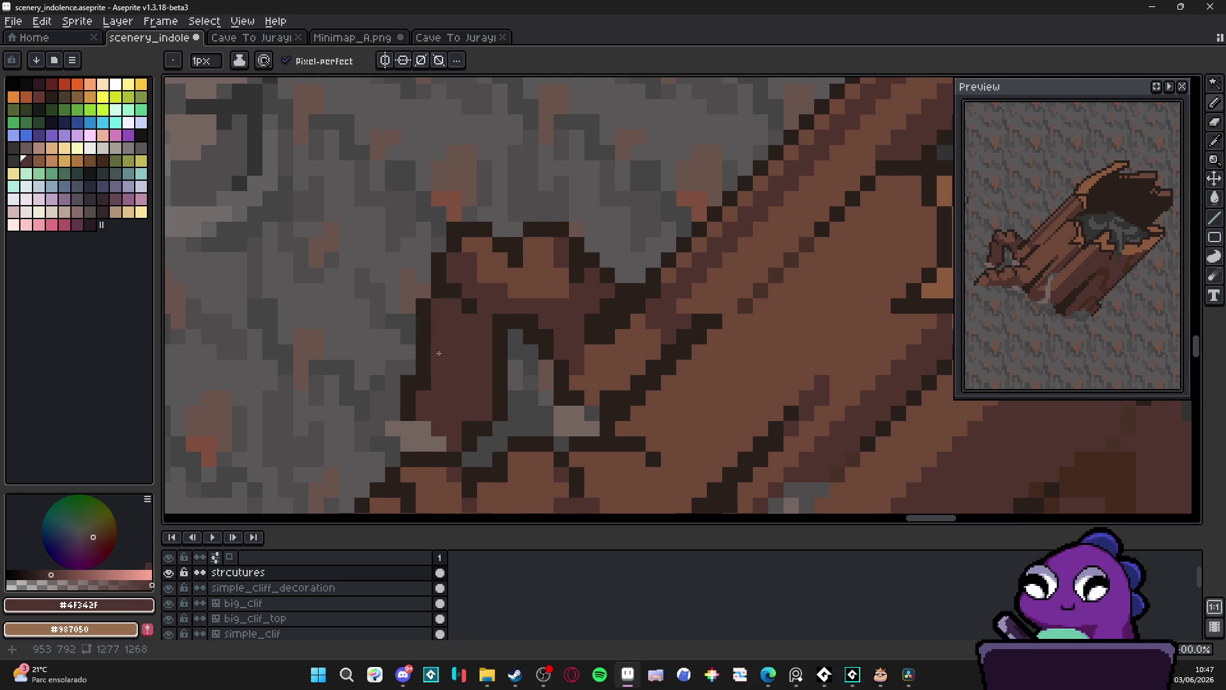
{"action": "scroll", "coordinate": [443, 350], "scroll_direction": "down", "scroll_amount": 1}
{"action": "left_click", "coordinate": [469, 306], "text": "alt"}
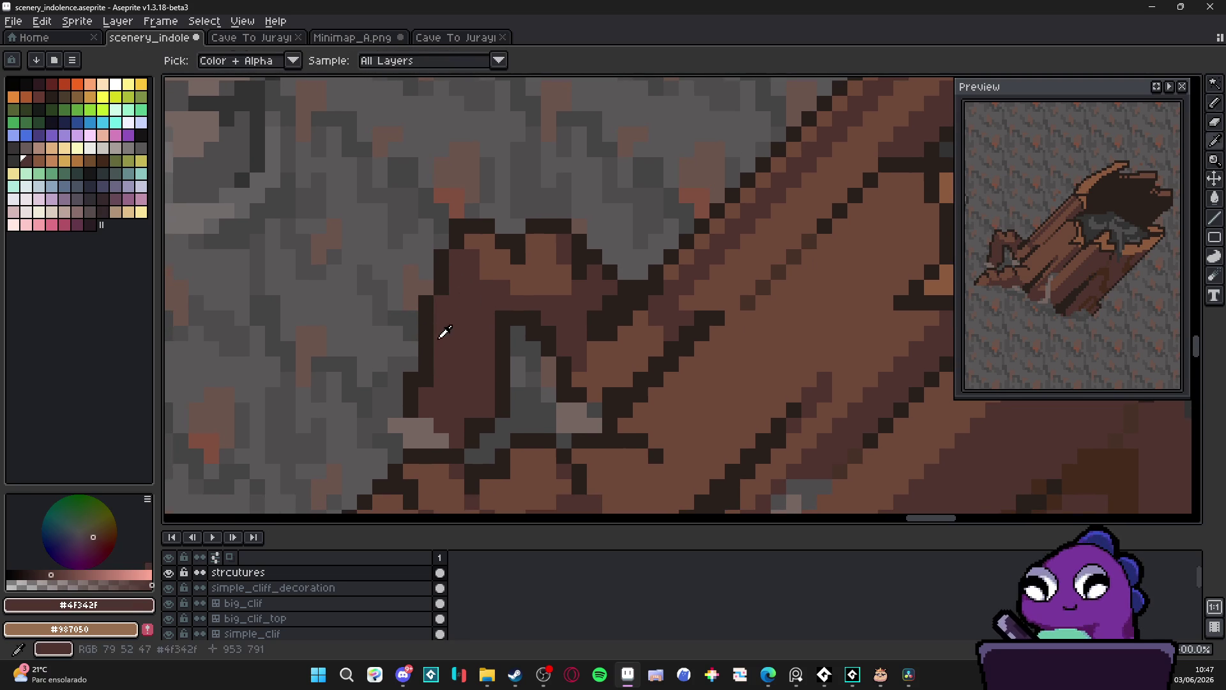
Add a dark diagonal and 2px dark shadow on the stub's lower side
{"action": "left_click", "coordinate": [494, 339], "text": "alt"}
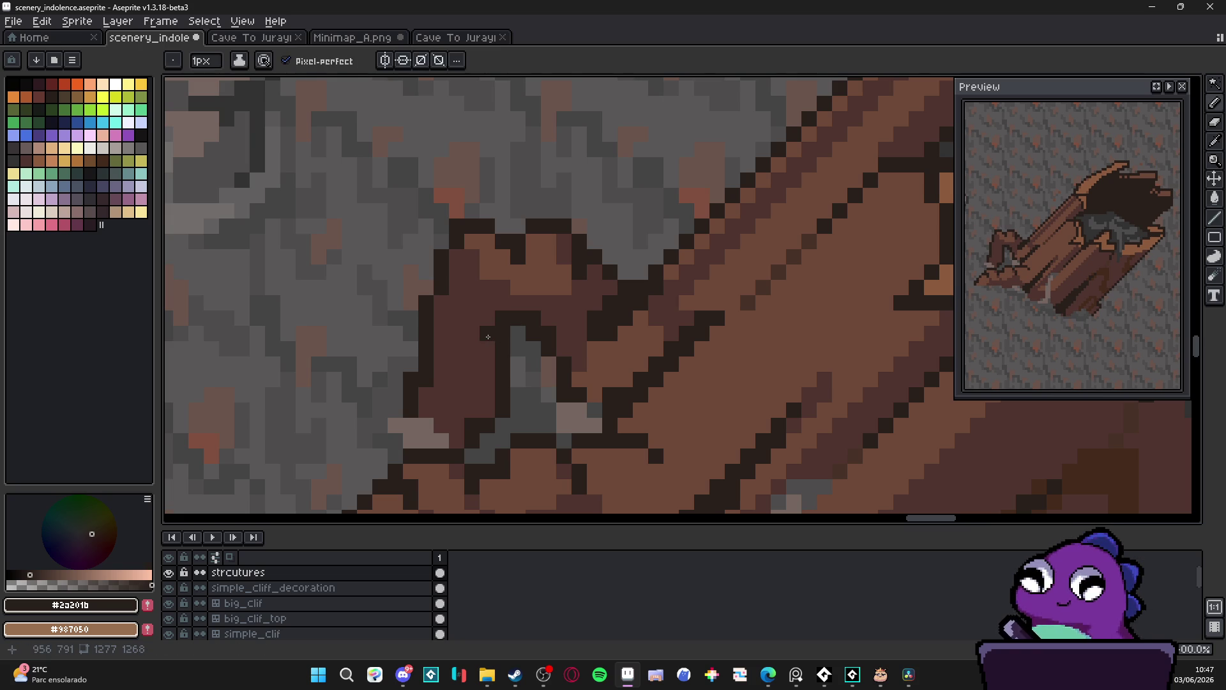
{"action": "left_click_drag", "start_coordinate": [497, 390], "coordinate": [479, 367]}
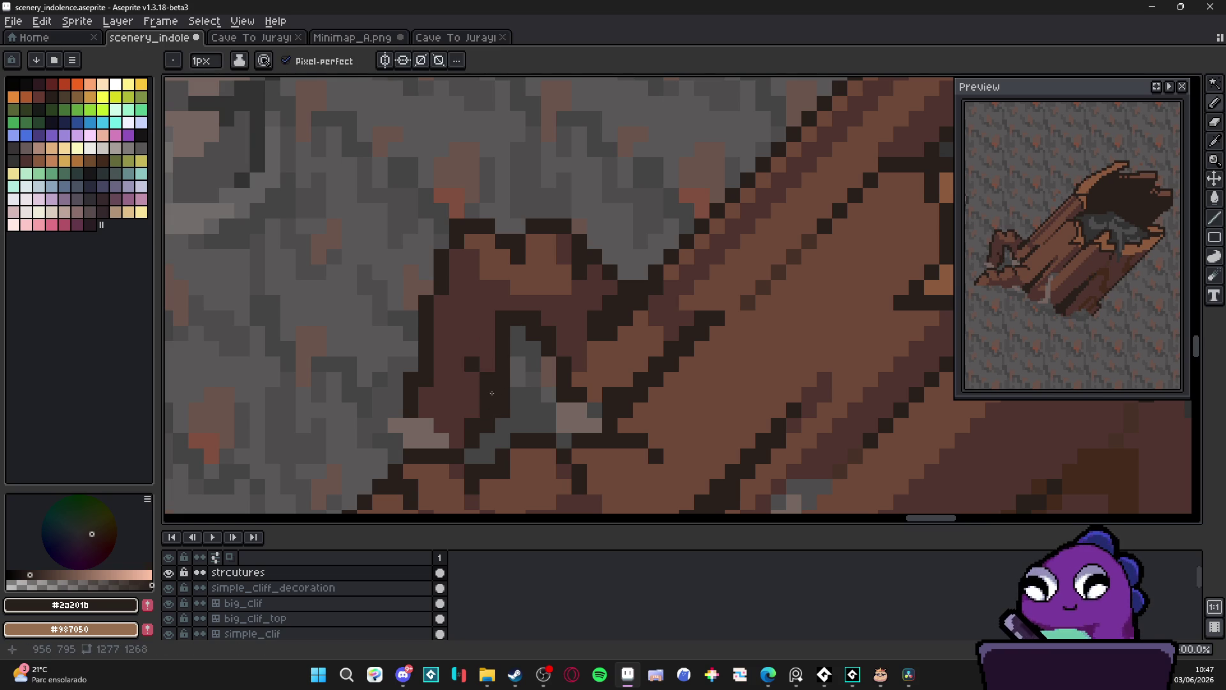
{"action": "key", "text": "plus"}
{"action": "mouse_move", "coordinate": [455, 416]}
{"action": "left_mouse_down"}
{"action": "mouse_move", "coordinate": [427, 396]}
{"action": "mouse_move", "coordinate": [464, 404]}
{"action": "left_mouse_up"}
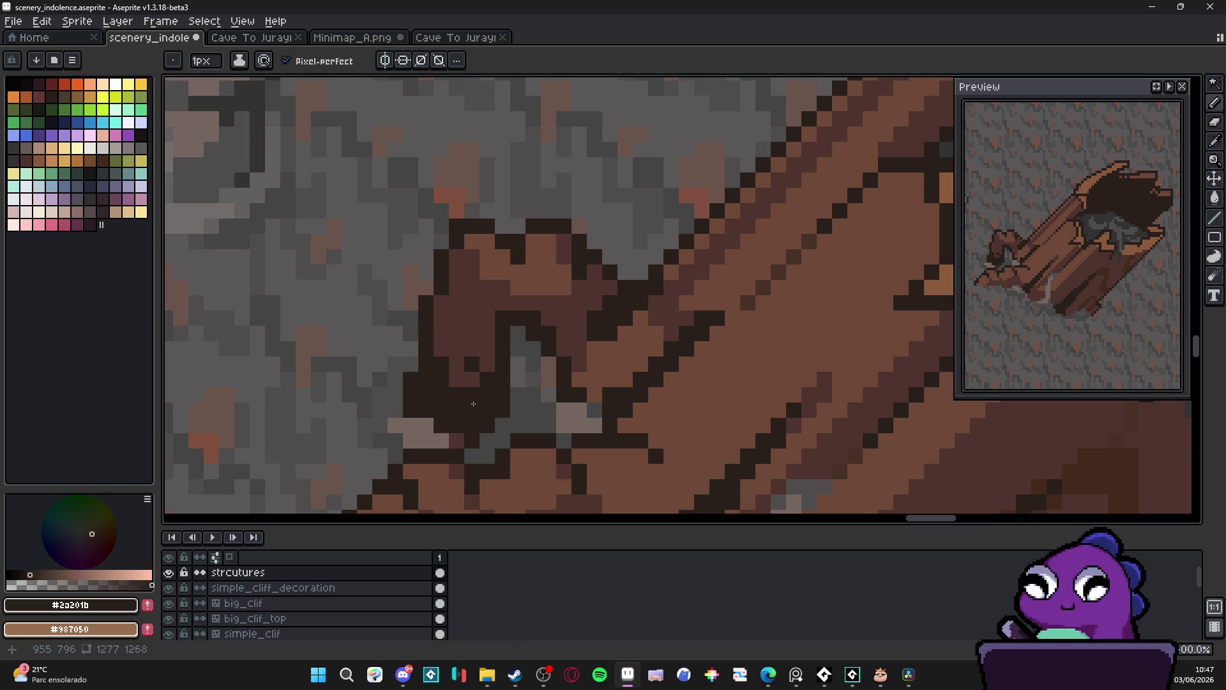
{"action": "scroll", "coordinate": [468, 416], "scroll_direction": "down", "scroll_amount": 1}
{"action": "left_click_drag", "start_coordinate": [558, 278], "coordinate": [546, 279]}
{"action": "left_click", "coordinate": [531, 265]}
{"action": "scroll", "coordinate": [527, 307], "scroll_direction": "down", "scroll_amount": 2}
{"action": "scroll", "coordinate": [525, 343], "scroll_direction": "up", "scroll_amount": 2}
{"action": "scroll", "coordinate": [525, 343], "scroll_direction": "up", "scroll_amount": 1}
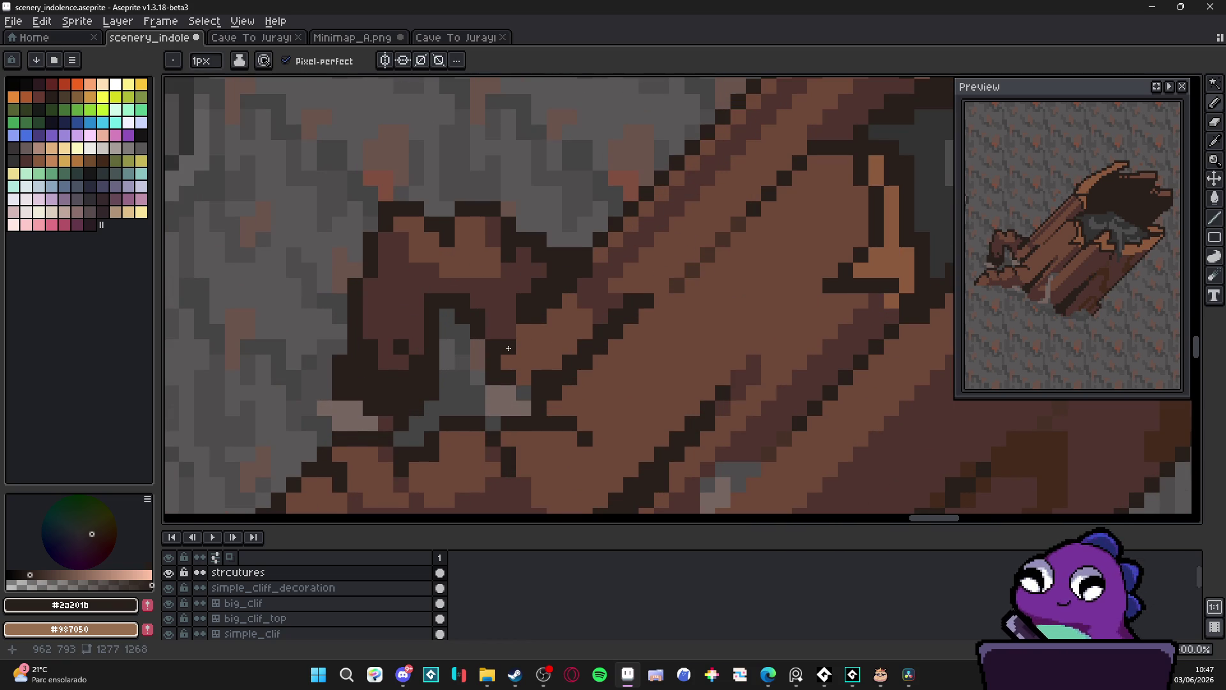
{"action": "scroll", "coordinate": [493, 350], "scroll_direction": "down", "scroll_amount": 1}
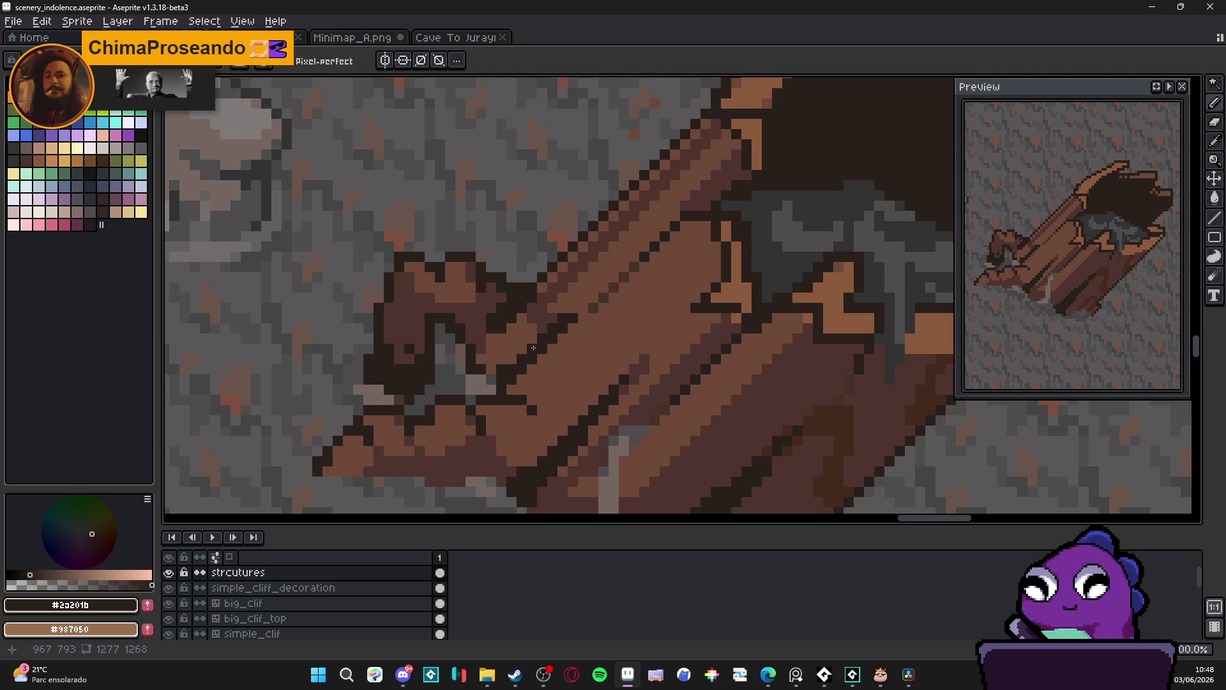
Erase stray dark outline pixels on the stub, then shrink the eraser to 1 pixel
{"action": "scroll", "coordinate": [533, 347], "scroll_direction": "down", "scroll_amount": 2}
{"action": "scroll", "coordinate": [482, 399], "scroll_direction": "up", "scroll_amount": 3}
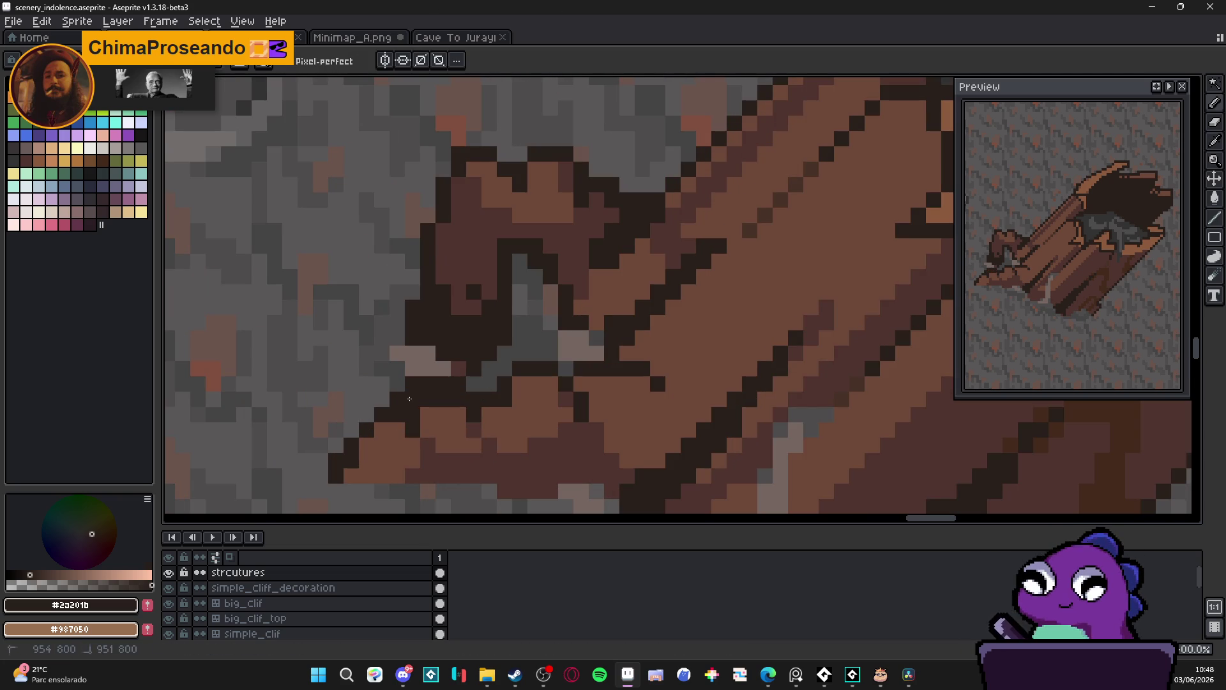
{"action": "key", "text": "e"}
{"action": "mouse_move", "coordinate": [436, 377]}
{"action": "left_mouse_down"}
{"action": "mouse_move", "coordinate": [452, 377]}
{"action": "mouse_move", "coordinate": [397, 400]}
{"action": "mouse_move", "coordinate": [412, 399]}
{"action": "left_mouse_up"}
{"action": "key", "text": "minus"}
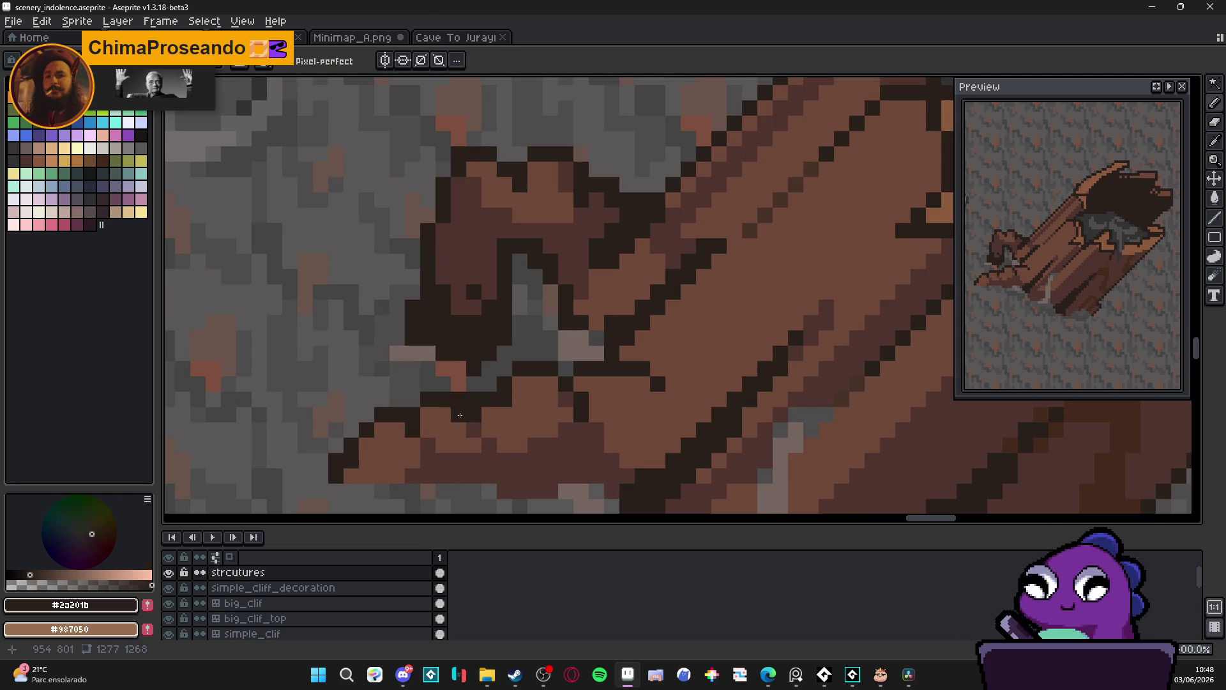
Extend the stub's dark outline column downward and add dark pixels below it
{"action": "scroll", "coordinate": [502, 429], "scroll_direction": "down", "scroll_amount": 3}
{"action": "scroll", "coordinate": [492, 424], "scroll_direction": "up", "scroll_amount": 2}
{"action": "left_click", "coordinate": [492, 424], "text": "alt"}
{"action": "scroll", "coordinate": [493, 424], "scroll_direction": "up", "scroll_amount": 1}
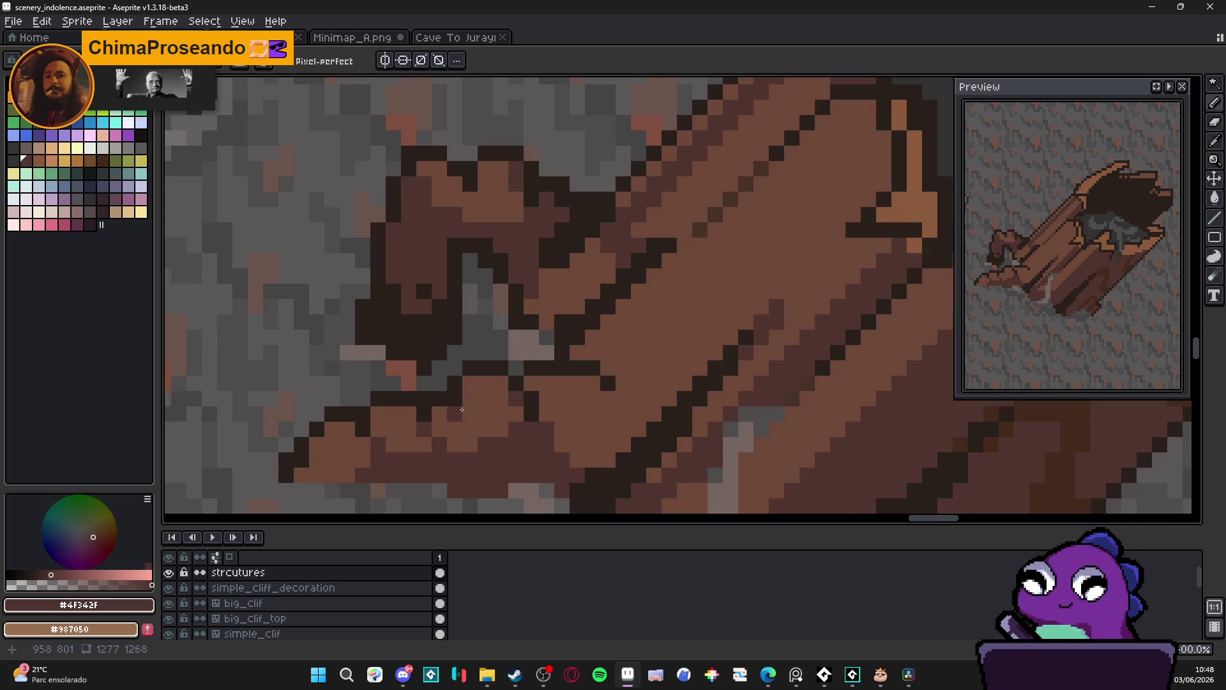
{"action": "scroll", "coordinate": [494, 444], "scroll_direction": "down", "scroll_amount": 3}
{"action": "scroll", "coordinate": [494, 444], "scroll_direction": "up", "scroll_amount": 3}
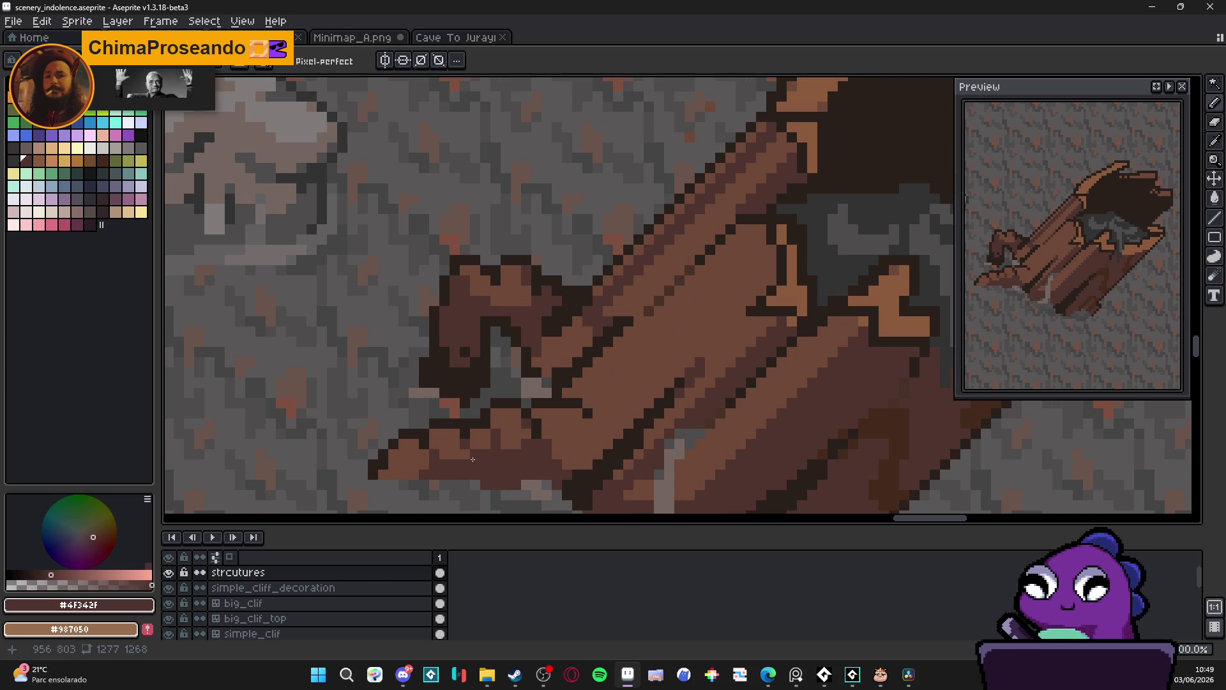
{"action": "left_click", "coordinate": [466, 419], "text": "alt"}
{"action": "scroll", "coordinate": [466, 418], "scroll_direction": "up", "scroll_amount": 2}
{"action": "key", "text": "ctrl+z"}
{"action": "left_click_drag", "start_coordinate": [477, 443], "coordinate": [478, 484]}
{"action": "left_click", "coordinate": [518, 484]}
{"action": "left_click", "coordinate": [518, 502]}
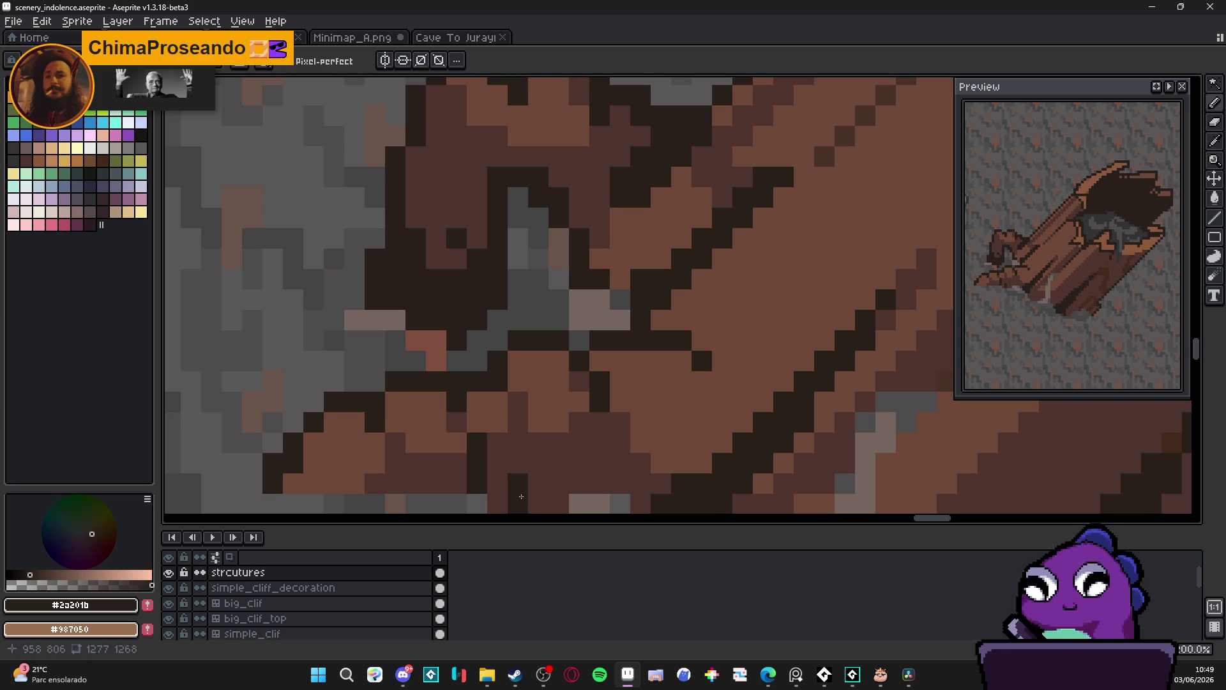
{"action": "scroll", "coordinate": [521, 496], "scroll_direction": "down", "scroll_amount": 3}
{"action": "scroll", "coordinate": [472, 427], "scroll_direction": "up", "scroll_amount": 2}
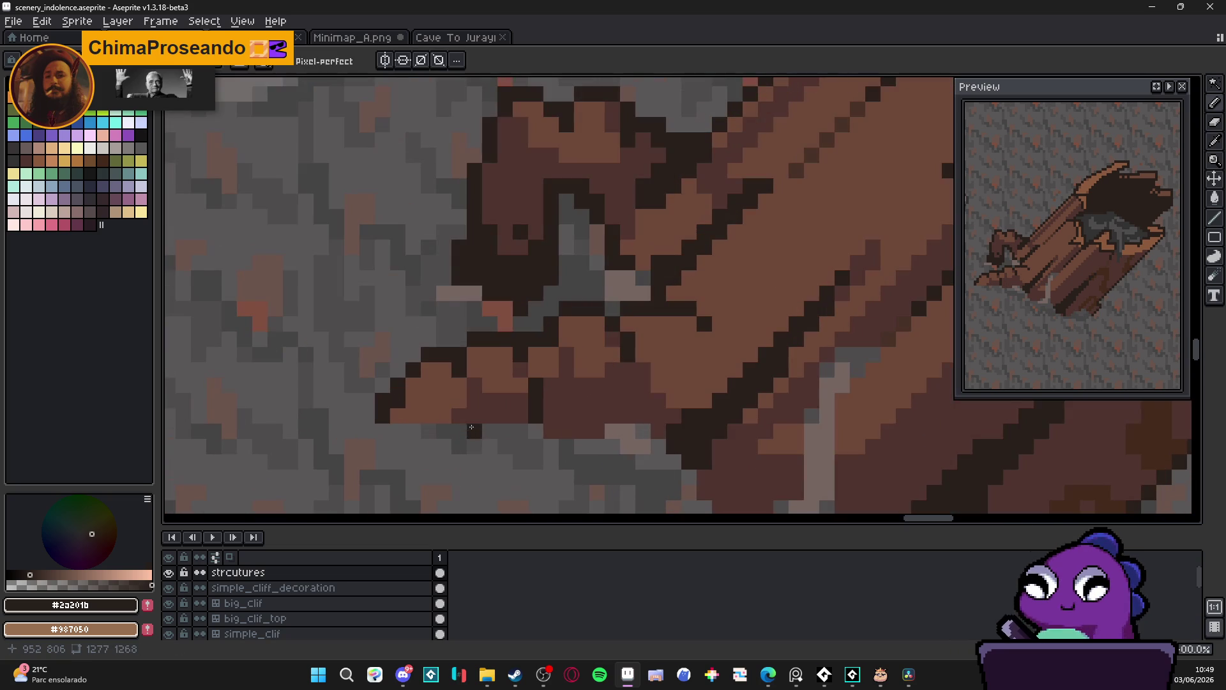
{"action": "scroll", "coordinate": [472, 415], "scroll_direction": "down", "scroll_amount": 4}
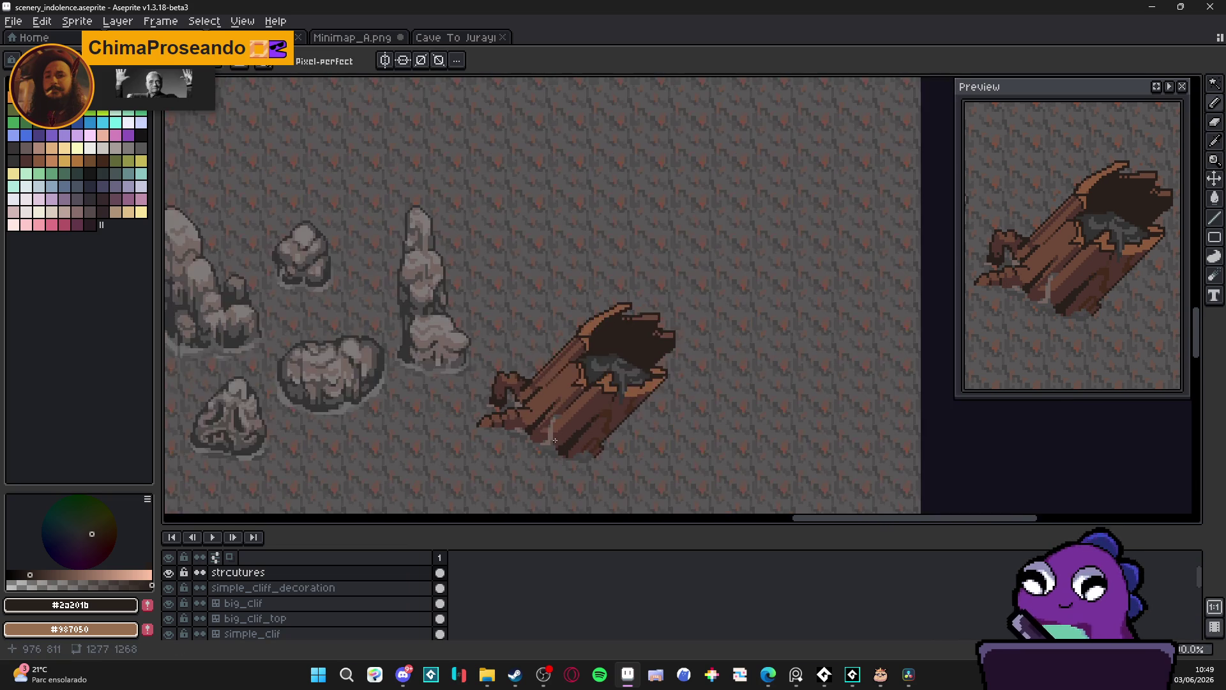
{"action": "scroll", "coordinate": [552, 439], "scroll_direction": "up", "scroll_amount": 1}
{"action": "scroll", "coordinate": [485, 358], "scroll_direction": "up", "scroll_amount": 3}
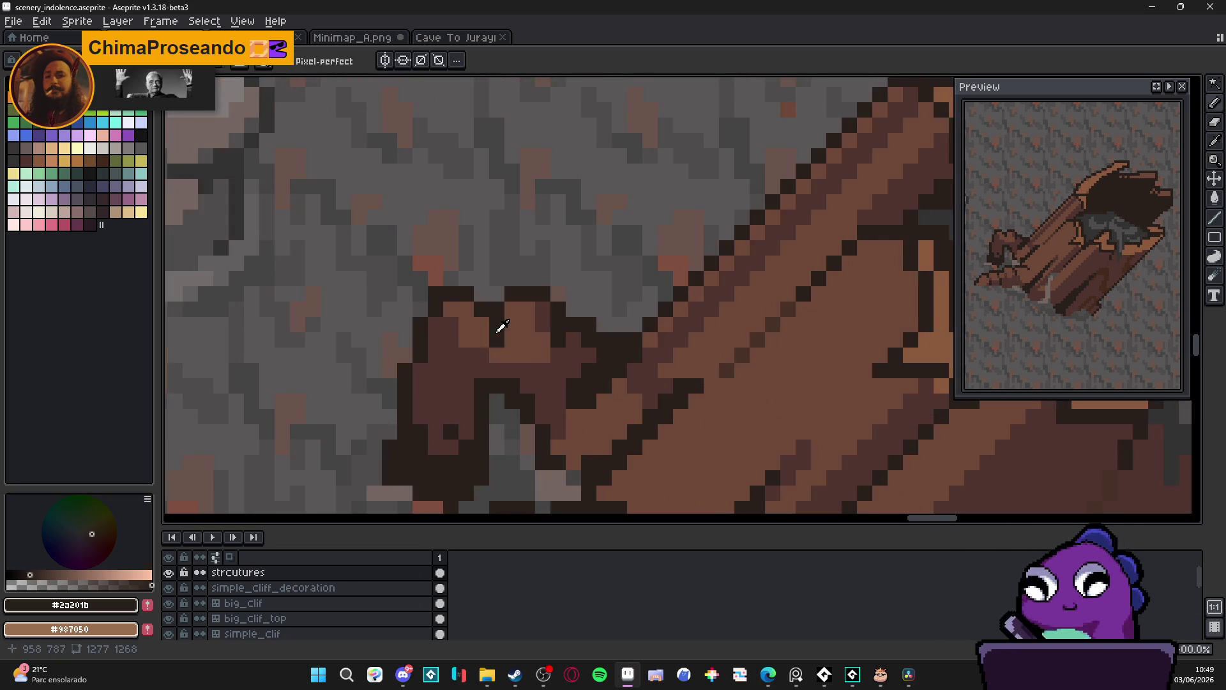
Paint dark brown outline pixels across the branch stub's lower part
{"action": "left_click", "coordinate": [536, 364], "text": "alt"}
{"action": "left_click", "coordinate": [558, 335], "text": "alt"}
{"action": "left_click", "coordinate": [542, 385]}
{"action": "left_click", "coordinate": [542, 372]}
{"action": "left_click", "coordinate": [552, 370]}
{"action": "left_click", "coordinate": [526, 385]}
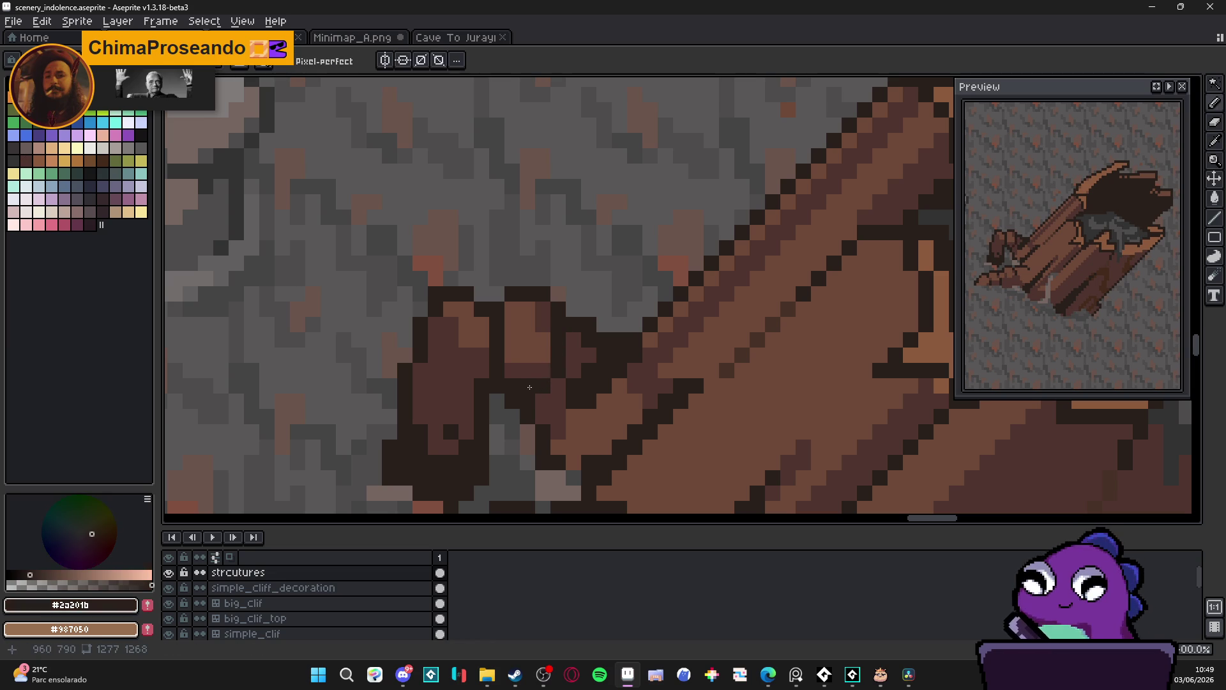
{"action": "left_click", "coordinate": [542, 374]}
Add darker pixels beside the branch stub to thicken its shadowed base
{"action": "scroll", "coordinate": [540, 391], "scroll_direction": "down", "scroll_amount": 4}
{"action": "scroll", "coordinate": [541, 391], "scroll_direction": "up", "scroll_amount": 4}
{"action": "left_click", "coordinate": [512, 382]}
{"action": "left_click", "coordinate": [496, 382]}
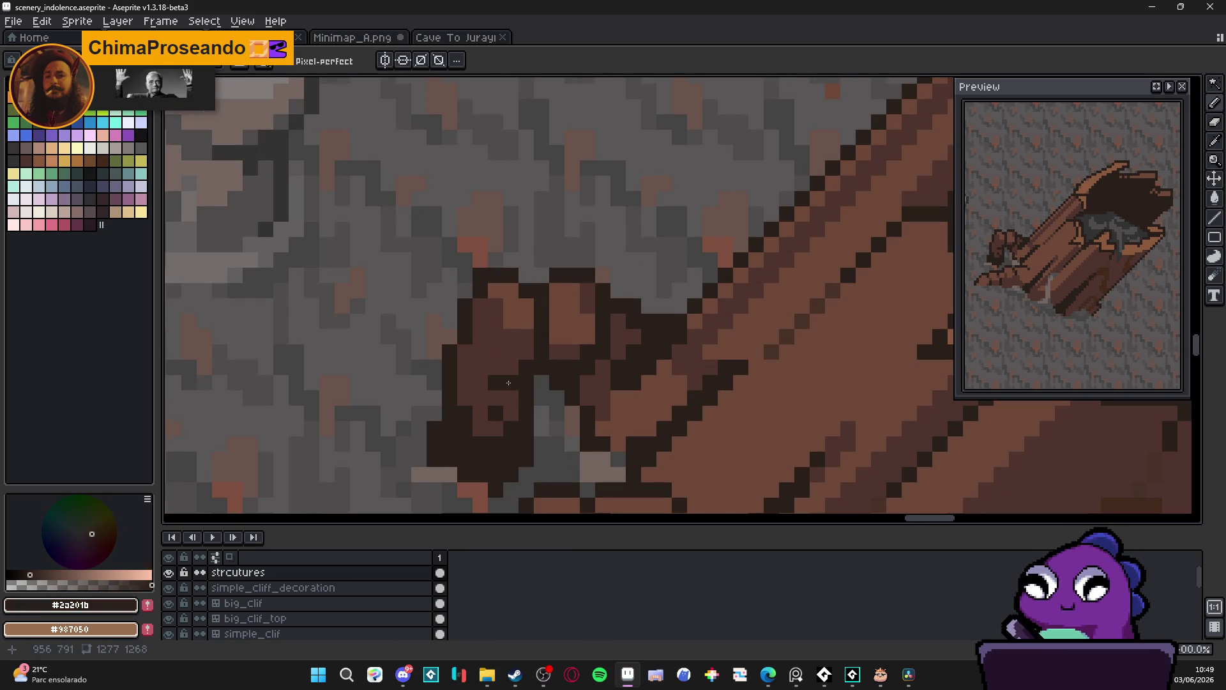
{"action": "scroll", "coordinate": [507, 383], "scroll_direction": "down", "scroll_amount": 2}
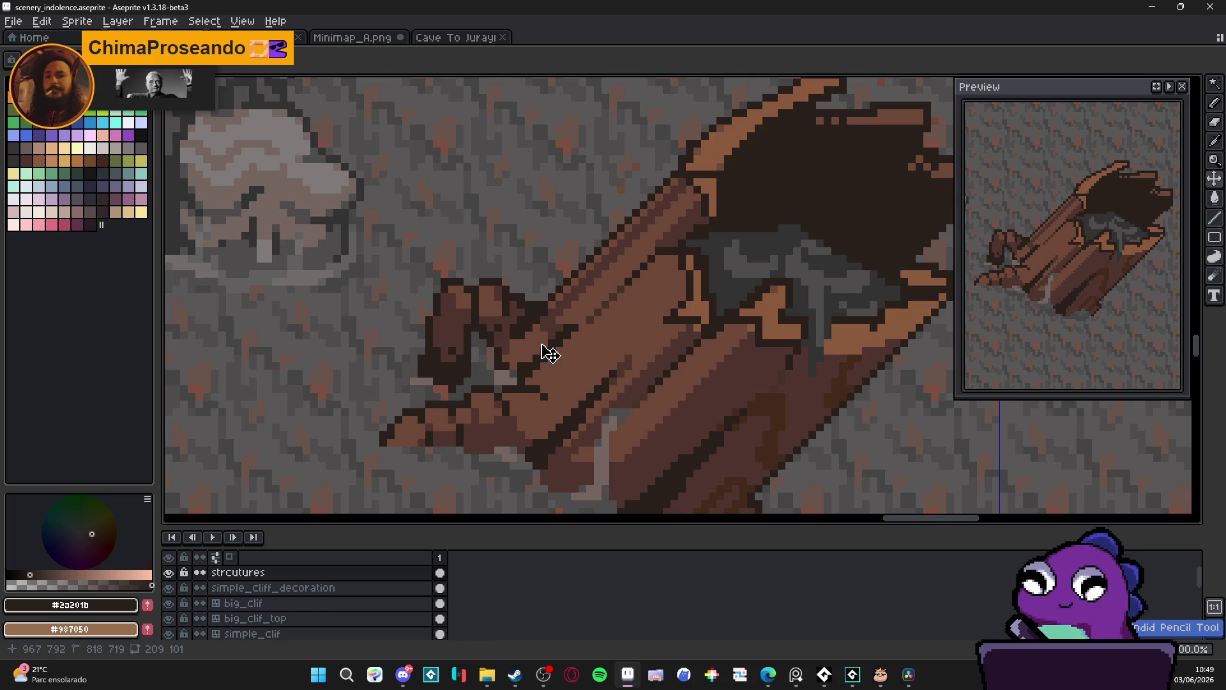
{"action": "scroll", "coordinate": [548, 352], "scroll_direction": "down", "scroll_amount": 3}
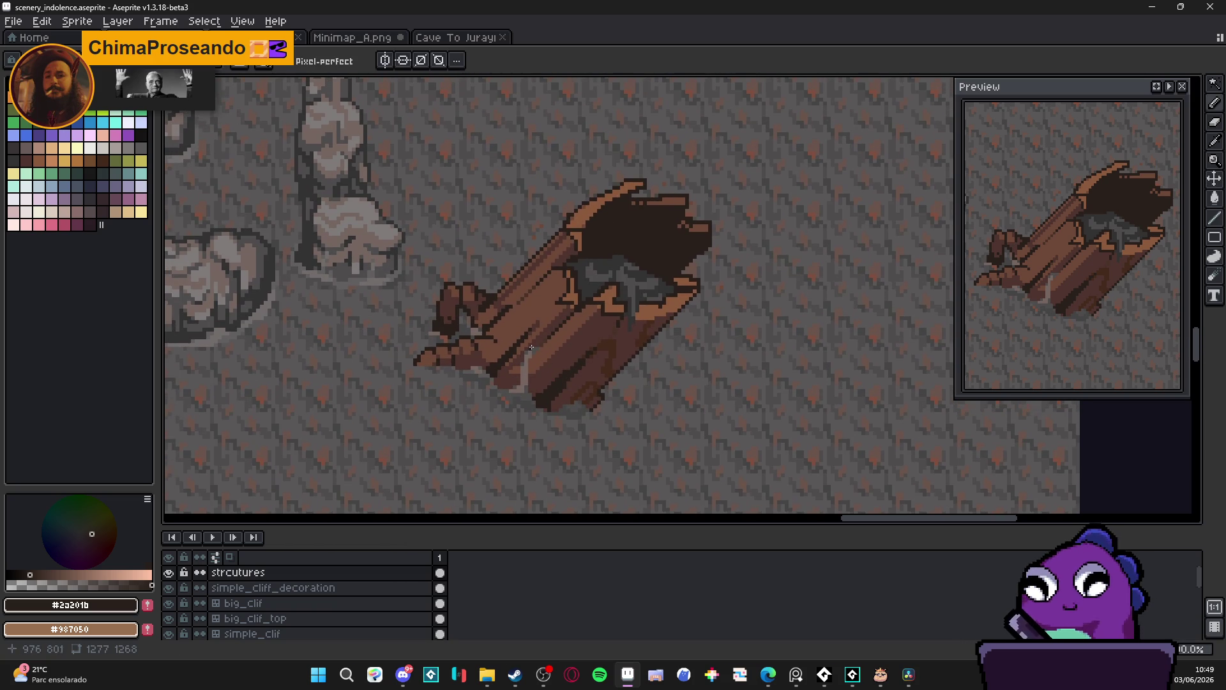
{"action": "scroll", "coordinate": [517, 377], "scroll_direction": "up", "scroll_amount": 2}
{"action": "scroll", "coordinate": [503, 369], "scroll_direction": "up", "scroll_amount": 4}
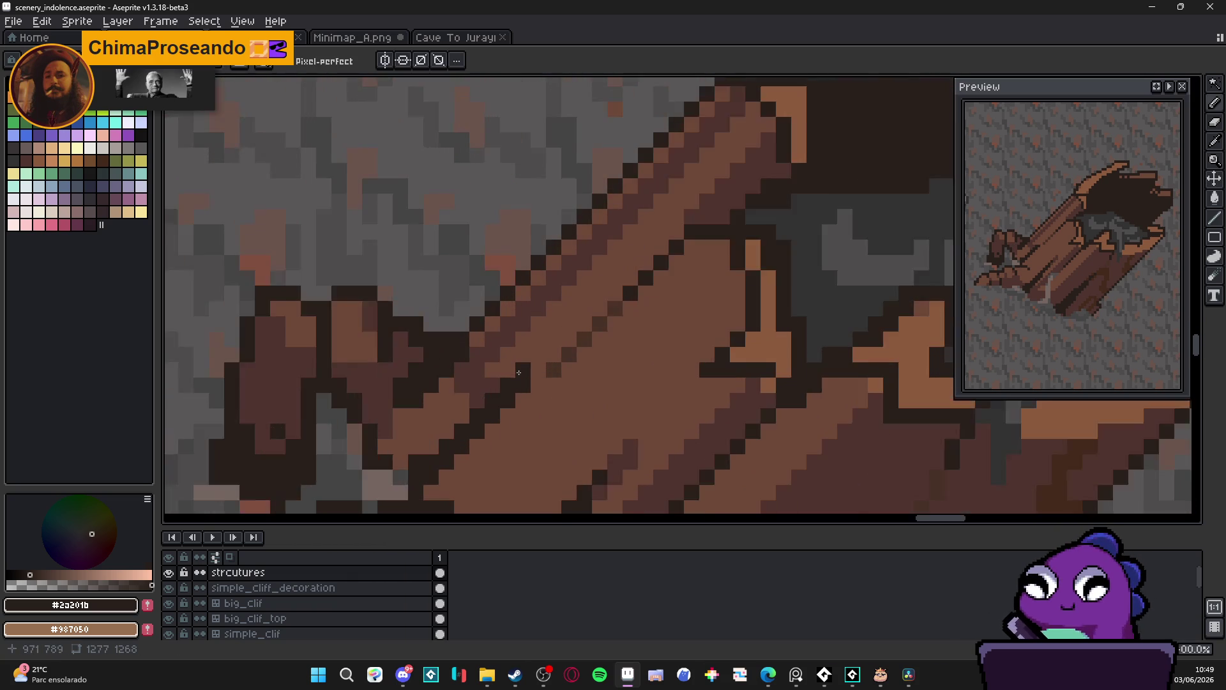
{"action": "scroll", "coordinate": [524, 389], "scroll_direction": "down", "scroll_amount": 2}
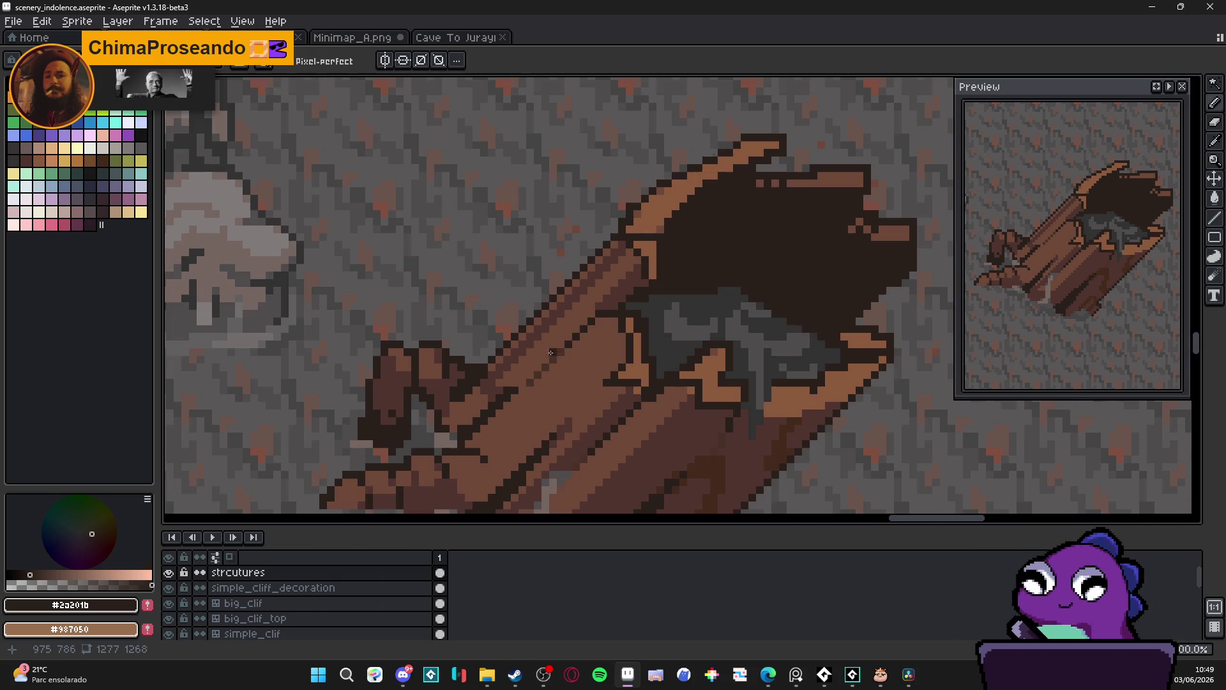
Add a few dark pixels and pencil a dotted highlight along the log's upper edge
{"action": "mouse_move", "coordinate": [581, 332]}
{"action": "left_mouse_down"}
{"action": "mouse_move", "coordinate": [583, 355]}
{"action": "mouse_move", "coordinate": [606, 340]}
{"action": "left_mouse_up"}
{"action": "left_click", "coordinate": [591, 338], "text": "alt"}
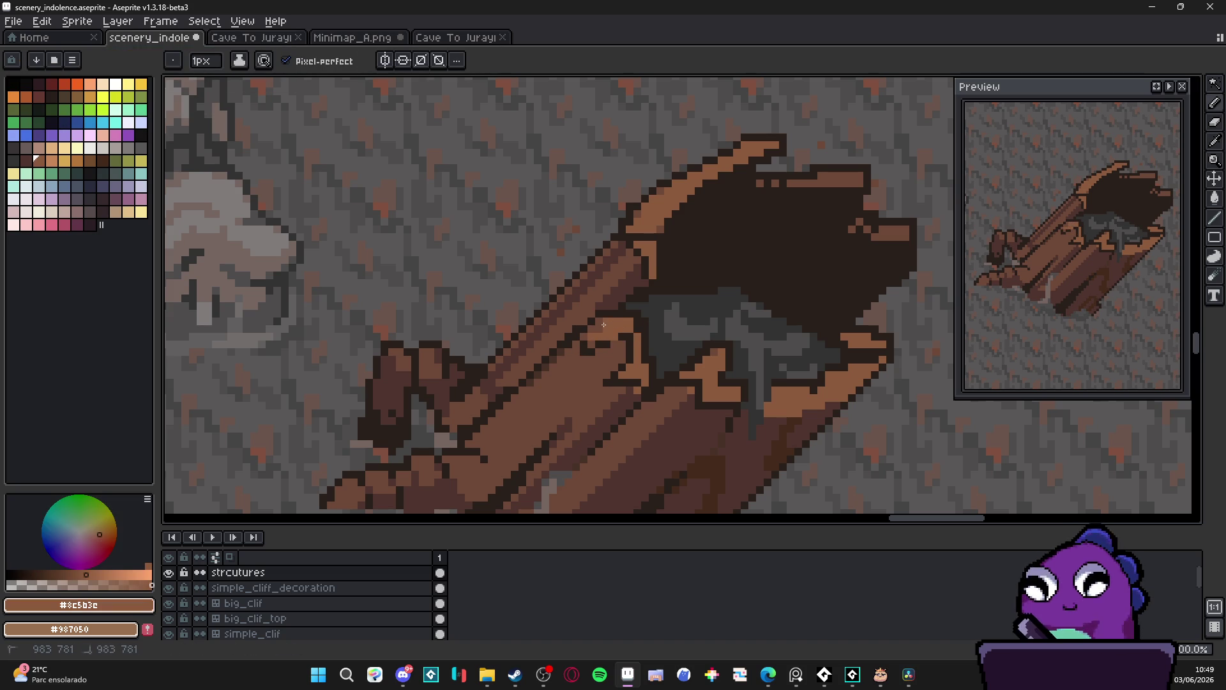
{"action": "left_click", "coordinate": [553, 350], "text": "alt"}
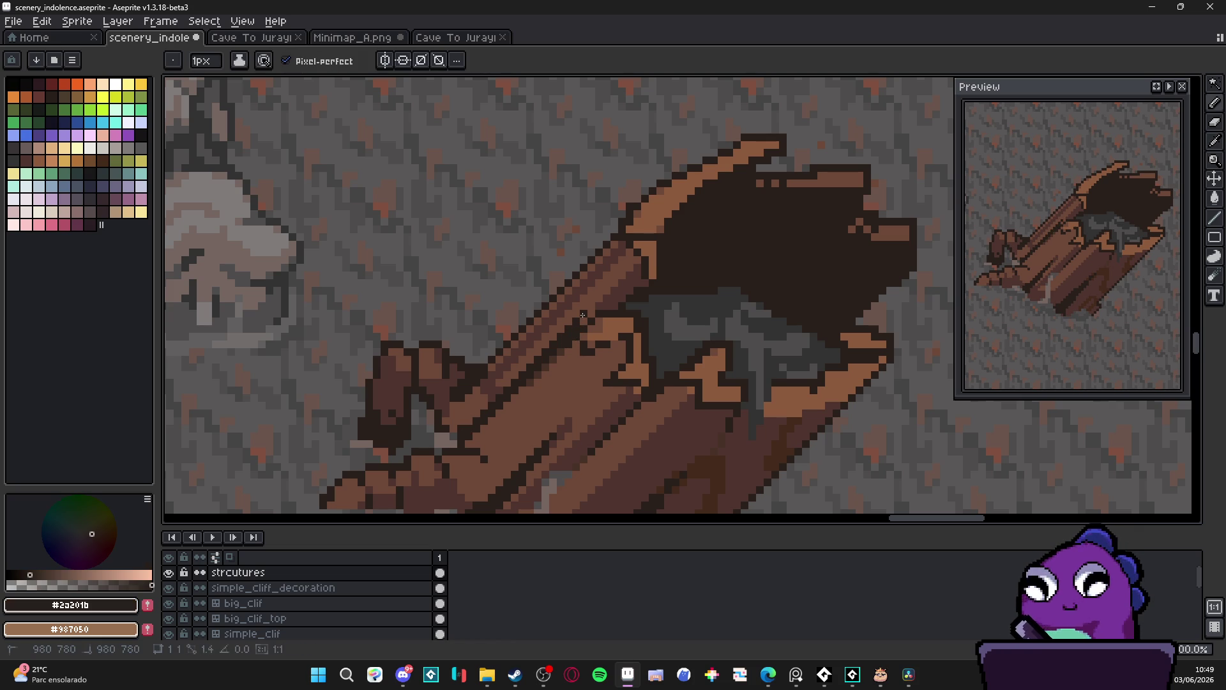
{"action": "left_click", "coordinate": [573, 341], "text": "alt"}
{"action": "left_click_drag", "start_coordinate": [583, 321], "coordinate": [478, 427]}
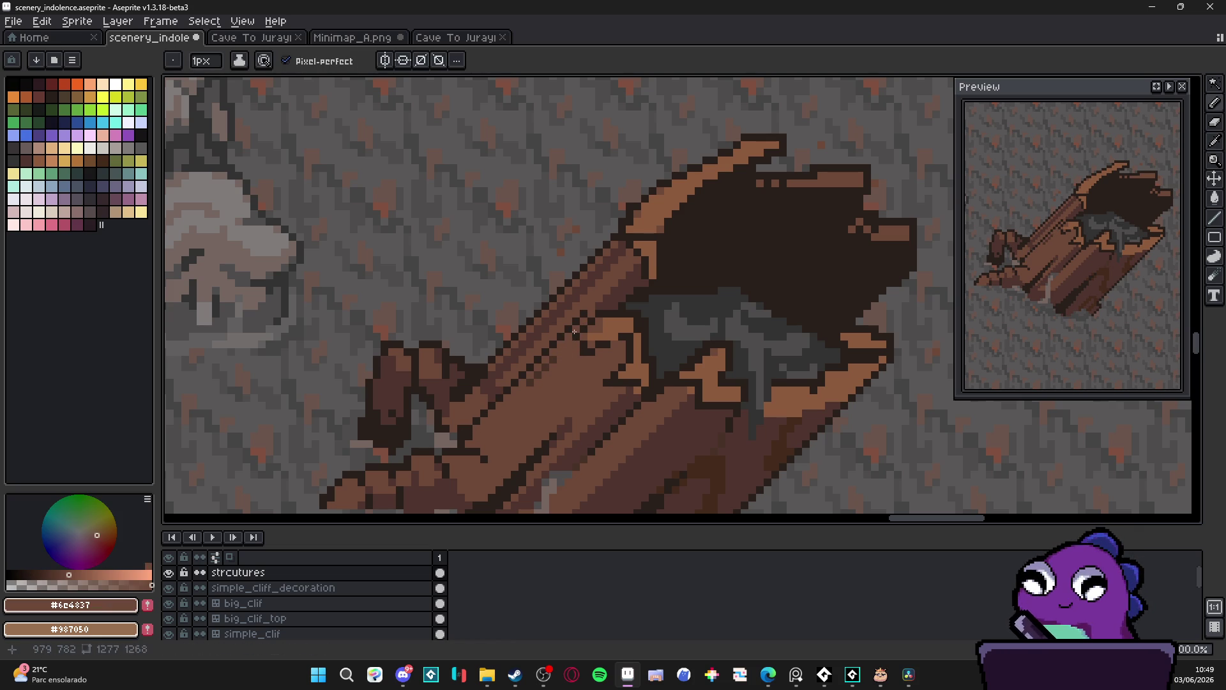
Repaint several pixels along the log's edge in dark outline colour
{"action": "scroll", "coordinate": [581, 316], "scroll_direction": "up", "scroll_amount": 3}
{"action": "left_click", "coordinate": [581, 316], "text": "alt"}
{"action": "left_click", "coordinate": [586, 325]}
{"action": "left_click", "coordinate": [586, 356]}
{"action": "left_click", "coordinate": [617, 325]}
Paint light-brown and dark pixels on the rim beside the hollow
{"action": "left_click", "coordinate": [615, 338], "text": "alt"}
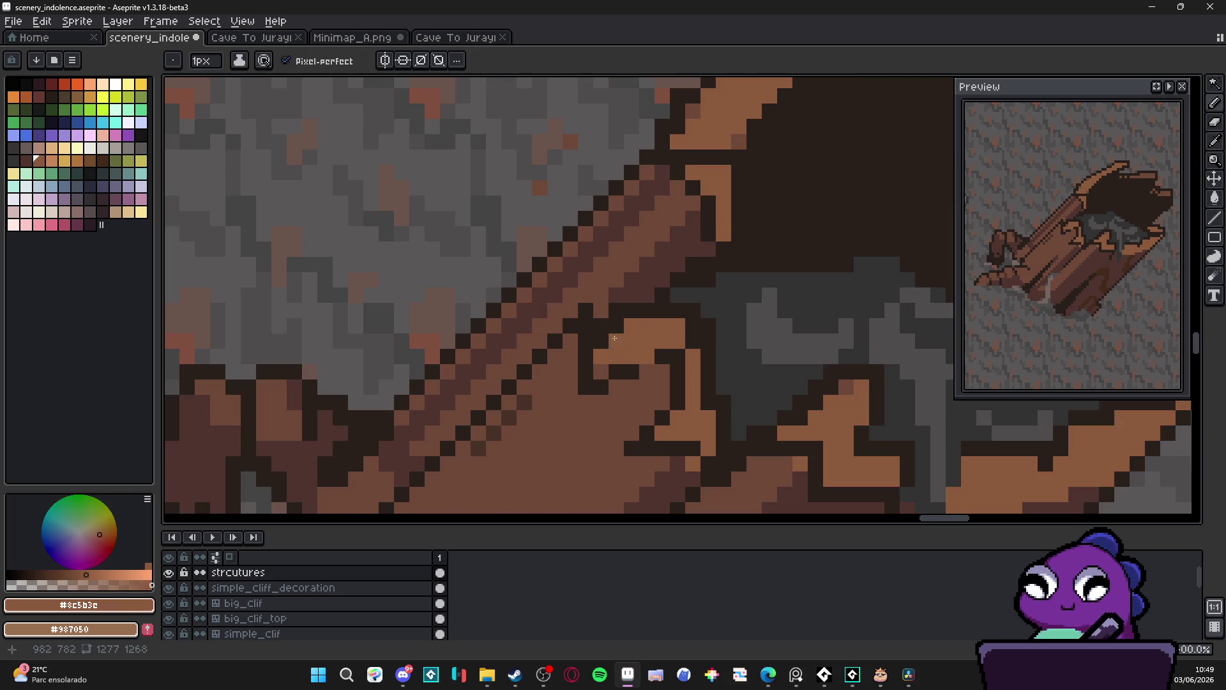
{"action": "left_click", "coordinate": [599, 363]}
{"action": "left_click", "coordinate": [617, 370]}
{"action": "left_click", "coordinate": [631, 371], "text": "alt"}
{"action": "left_click", "coordinate": [631, 385]}
{"action": "left_click", "coordinate": [619, 386]}
{"action": "left_click", "coordinate": [646, 372]}
{"action": "scroll", "coordinate": [686, 354], "scroll_direction": "down", "scroll_amount": 3}
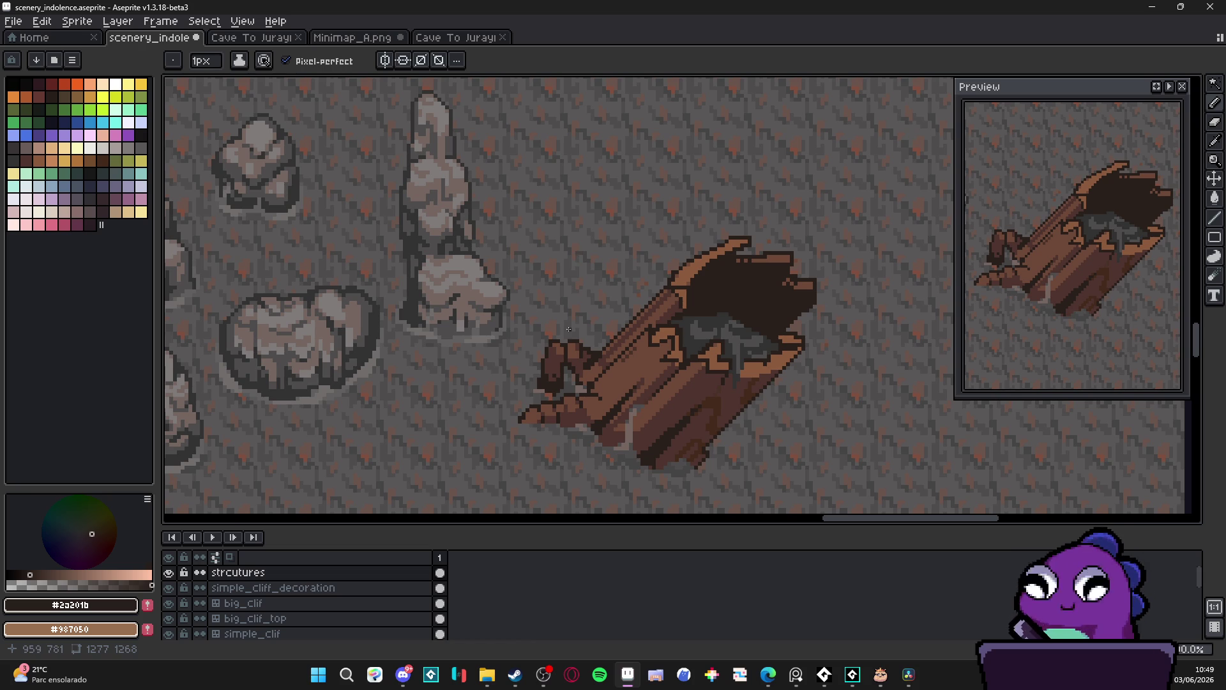
{"action": "scroll", "coordinate": [591, 412], "scroll_direction": "up", "scroll_amount": 4}
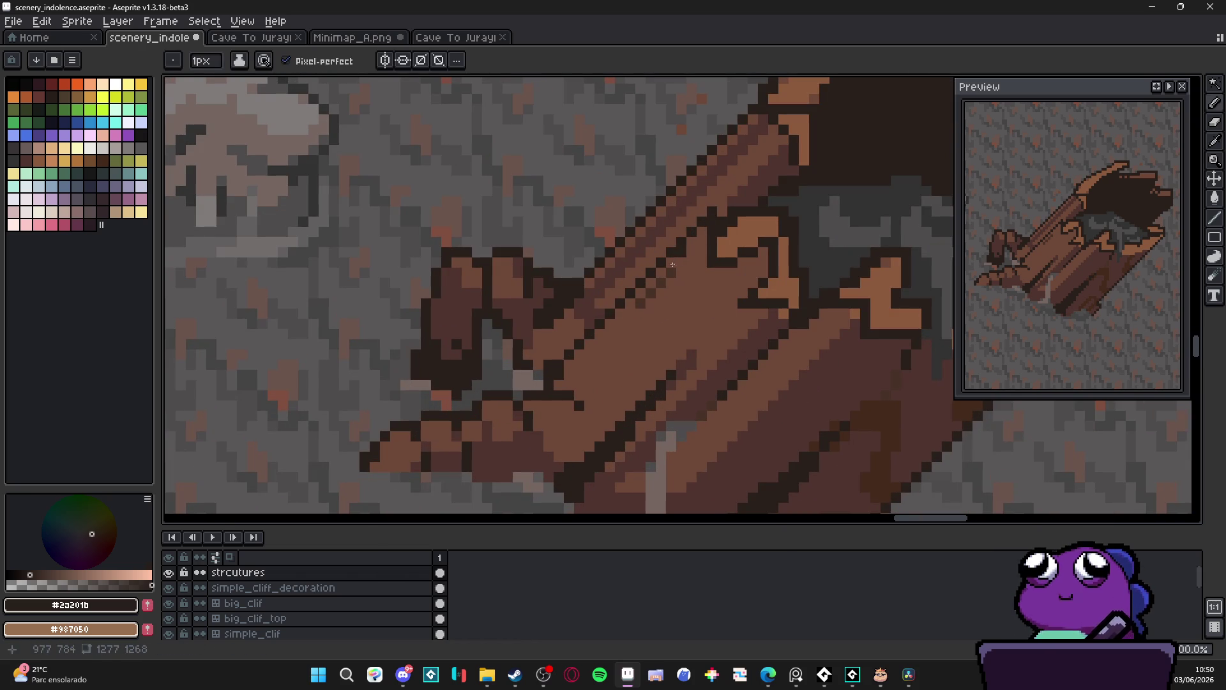
{"action": "scroll", "coordinate": [593, 339], "scroll_direction": "down", "scroll_amount": 3}
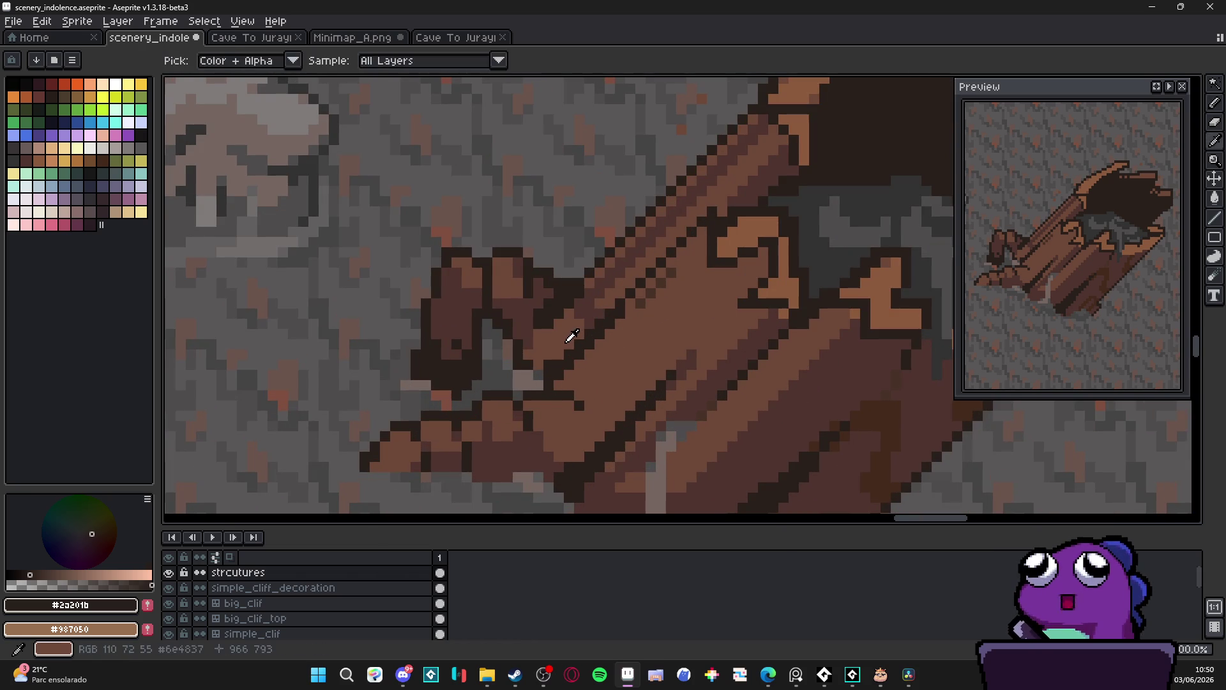
{"action": "scroll", "coordinate": [560, 355], "scroll_direction": "down", "scroll_amount": 1}
{"action": "scroll", "coordinate": [627, 348], "scroll_direction": "up", "scroll_amount": 1}
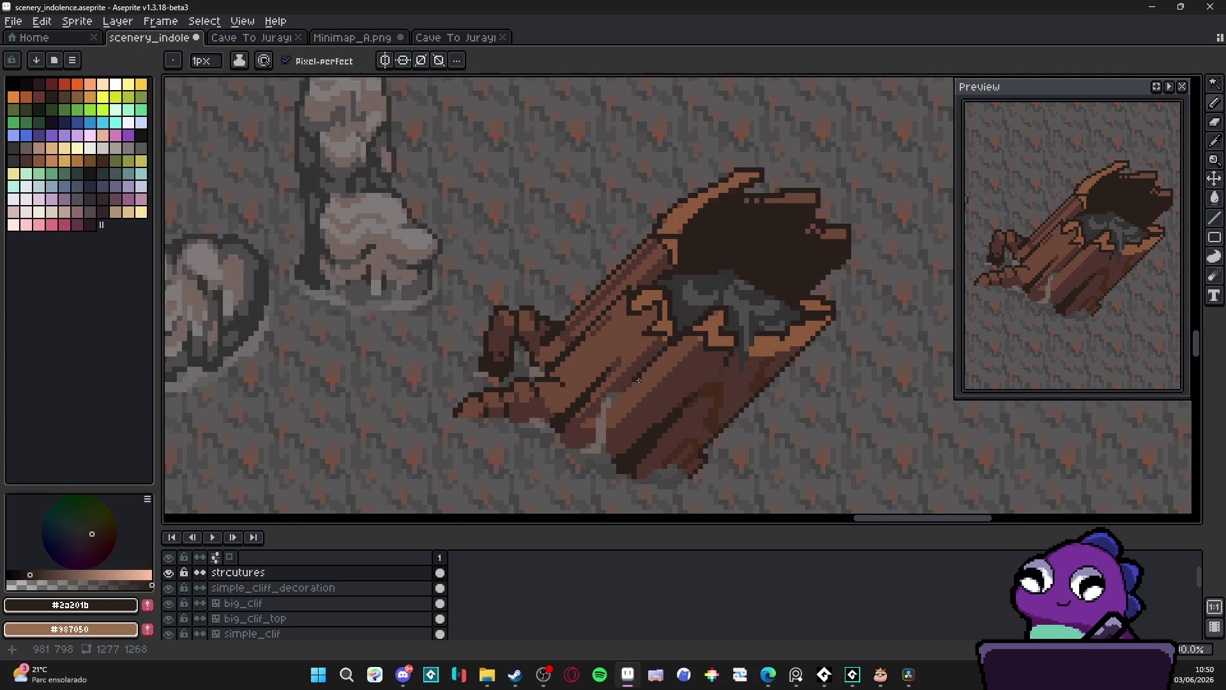
{"action": "scroll", "coordinate": [649, 358], "scroll_direction": "up", "scroll_amount": 1}
{"action": "scroll", "coordinate": [692, 334], "scroll_direction": "down", "scroll_amount": 1}
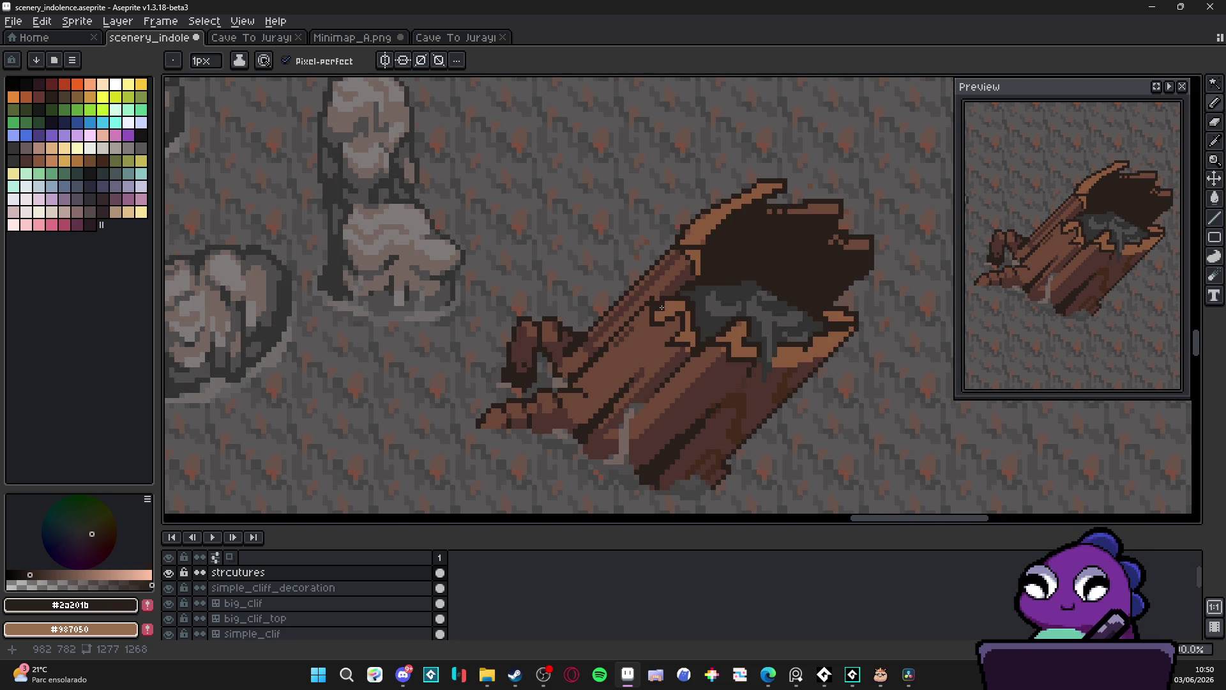
{"action": "scroll", "coordinate": [666, 313], "scroll_direction": "up", "scroll_amount": 2}
Draw a light-brown diagonal on the rim and paint light brown over the adjacent grey
{"action": "left_click", "coordinate": [675, 304], "text": "alt"}
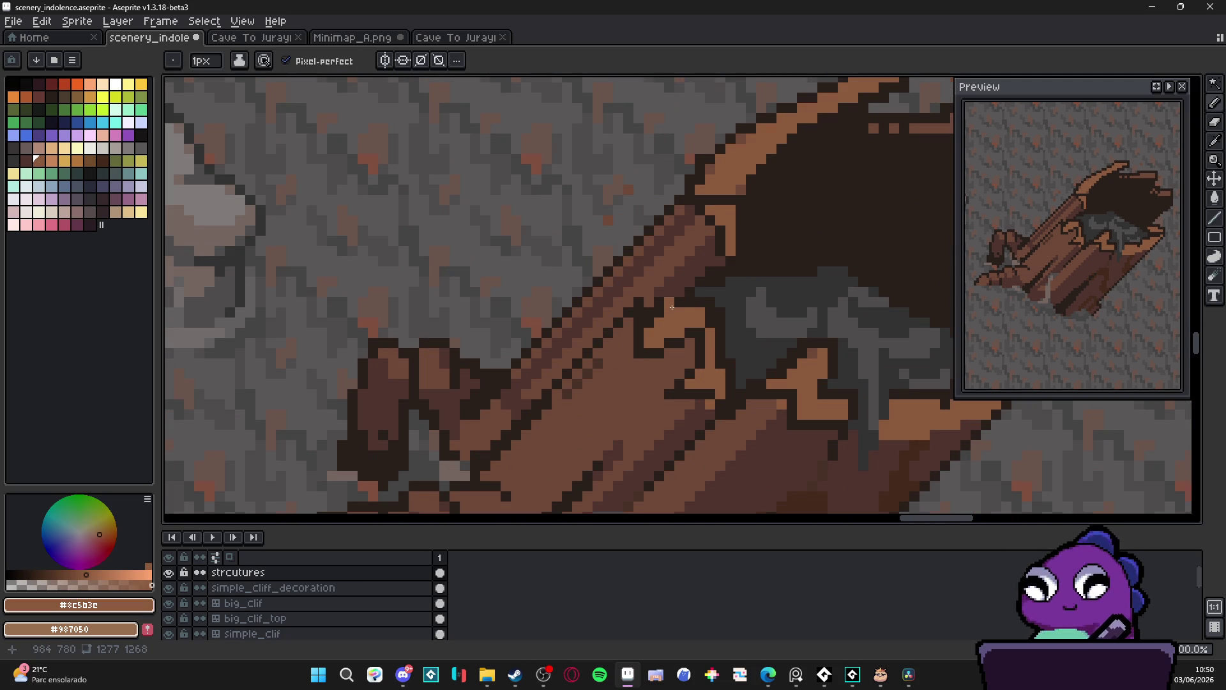
{"action": "mouse_move", "coordinate": [664, 314]}
{"action": "left_mouse_down"}
{"action": "mouse_move", "coordinate": [710, 273]}
{"action": "mouse_move", "coordinate": [710, 317]}
{"action": "mouse_move", "coordinate": [699, 291]}
{"action": "mouse_move", "coordinate": [690, 304]}
{"action": "mouse_move", "coordinate": [721, 345]}
{"action": "mouse_move", "coordinate": [719, 311]}
{"action": "mouse_move", "coordinate": [729, 391]}
{"action": "left_mouse_up"}
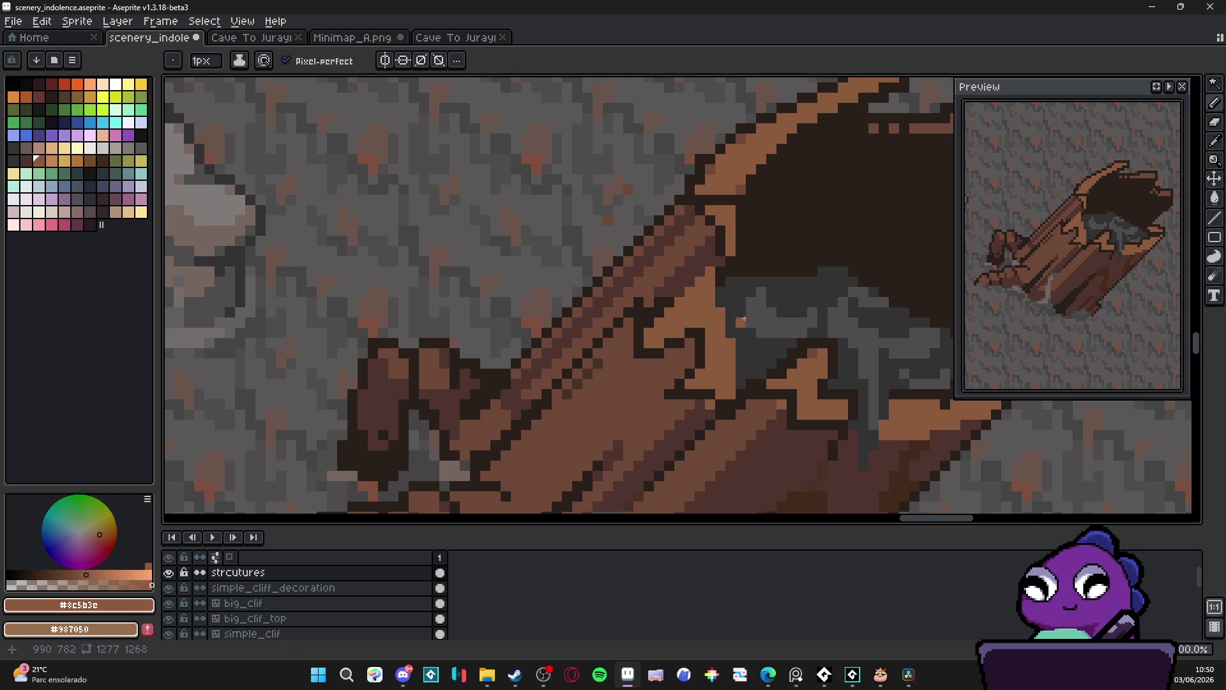
{"action": "mouse_move", "coordinate": [747, 313]}
{"action": "left_mouse_down"}
{"action": "mouse_move", "coordinate": [731, 323]}
{"action": "mouse_move", "coordinate": [742, 352]}
{"action": "left_mouse_up"}
{"action": "left_click", "coordinate": [742, 334]}
{"action": "left_click", "coordinate": [750, 333]}
{"action": "scroll", "coordinate": [727, 376], "scroll_direction": "down", "scroll_amount": 3}
{"action": "scroll", "coordinate": [727, 376], "scroll_direction": "up", "scroll_amount": 3}
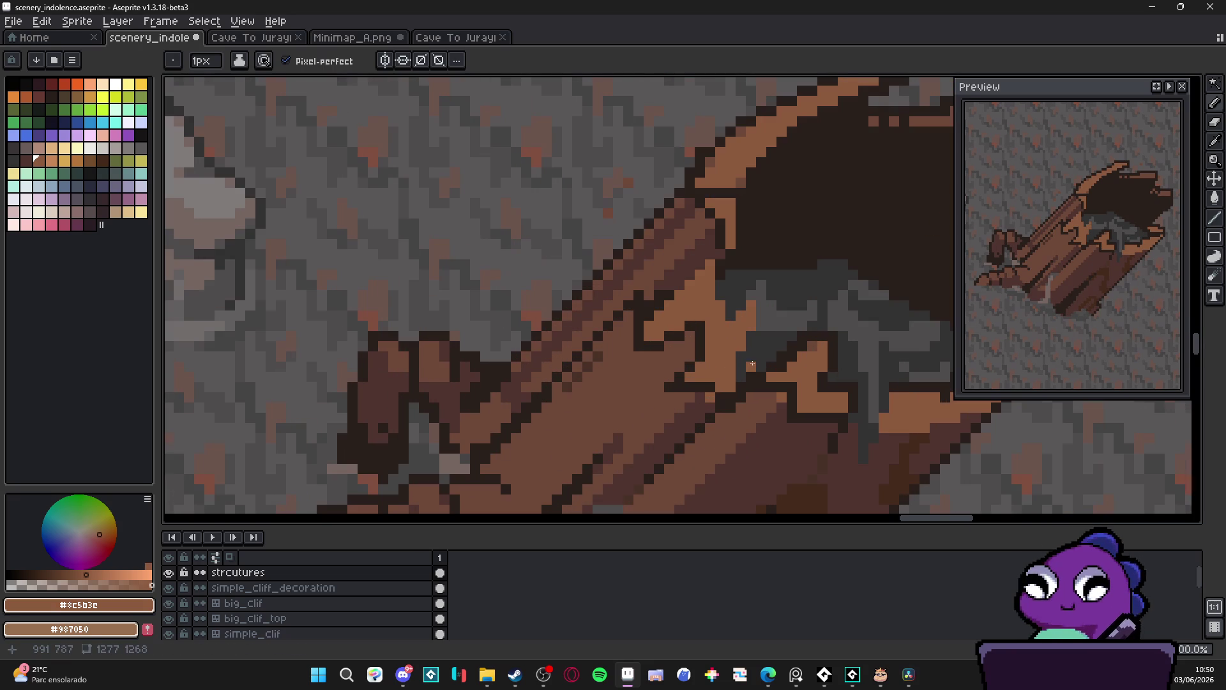
{"action": "scroll", "coordinate": [725, 372], "scroll_direction": "down", "scroll_amount": 3}
{"action": "scroll", "coordinate": [695, 339], "scroll_direction": "up", "scroll_amount": 3}
Draw a short dark vertical outline at the rim's edge by the hollow
{"action": "left_click", "coordinate": [711, 323], "text": "alt"}
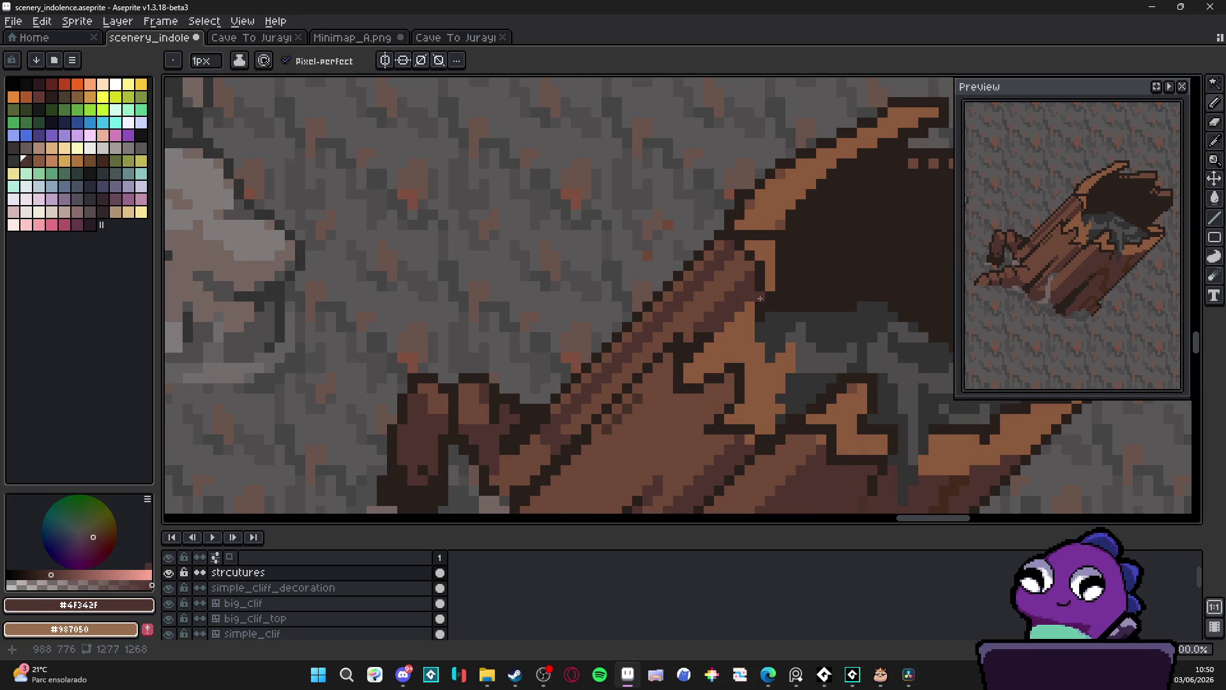
{"action": "left_click", "coordinate": [780, 297], "text": "alt"}
{"action": "mouse_move", "coordinate": [759, 323]}
{"action": "left_mouse_down"}
{"action": "mouse_move", "coordinate": [757, 346]}
{"action": "mouse_move", "coordinate": [800, 369]}
{"action": "mouse_move", "coordinate": [781, 409]}
{"action": "left_mouse_up"}
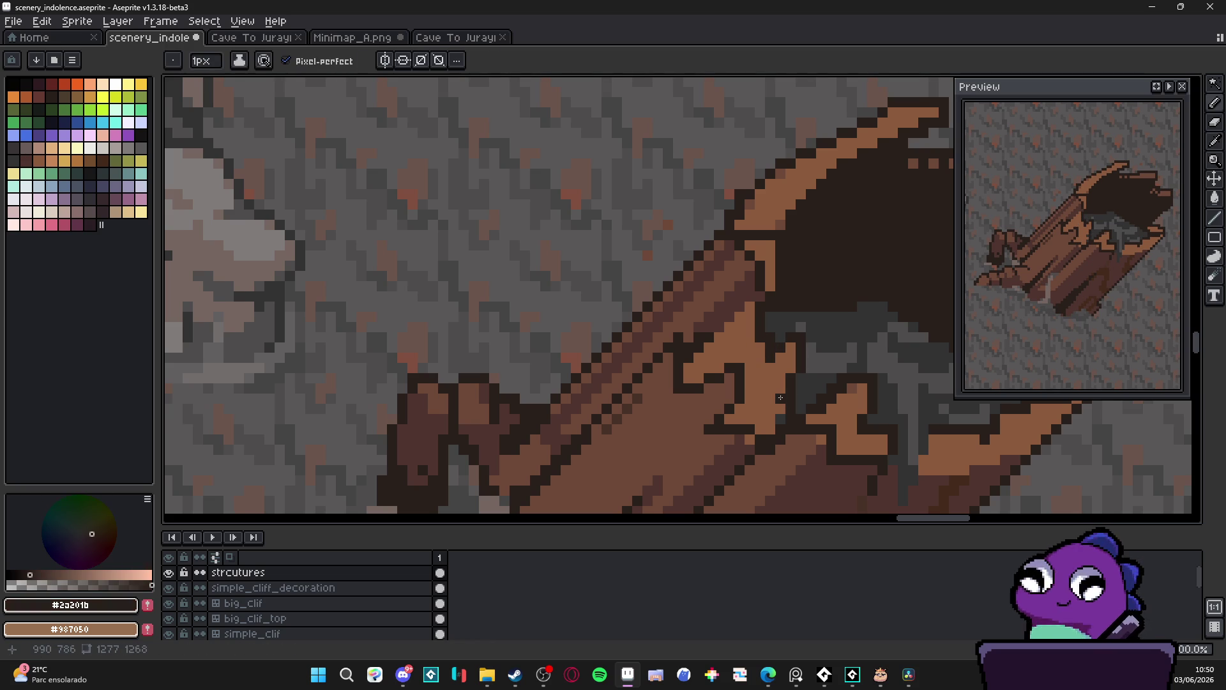
{"action": "left_click", "coordinate": [782, 410], "text": "alt"}
{"action": "scroll", "coordinate": [780, 420], "scroll_direction": "down", "scroll_amount": 3}
{"action": "scroll", "coordinate": [780, 420], "scroll_direction": "down", "scroll_amount": 1}
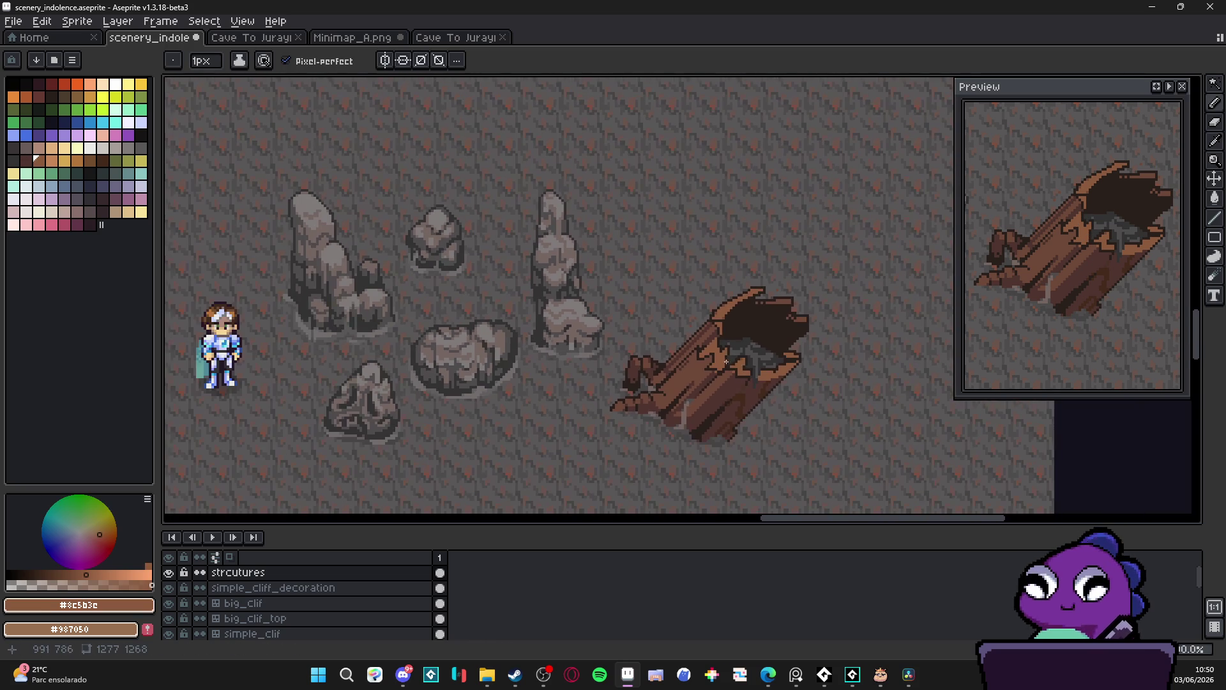
Touch up the pixels near the log's lower-left tip using brown sampled from the log
{"action": "scroll", "coordinate": [747, 364], "scroll_direction": "up", "scroll_amount": 3}
{"action": "left_click", "coordinate": [716, 361], "text": "alt"}
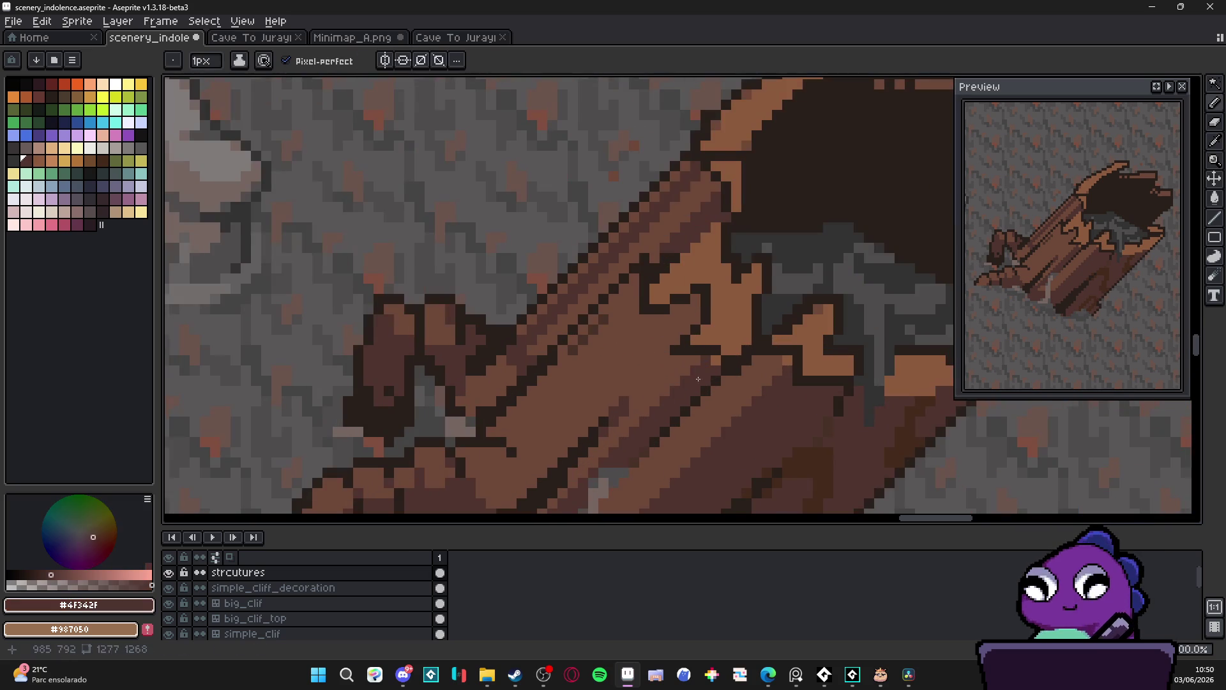
{"action": "scroll", "coordinate": [715, 310], "scroll_direction": "down", "scroll_amount": 2}
{"action": "scroll", "coordinate": [701, 348], "scroll_direction": "up", "scroll_amount": 1}
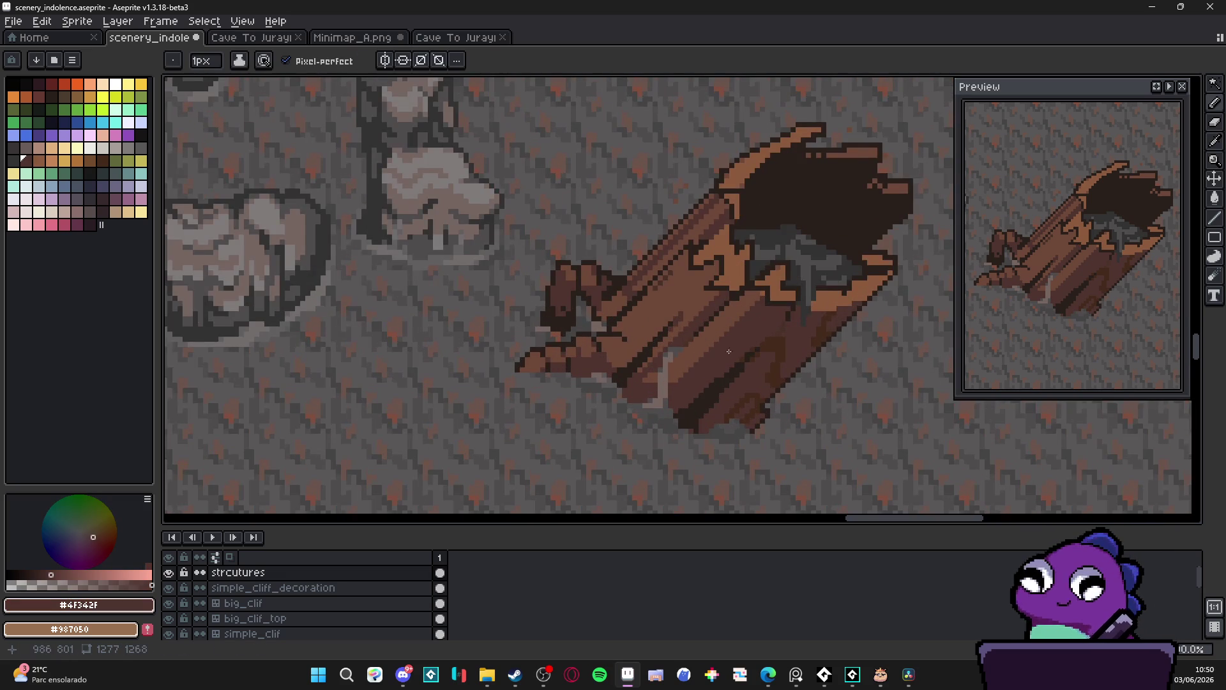
{"action": "left_click_drag", "start_coordinate": [734, 351], "coordinate": [731, 314]}
{"action": "scroll", "coordinate": [695, 347], "scroll_direction": "up", "scroll_amount": 2}
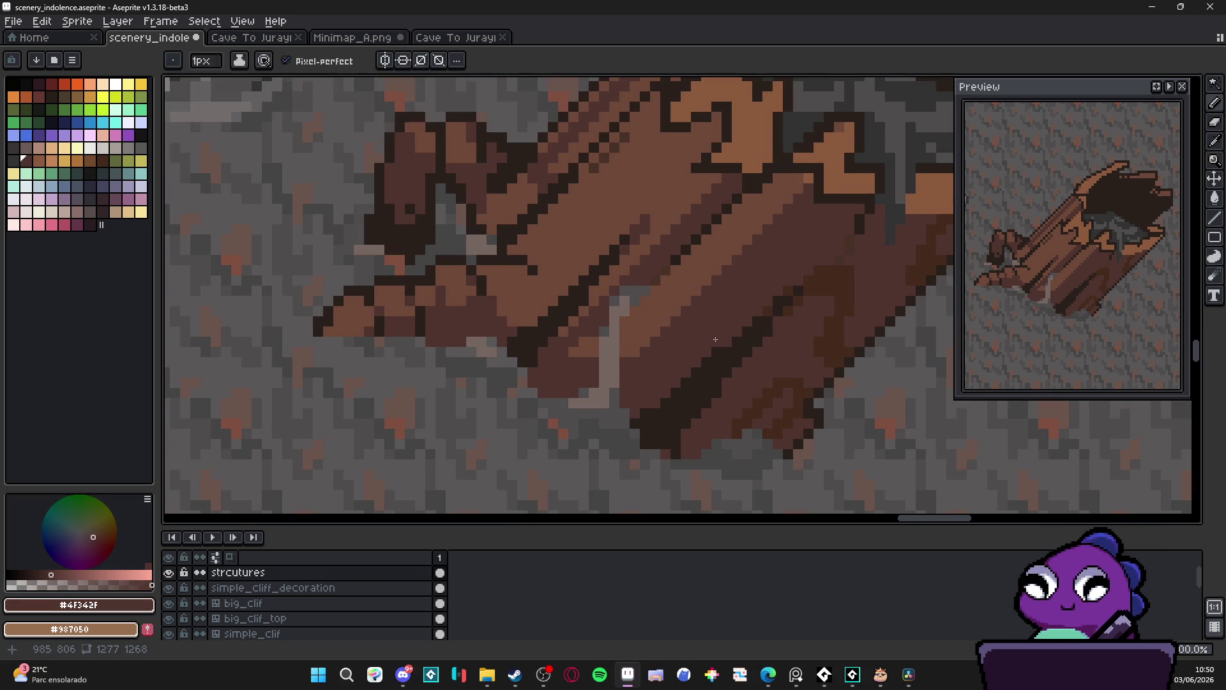
{"action": "left_click", "coordinate": [646, 422]}
{"action": "left_click", "coordinate": [664, 428]}
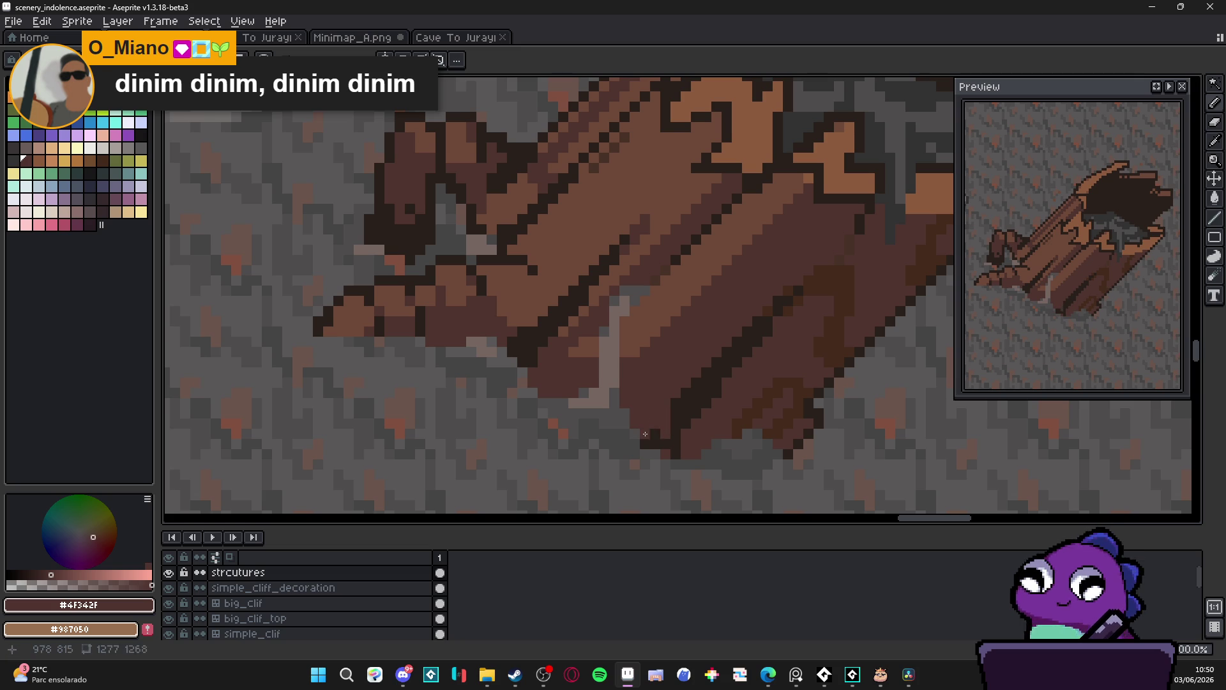
Paint a short run of dark outline along the log's underside
{"action": "left_click", "coordinate": [672, 427], "text": "alt"}
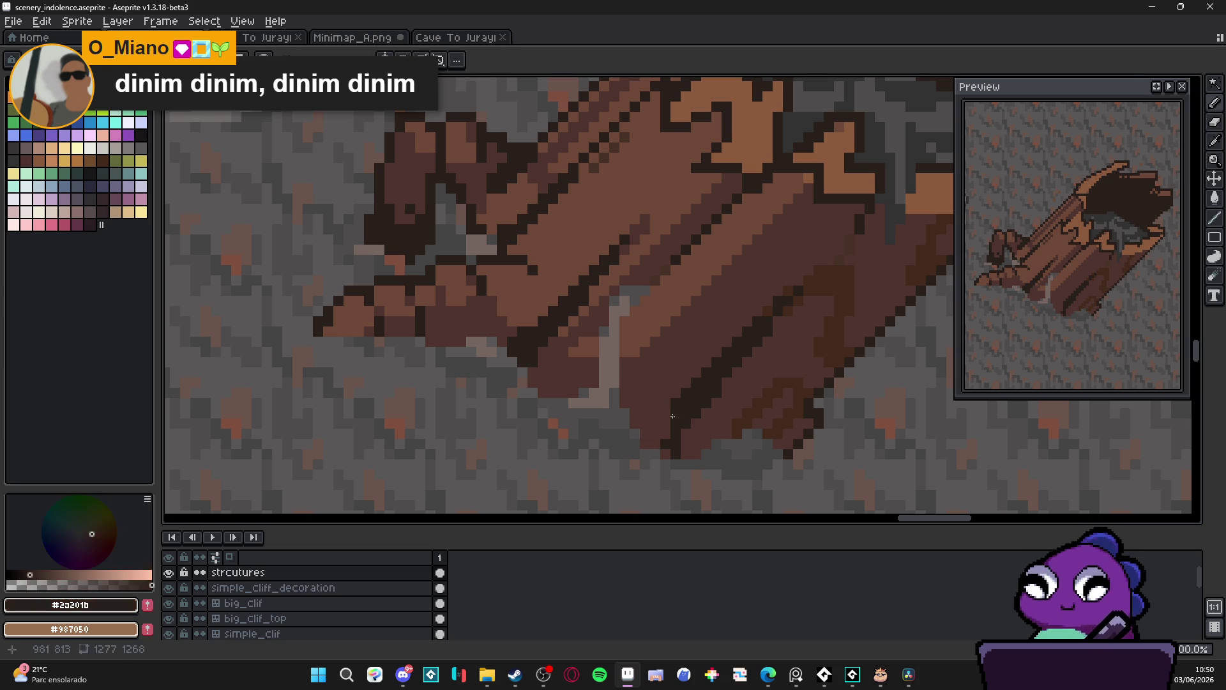
{"action": "left_click_drag", "start_coordinate": [663, 381], "coordinate": [646, 381]}
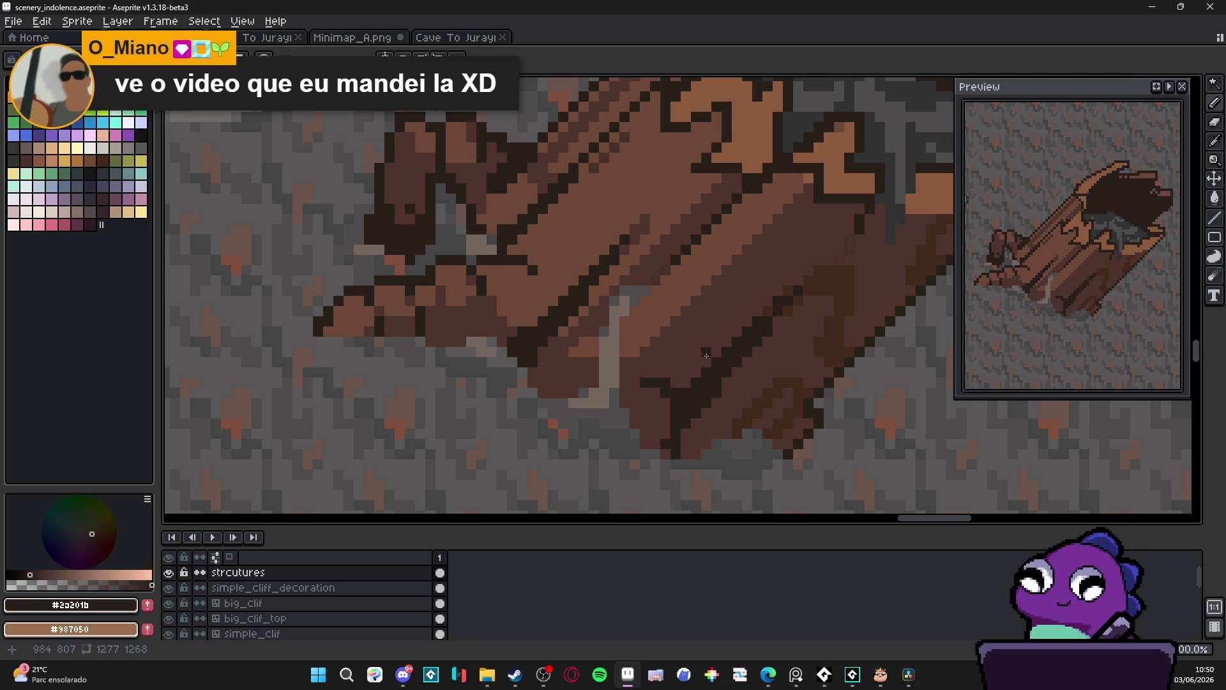
{"action": "left_click_drag", "start_coordinate": [698, 352], "coordinate": [694, 354]}
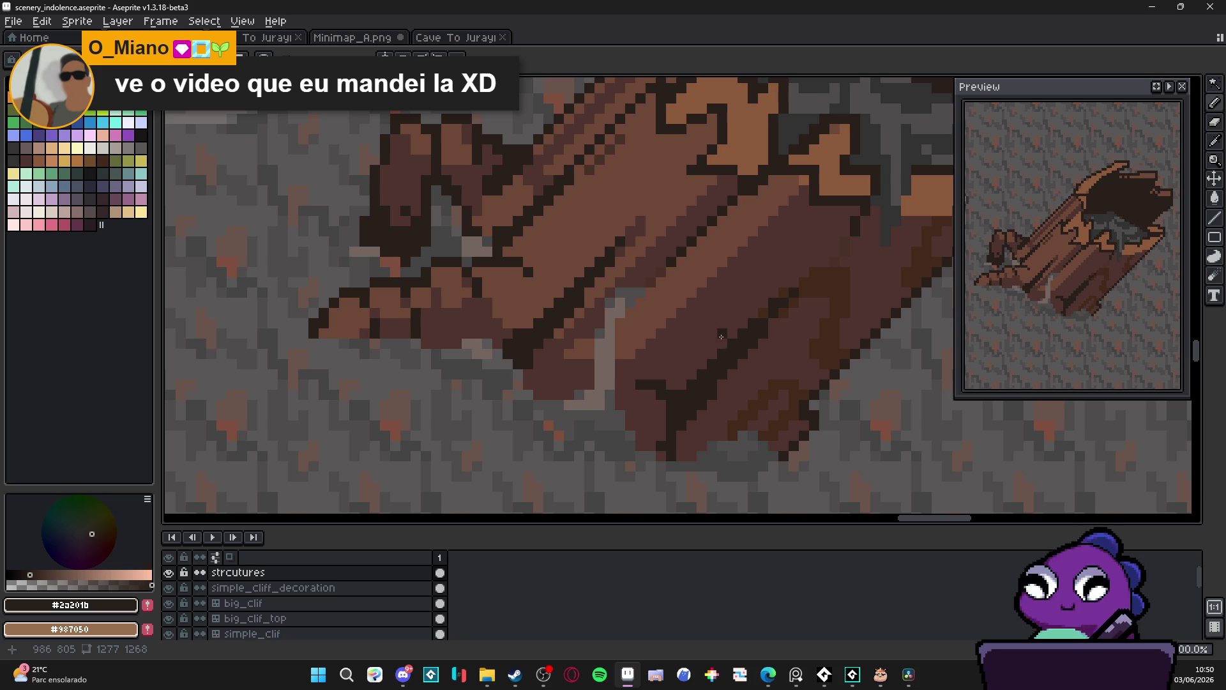
{"action": "scroll", "coordinate": [726, 399], "scroll_direction": "down", "scroll_amount": 3}
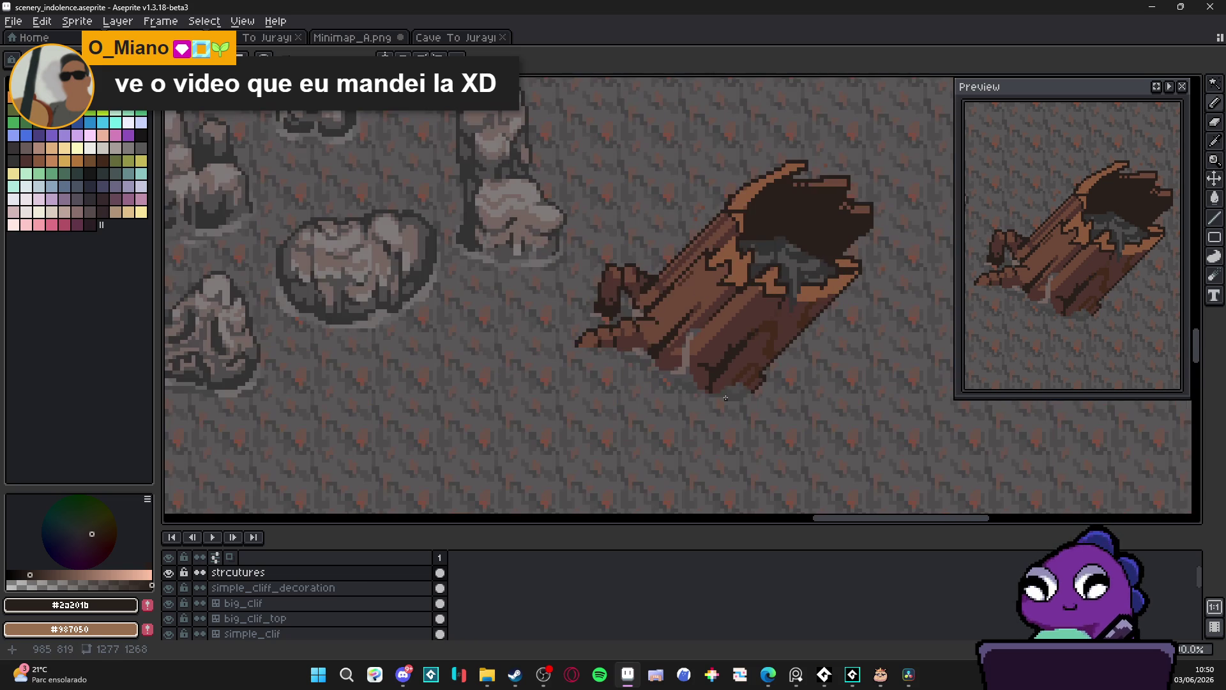
{"action": "scroll", "coordinate": [748, 346], "scroll_direction": "up", "scroll_amount": 3}
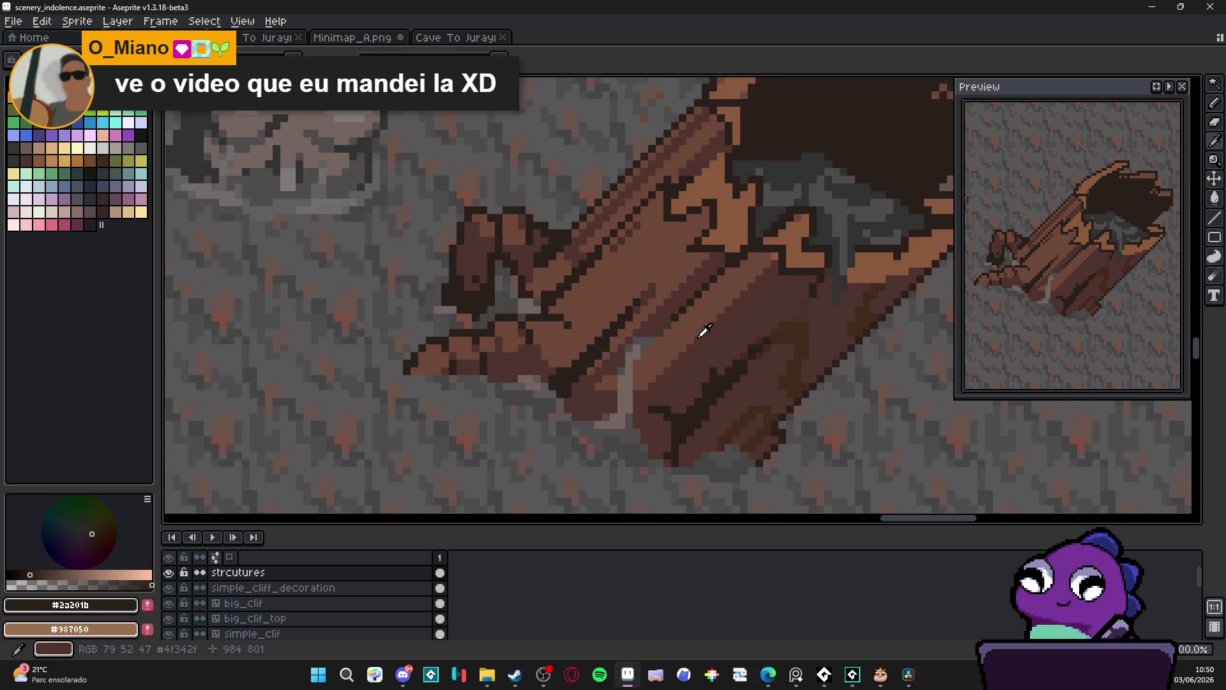
Darken a short row on the log's underside with #4F342F, then resample mid brown #6c4837
{"action": "left_click", "coordinate": [695, 346], "text": "alt"}
{"action": "left_click_drag", "start_coordinate": [692, 341], "coordinate": [666, 341]}
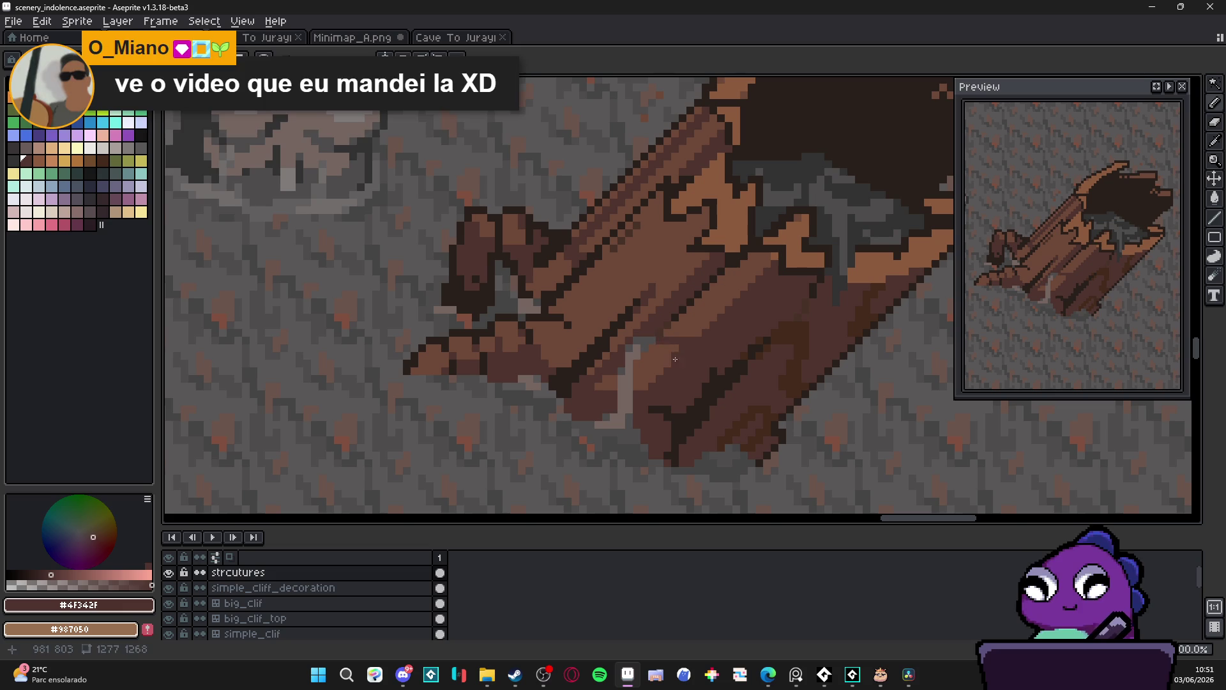
{"action": "left_click", "coordinate": [664, 357], "text": "alt"}
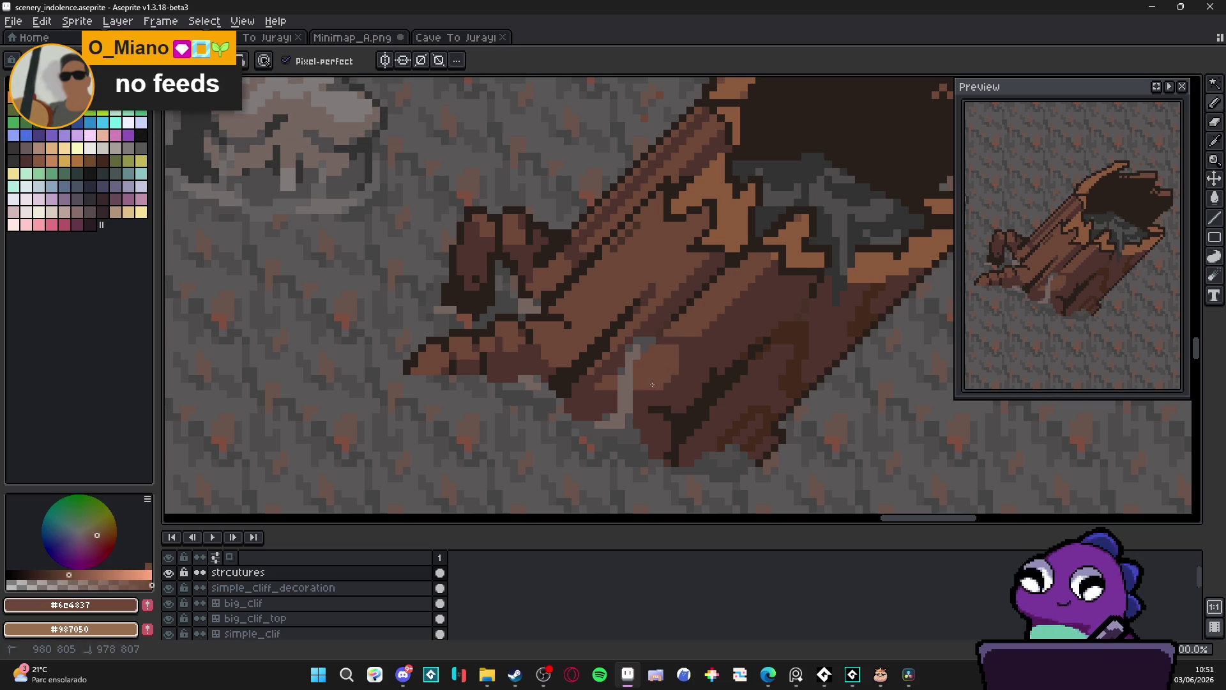
{"action": "left_click", "coordinate": [733, 309], "text": "alt"}
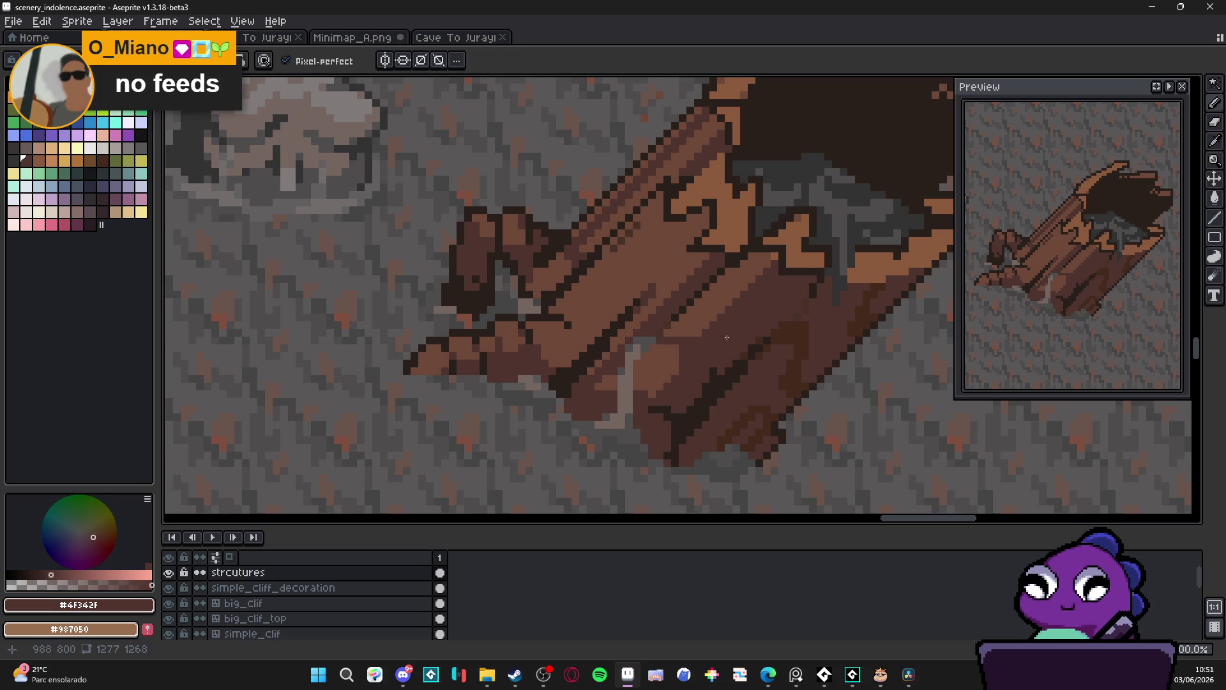
{"action": "scroll", "coordinate": [724, 332], "scroll_direction": "left", "scroll_amount": 2}
{"action": "left_click", "coordinate": [698, 381], "text": "alt"}
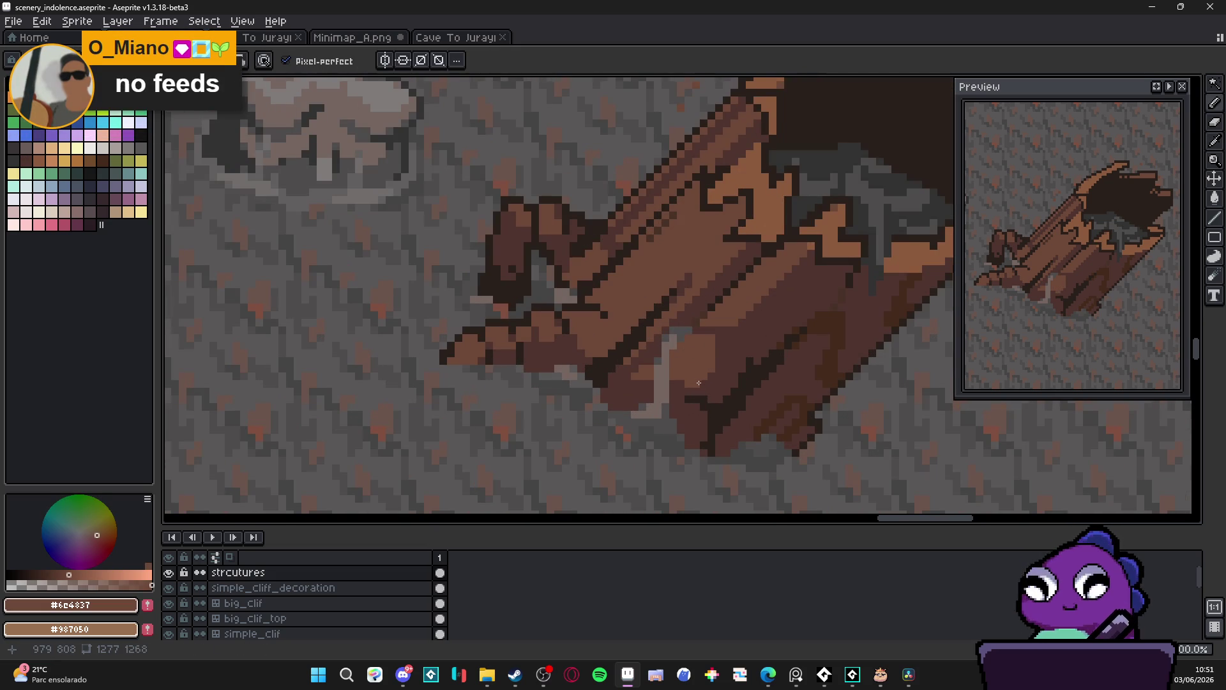
{"action": "scroll", "coordinate": [713, 374], "scroll_direction": "down", "scroll_amount": 4}
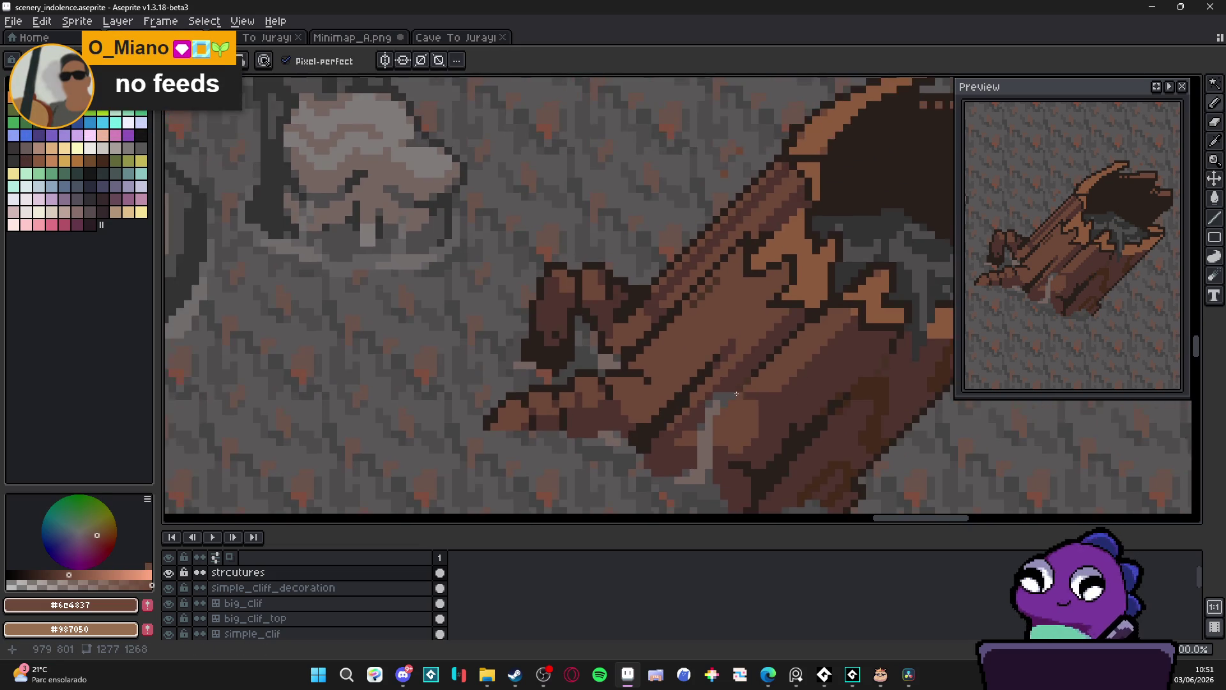
{"action": "mouse_move", "coordinate": [713, 406]}
{"action": "left_mouse_down"}
{"action": "mouse_move", "coordinate": [655, 378]}
{"action": "mouse_move", "coordinate": [748, 411]}
{"action": "left_mouse_up"}
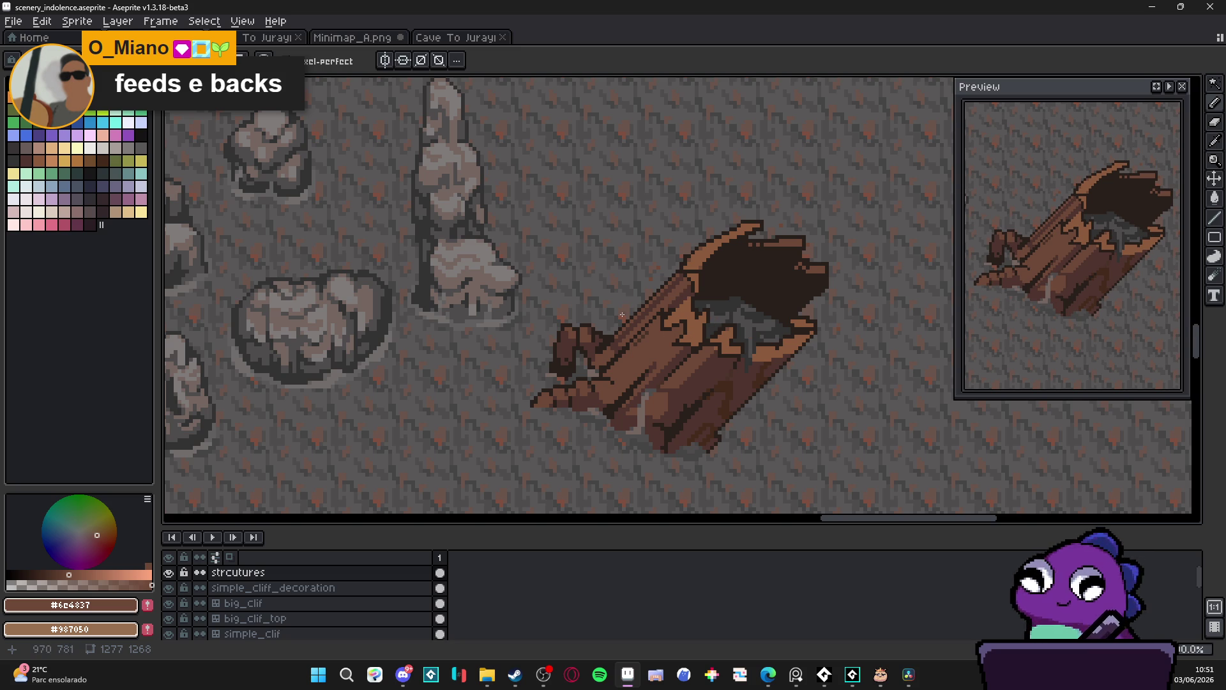
Outline a small branch stub above the log's upper edge in #2a201b
{"action": "scroll", "coordinate": [623, 314], "scroll_direction": "up", "scroll_amount": 3}
{"action": "left_click", "coordinate": [640, 326], "text": "alt"}
{"action": "left_click", "coordinate": [637, 320]}
{"action": "left_click", "coordinate": [645, 270], "text": "shift"}
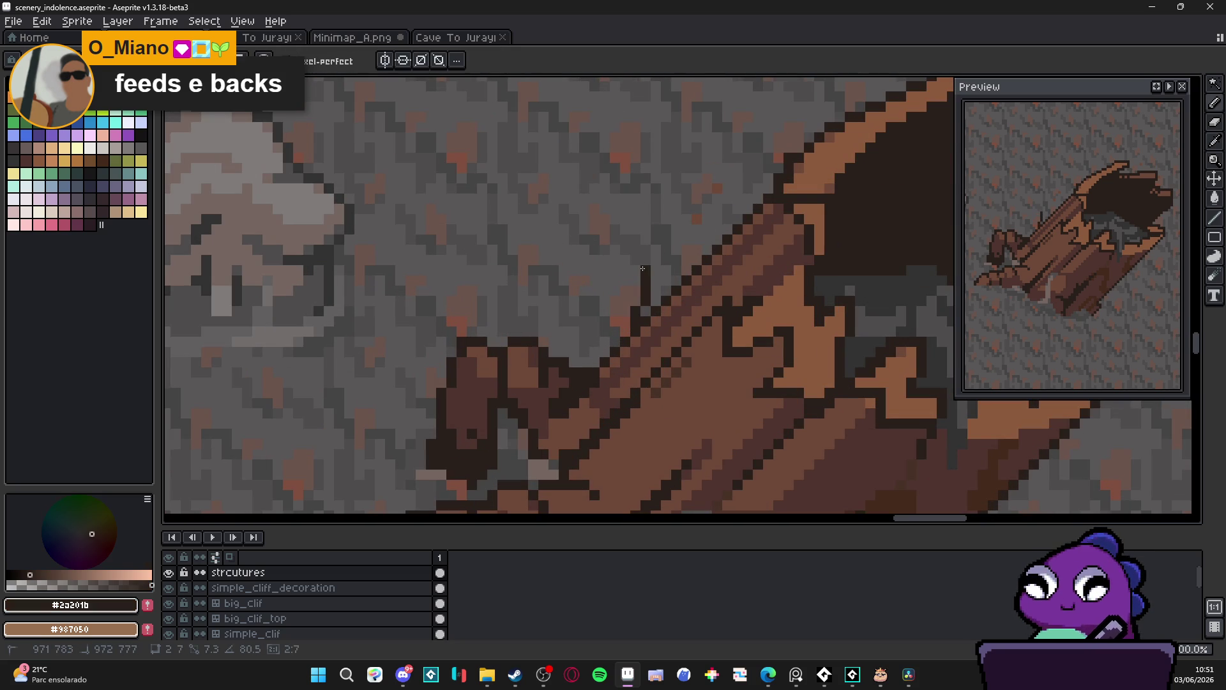
{"action": "left_click", "coordinate": [635, 257], "text": "shift"}
{"action": "mouse_move", "coordinate": [636, 259]}
{"action": "left_mouse_down"}
{"action": "mouse_move", "coordinate": [656, 261]}
{"action": "mouse_move", "coordinate": [657, 294]}
{"action": "mouse_move", "coordinate": [688, 281]}
{"action": "left_mouse_up"}
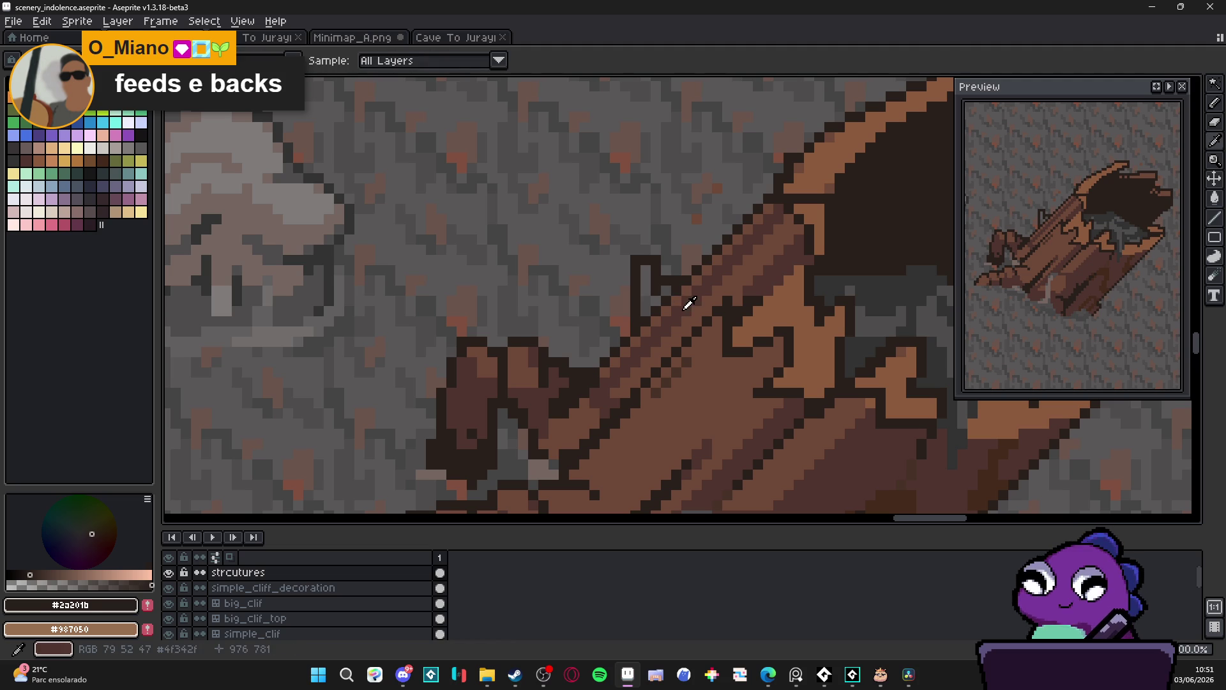
Fill the stub's interior with the dark brown #4F342F
{"action": "left_click", "coordinate": [682, 302], "text": "alt"}
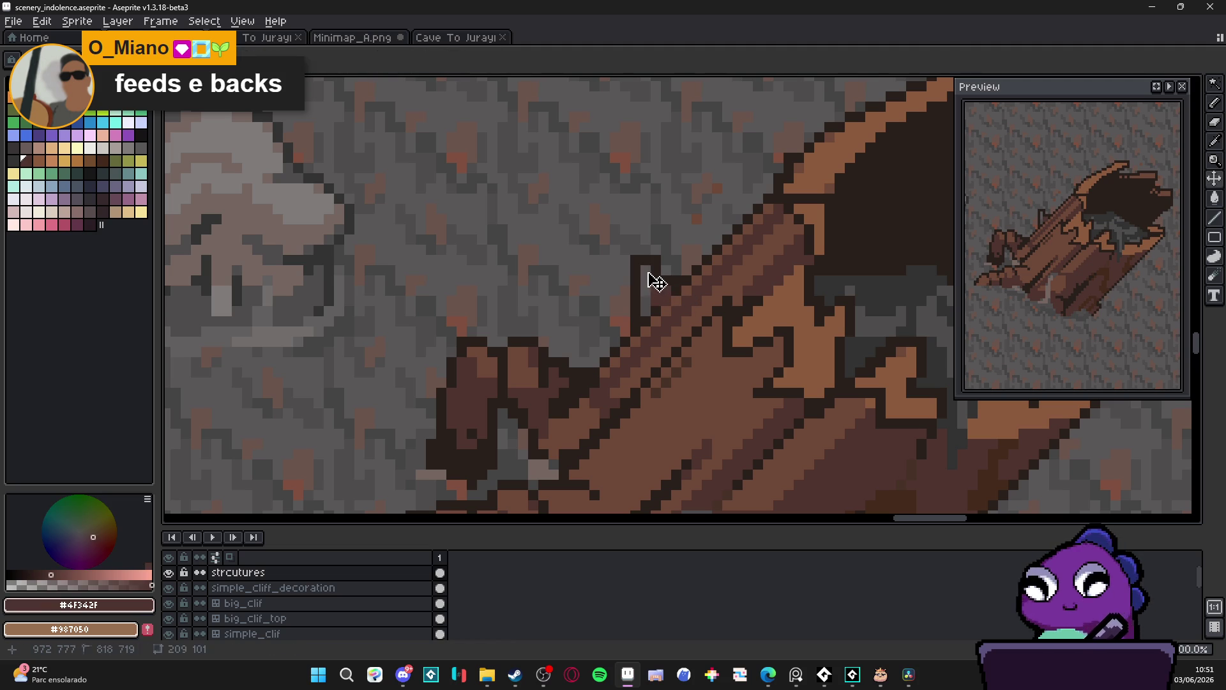
{"action": "left_click_drag", "start_coordinate": [645, 275], "coordinate": [655, 316]}
{"action": "left_click", "coordinate": [657, 305], "text": "alt"}
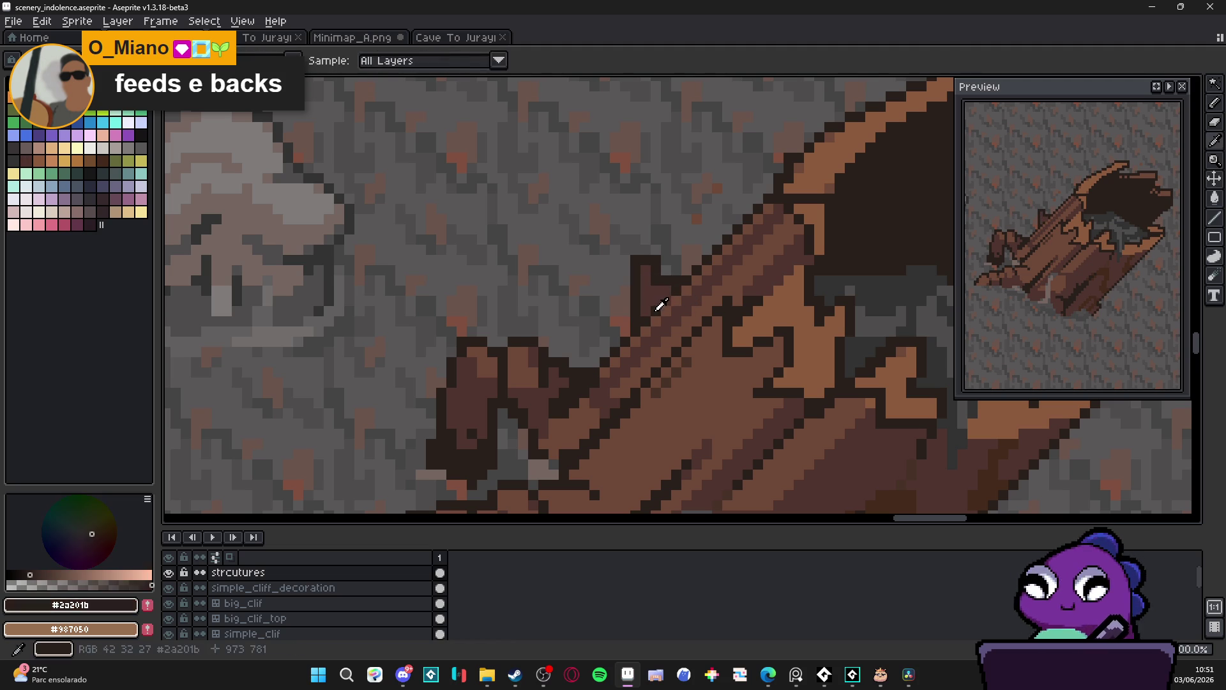
{"action": "scroll", "coordinate": [666, 301], "scroll_direction": "up", "scroll_amount": 1}
{"action": "scroll", "coordinate": [677, 299], "scroll_direction": "down", "scroll_amount": 1}
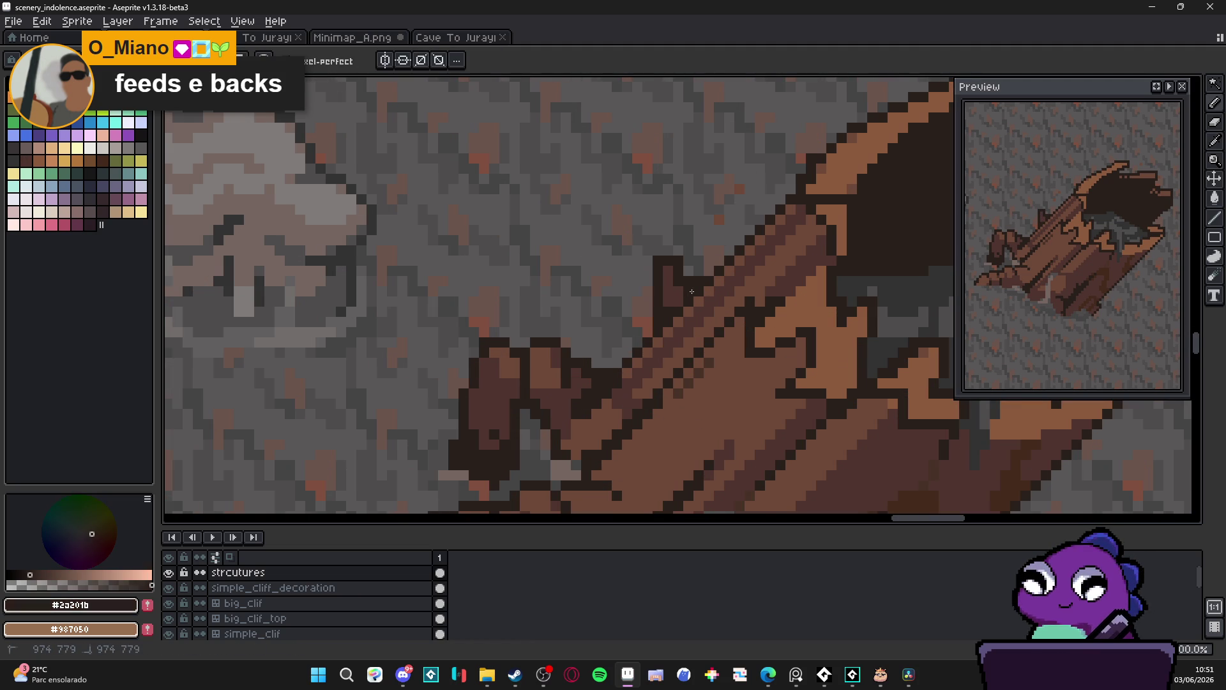
{"action": "scroll", "coordinate": [680, 299], "scroll_direction": "down", "scroll_amount": 4}
{"action": "scroll", "coordinate": [680, 297], "scroll_direction": "up", "scroll_amount": 5}
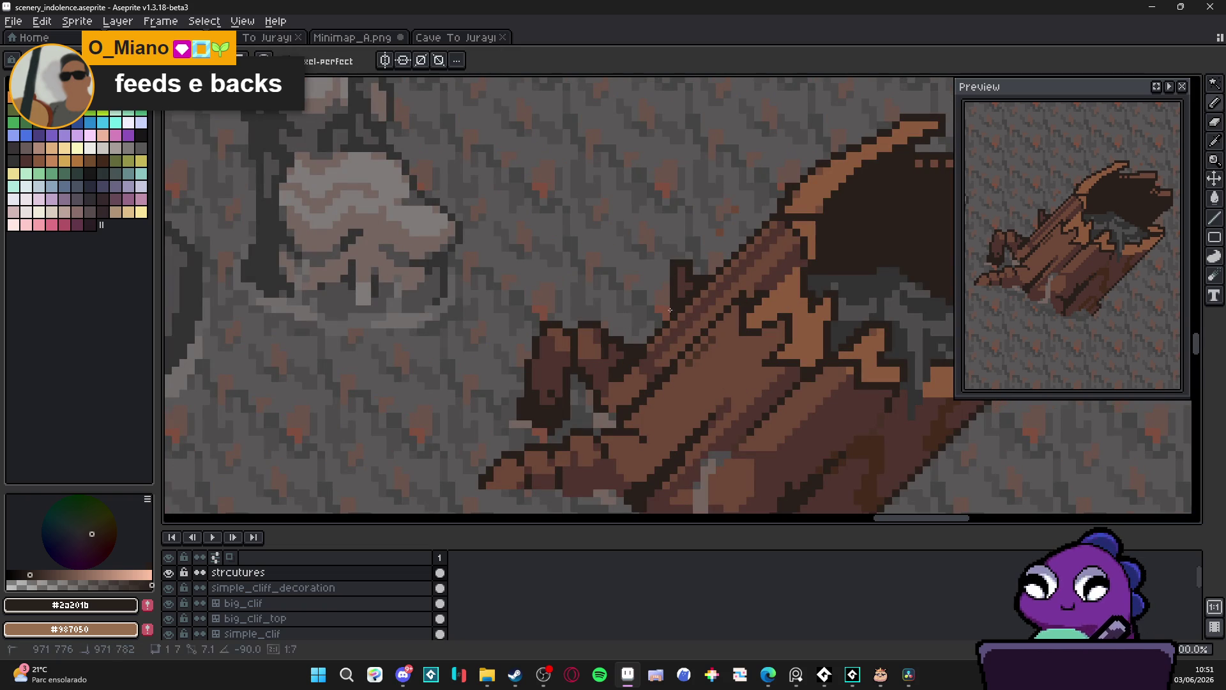
{"action": "scroll", "coordinate": [725, 340], "scroll_direction": "down", "scroll_amount": 3}
{"action": "scroll", "coordinate": [725, 340], "scroll_direction": "down", "scroll_amount": 2}
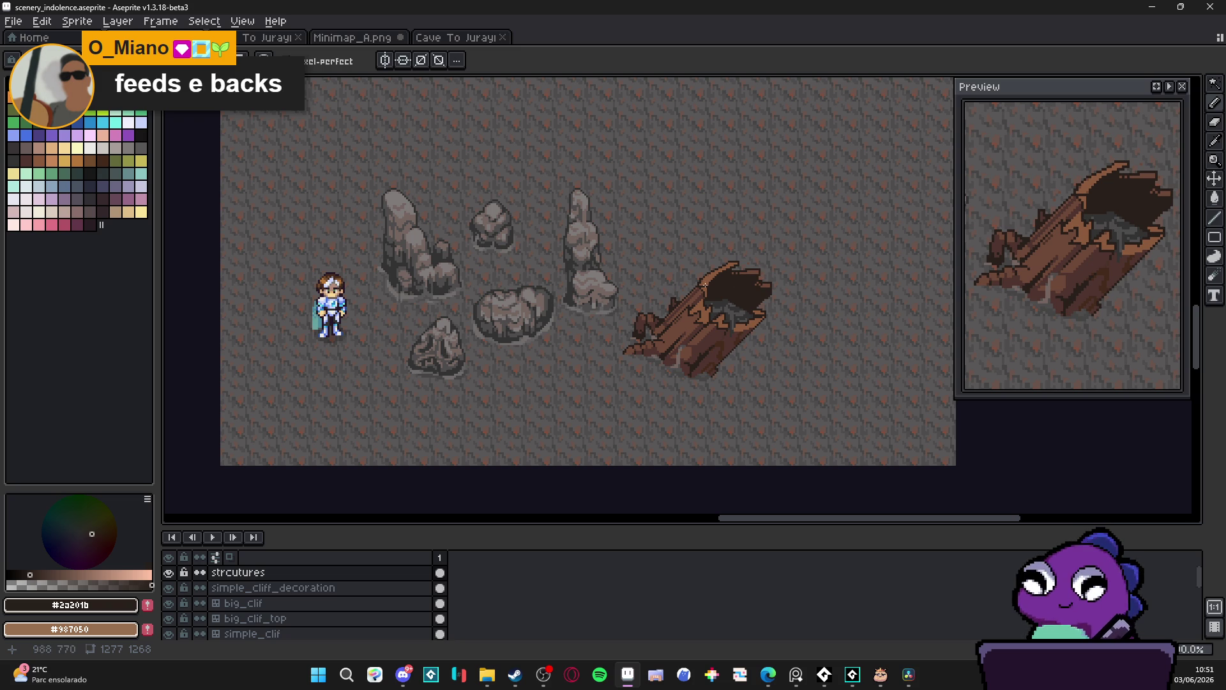
Draw a dark #2a201b line along the log's rim and touch up rim pixels in #8c5b3c
{"action": "scroll", "coordinate": [722, 274], "scroll_direction": "up", "scroll_amount": 4}
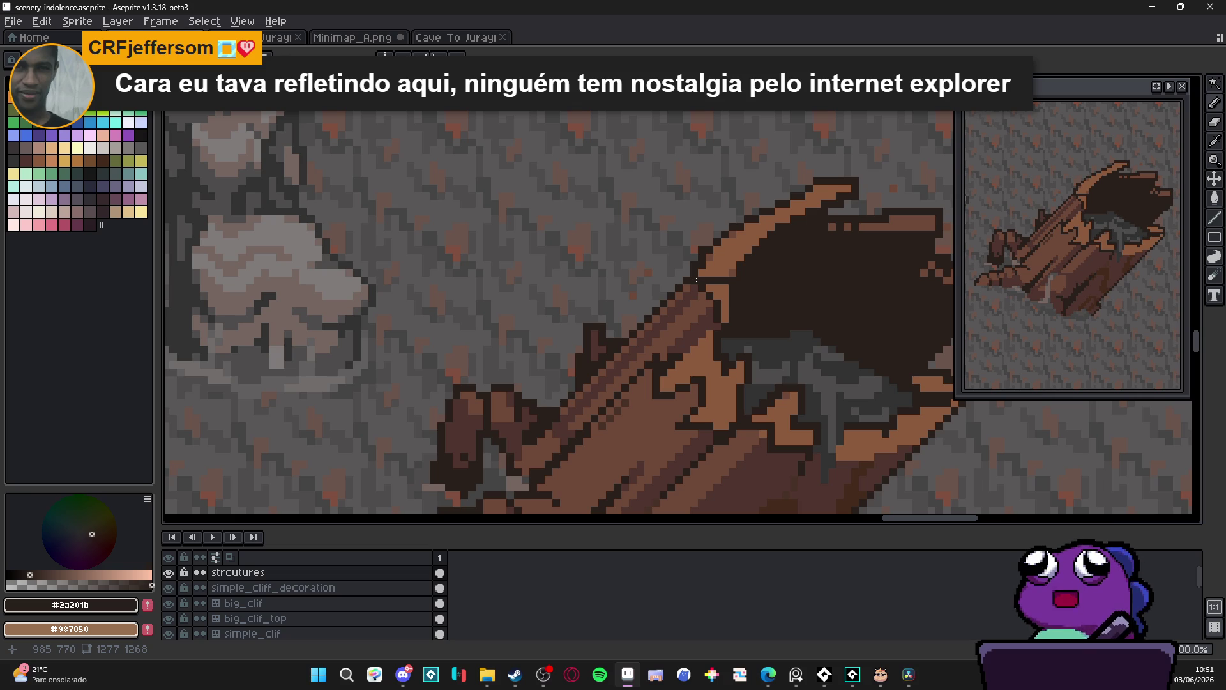
{"action": "scroll", "coordinate": [696, 280], "scroll_direction": "up", "scroll_amount": 1}
{"action": "mouse_move", "coordinate": [694, 281]}
{"action": "left_mouse_down"}
{"action": "mouse_move", "coordinate": [694, 351]}
{"action": "mouse_move", "coordinate": [707, 287]}
{"action": "mouse_move", "coordinate": [725, 313]}
{"action": "mouse_move", "coordinate": [742, 302]}
{"action": "left_mouse_up"}
{"action": "left_click", "coordinate": [733, 311], "text": "alt"}
{"action": "key", "text": "ctrl+z"}
{"action": "left_click", "coordinate": [724, 348]}
{"action": "left_click", "coordinate": [713, 347], "text": "alt"}
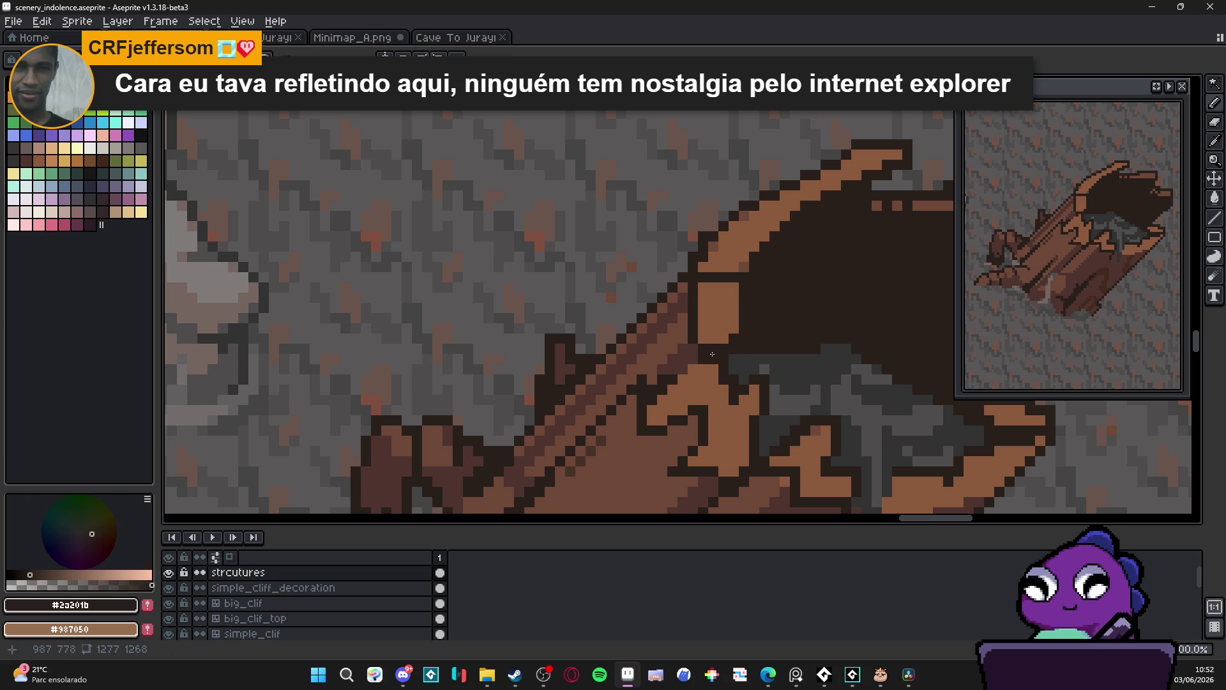
{"action": "left_click", "coordinate": [700, 330]}
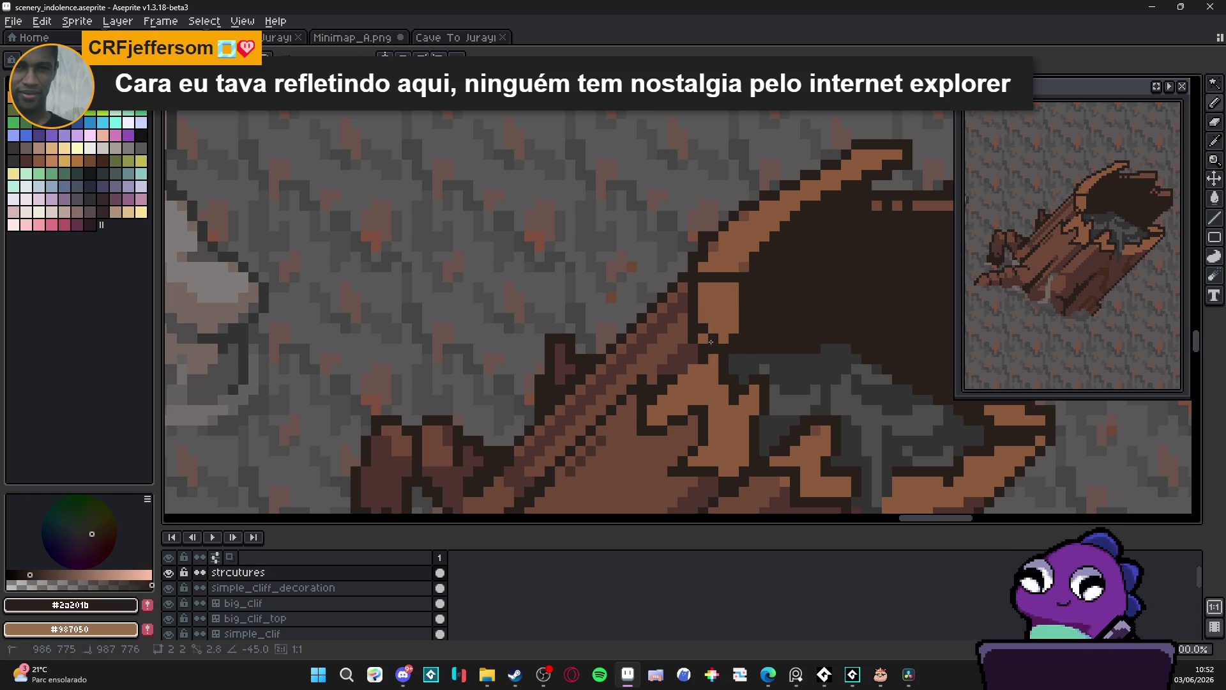
{"action": "left_click", "coordinate": [695, 333], "text": "alt"}
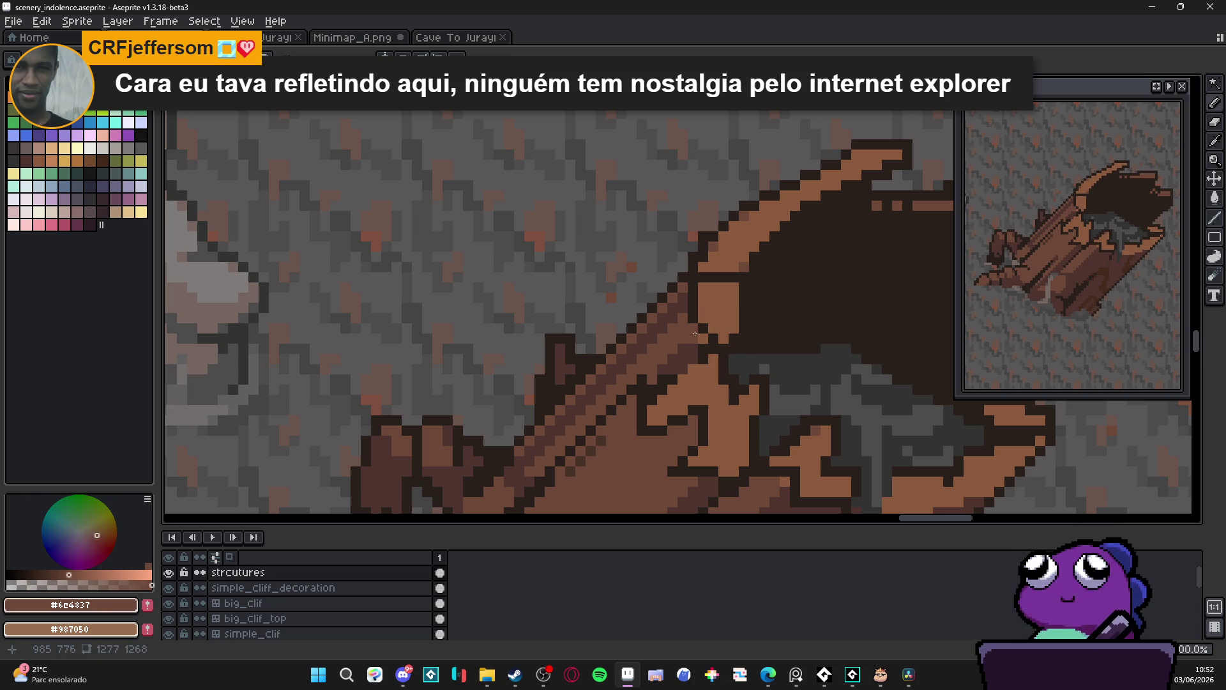
{"action": "left_click", "coordinate": [709, 329], "text": "alt"}
Add orange #8c5b3c pixels along the hollow's rim, then bring the music console forward
{"action": "scroll", "coordinate": [711, 329], "scroll_direction": "down", "scroll_amount": 3}
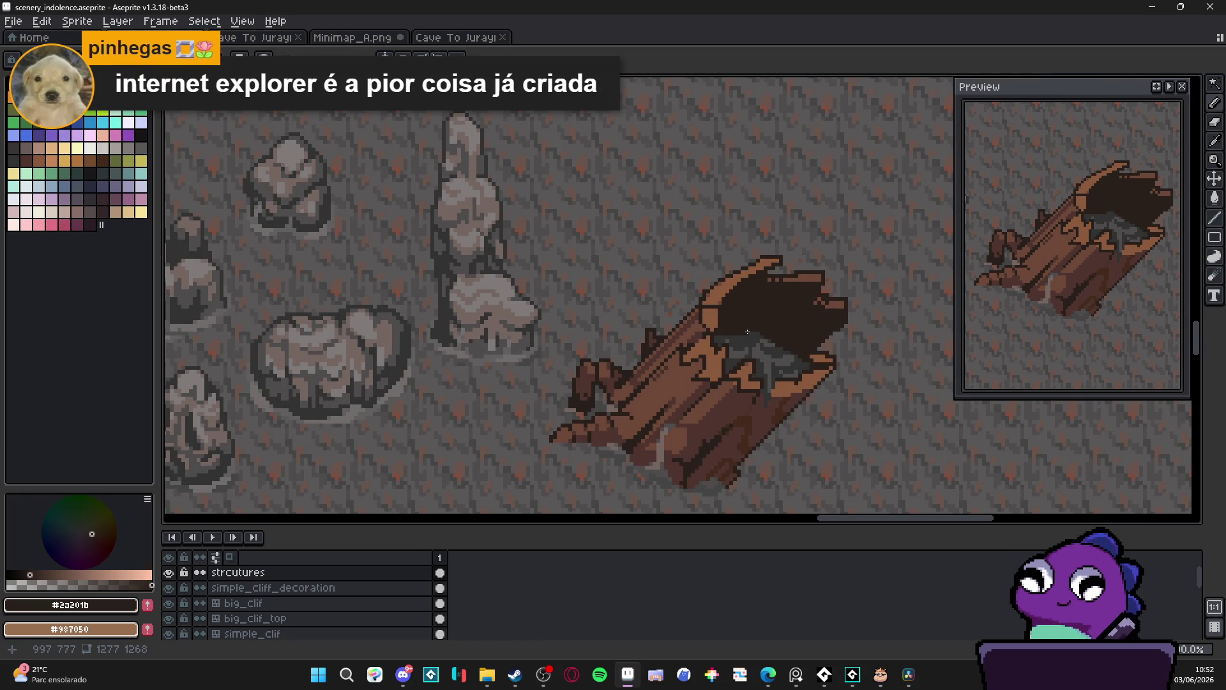
{"action": "scroll", "coordinate": [693, 300], "scroll_direction": "up", "scroll_amount": 2}
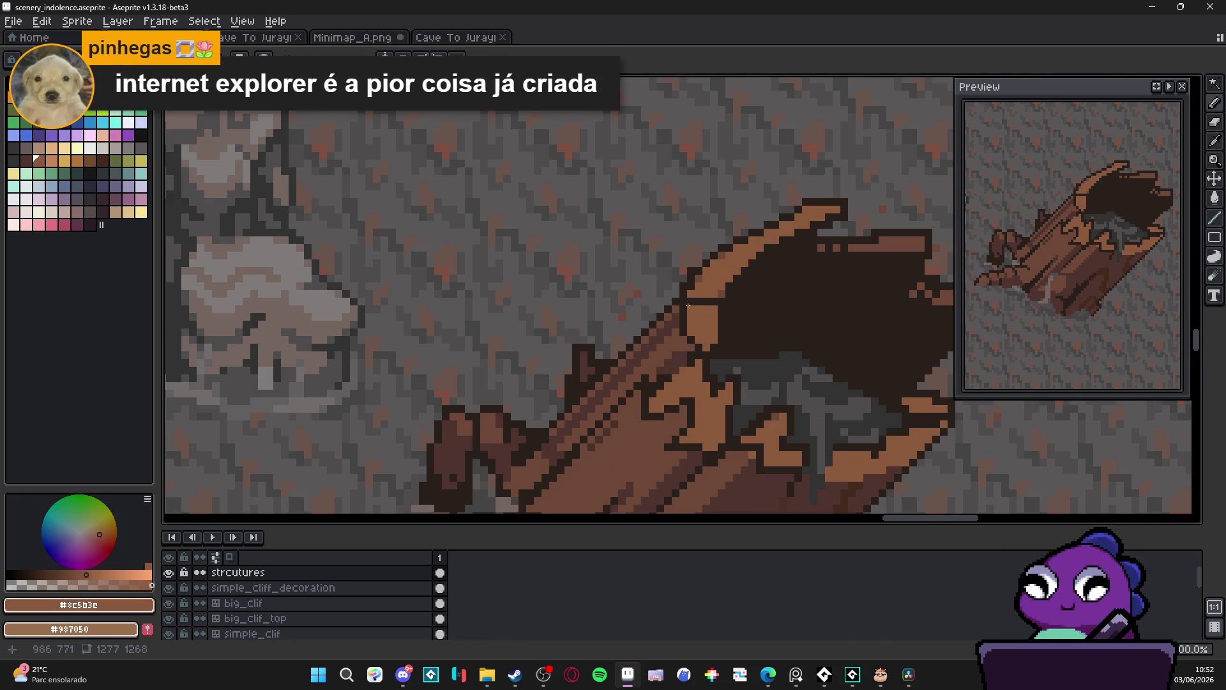
{"action": "left_click_drag", "start_coordinate": [692, 300], "coordinate": [725, 291]}
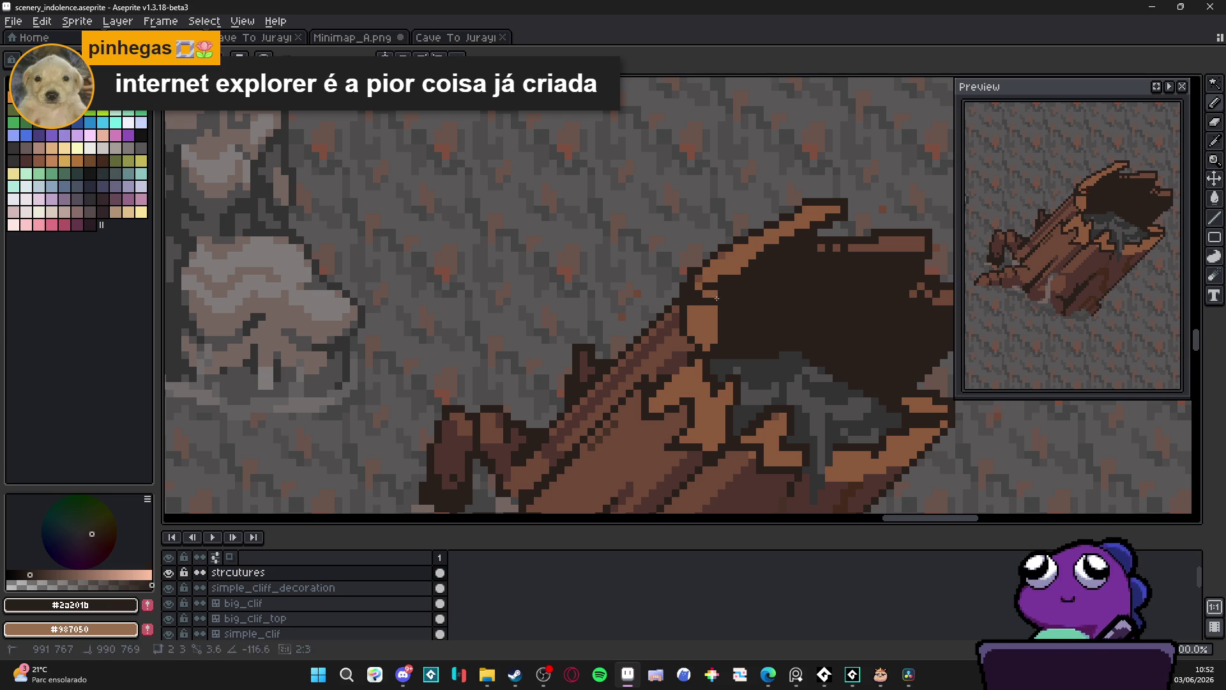
{"action": "left_click", "coordinate": [724, 292], "text": "alt"}
{"action": "left_click", "coordinate": [726, 293]}
{"action": "left_click", "coordinate": [729, 317]}
{"action": "left_click", "coordinate": [735, 332], "text": "alt"}
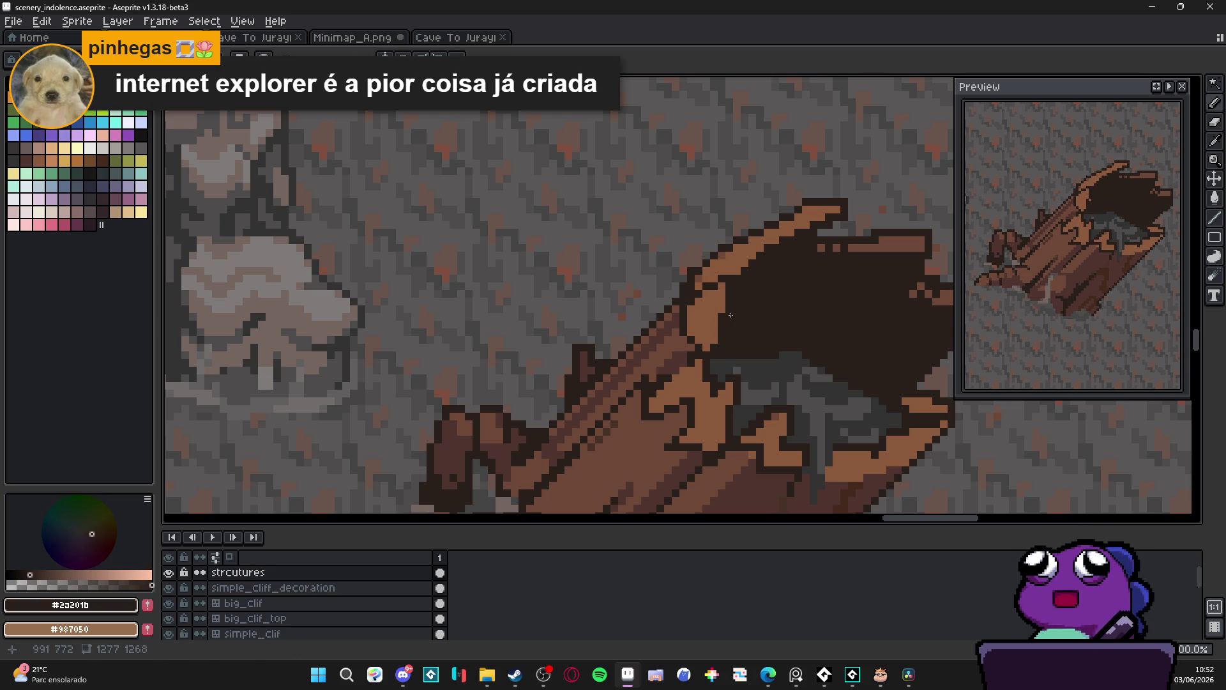
{"action": "left_click", "coordinate": [821, 676]}
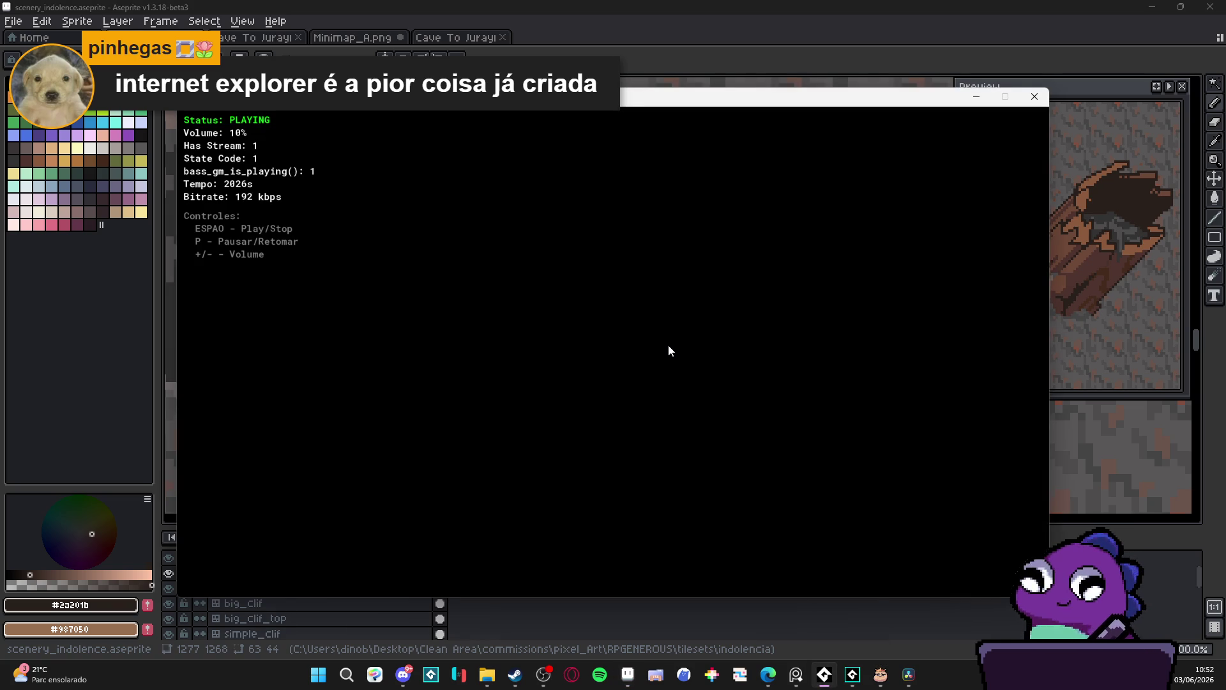
Lower the system volume to 4 and minimize the music console back to the canvas
{"action": "key", "text": "XF86AudioMute"}
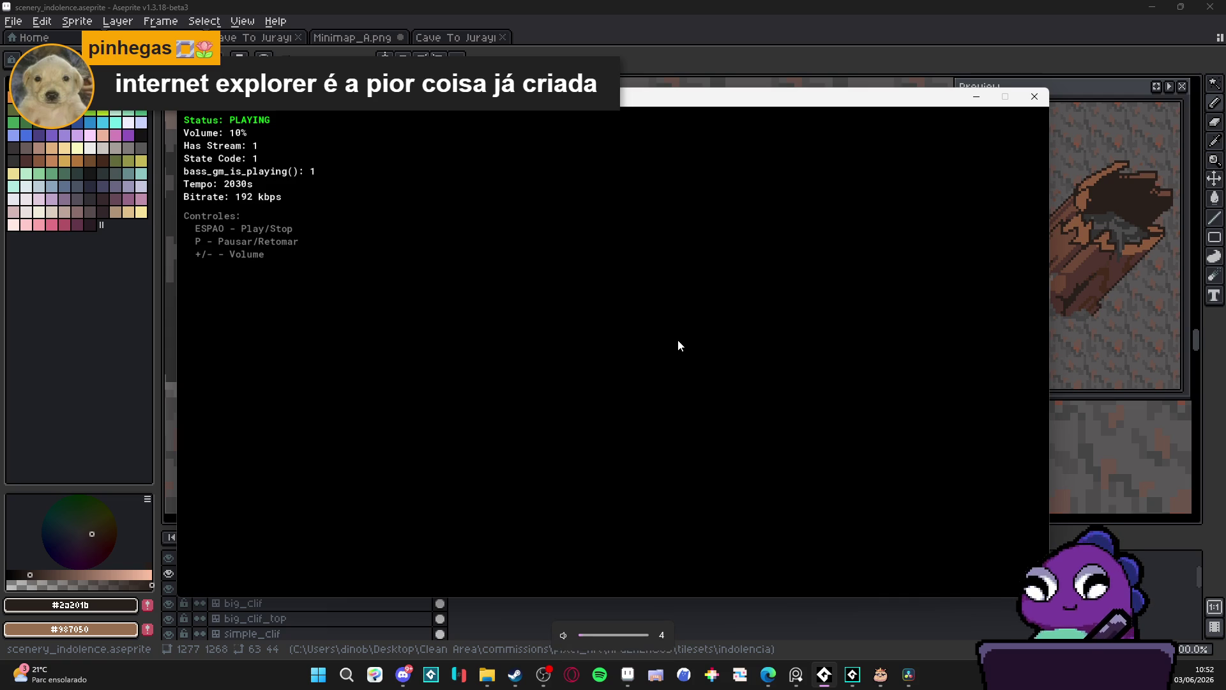
{"action": "left_click", "coordinate": [981, 99]}
Repaint the dark outline pixels on the rim edge in orange brown #8c5b3c
{"action": "scroll", "coordinate": [657, 293], "scroll_direction": "down", "scroll_amount": 3}
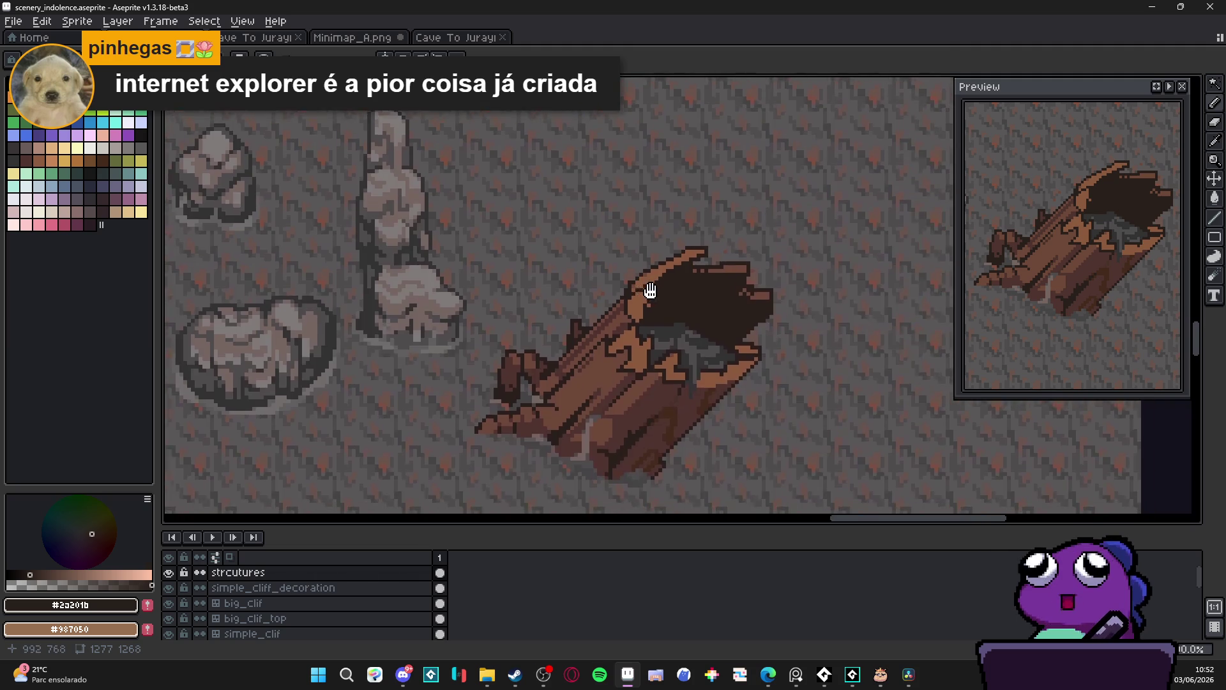
{"action": "scroll", "coordinate": [630, 299], "scroll_direction": "up", "scroll_amount": 3}
{"action": "left_click", "coordinate": [629, 300], "text": "alt"}
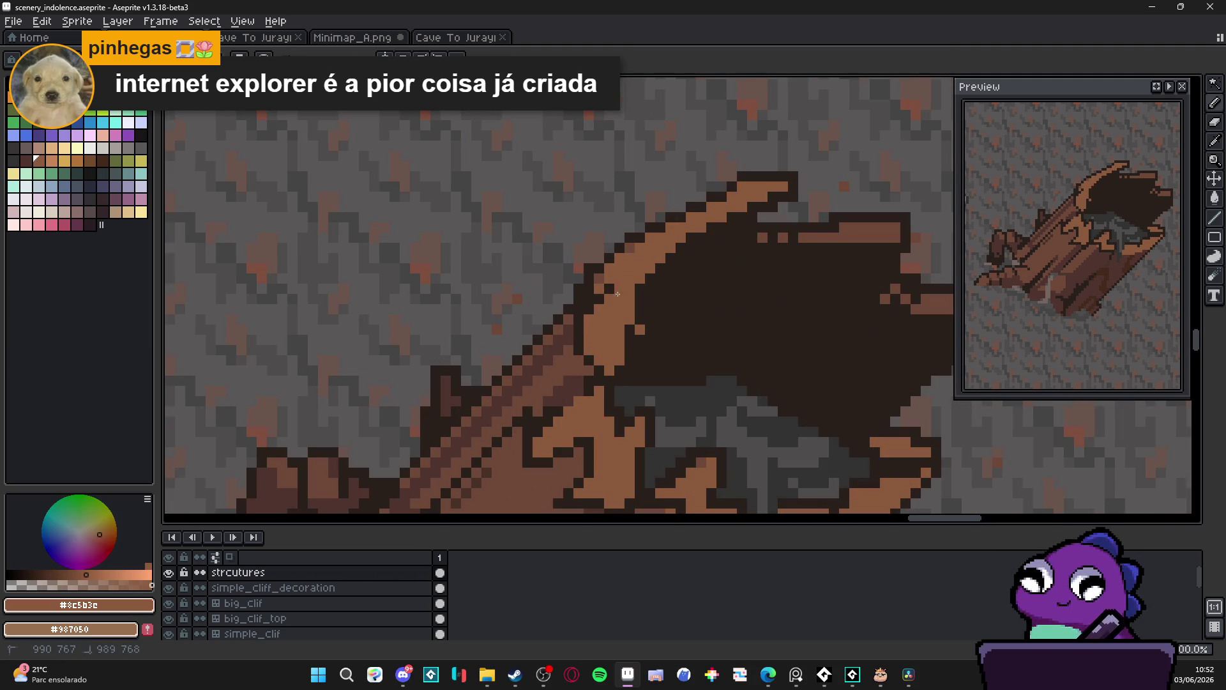
{"action": "left_click_drag", "start_coordinate": [600, 297], "coordinate": [588, 317]}
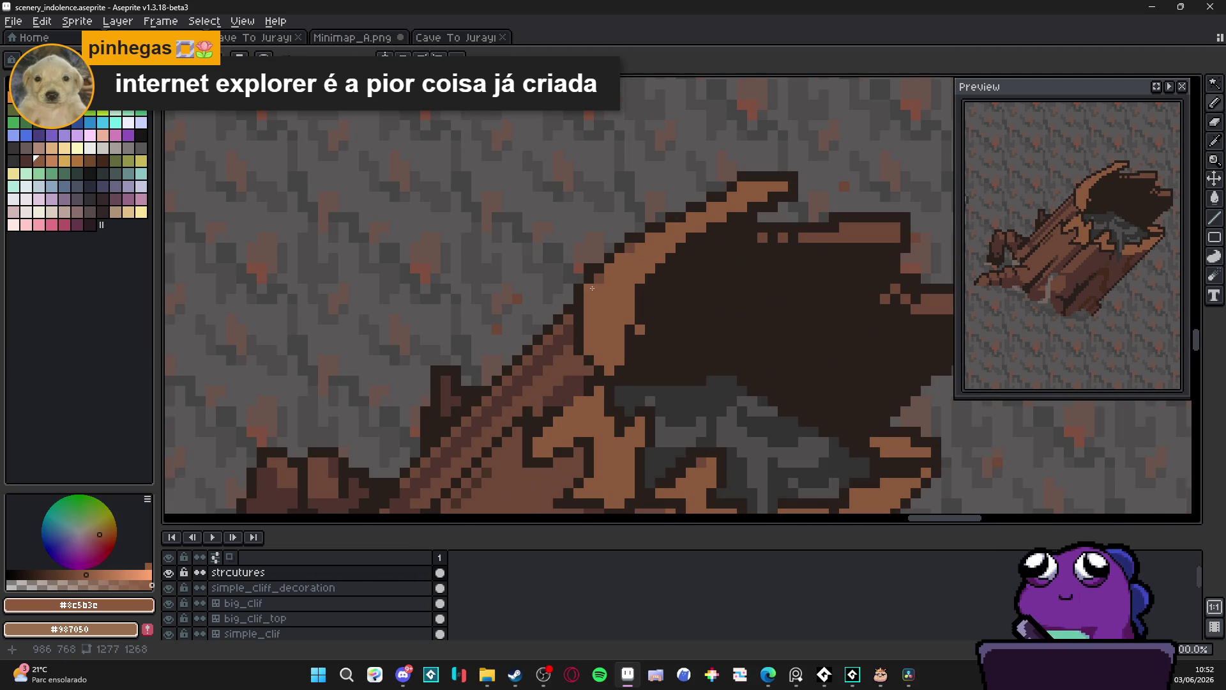
{"action": "key", "text": "b"}
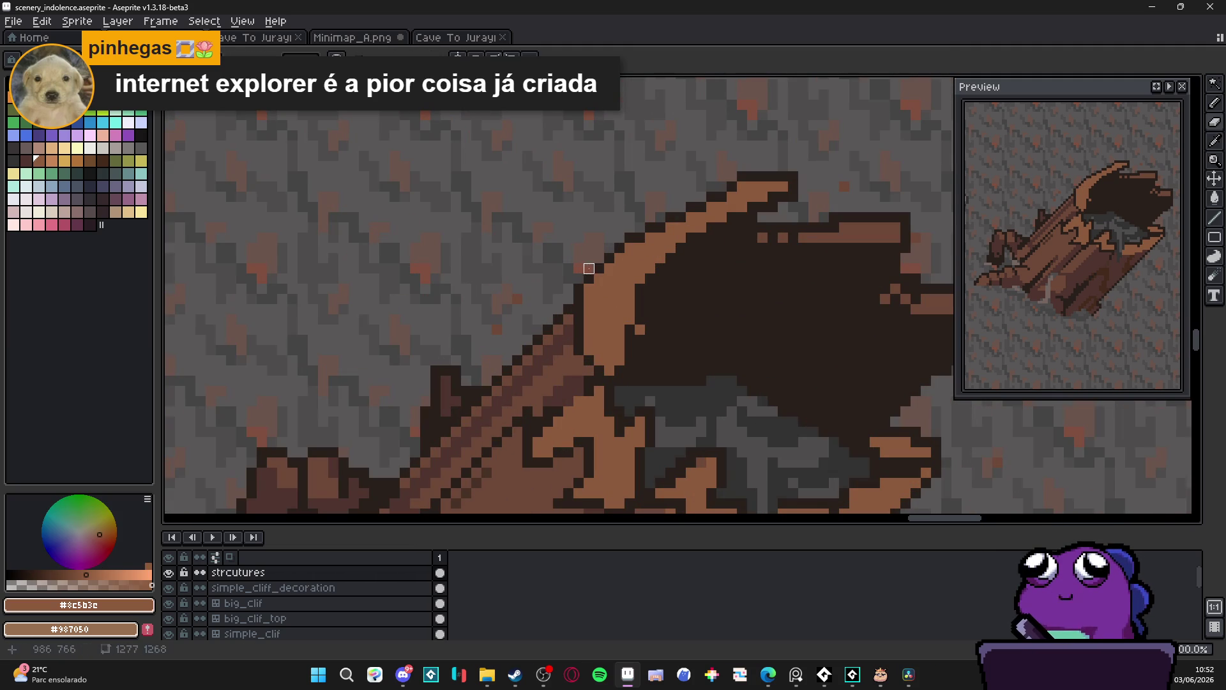
Sample the dark #2a201b and mid brown from the log and bring the upper rim into view
{"action": "scroll", "coordinate": [588, 279], "scroll_direction": "down", "scroll_amount": 3}
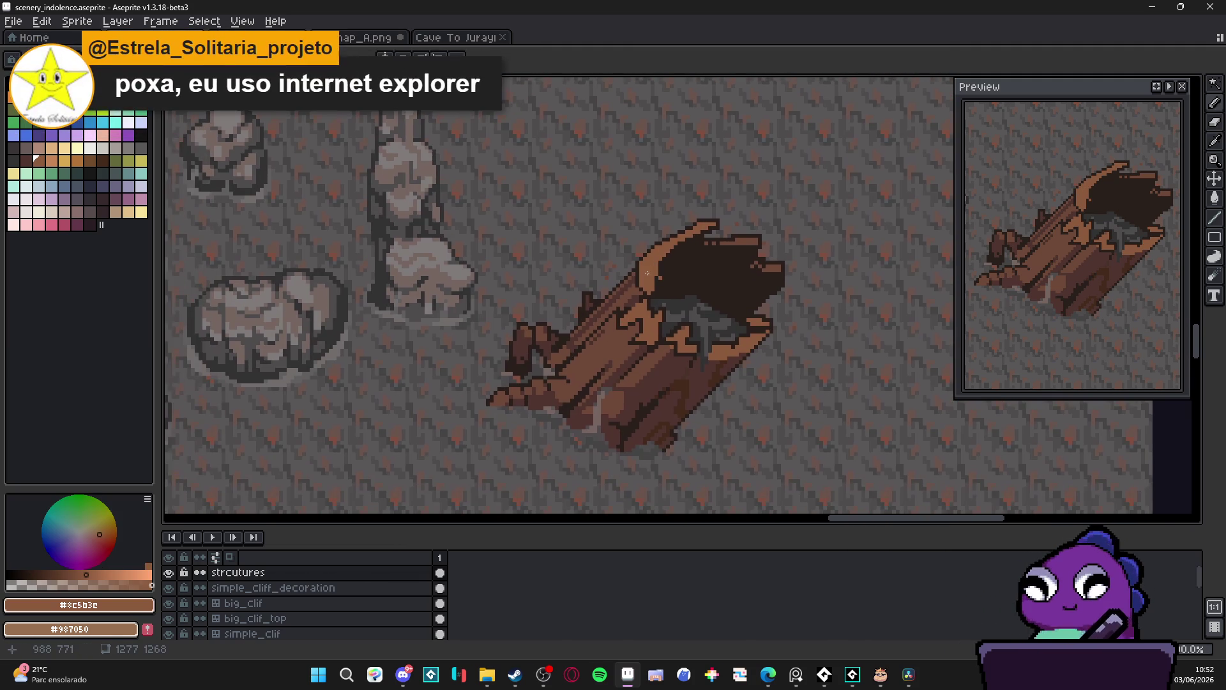
{"action": "scroll", "coordinate": [649, 291], "scroll_direction": "up", "scroll_amount": 3}
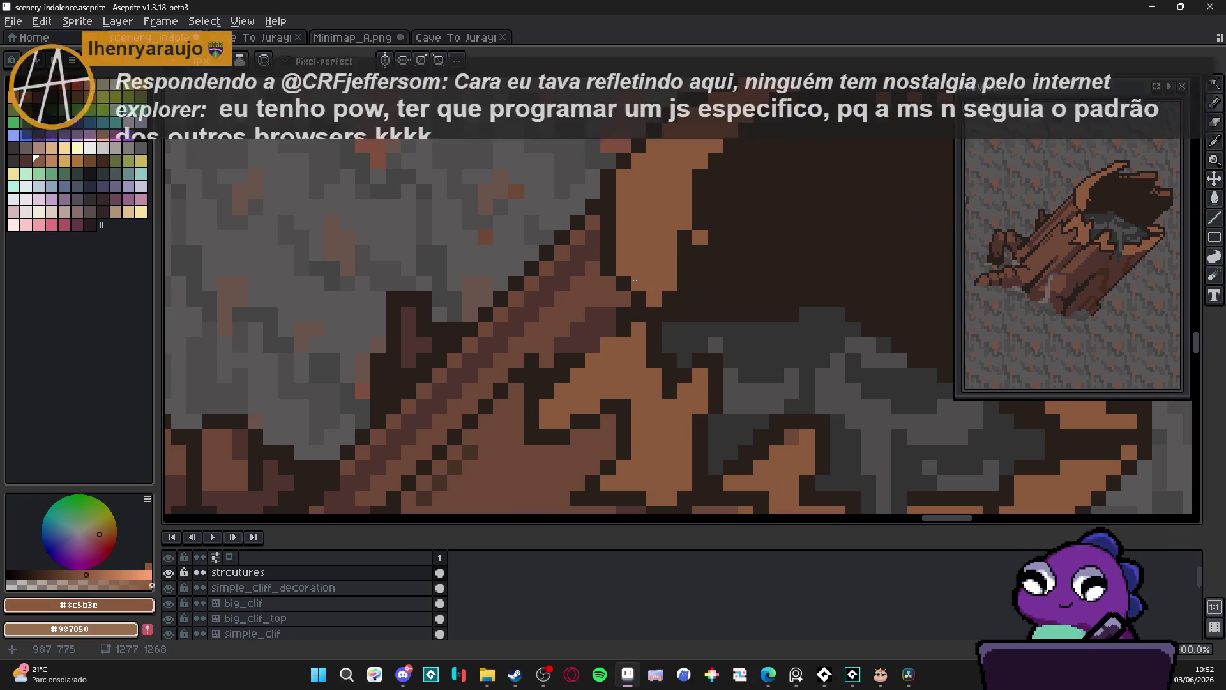
{"action": "scroll", "coordinate": [608, 285], "scroll_direction": "up", "scroll_amount": 1}
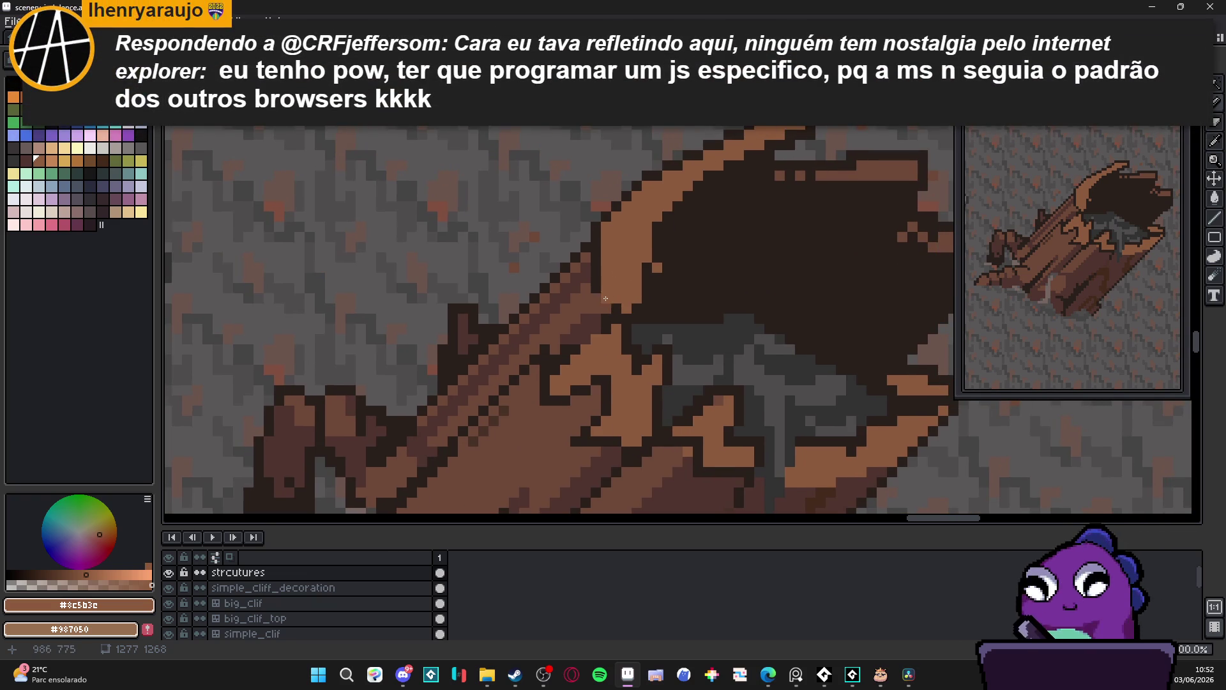
{"action": "left_click", "coordinate": [600, 276], "text": "alt"}
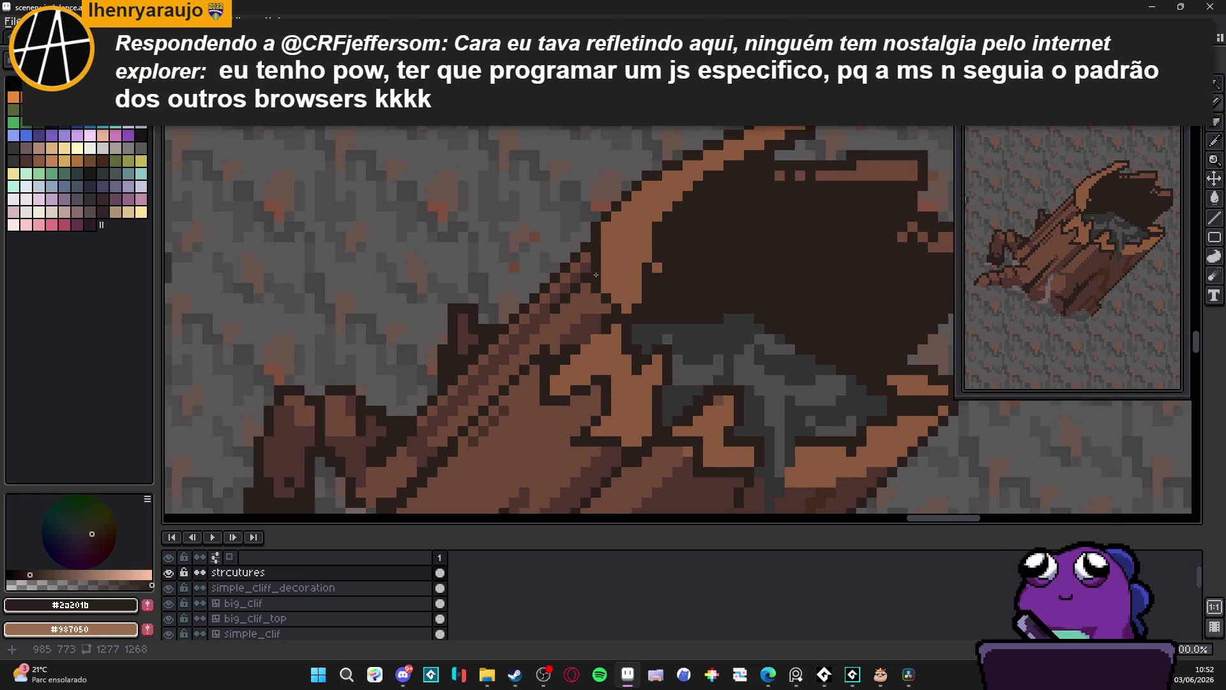
{"action": "left_click", "coordinate": [600, 284], "text": "alt"}
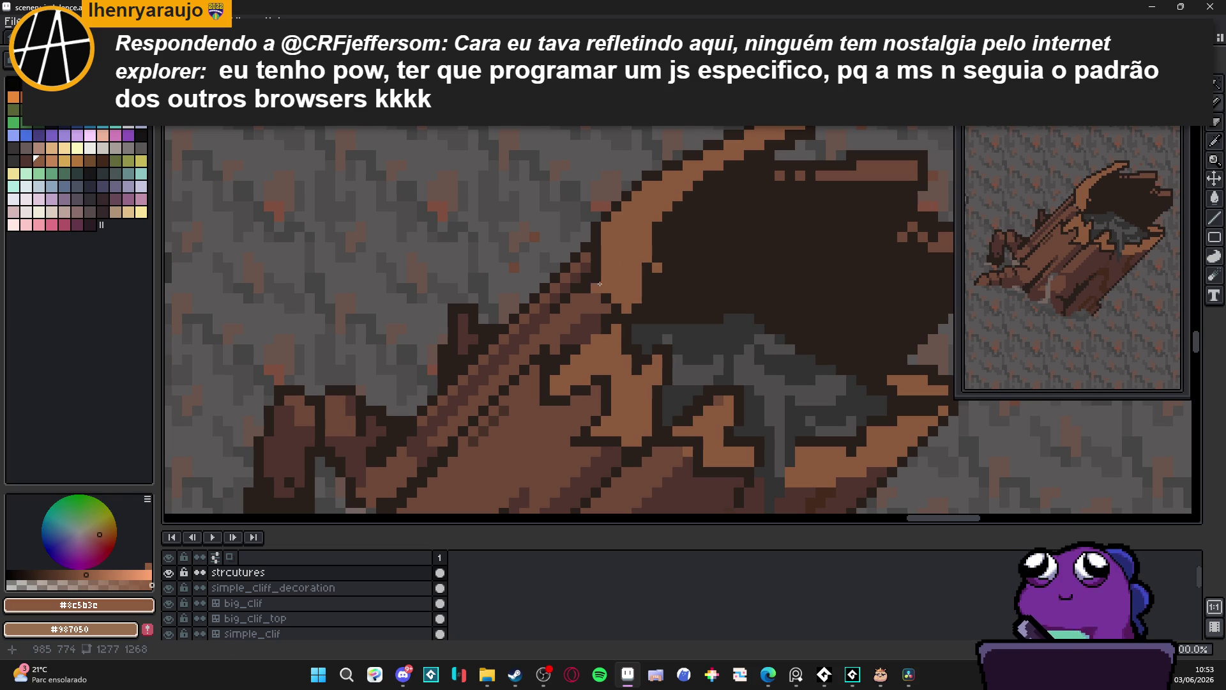
{"action": "left_click", "coordinate": [595, 294], "text": "alt"}
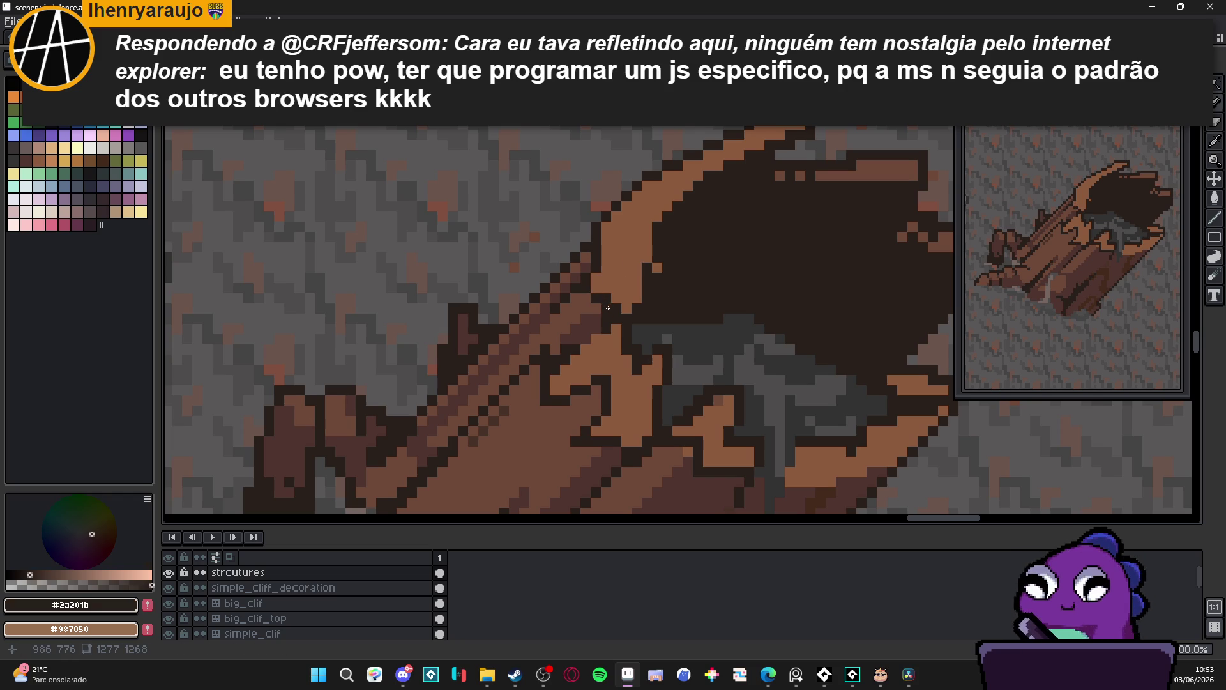
{"action": "left_click", "coordinate": [608, 308], "text": "alt"}
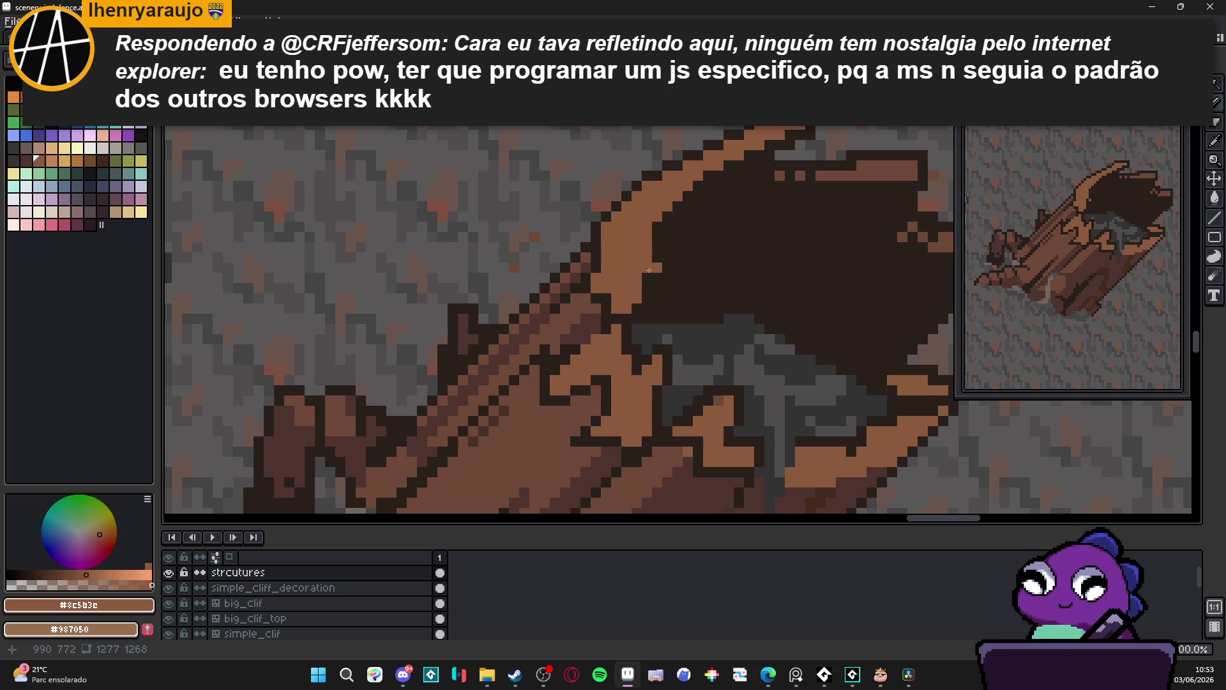
{"action": "scroll", "coordinate": [641, 291], "scroll_direction": "down", "scroll_amount": 3}
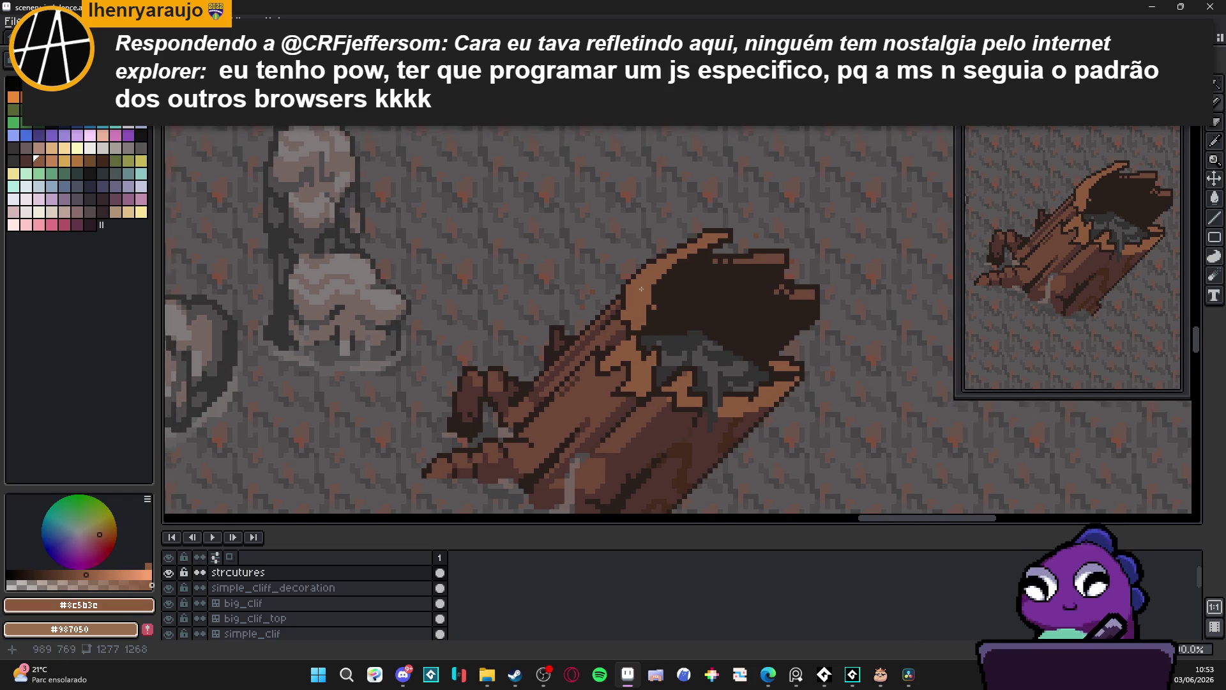
{"action": "scroll", "coordinate": [641, 293], "scroll_direction": "up", "scroll_amount": 4}
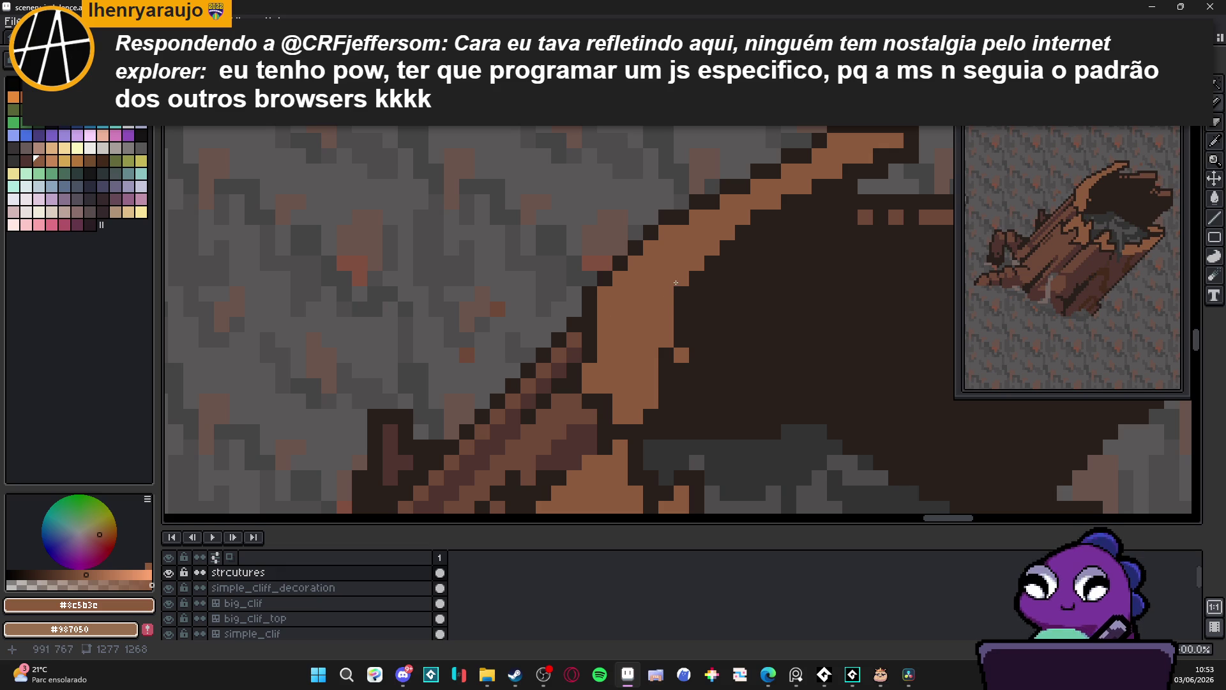
{"action": "left_click_drag", "start_coordinate": [727, 236], "coordinate": [707, 257]}
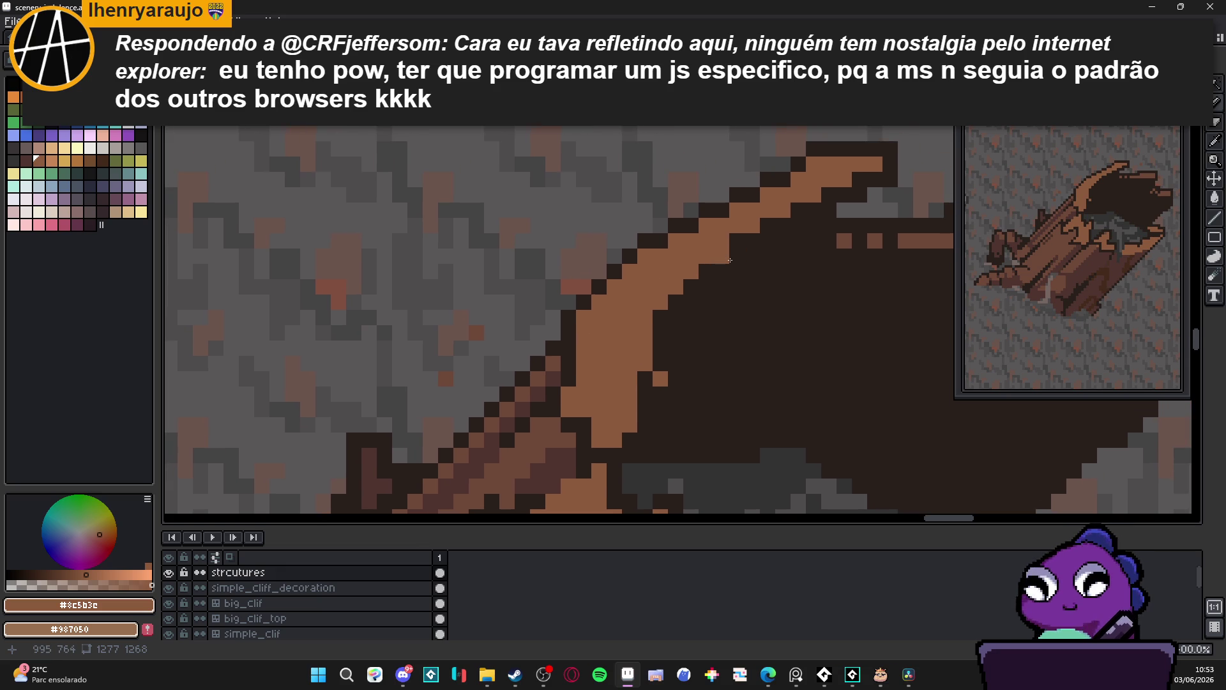
Checker-dither dark pixels along the upper-left rim's diagonal edge
{"action": "scroll", "coordinate": [713, 265], "scroll_direction": "down", "scroll_amount": 3}
{"action": "scroll", "coordinate": [651, 286], "scroll_direction": "up", "scroll_amount": 2}
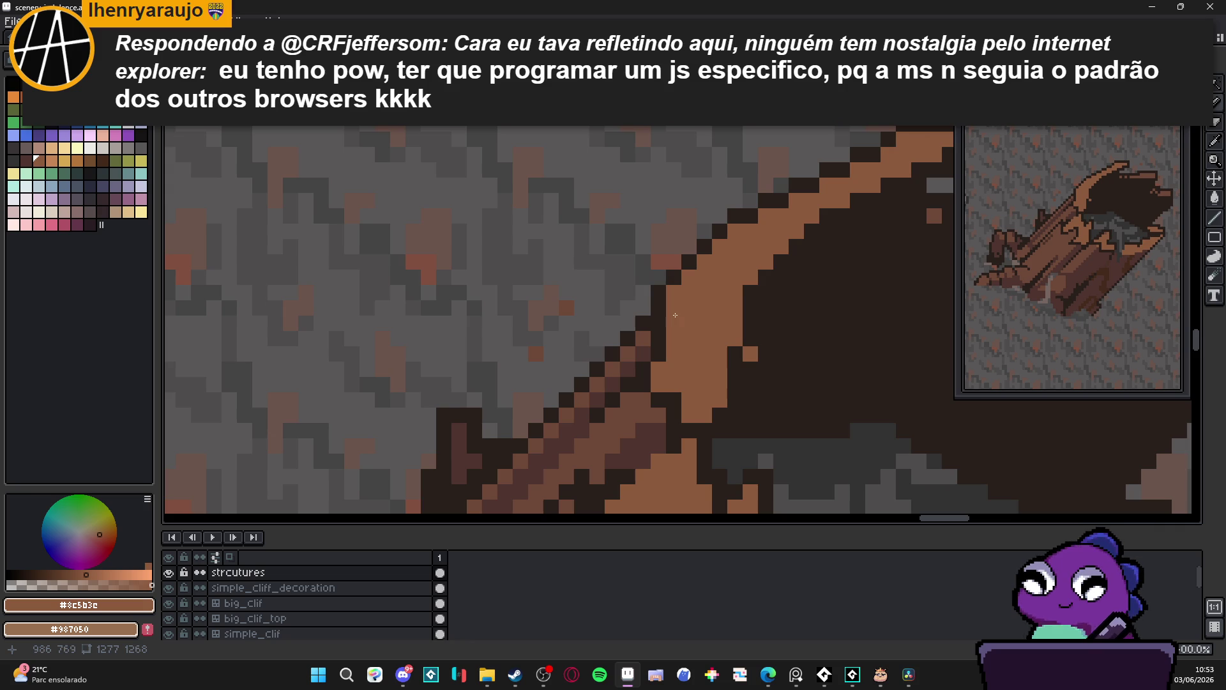
{"action": "scroll", "coordinate": [643, 322], "scroll_direction": "down", "scroll_amount": 1}
{"action": "scroll", "coordinate": [652, 321], "scroll_direction": "up", "scroll_amount": 1}
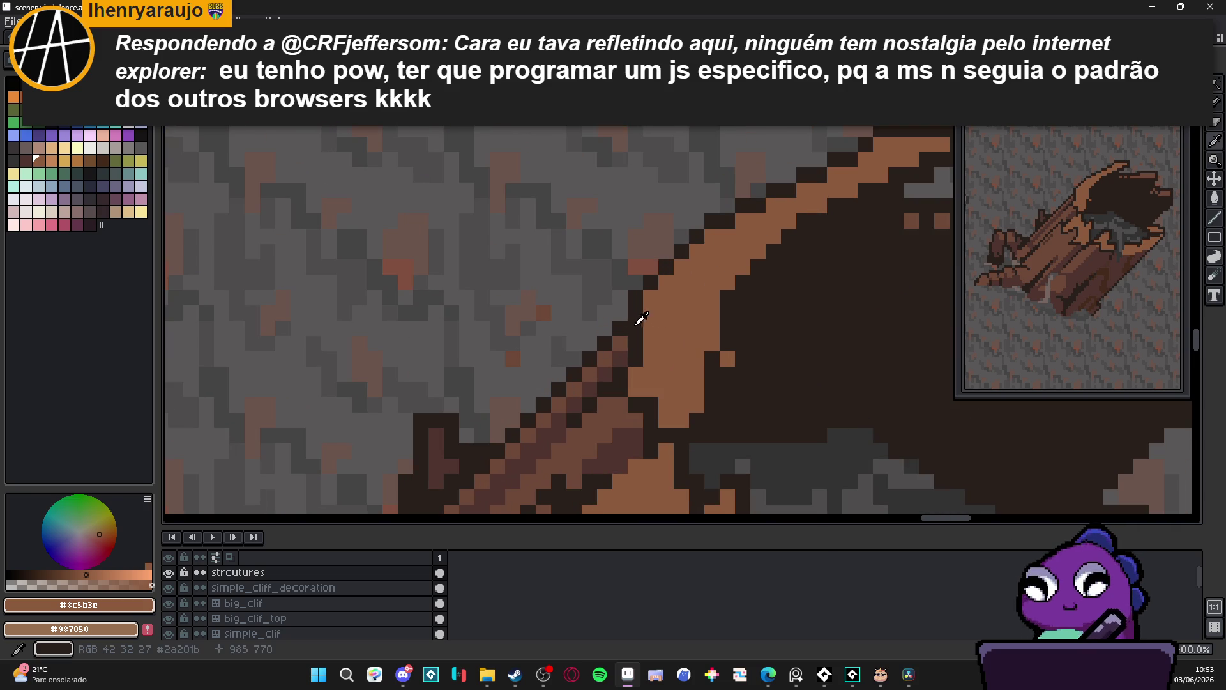
{"action": "left_click", "coordinate": [643, 317], "text": "alt"}
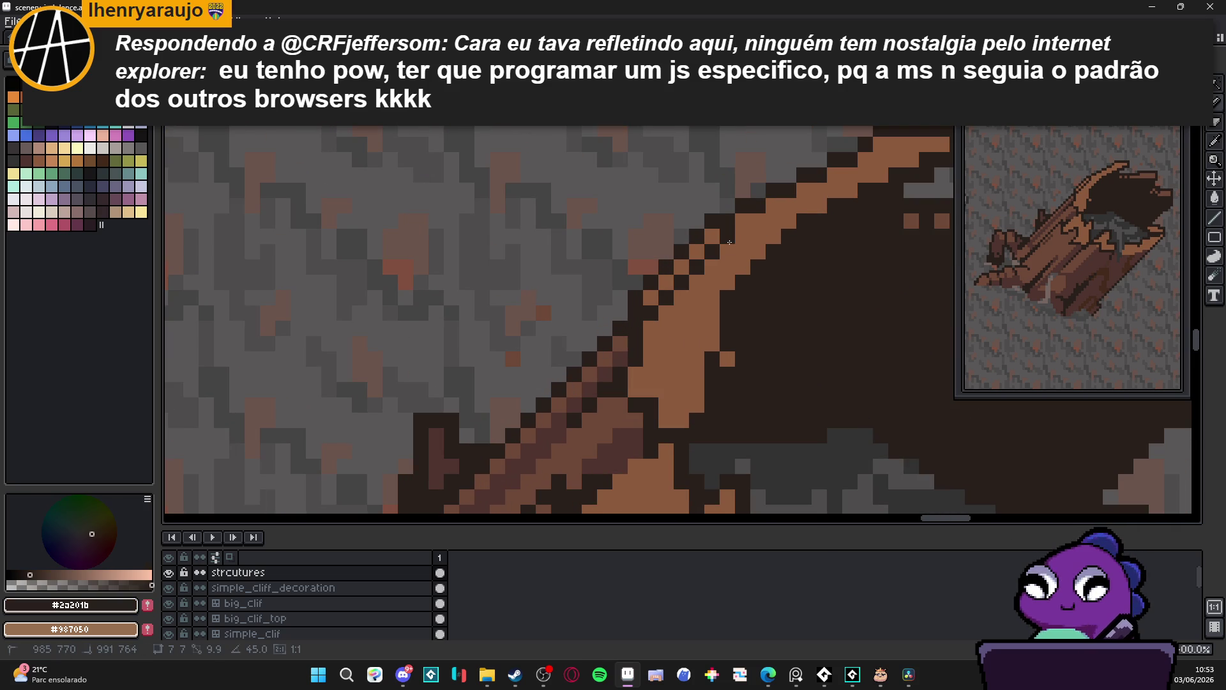
{"action": "left_click", "coordinate": [650, 344], "text": "alt"}
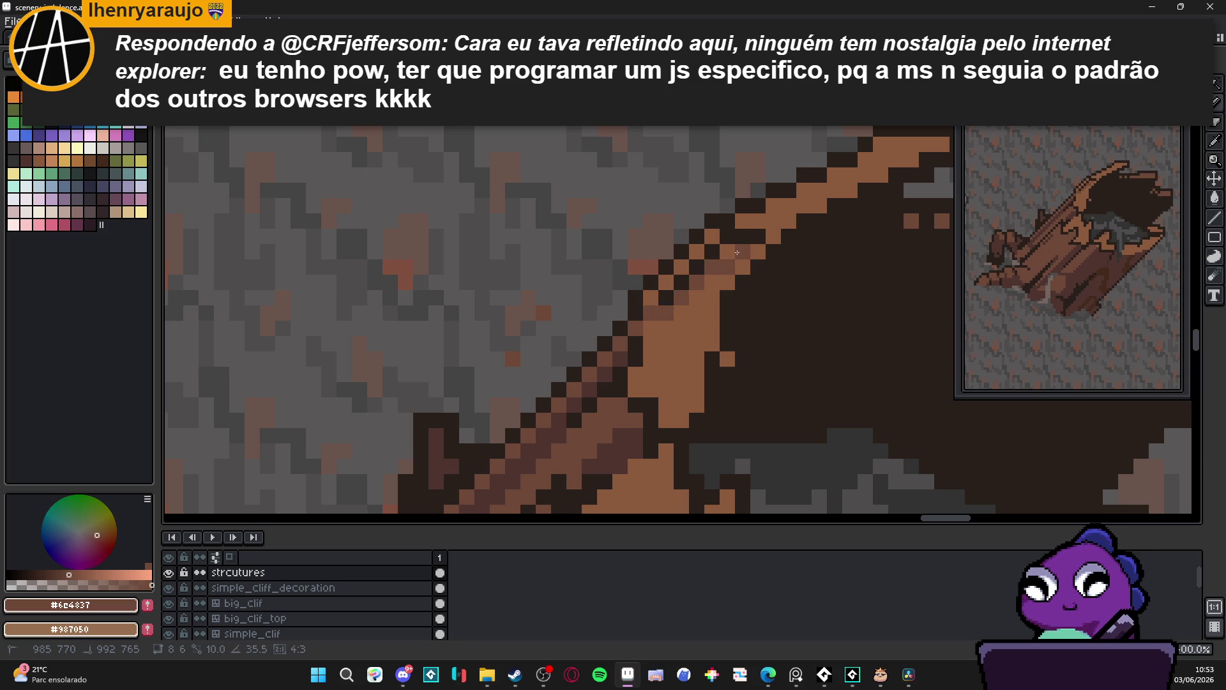
{"action": "left_click", "coordinate": [706, 260], "text": "alt"}
{"action": "left_click", "coordinate": [681, 282]}
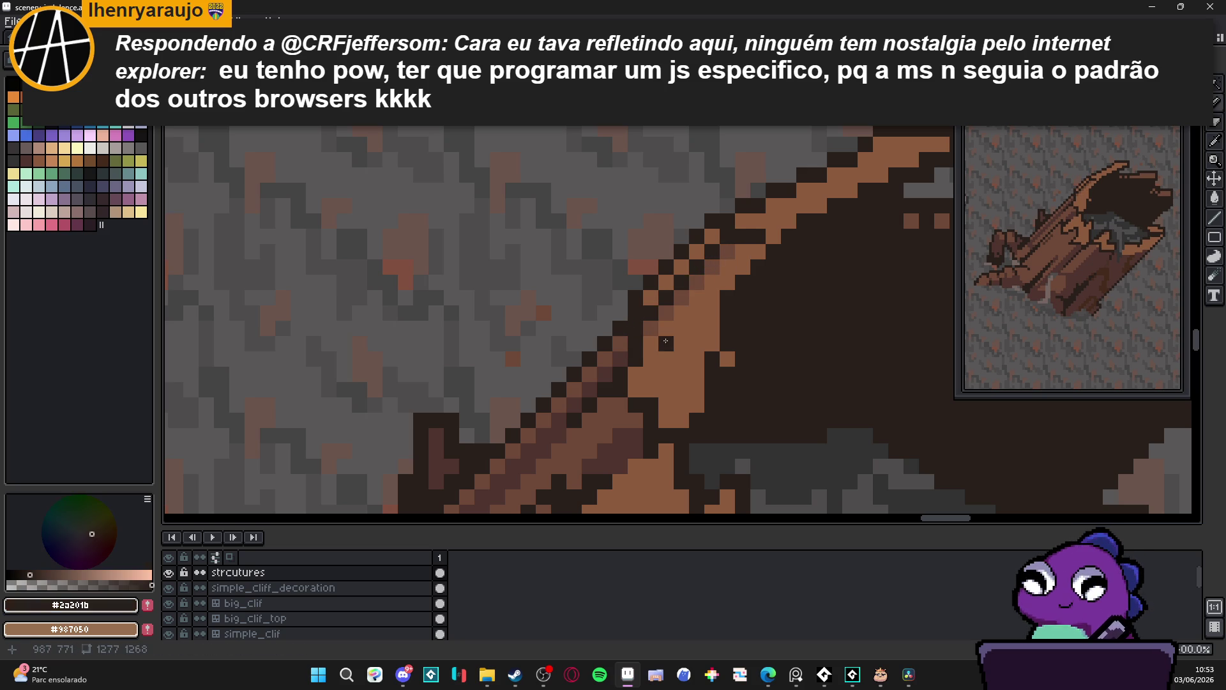
{"action": "left_click", "coordinate": [749, 252], "text": "shift"}
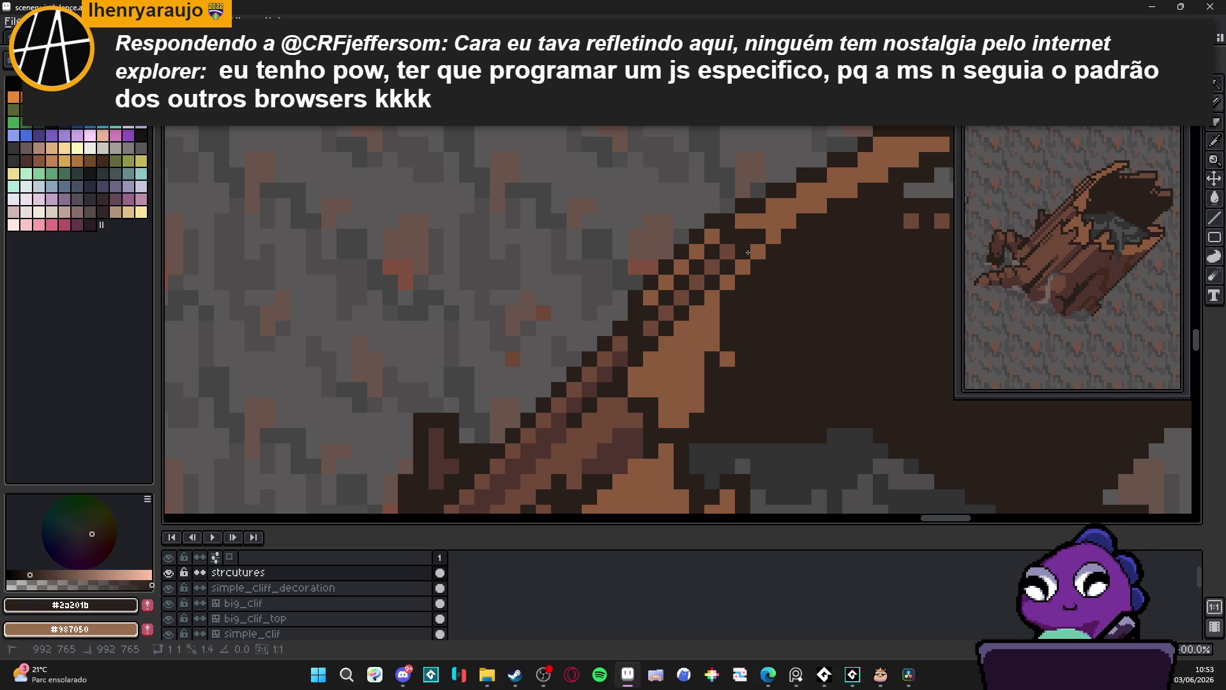
{"action": "scroll", "coordinate": [748, 253], "scroll_direction": "down", "scroll_amount": 5}
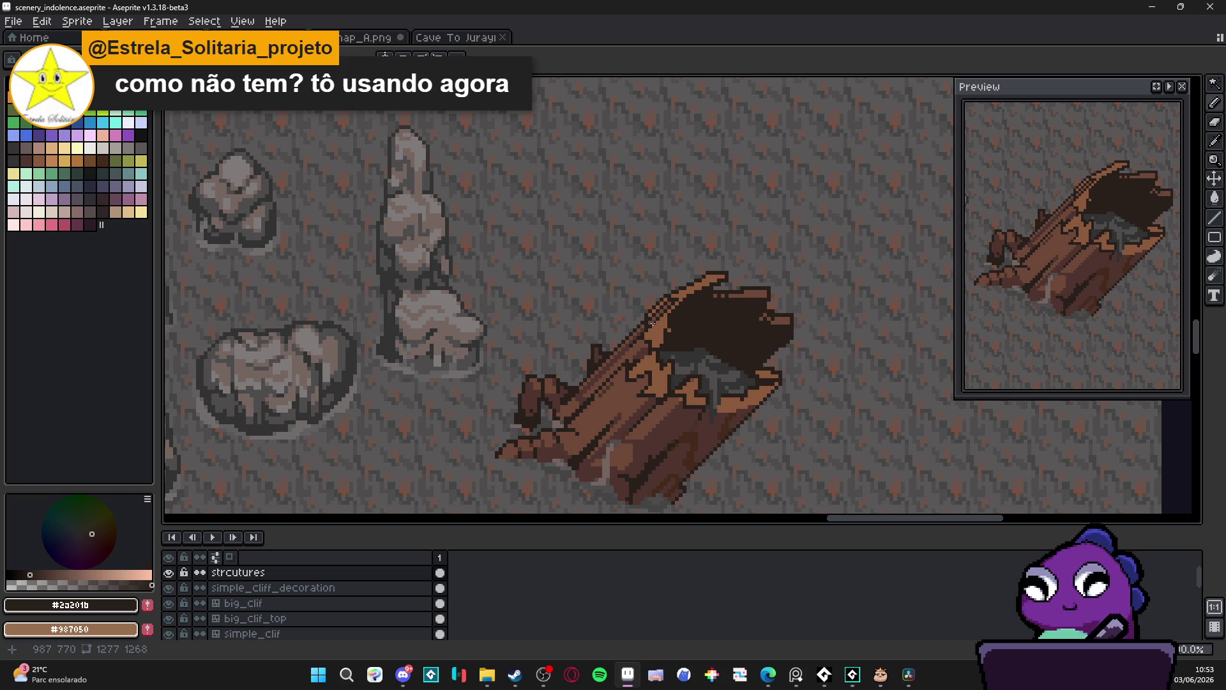
Draw a 45° #2a201b line and darken pixels along the upper rim's top near its tip
{"action": "scroll", "coordinate": [660, 313], "scroll_direction": "up", "scroll_amount": 2}
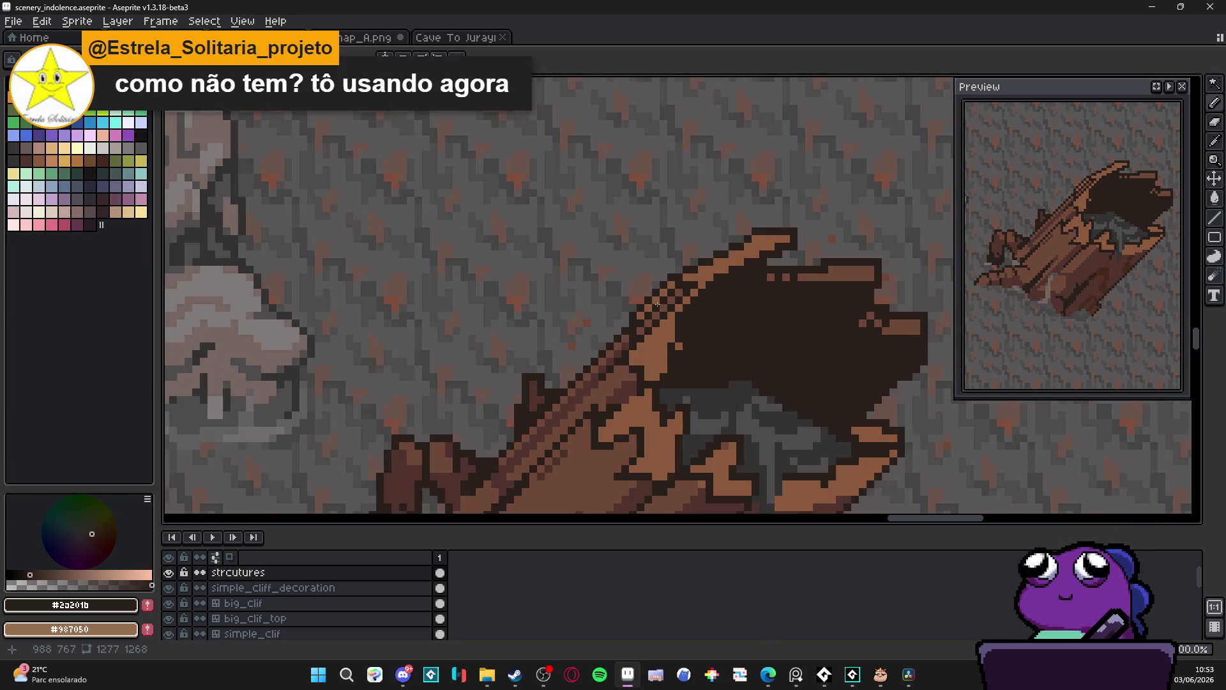
{"action": "mouse_move", "coordinate": [636, 319]}
{"action": "left_mouse_down"}
{"action": "mouse_move", "coordinate": [675, 265]}
{"action": "mouse_move", "coordinate": [624, 307]}
{"action": "mouse_move", "coordinate": [638, 317]}
{"action": "mouse_move", "coordinate": [698, 254]}
{"action": "mouse_move", "coordinate": [698, 265]}
{"action": "mouse_move", "coordinate": [843, 191]}
{"action": "left_mouse_up"}
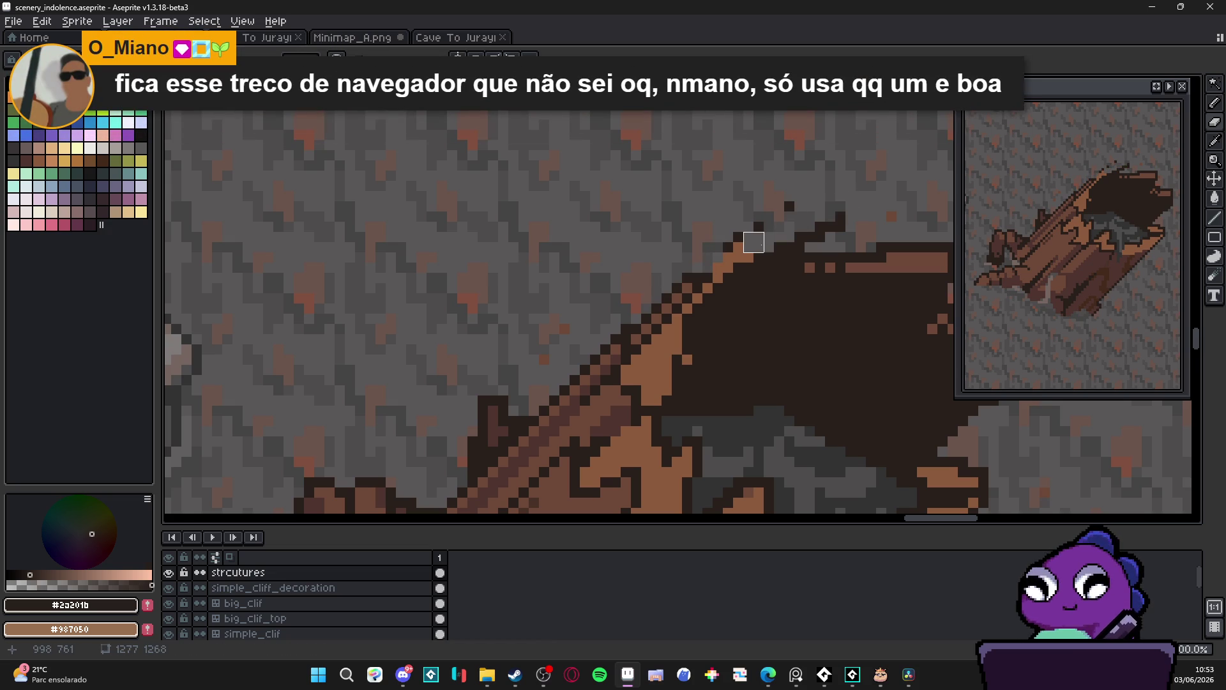
{"action": "left_click_drag", "start_coordinate": [754, 242], "coordinate": [733, 252]}
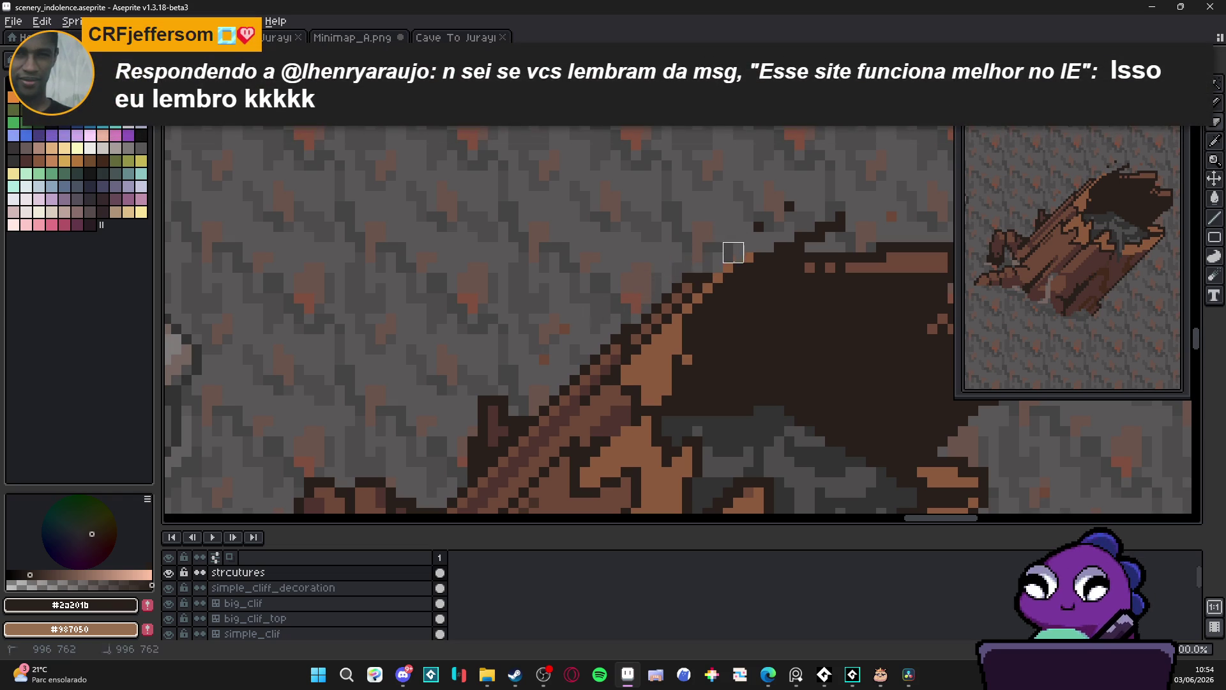
{"action": "scroll", "coordinate": [809, 217], "scroll_direction": "down", "scroll_amount": 2}
{"action": "left_click_drag", "start_coordinate": [809, 217], "coordinate": [674, 181]}
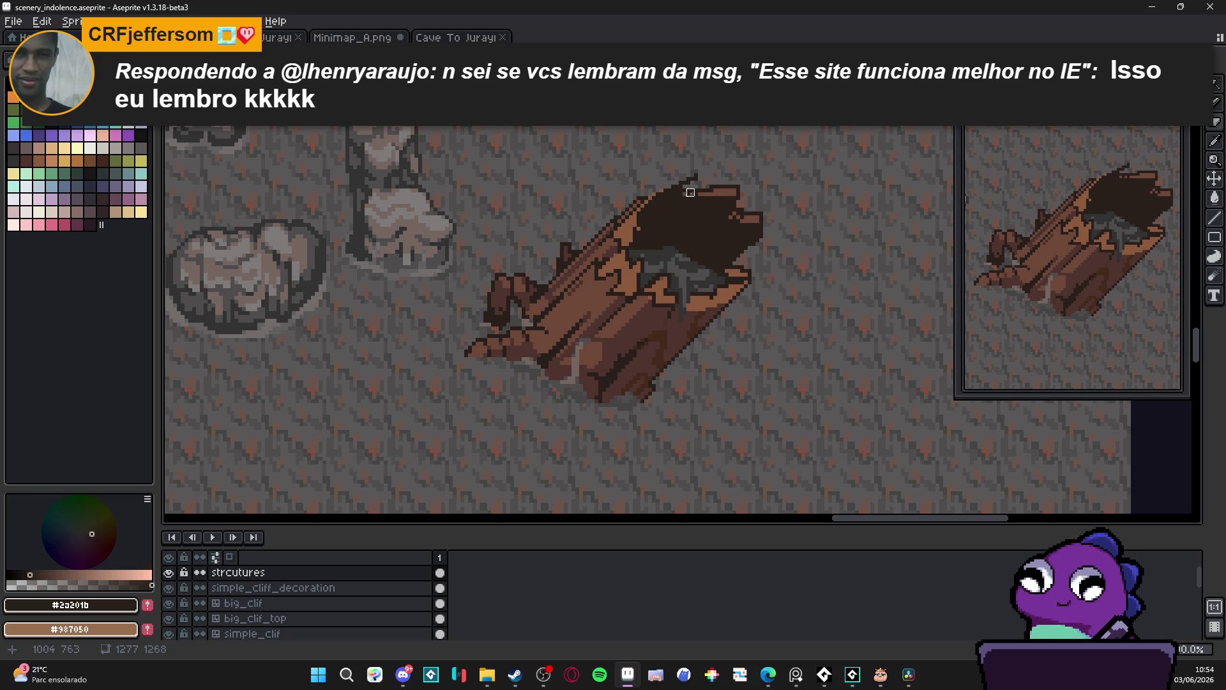
{"action": "scroll", "coordinate": [682, 188], "scroll_direction": "up", "scroll_amount": 2}
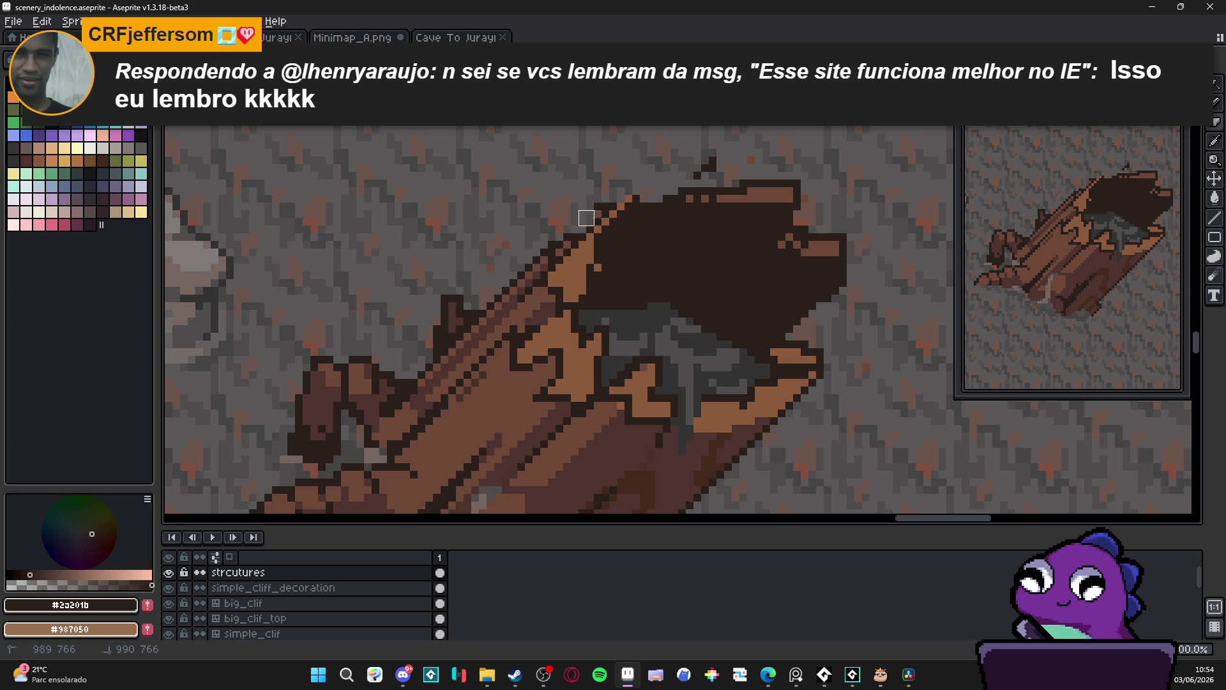
{"action": "scroll", "coordinate": [595, 204], "scroll_direction": "down", "scroll_amount": 1}
{"action": "scroll", "coordinate": [600, 205], "scroll_direction": "down", "scroll_amount": 1}
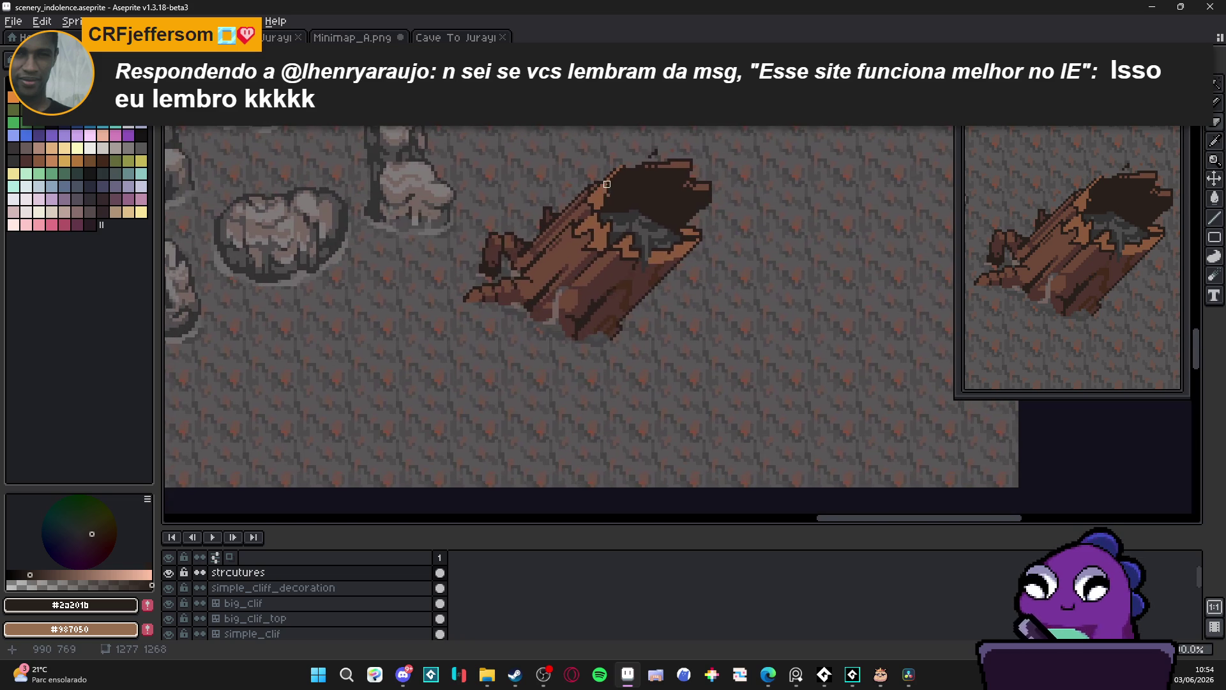
{"action": "scroll", "coordinate": [628, 270], "scroll_direction": "up", "scroll_amount": 3}
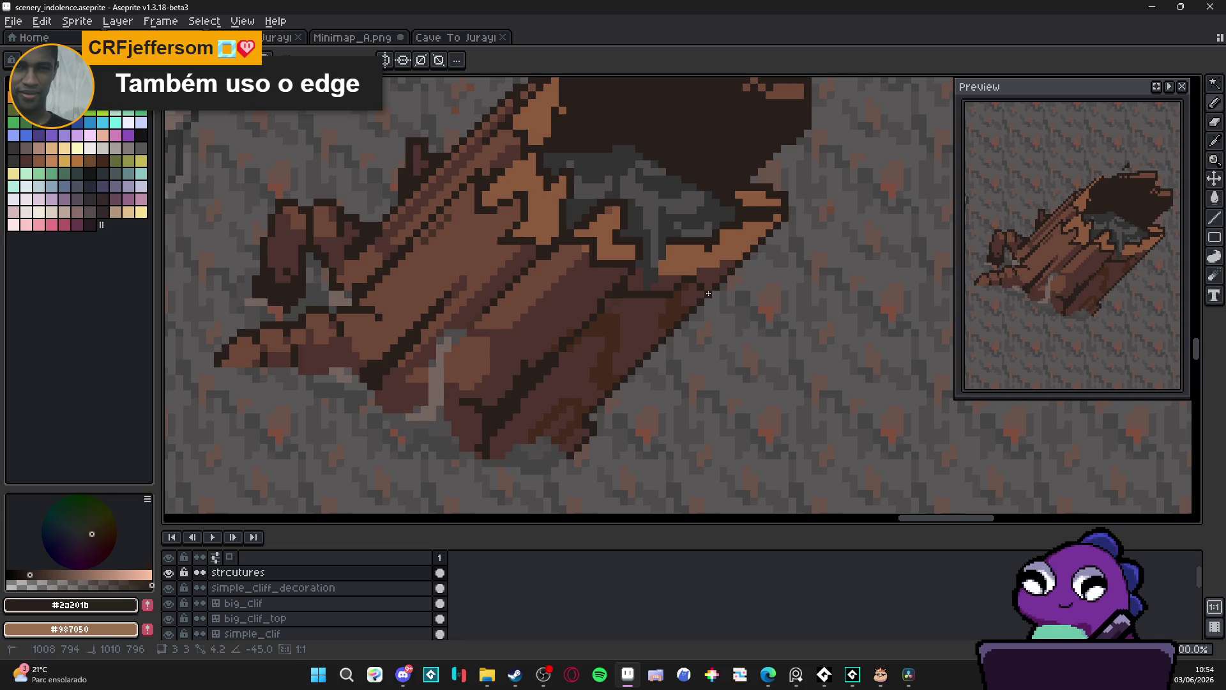
Draw a dark #2a201b diagonal outline along the log's lower-right edge
{"action": "left_click", "coordinate": [694, 266], "text": "alt"}
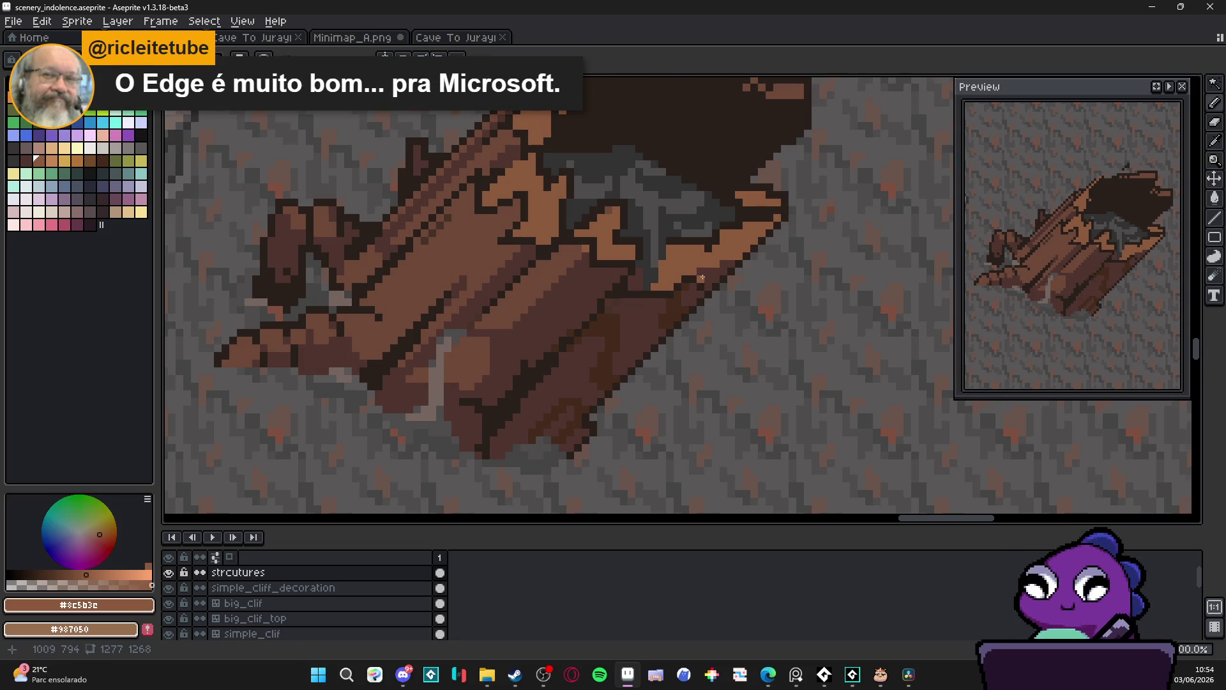
{"action": "scroll", "coordinate": [696, 279], "scroll_direction": "up", "scroll_amount": 2}
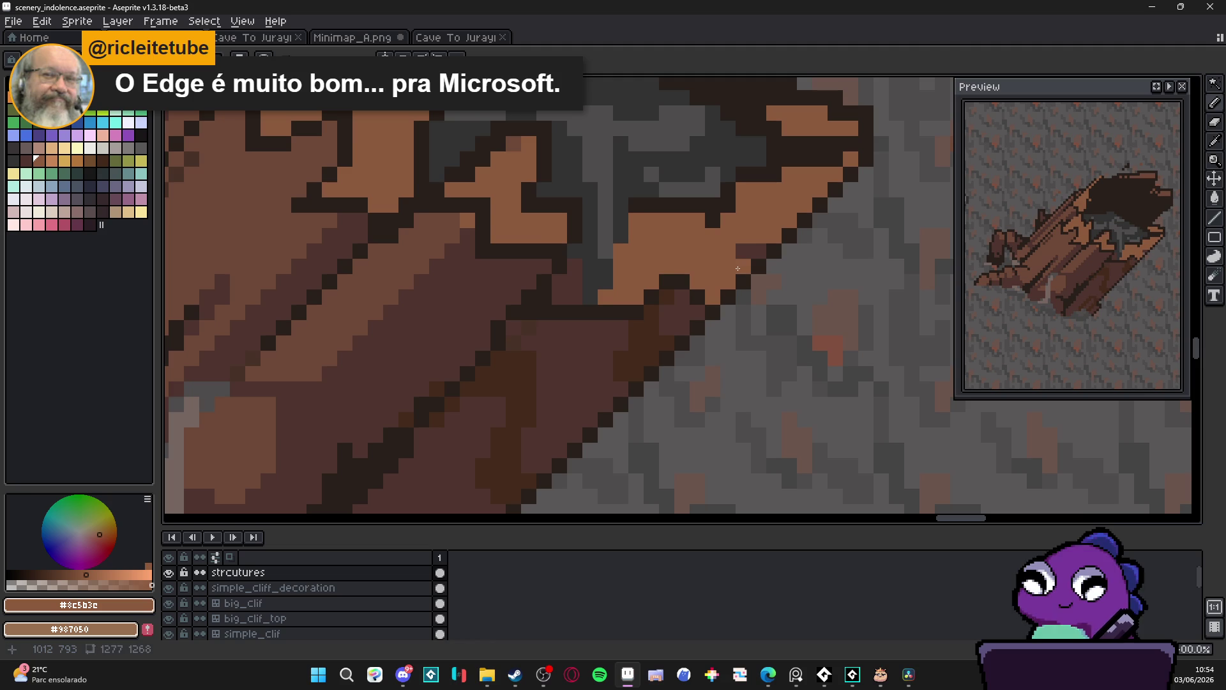
{"action": "scroll", "coordinate": [734, 275], "scroll_direction": "down", "scroll_amount": 1}
{"action": "left_click", "coordinate": [702, 292], "text": "alt"}
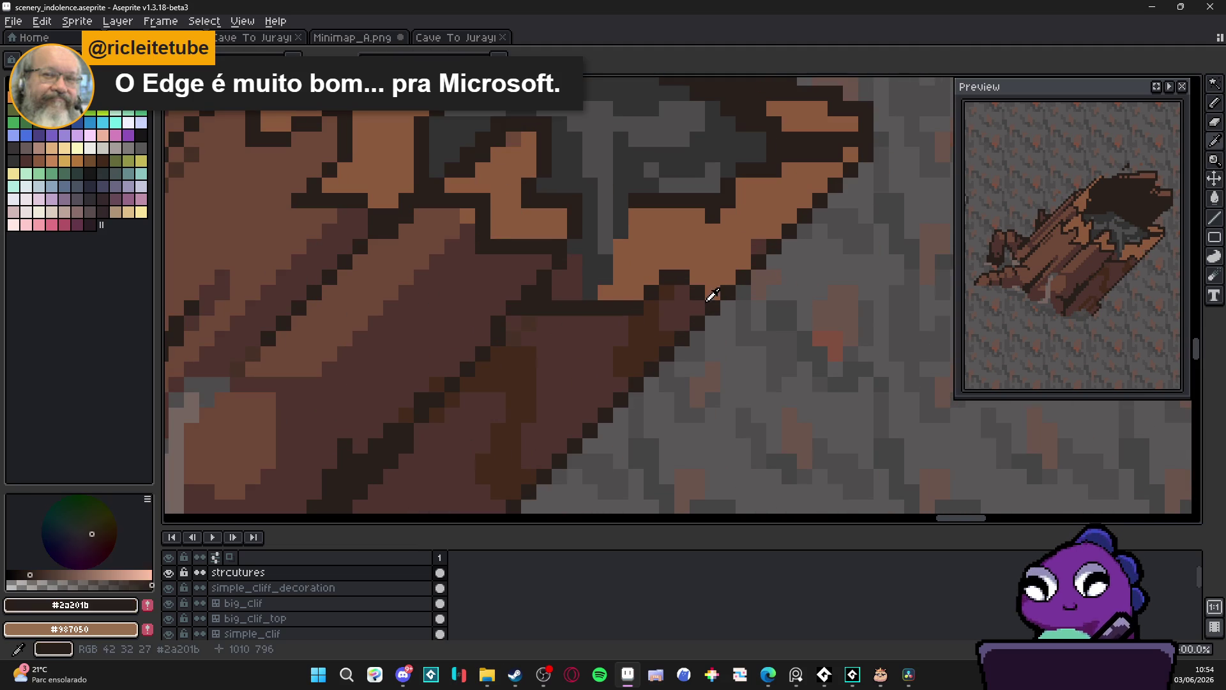
{"action": "left_click", "coordinate": [706, 281]}
{"action": "left_click_drag", "start_coordinate": [706, 281], "coordinate": [819, 168]}
Pencil a parallel #4F342F shade line just inside that outline
{"action": "left_click", "coordinate": [675, 321], "text": "alt"}
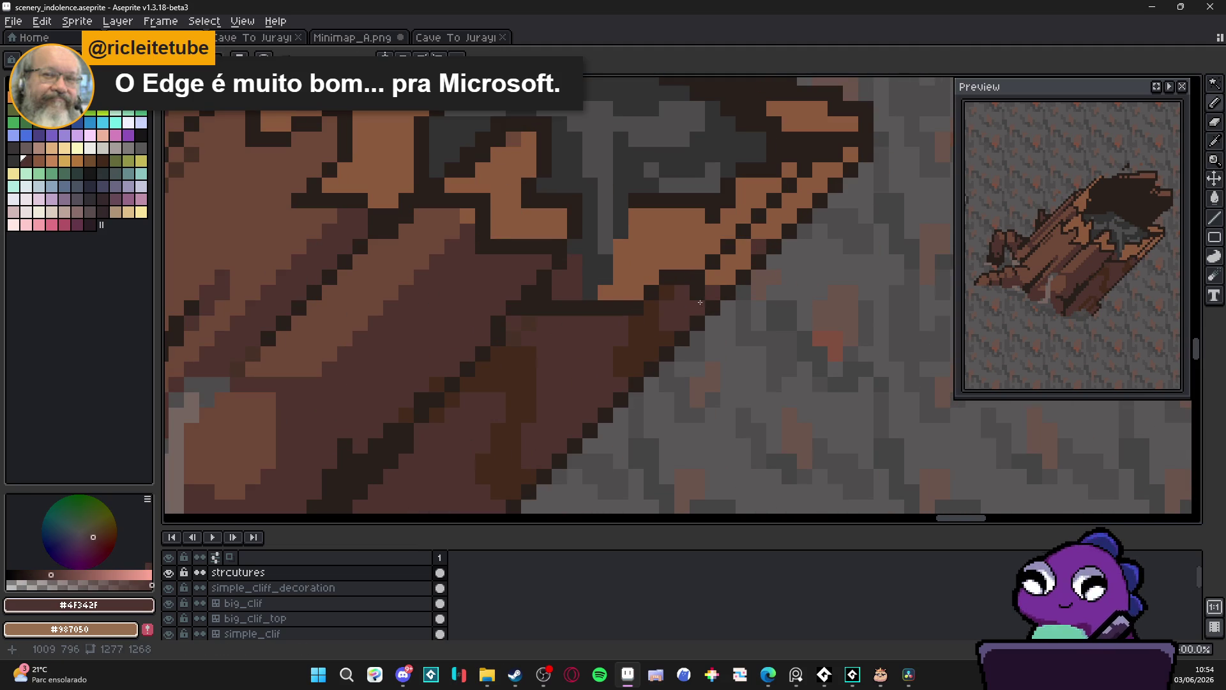
{"action": "left_click_drag", "start_coordinate": [723, 274], "coordinate": [843, 153]}
{"action": "scroll", "coordinate": [720, 251], "scroll_direction": "down", "scroll_amount": 8}
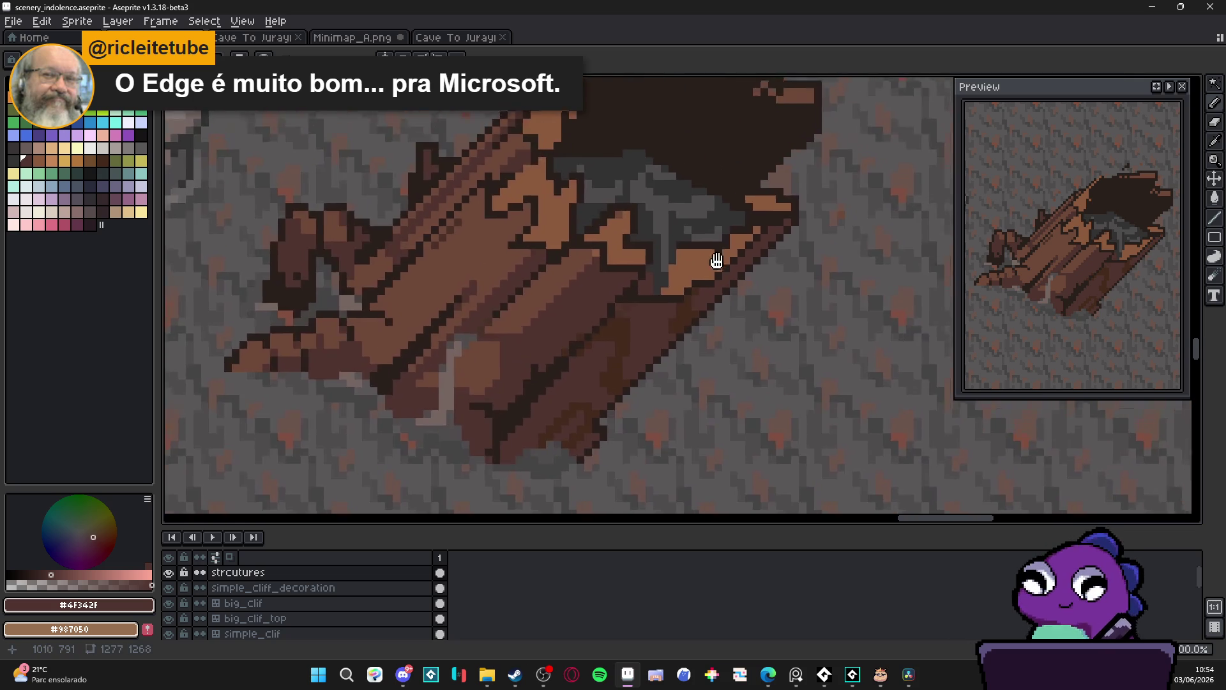
{"action": "scroll", "coordinate": [711, 290], "scroll_direction": "down", "scroll_amount": 3}
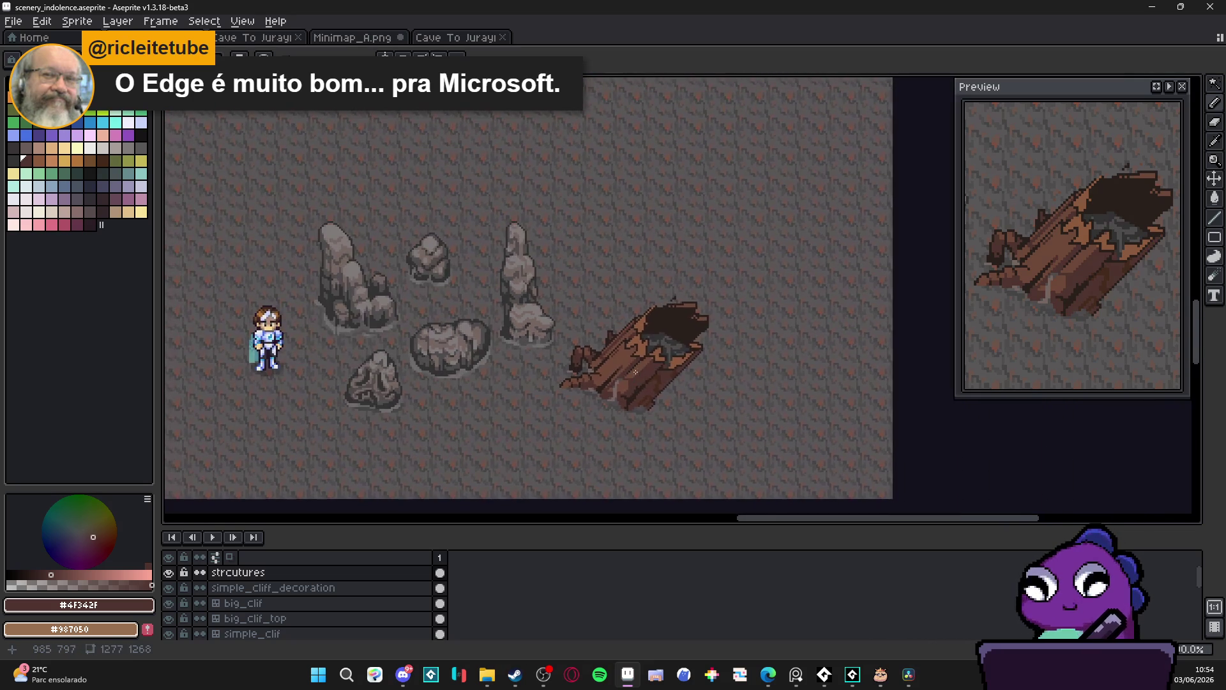
Cover the stray orange pixels on the rim's edge with the dark outline colour
{"action": "scroll", "coordinate": [652, 392], "scroll_direction": "up", "scroll_amount": 3}
{"action": "scroll", "coordinate": [652, 392], "scroll_direction": "down", "scroll_amount": 1}
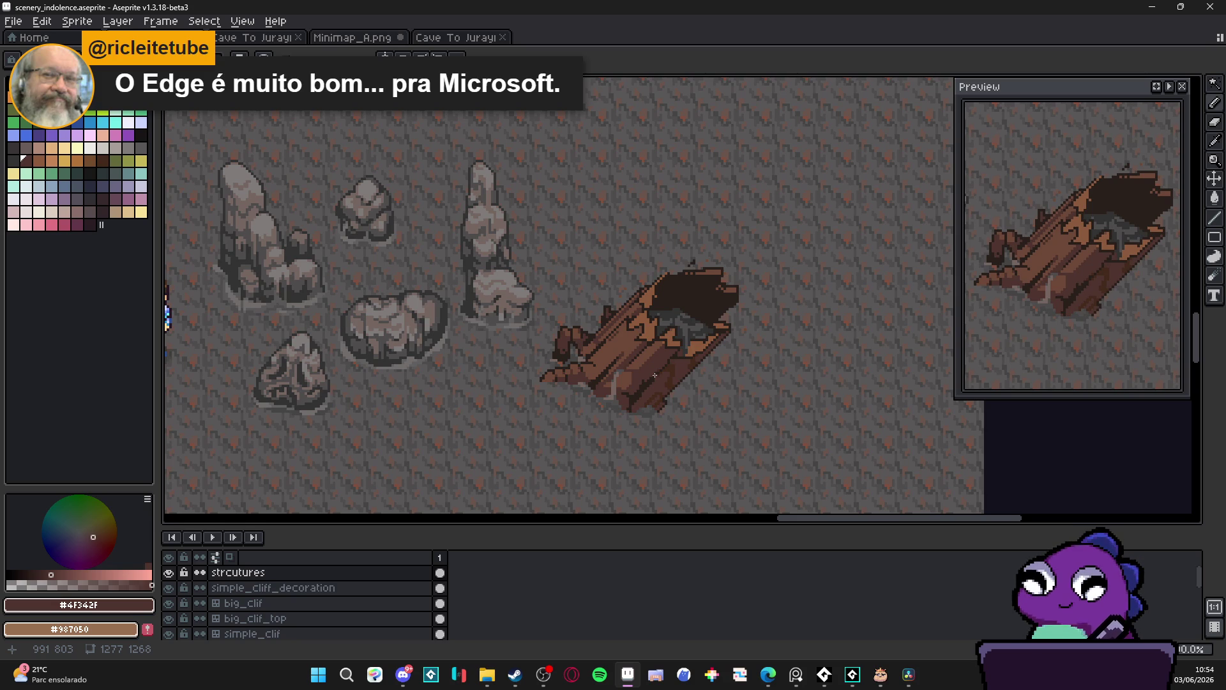
{"action": "scroll", "coordinate": [667, 351], "scroll_direction": "up", "scroll_amount": 5}
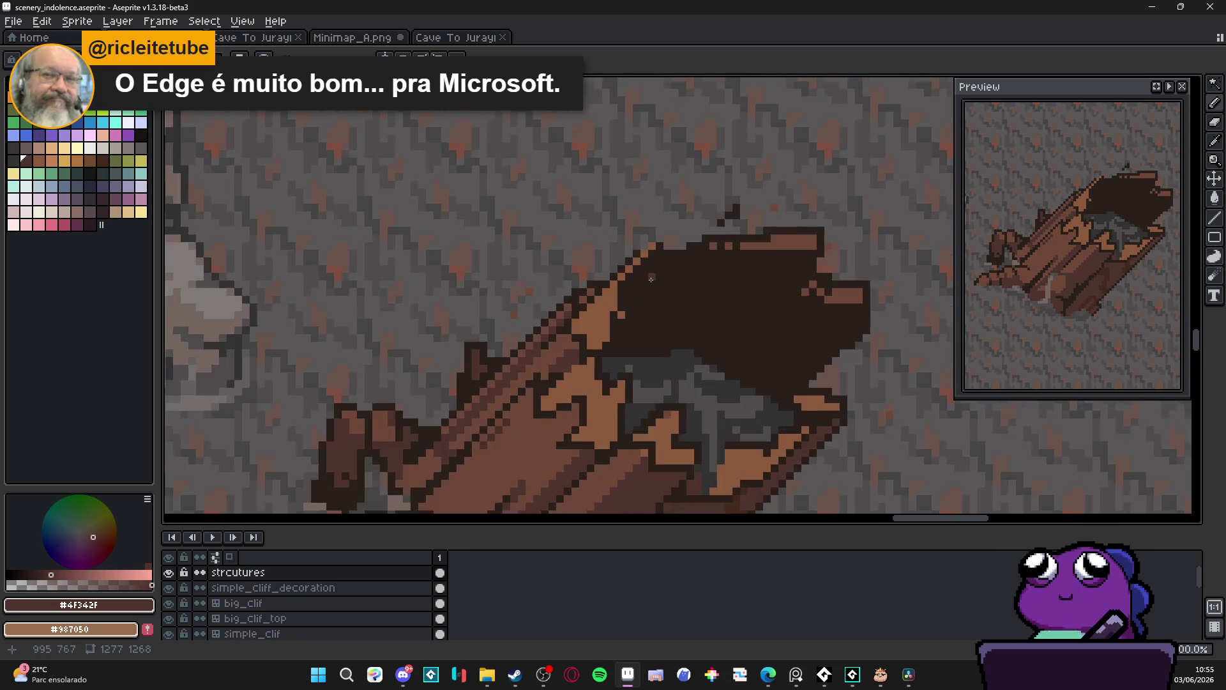
{"action": "left_click", "coordinate": [646, 244], "text": "alt"}
{"action": "left_click_drag", "start_coordinate": [664, 227], "coordinate": [632, 253]}
Add darker brown line segments along the log's rim
{"action": "scroll", "coordinate": [639, 245], "scroll_direction": "down", "scroll_amount": 4}
{"action": "scroll", "coordinate": [709, 230], "scroll_direction": "up", "scroll_amount": 2}
{"action": "scroll", "coordinate": [671, 262], "scroll_direction": "down", "scroll_amount": 3}
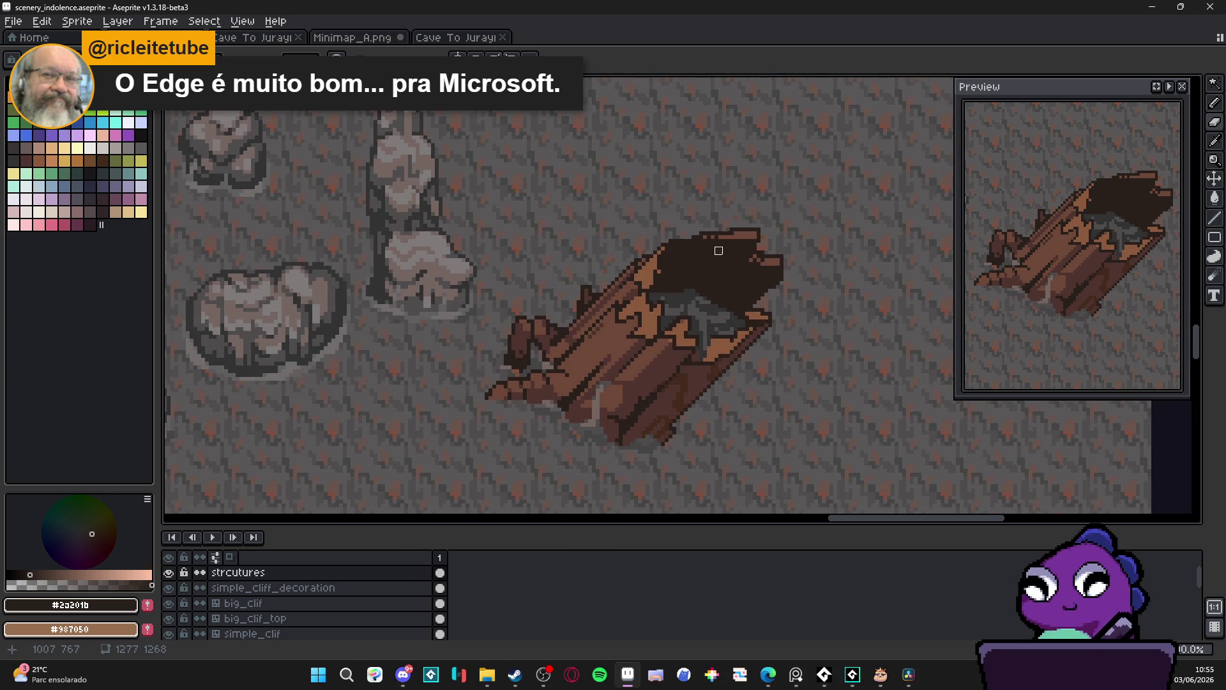
{"action": "scroll", "coordinate": [763, 211], "scroll_direction": "up", "scroll_amount": 3}
{"action": "left_click", "coordinate": [763, 211], "text": "alt"}
{"action": "left_click", "coordinate": [806, 227]}
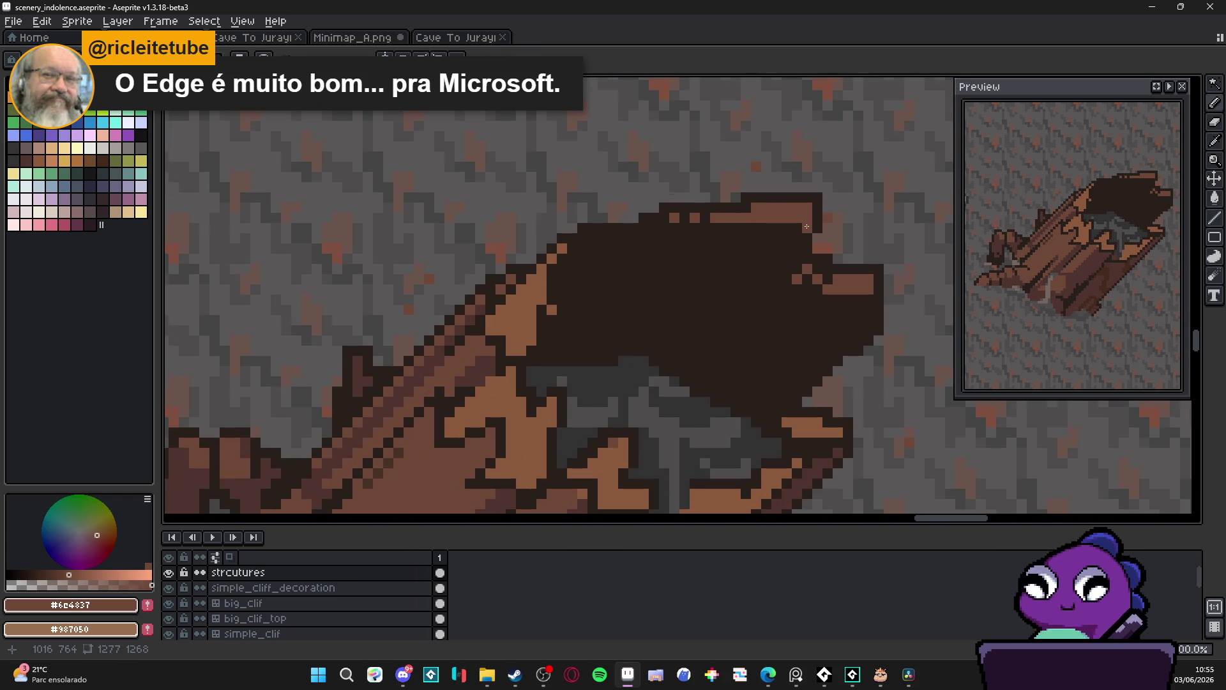
{"action": "left_click", "coordinate": [774, 257], "text": "shift"}
{"action": "left_click", "coordinate": [743, 257], "text": "shift"}
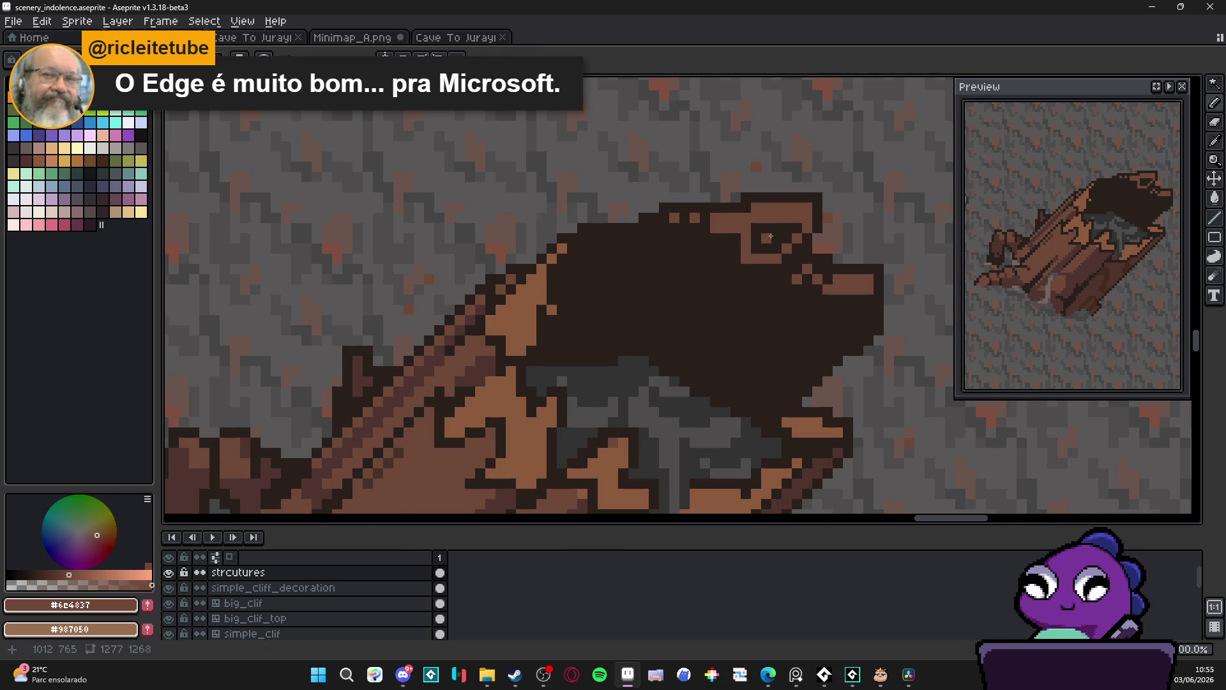
{"action": "scroll", "coordinate": [765, 262], "scroll_direction": "down", "scroll_amount": 2}
{"action": "scroll", "coordinate": [765, 262], "scroll_direction": "up", "scroll_amount": 2}
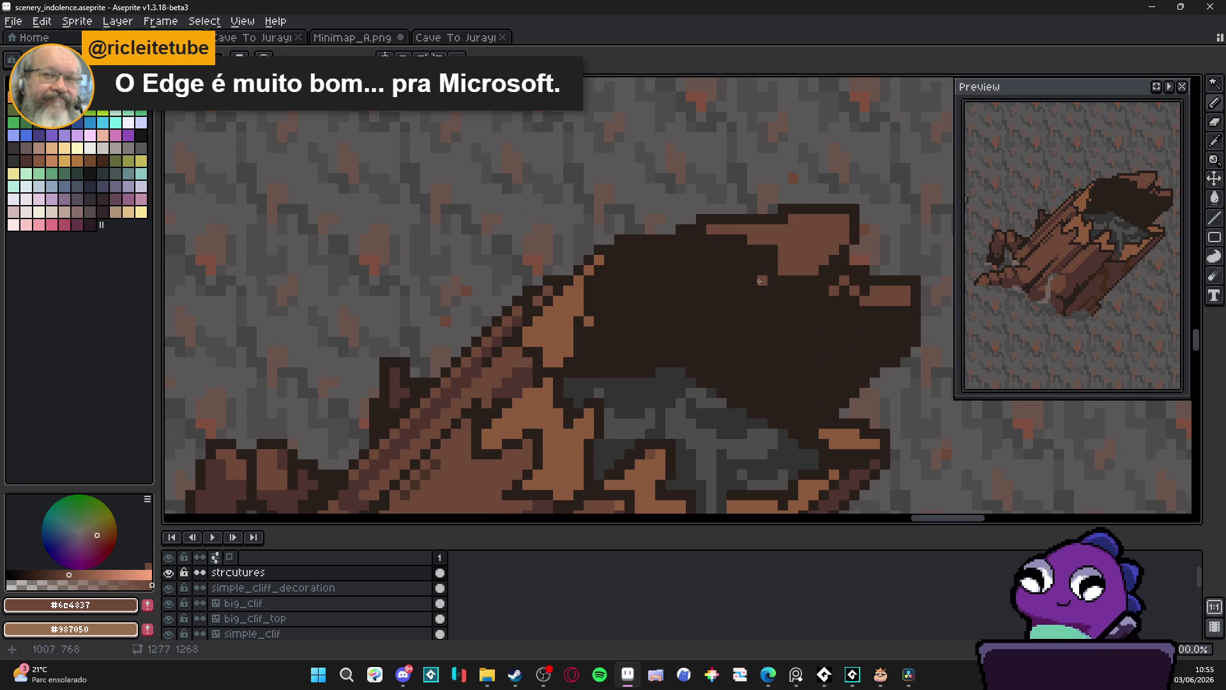
Paint light-brown pixels on the hollow's right rim and a short brown stroke down its edge
{"action": "left_click", "coordinate": [833, 270]}
{"action": "left_click", "coordinate": [833, 280]}
{"action": "left_click", "coordinate": [824, 270]}
{"action": "left_click", "coordinate": [823, 279]}
{"action": "key", "text": "b"}
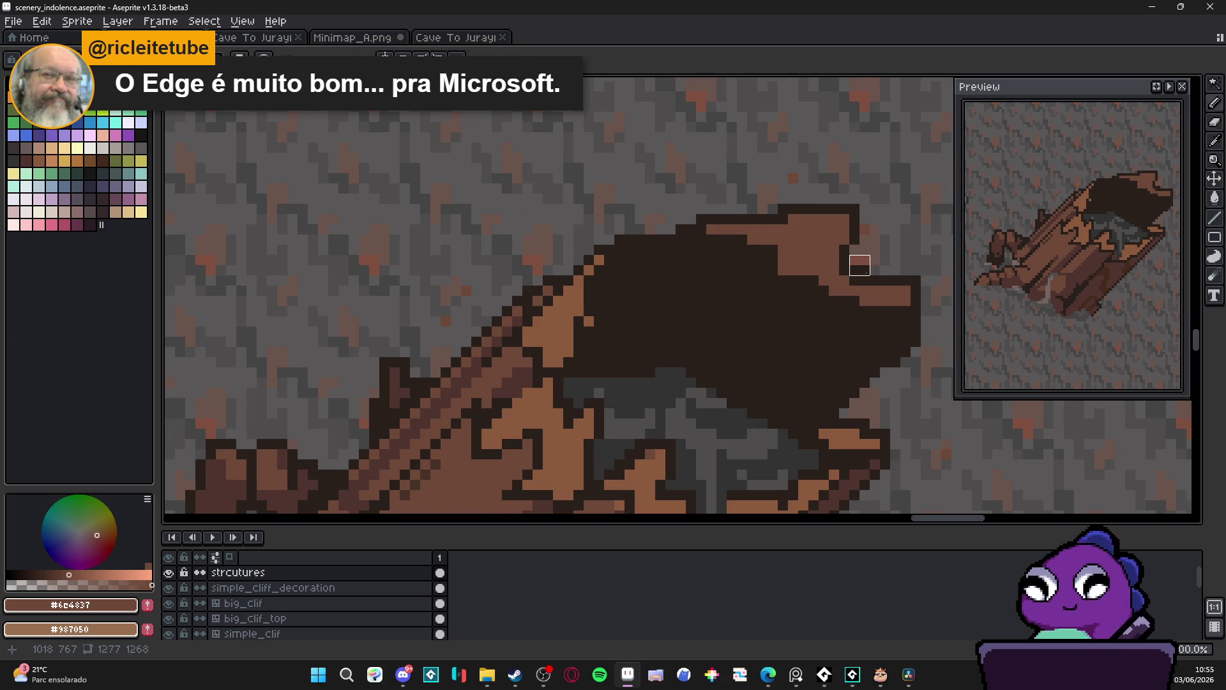
{"action": "left_click", "coordinate": [860, 276], "text": "alt"}
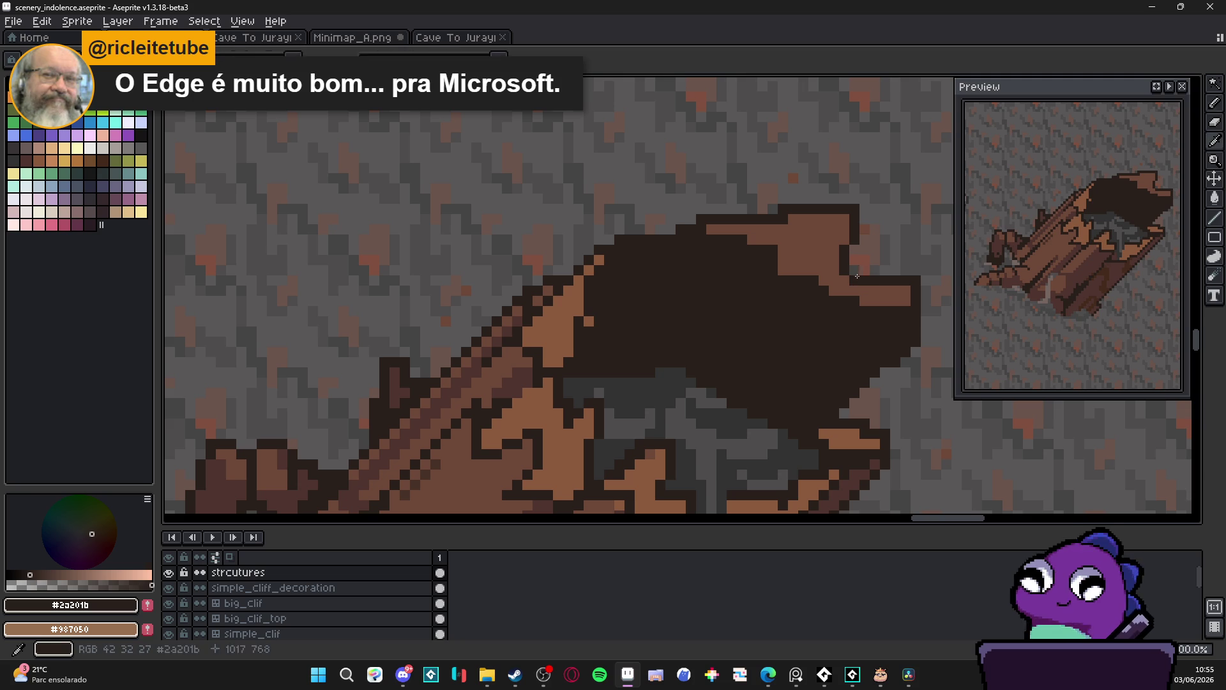
{"action": "scroll", "coordinate": [862, 284], "scroll_direction": "down", "scroll_amount": 2}
{"action": "left_click", "coordinate": [874, 289], "text": "alt"}
{"action": "left_click_drag", "start_coordinate": [880, 295], "coordinate": [879, 310]}
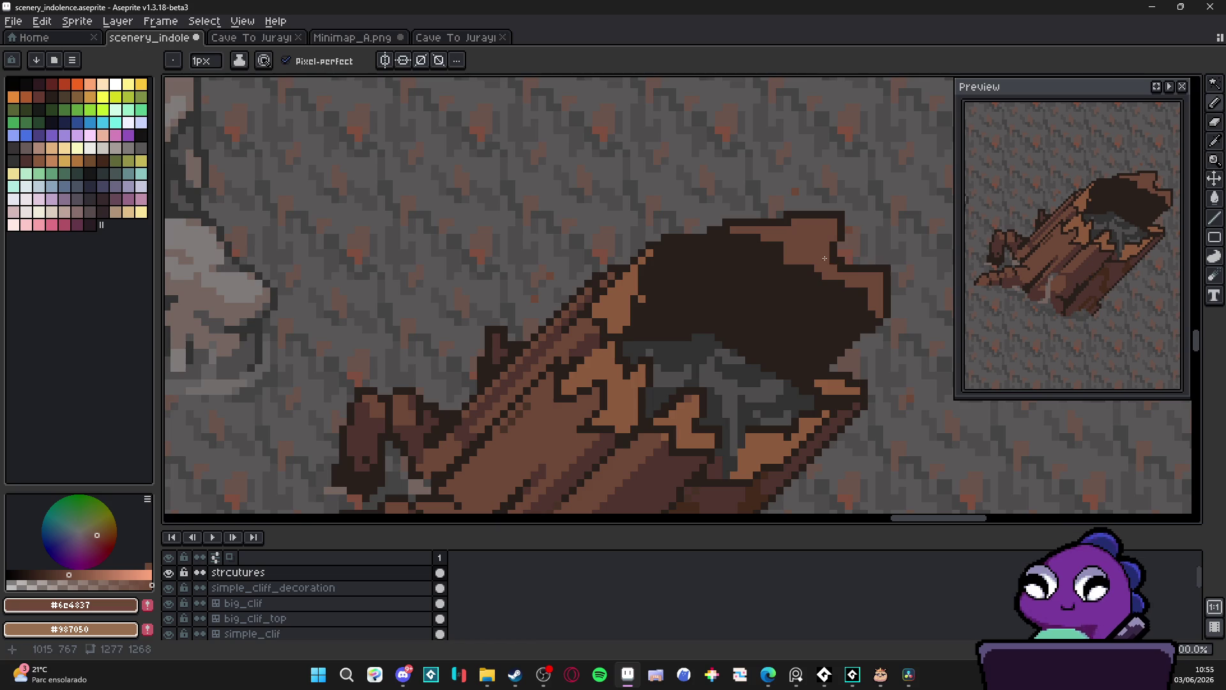
Paint a brown rim pixel and draw a dark diagonal outline down the log's right edge
{"action": "scroll", "coordinate": [856, 274], "scroll_direction": "down", "scroll_amount": 2}
{"action": "scroll", "coordinate": [842, 281], "scroll_direction": "up", "scroll_amount": 2}
{"action": "key", "text": "alt"}
{"action": "left_click", "coordinate": [825, 313]}
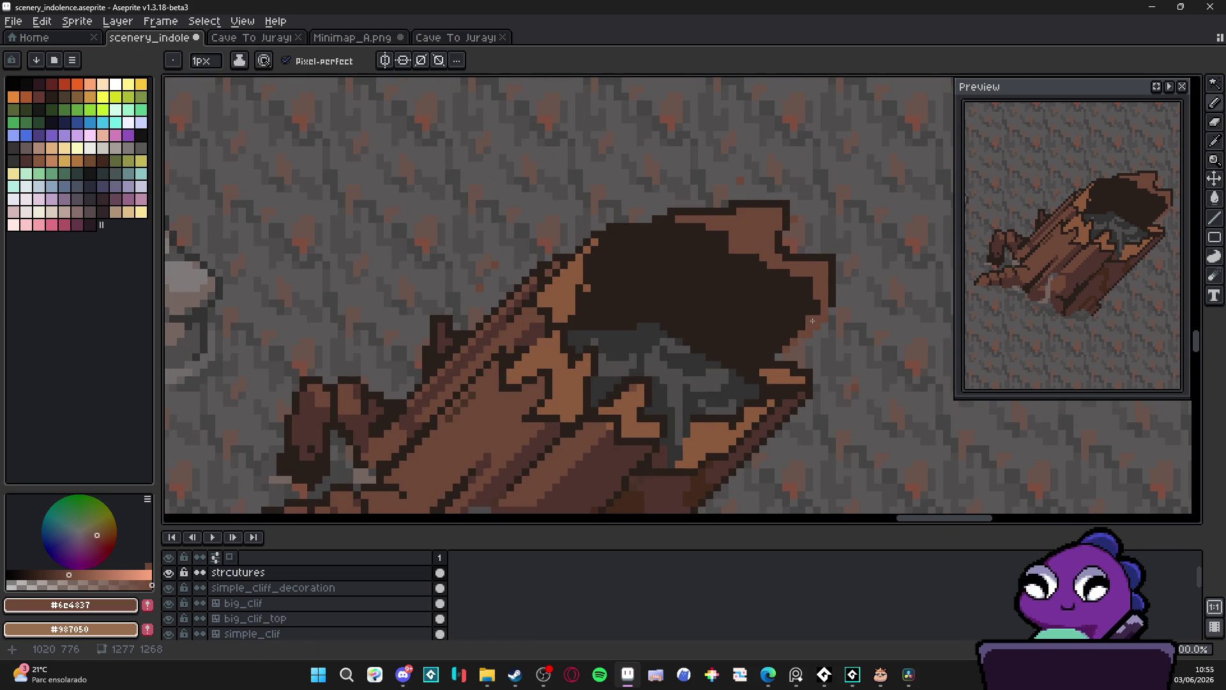
{"action": "scroll", "coordinate": [766, 316], "scroll_direction": "down", "scroll_amount": 3}
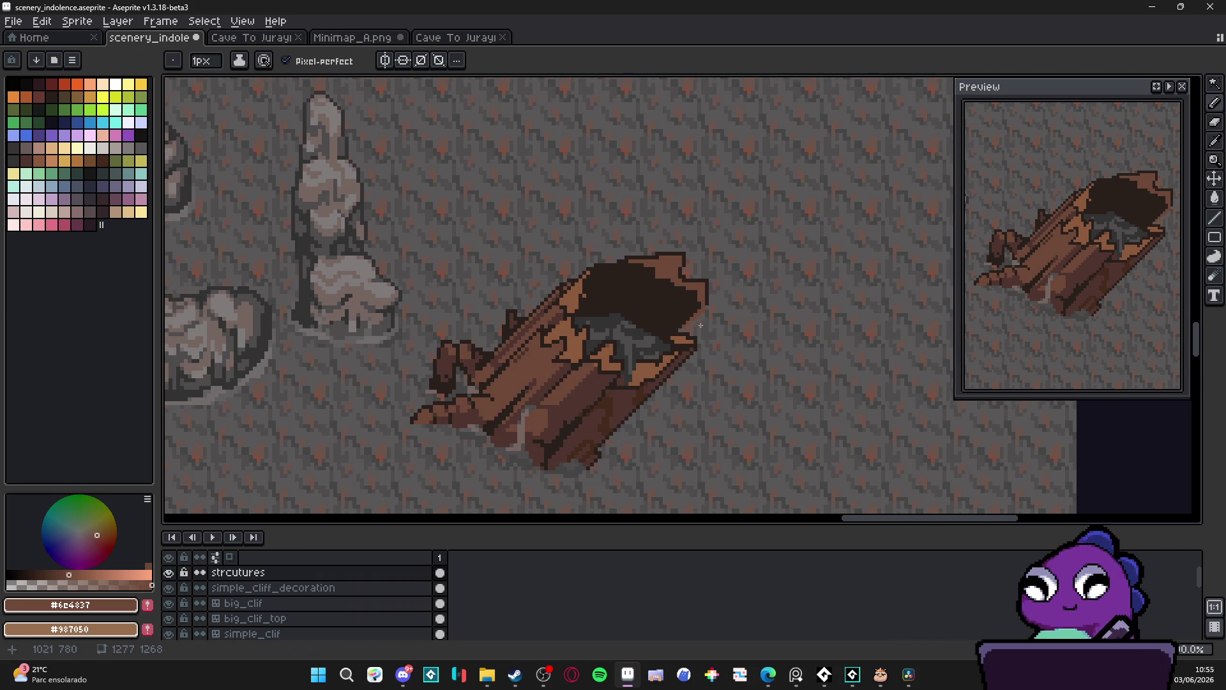
{"action": "scroll", "coordinate": [669, 334], "scroll_direction": "up", "scroll_amount": 4}
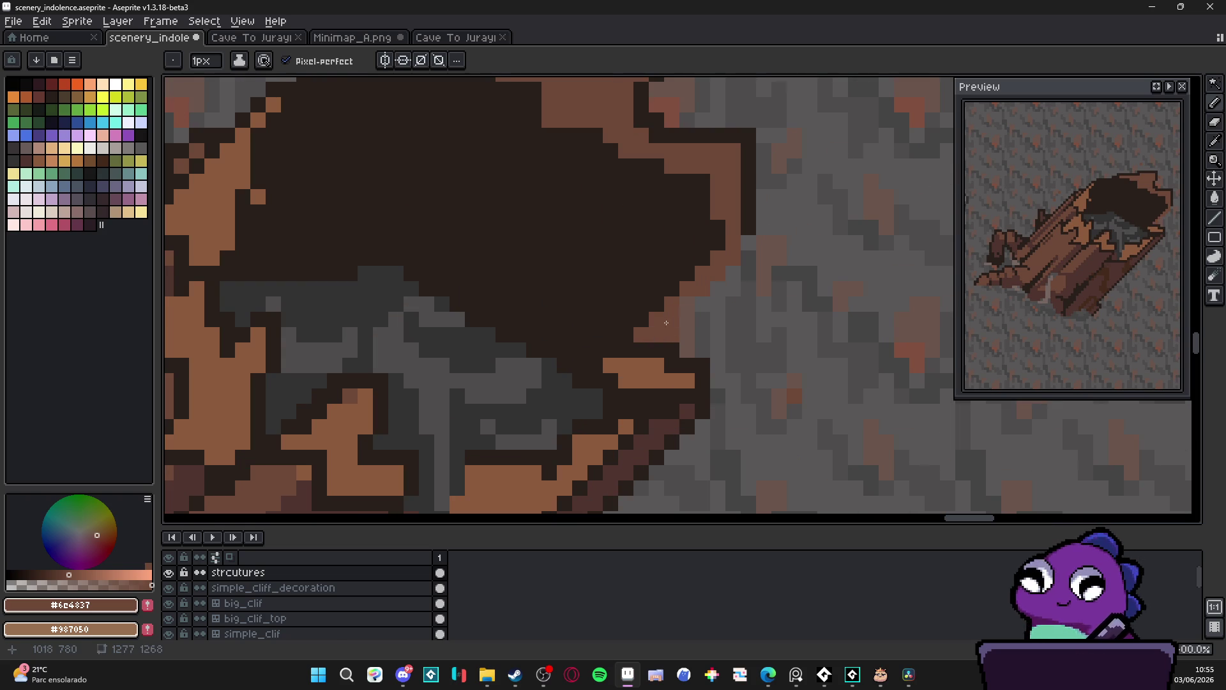
{"action": "left_click", "coordinate": [750, 243], "text": "alt"}
{"action": "mouse_move", "coordinate": [751, 243]}
{"action": "left_mouse_down"}
{"action": "mouse_move", "coordinate": [738, 273]}
{"action": "mouse_move", "coordinate": [691, 311]}
{"action": "left_mouse_up"}
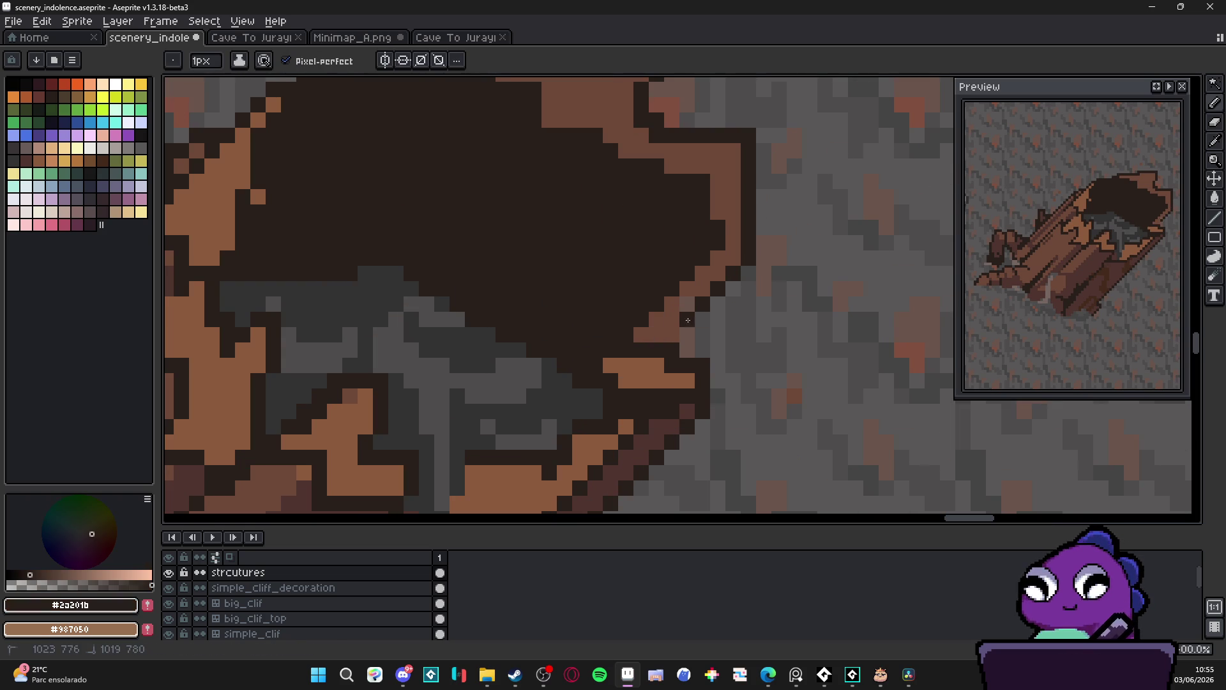
Redraw the log's top outline as a dark row with brown pixels beneath it
{"action": "left_click", "coordinate": [705, 275], "text": "alt"}
{"action": "left_click", "coordinate": [693, 308], "text": "alt"}
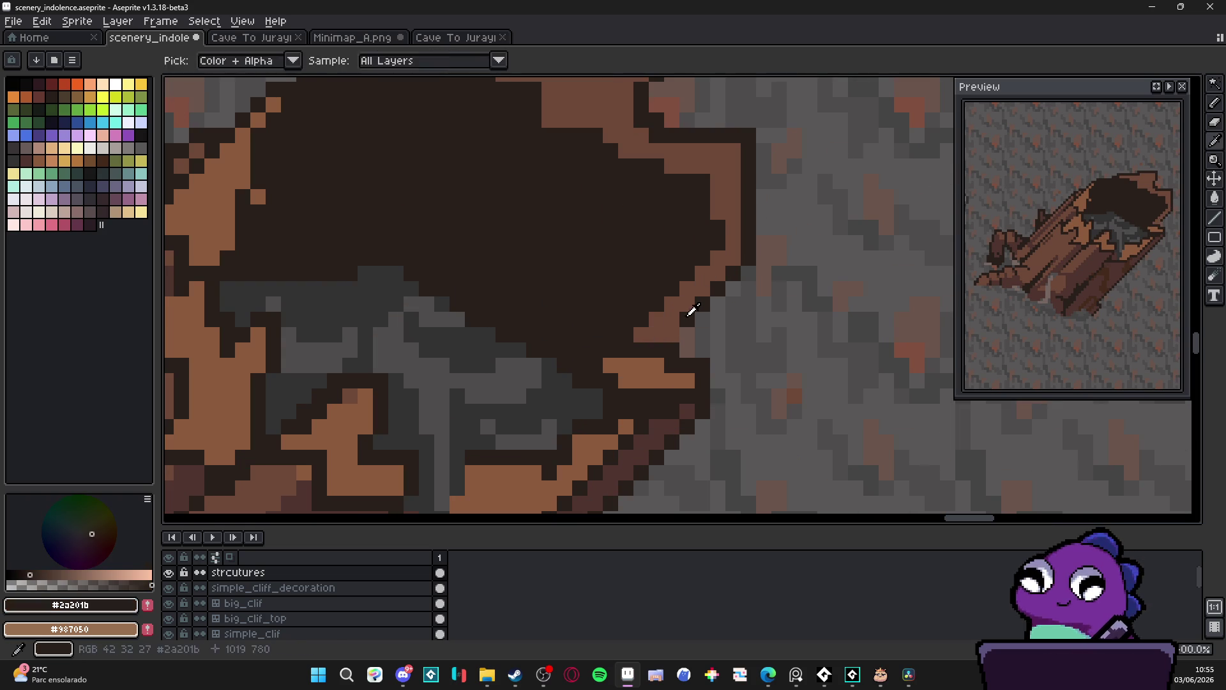
{"action": "scroll", "coordinate": [612, 358], "scroll_direction": "down", "scroll_amount": 3}
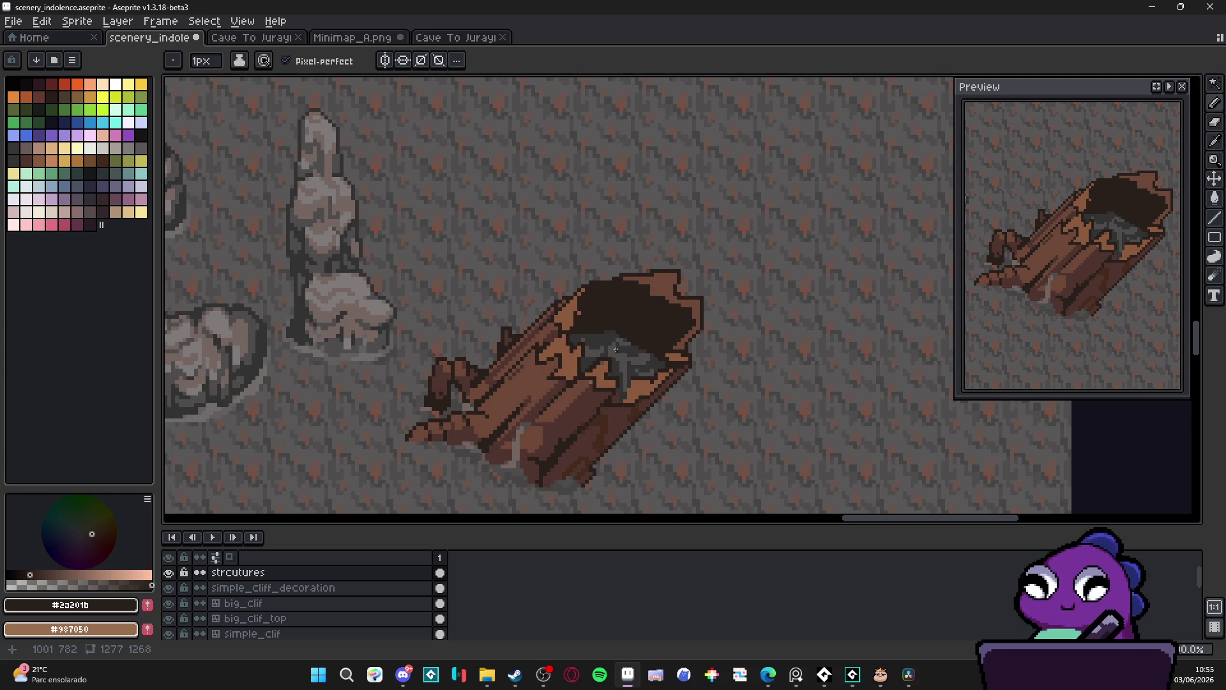
{"action": "scroll", "coordinate": [694, 239], "scroll_direction": "up", "scroll_amount": 2}
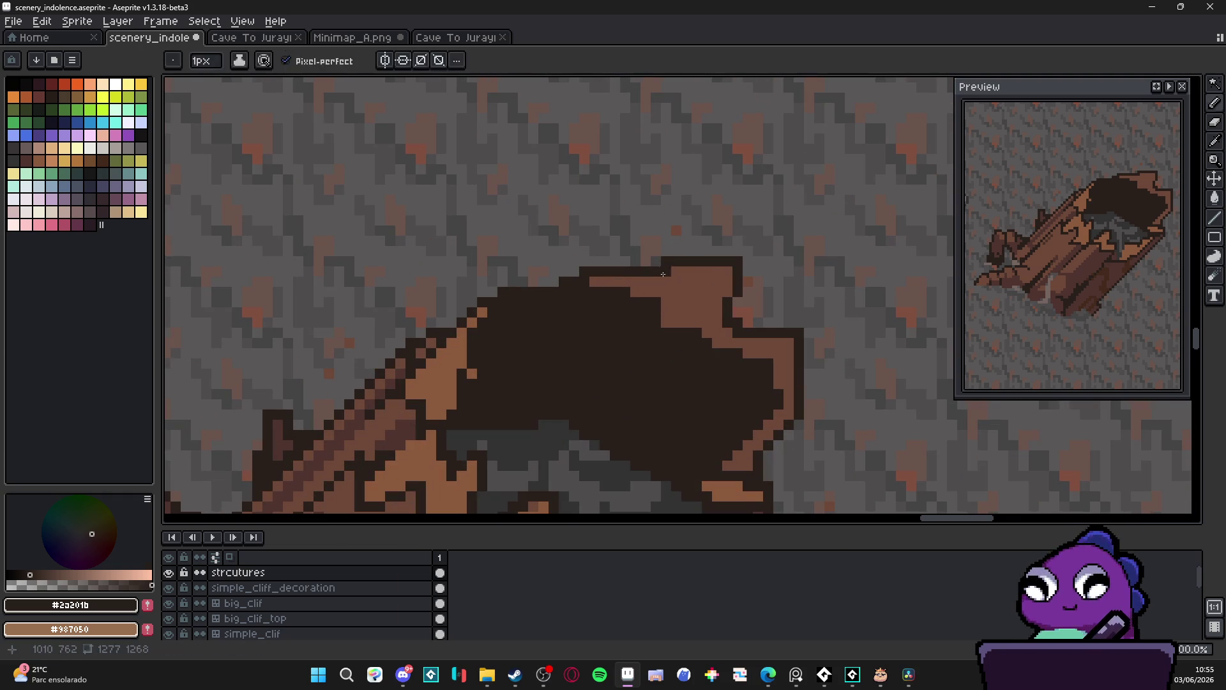
{"action": "left_click", "coordinate": [664, 269], "text": "alt"}
{"action": "left_click", "coordinate": [599, 277]}
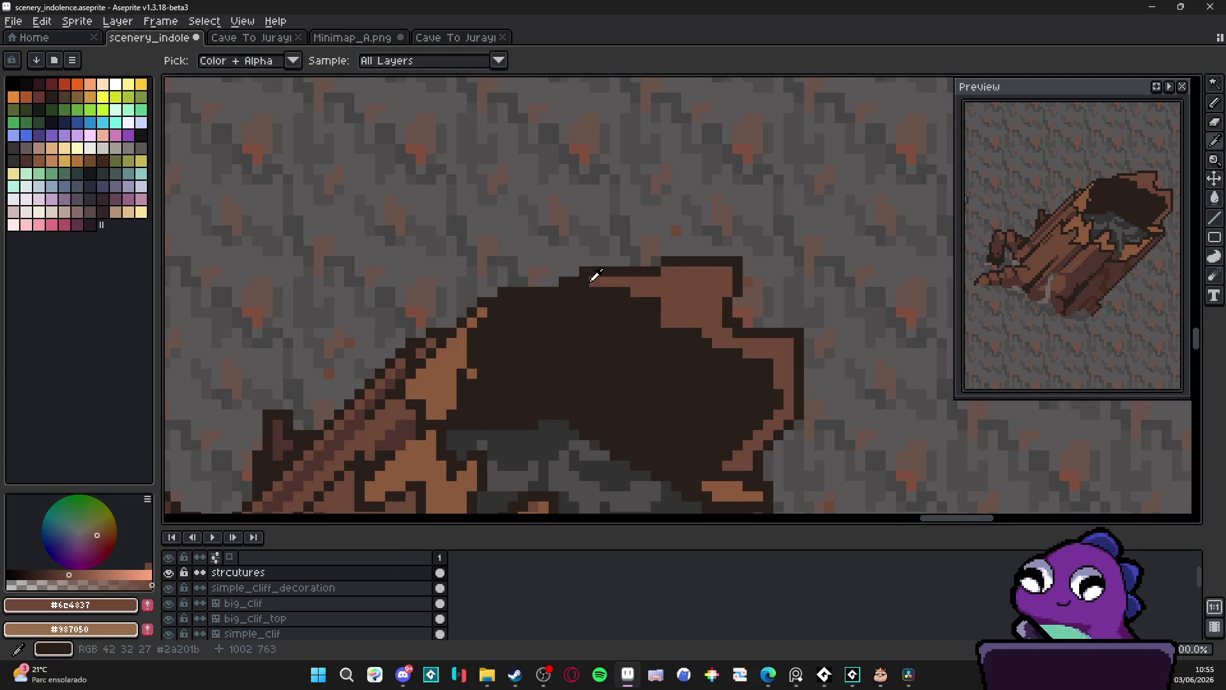
{"action": "left_click", "coordinate": [578, 300], "text": "alt"}
{"action": "left_click_drag", "start_coordinate": [578, 272], "coordinate": [515, 274]}
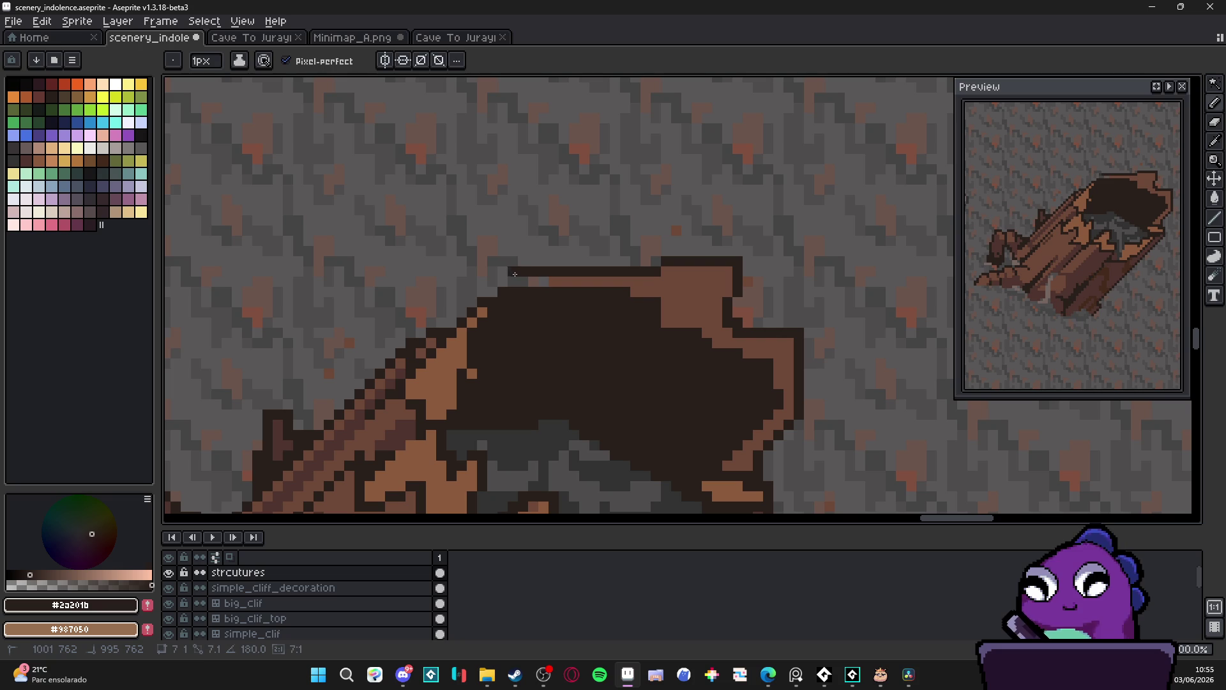
{"action": "left_click", "coordinate": [569, 279], "text": "alt"}
{"action": "left_click", "coordinate": [524, 281]}
Paint brown along the top rim and the opening's right edge, plus diagonal shading stripes across the hollow
{"action": "scroll", "coordinate": [584, 321], "scroll_direction": "down", "scroll_amount": 4}
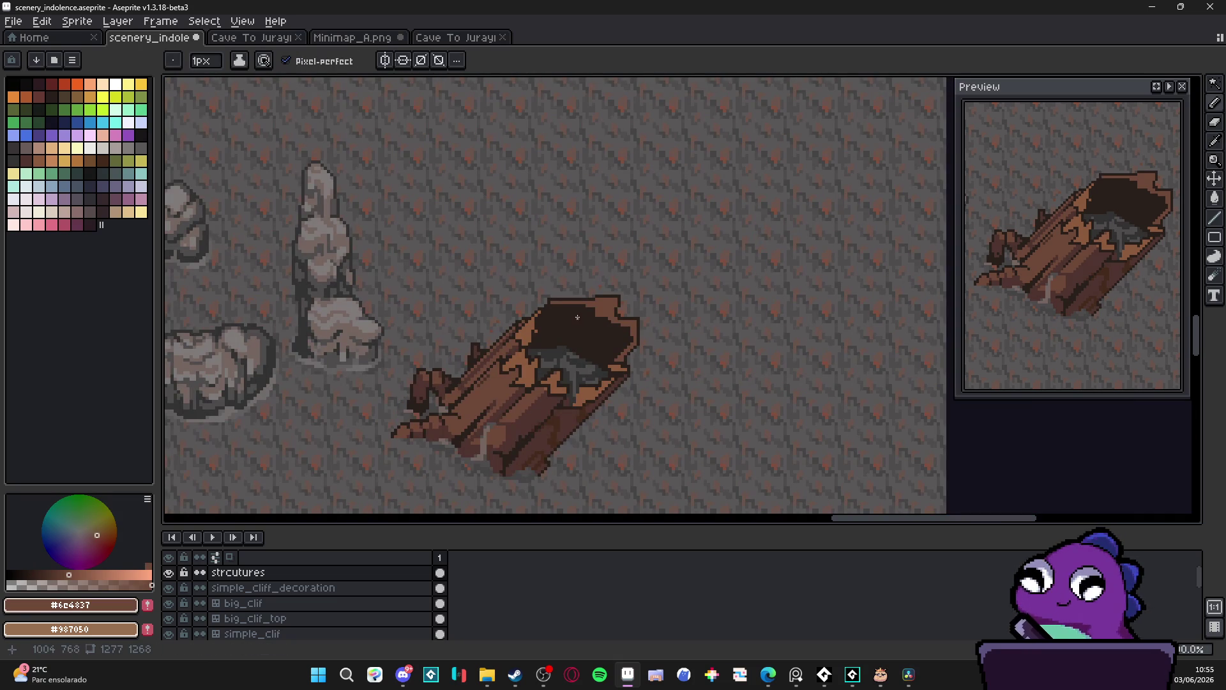
{"action": "scroll", "coordinate": [577, 313], "scroll_direction": "up", "scroll_amount": 3}
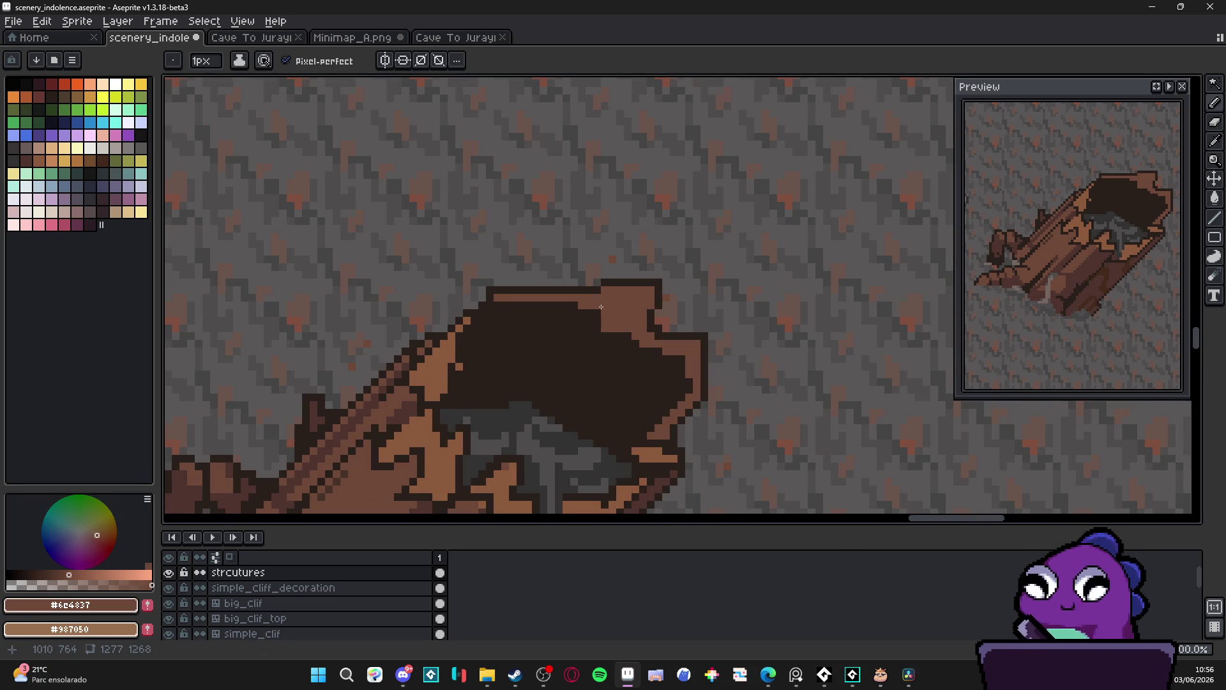
{"action": "scroll", "coordinate": [621, 318], "scroll_direction": "down", "scroll_amount": 3}
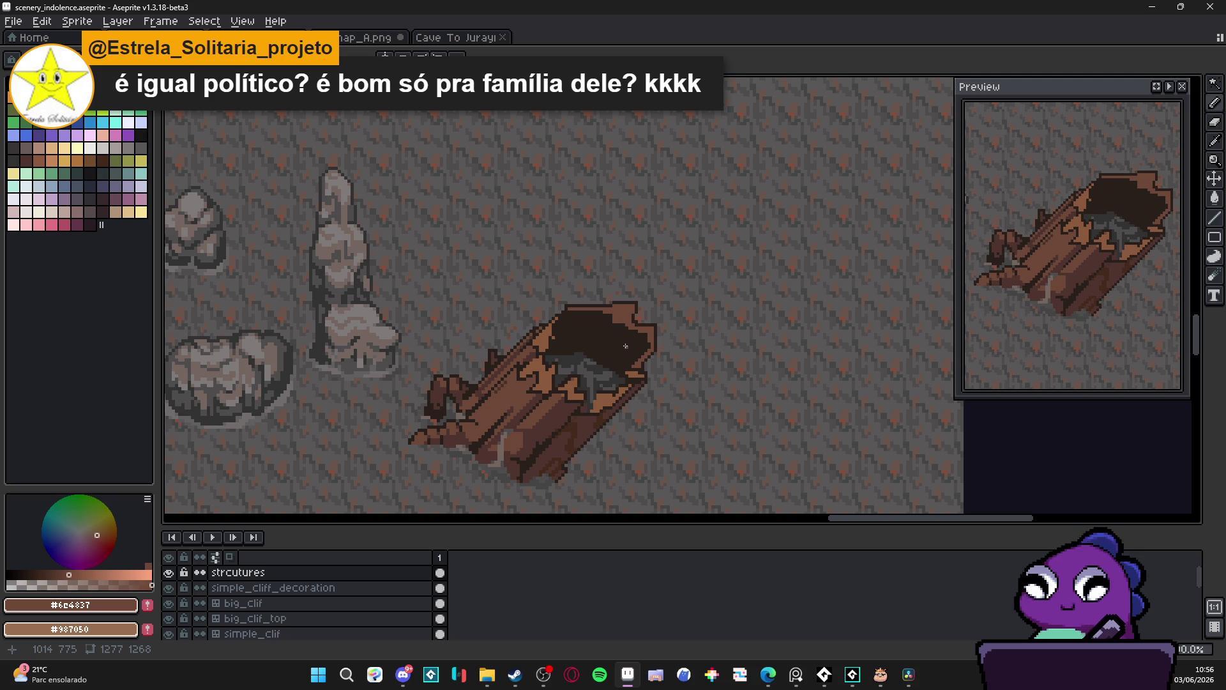
{"action": "scroll", "coordinate": [635, 352], "scroll_direction": "up", "scroll_amount": 3}
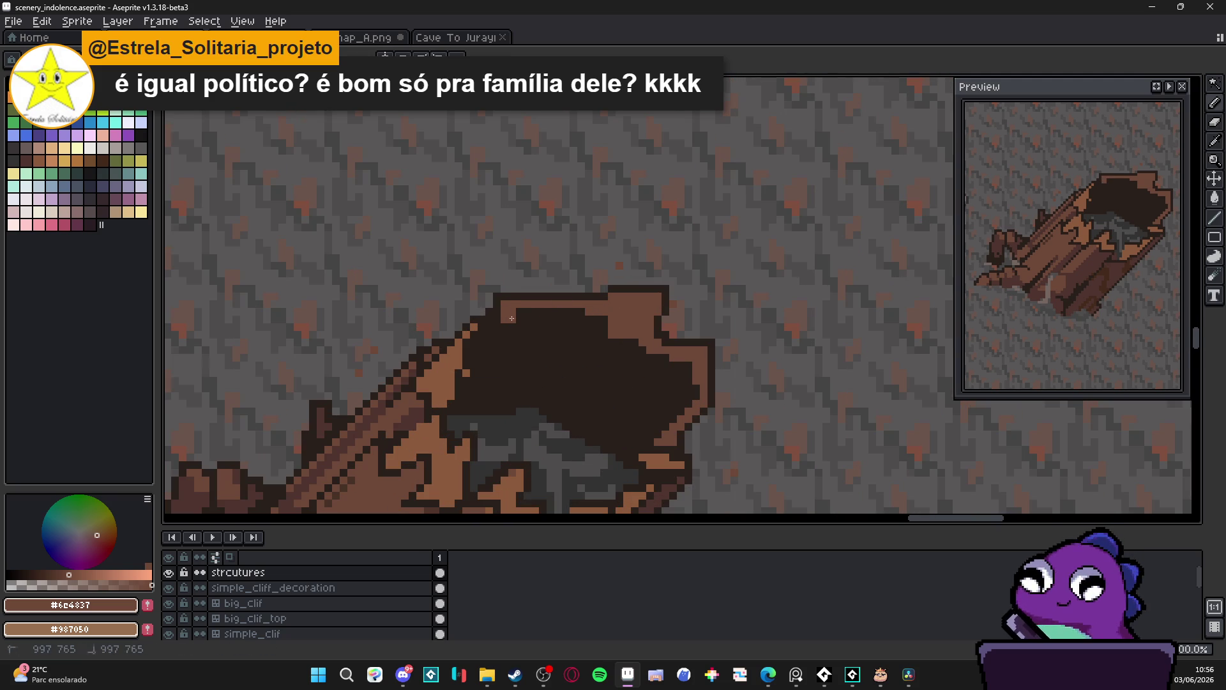
{"action": "mouse_move", "coordinate": [509, 329]}
{"action": "left_mouse_down"}
{"action": "mouse_move", "coordinate": [602, 327]}
{"action": "mouse_move", "coordinate": [540, 312]}
{"action": "mouse_move", "coordinate": [569, 323]}
{"action": "left_mouse_up"}
{"action": "mouse_move", "coordinate": [664, 355]}
{"action": "left_mouse_down"}
{"action": "mouse_move", "coordinate": [695, 396]}
{"action": "mouse_move", "coordinate": [662, 355]}
{"action": "left_mouse_up"}
{"action": "left_click_drag", "start_coordinate": [586, 330], "coordinate": [677, 400]}
{"action": "mouse_move", "coordinate": [627, 343]}
{"action": "left_mouse_down"}
{"action": "mouse_move", "coordinate": [683, 410]}
{"action": "mouse_move", "coordinate": [639, 361]}
{"action": "left_mouse_up"}
Cancel the unfinished dark line and sample the dark outline brown from the log
{"action": "key", "text": "Escape"}
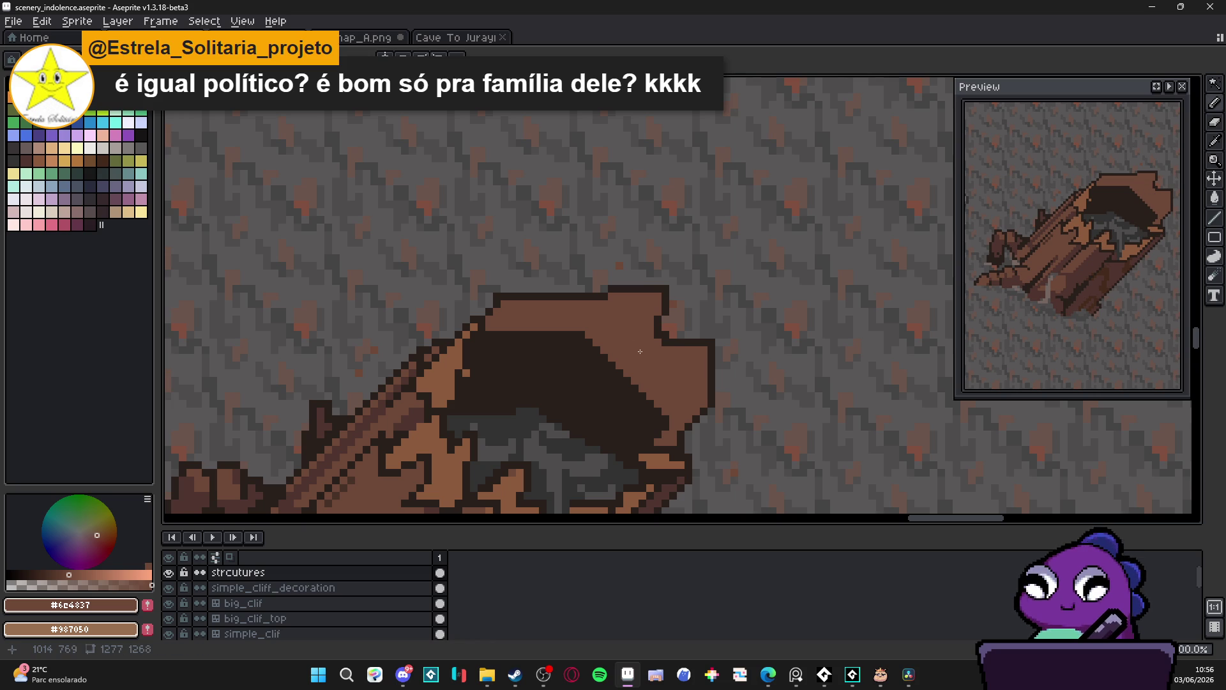
{"action": "scroll", "coordinate": [613, 339], "scroll_direction": "down", "scroll_amount": 1}
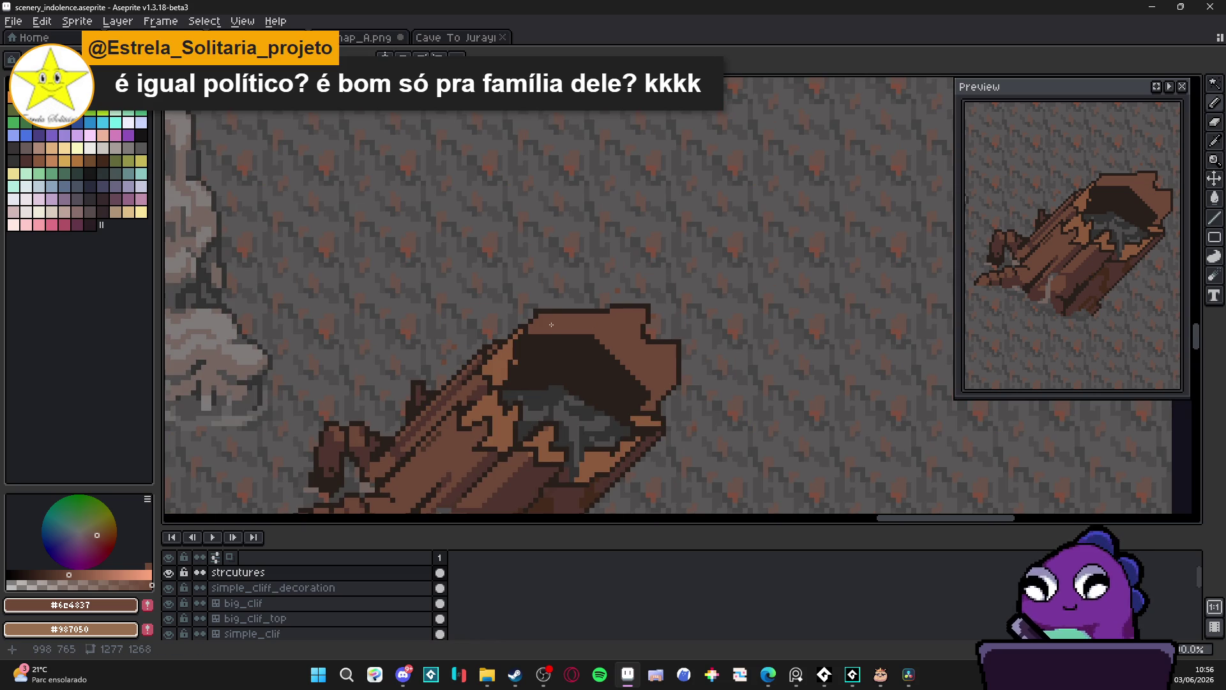
{"action": "scroll", "coordinate": [550, 325], "scroll_direction": "down", "scroll_amount": 1}
{"action": "scroll", "coordinate": [594, 300], "scroll_direction": "up", "scroll_amount": 2}
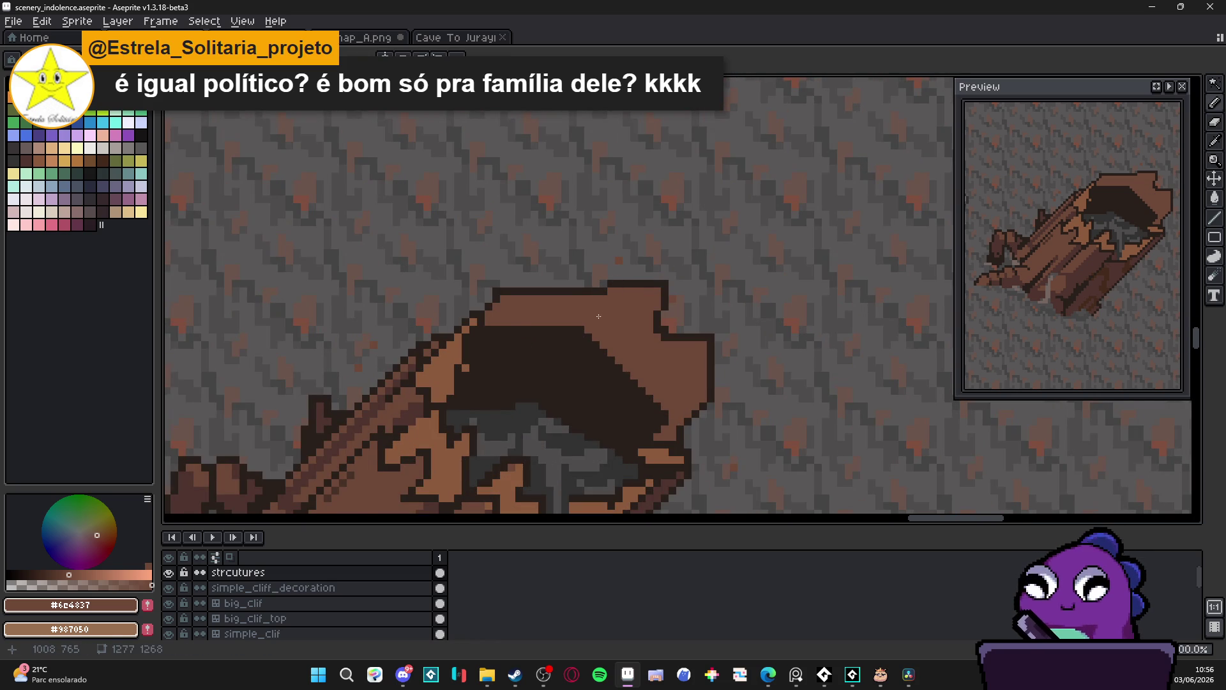
{"action": "scroll", "coordinate": [598, 315], "scroll_direction": "down", "scroll_amount": 1}
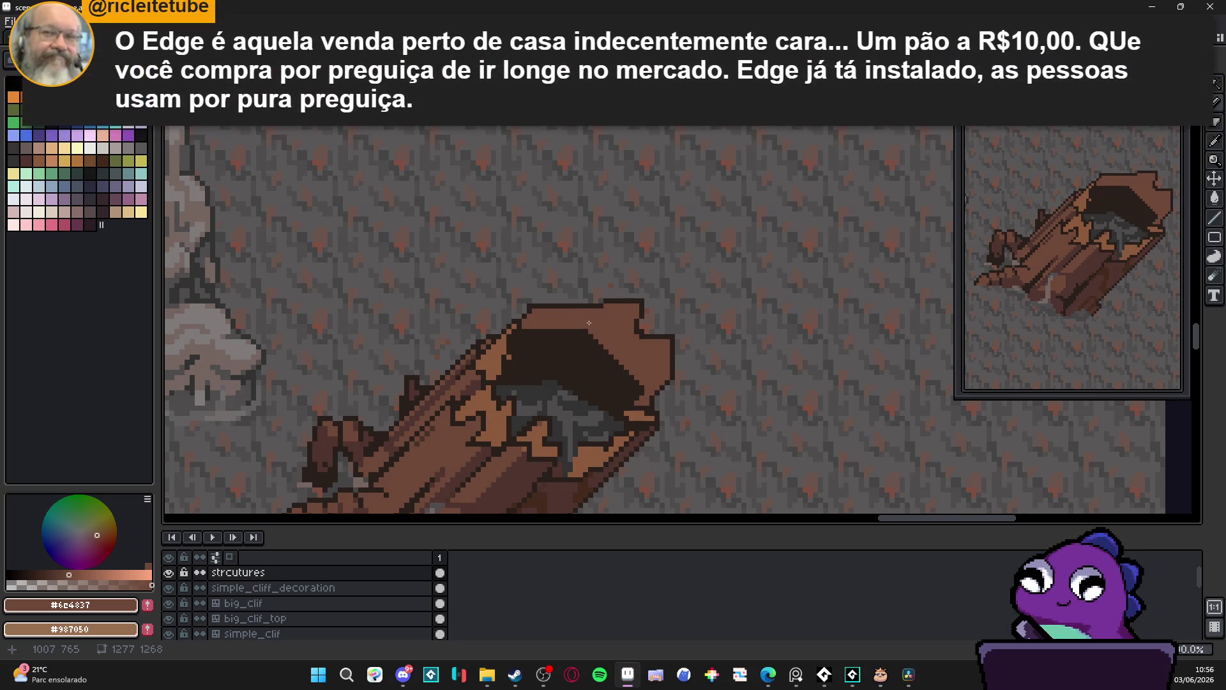
{"action": "scroll", "coordinate": [595, 334], "scroll_direction": "up", "scroll_amount": 2}
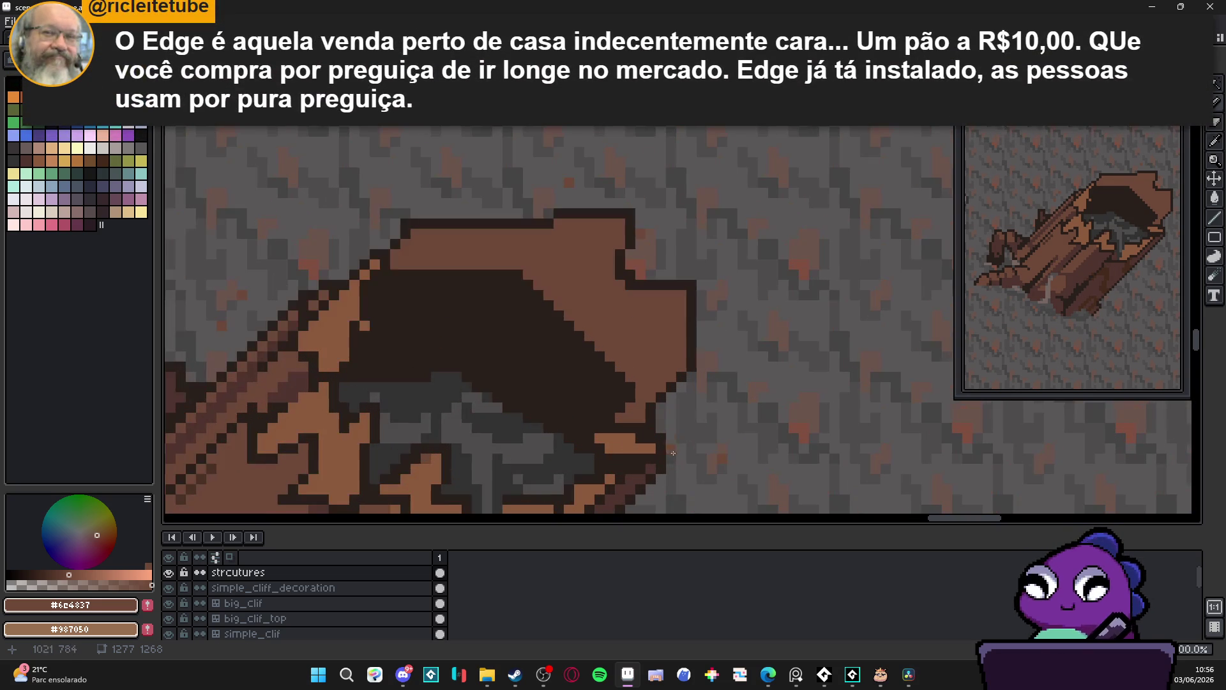
{"action": "left_click", "coordinate": [651, 466], "text": "alt"}
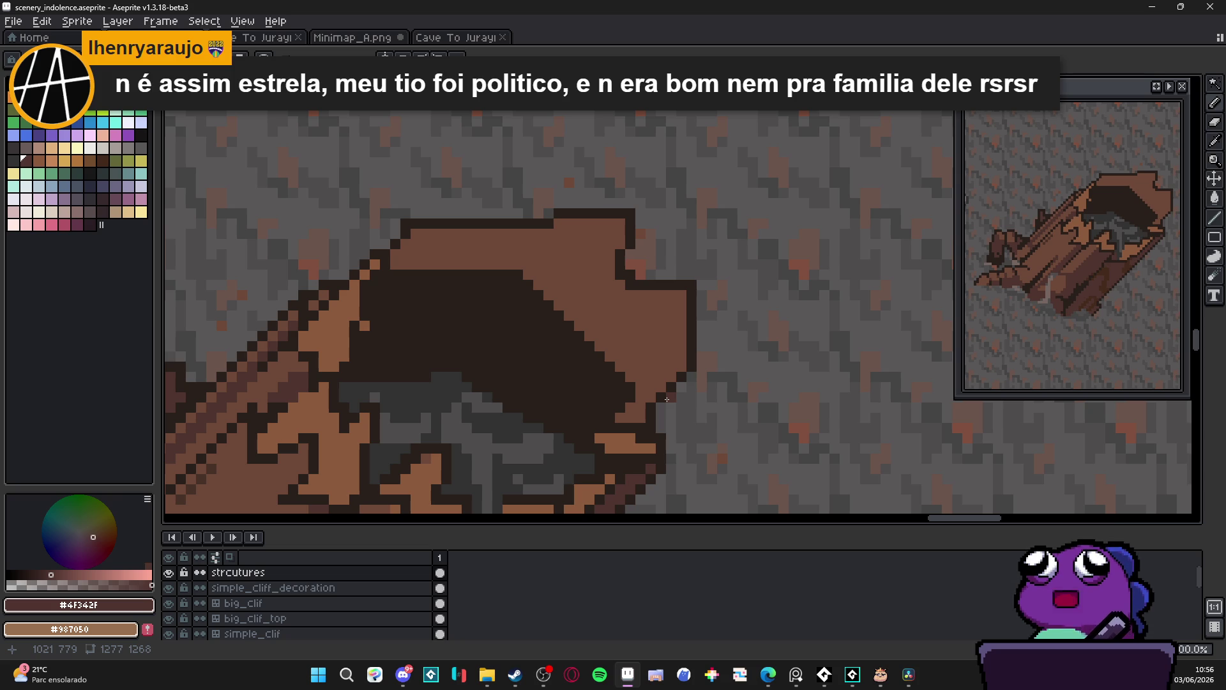
Sample the dark hollow and outline browns while zooming and panning over the log's side
{"action": "scroll", "coordinate": [667, 399], "scroll_direction": "up", "scroll_amount": 1}
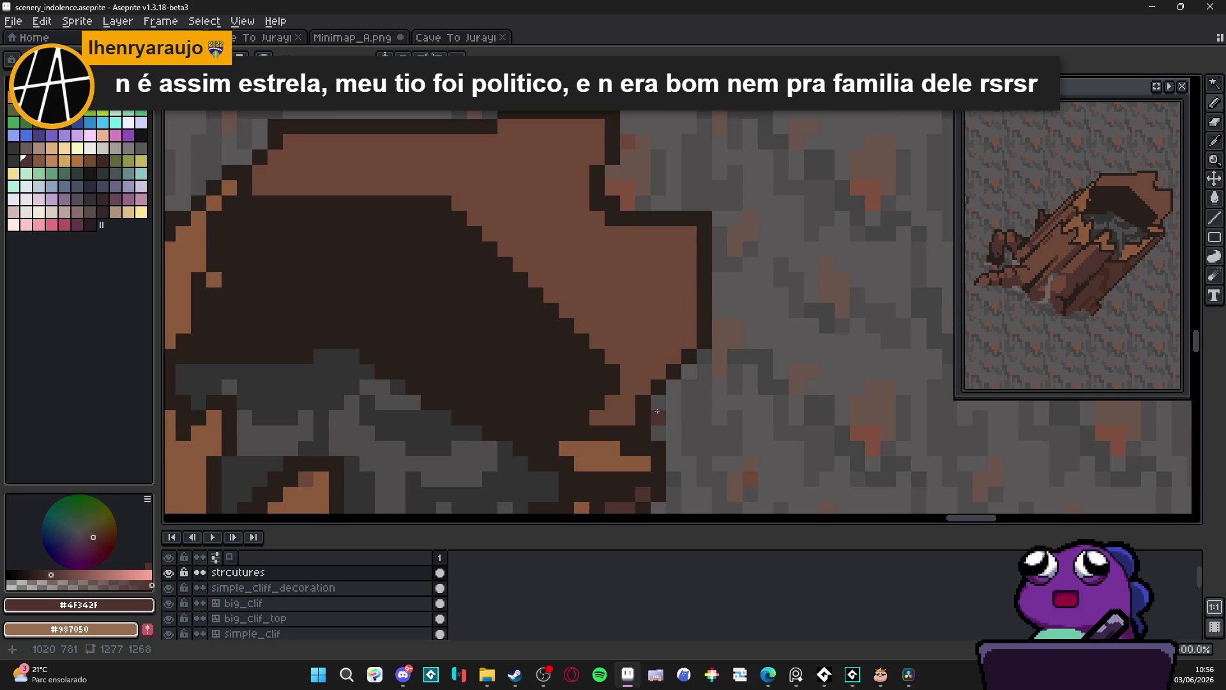
{"action": "scroll", "coordinate": [657, 424], "scroll_direction": "down", "scroll_amount": 2}
{"action": "scroll", "coordinate": [661, 447], "scroll_direction": "up", "scroll_amount": 1}
{"action": "left_click", "coordinate": [652, 456], "text": "alt"}
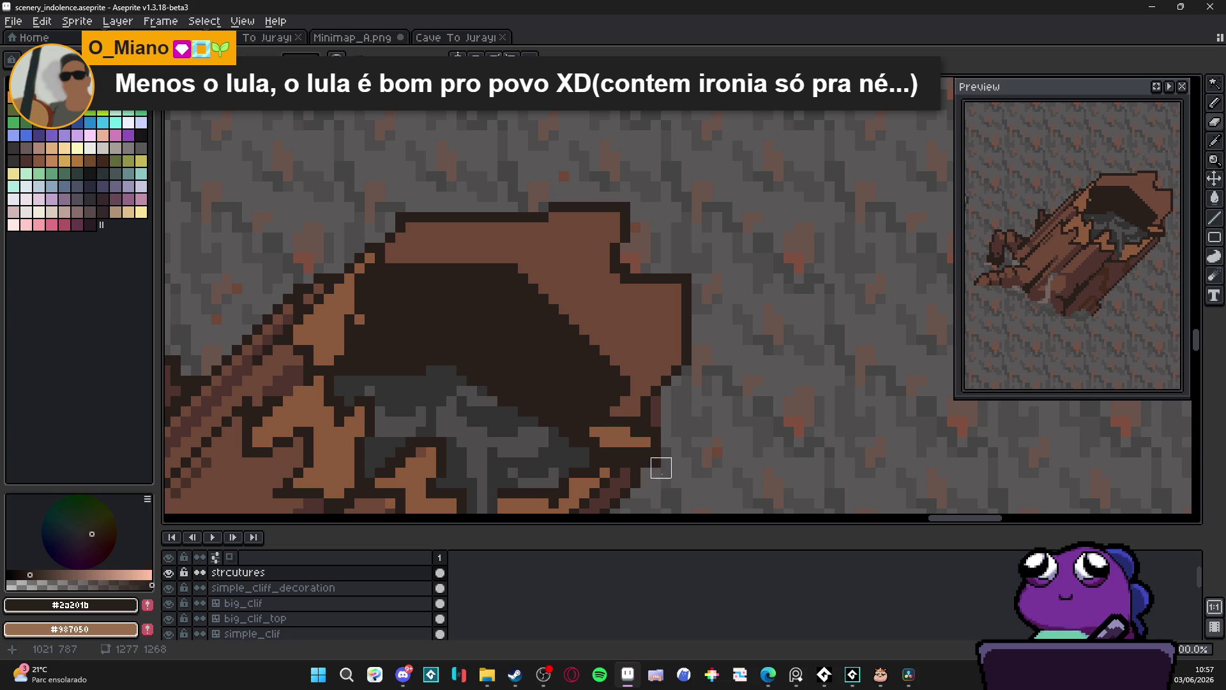
{"action": "scroll", "coordinate": [652, 466], "scroll_direction": "down", "scroll_amount": 2}
{"action": "left_click_drag", "start_coordinate": [653, 422], "coordinate": [652, 411]}
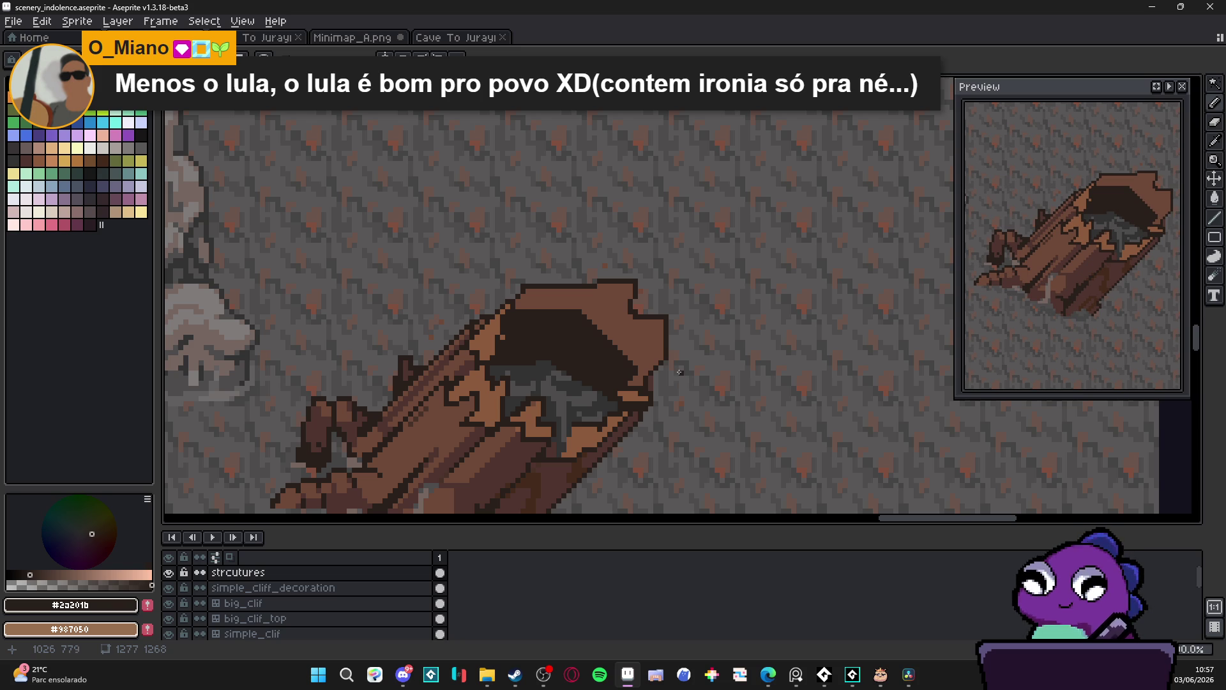
{"action": "scroll", "coordinate": [643, 313], "scroll_direction": "down", "scroll_amount": 3}
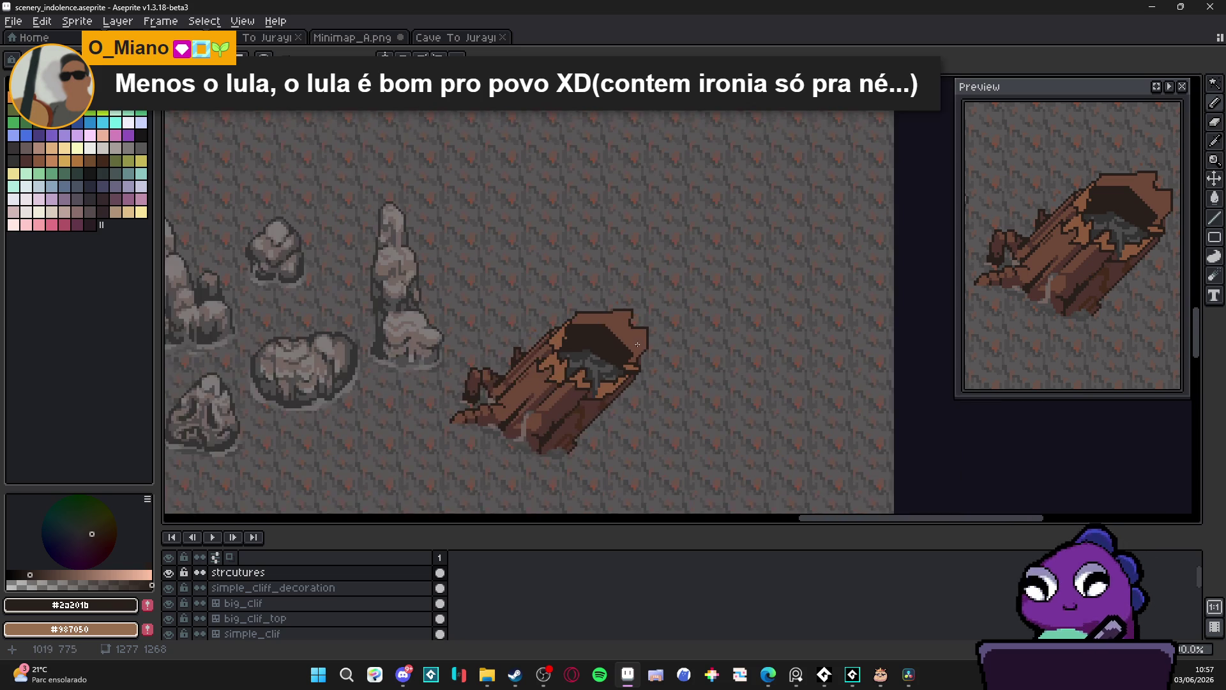
{"action": "scroll", "coordinate": [643, 313], "scroll_direction": "up", "scroll_amount": 3}
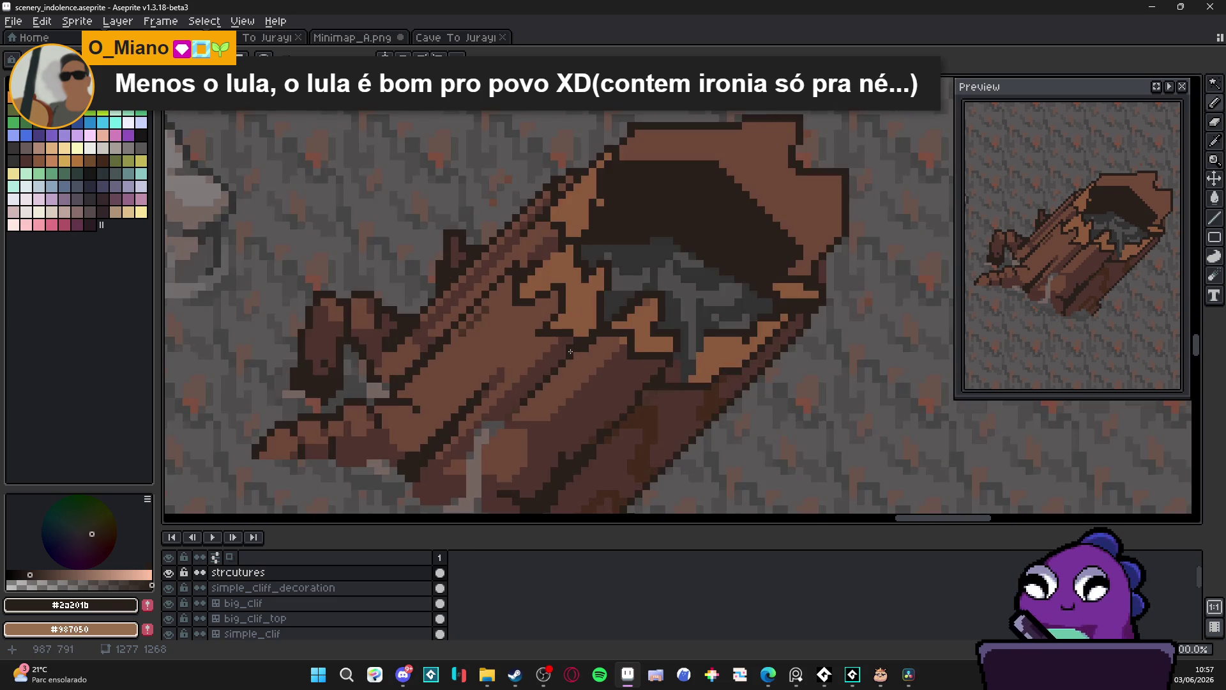
{"action": "scroll", "coordinate": [570, 352], "scroll_direction": "down", "scroll_amount": 1}
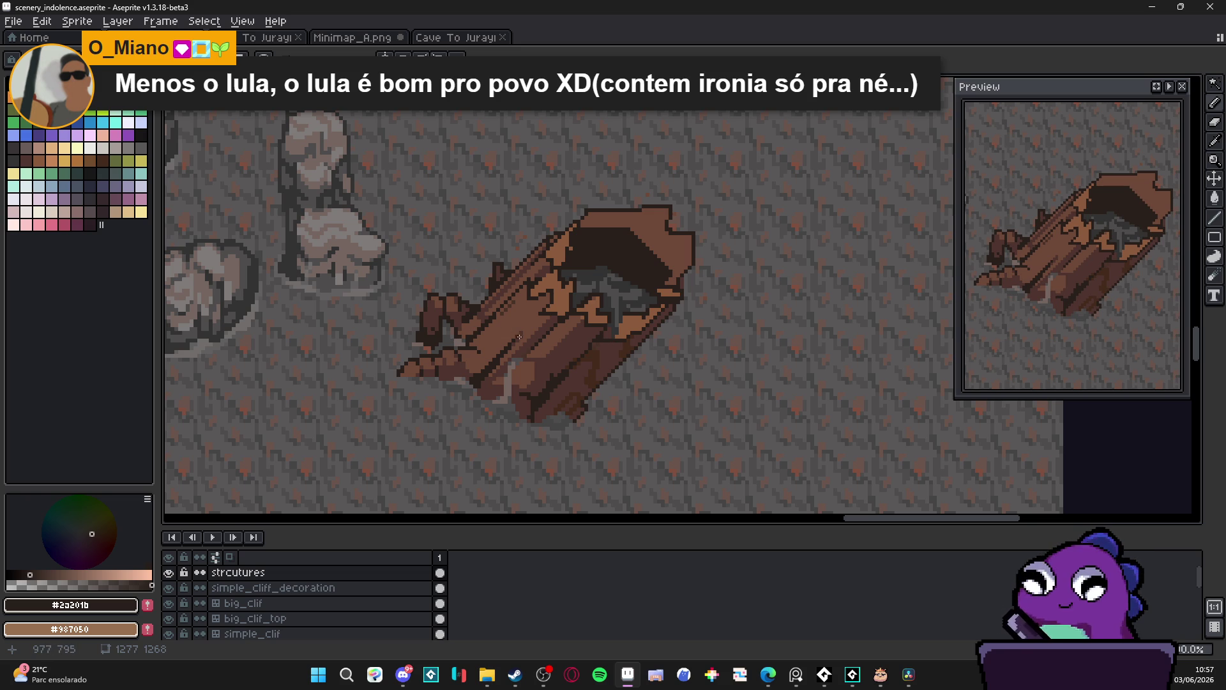
{"action": "scroll", "coordinate": [604, 359], "scroll_direction": "up", "scroll_amount": 1}
{"action": "left_click", "coordinate": [604, 359], "text": "alt"}
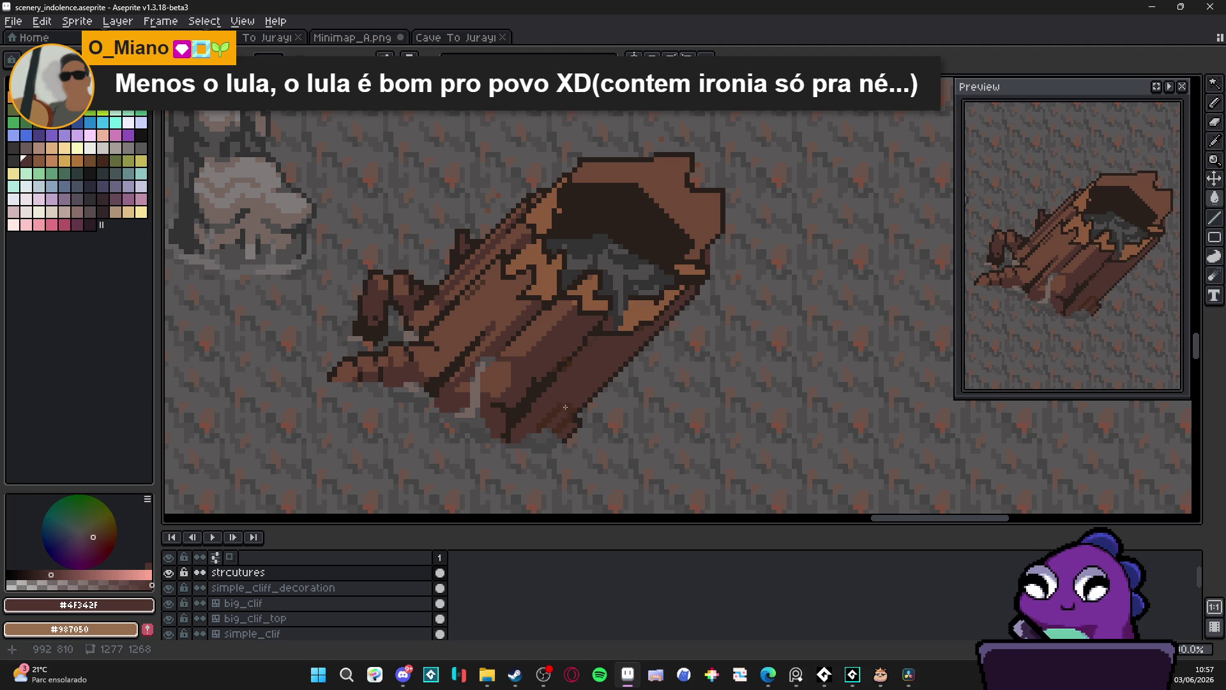
{"action": "scroll", "coordinate": [566, 407], "scroll_direction": "down", "scroll_amount": 1}
{"action": "scroll", "coordinate": [572, 364], "scroll_direction": "up", "scroll_amount": 4}
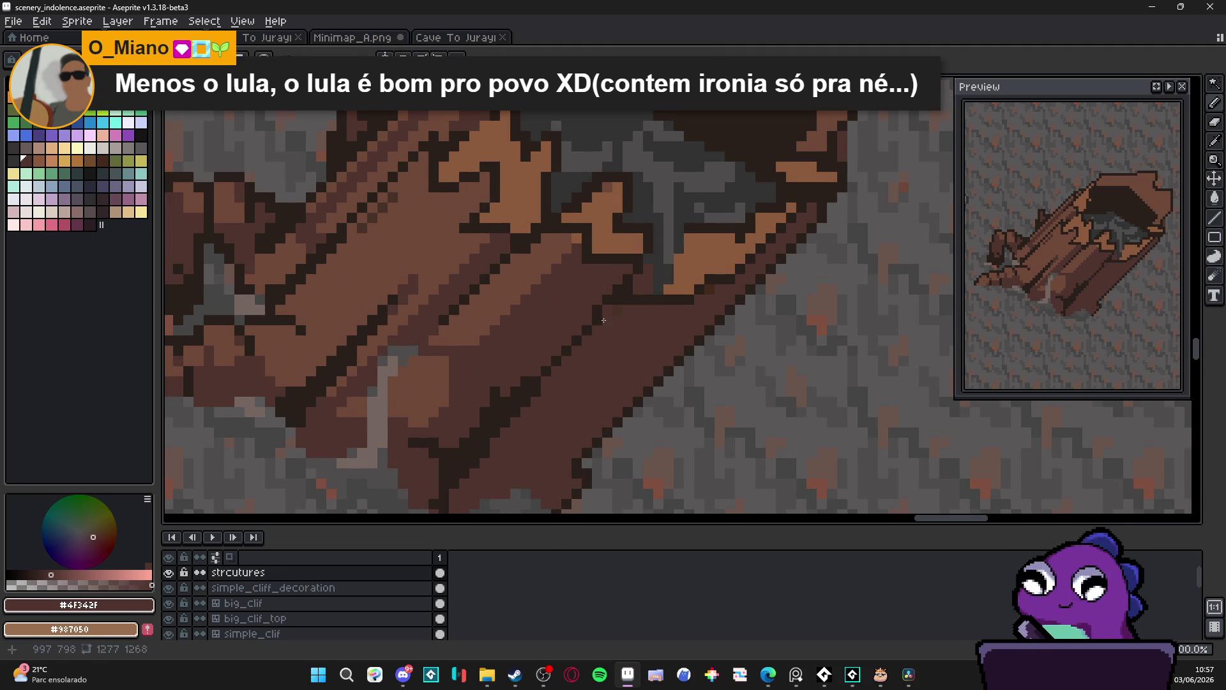
{"action": "scroll", "coordinate": [557, 336], "scroll_direction": "down", "scroll_amount": 3}
{"action": "scroll", "coordinate": [574, 329], "scroll_direction": "down", "scroll_amount": 1}
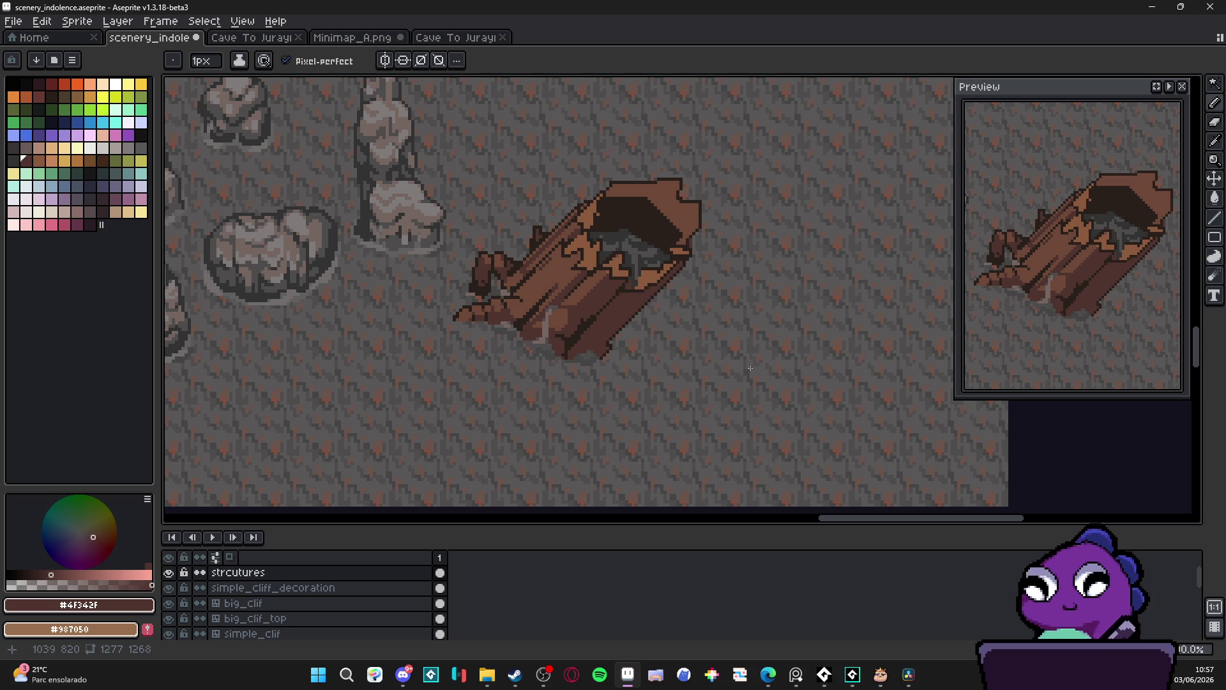
{"action": "scroll", "coordinate": [675, 174], "scroll_direction": "up", "scroll_amount": 2}
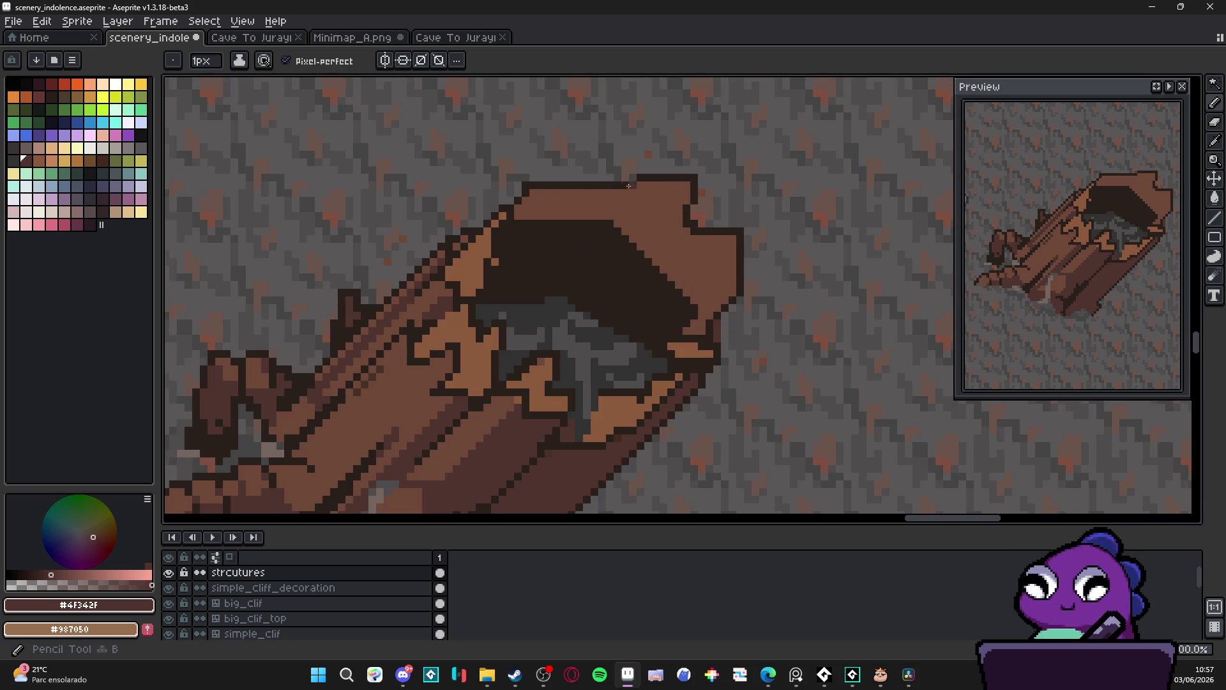
Draw a short dark outline at the rim's top, then erase it along the top and right edges
{"action": "key", "text": "alt"}
{"action": "left_click", "coordinate": [577, 186]}
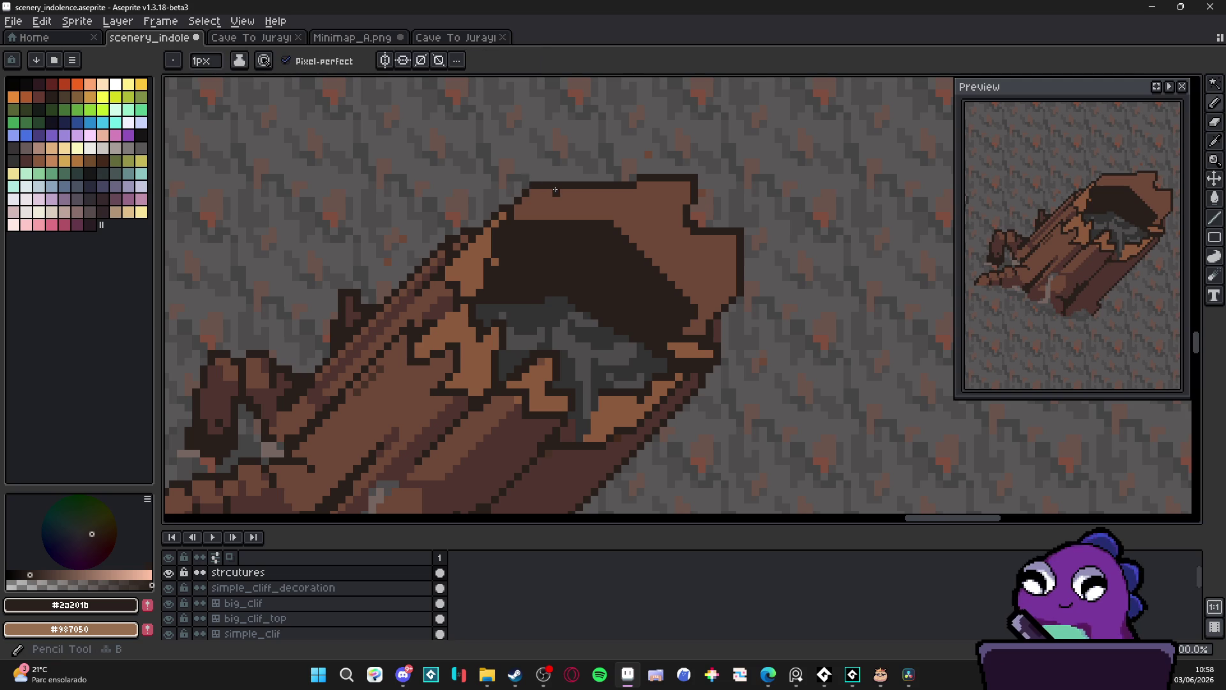
{"action": "left_click_drag", "start_coordinate": [577, 189], "coordinate": [582, 211]}
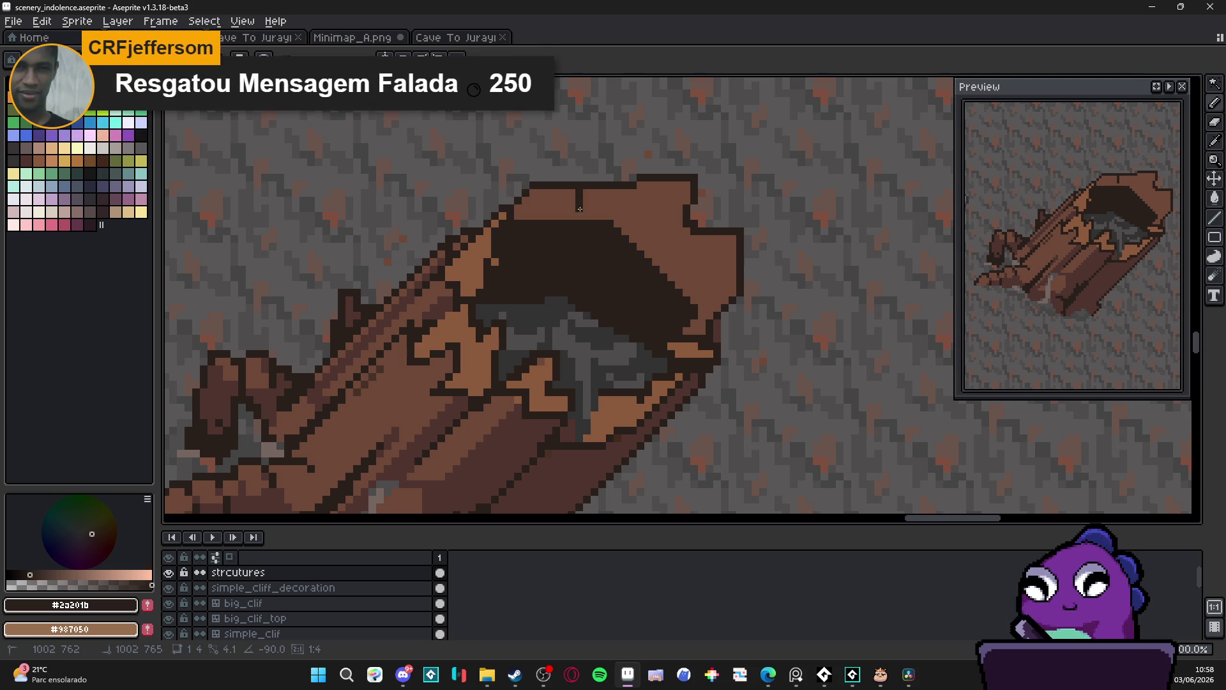
{"action": "left_click", "coordinate": [622, 210], "text": "shift"}
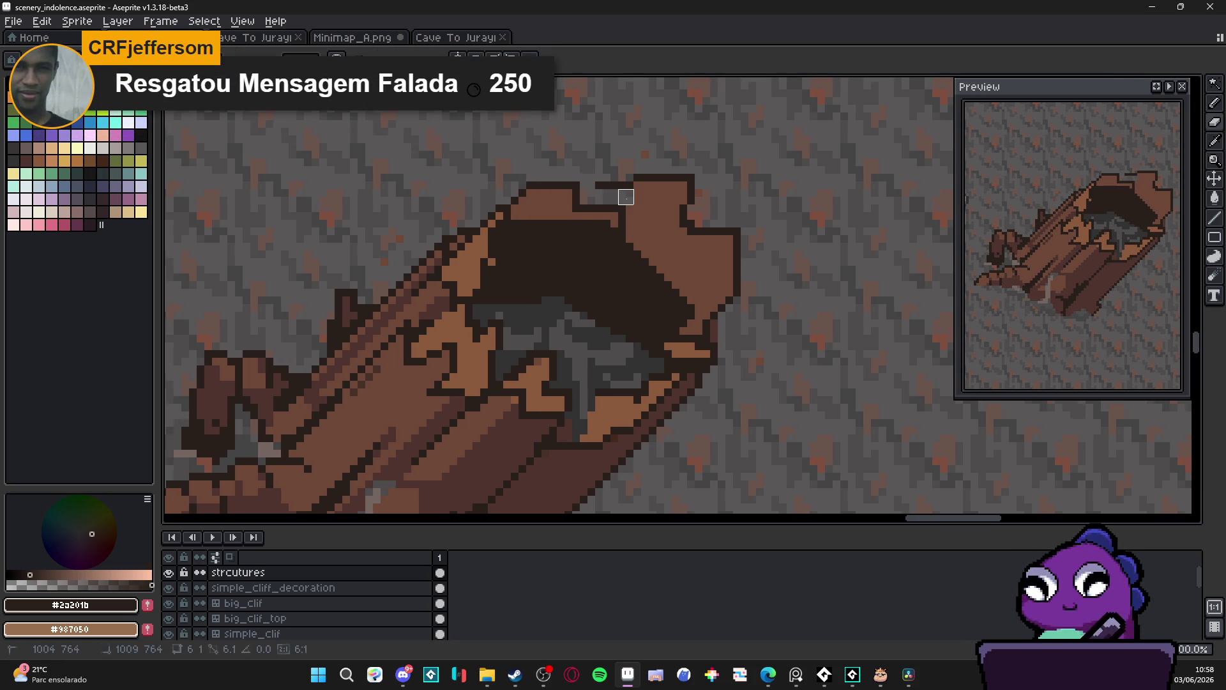
{"action": "mouse_move", "coordinate": [603, 189]}
{"action": "left_mouse_down"}
{"action": "mouse_move", "coordinate": [670, 175]}
{"action": "mouse_move", "coordinate": [634, 200]}
{"action": "mouse_move", "coordinate": [635, 224]}
{"action": "mouse_move", "coordinate": [664, 204]}
{"action": "mouse_move", "coordinate": [709, 205]}
{"action": "mouse_move", "coordinate": [680, 212]}
{"action": "left_mouse_up"}
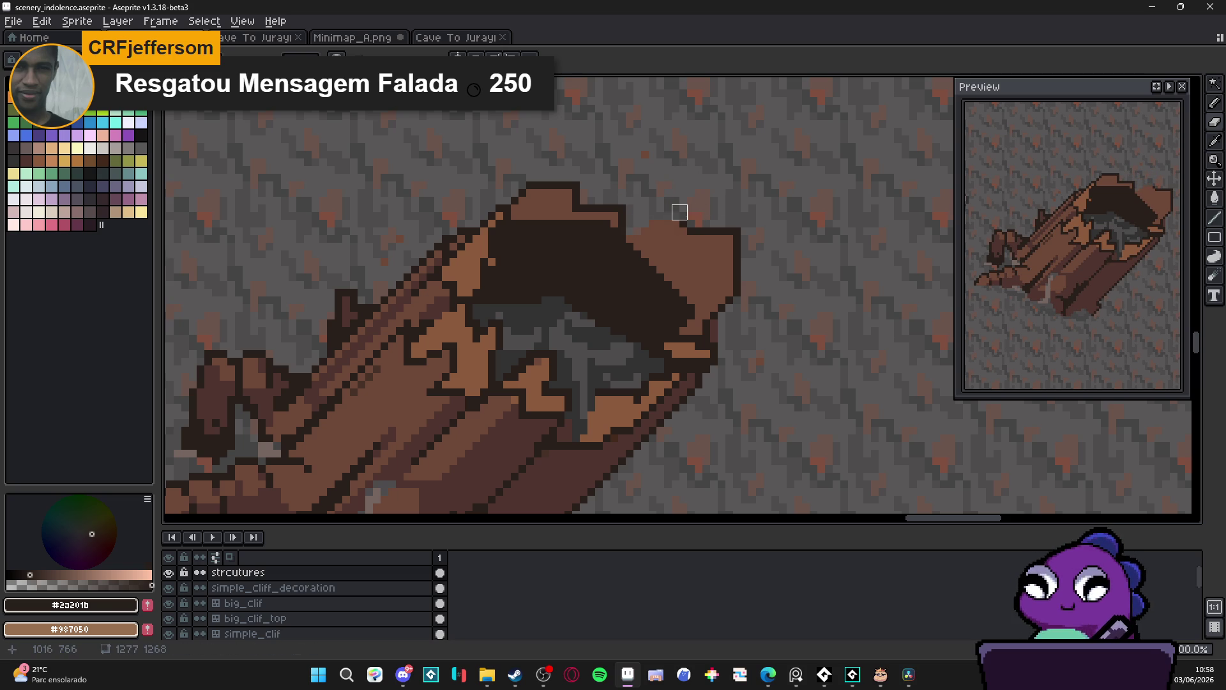
{"action": "mouse_move", "coordinate": [679, 212]}
{"action": "left_mouse_down"}
{"action": "mouse_move", "coordinate": [747, 241]}
{"action": "mouse_move", "coordinate": [734, 297]}
{"action": "mouse_move", "coordinate": [709, 241]}
{"action": "mouse_move", "coordinate": [730, 303]}
{"action": "mouse_move", "coordinate": [670, 227]}
{"action": "mouse_move", "coordinate": [657, 227]}
{"action": "left_mouse_up"}
Choose browns #4f342f and #6c4837, then draw a dark outline along the rim's upper edge
{"action": "key", "text": "e"}
{"action": "key", "text": "b"}
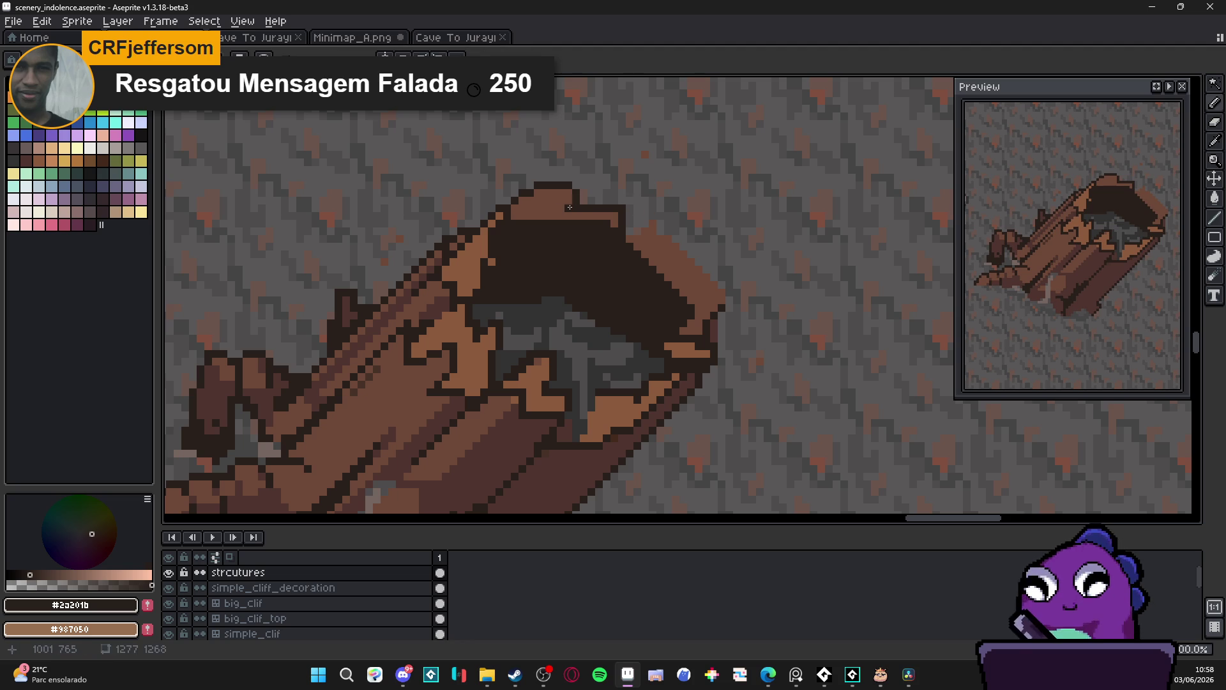
{"action": "left_click", "coordinate": [620, 269], "text": "alt"}
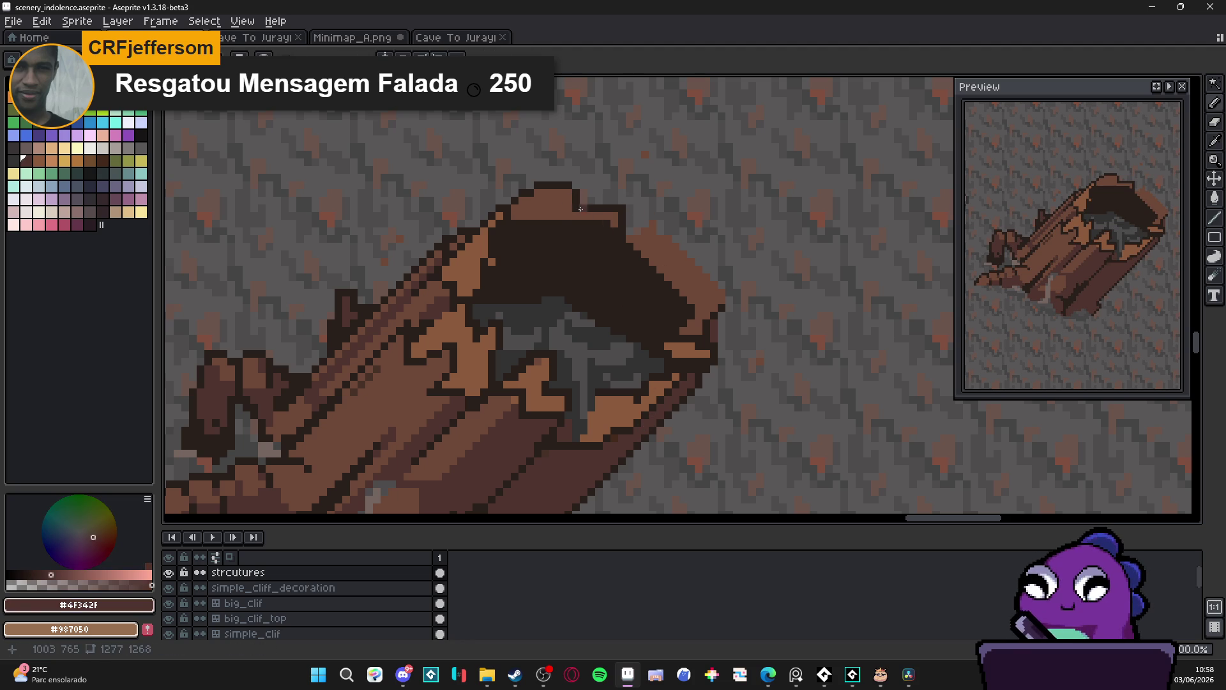
{"action": "left_click", "coordinate": [618, 215], "text": "alt"}
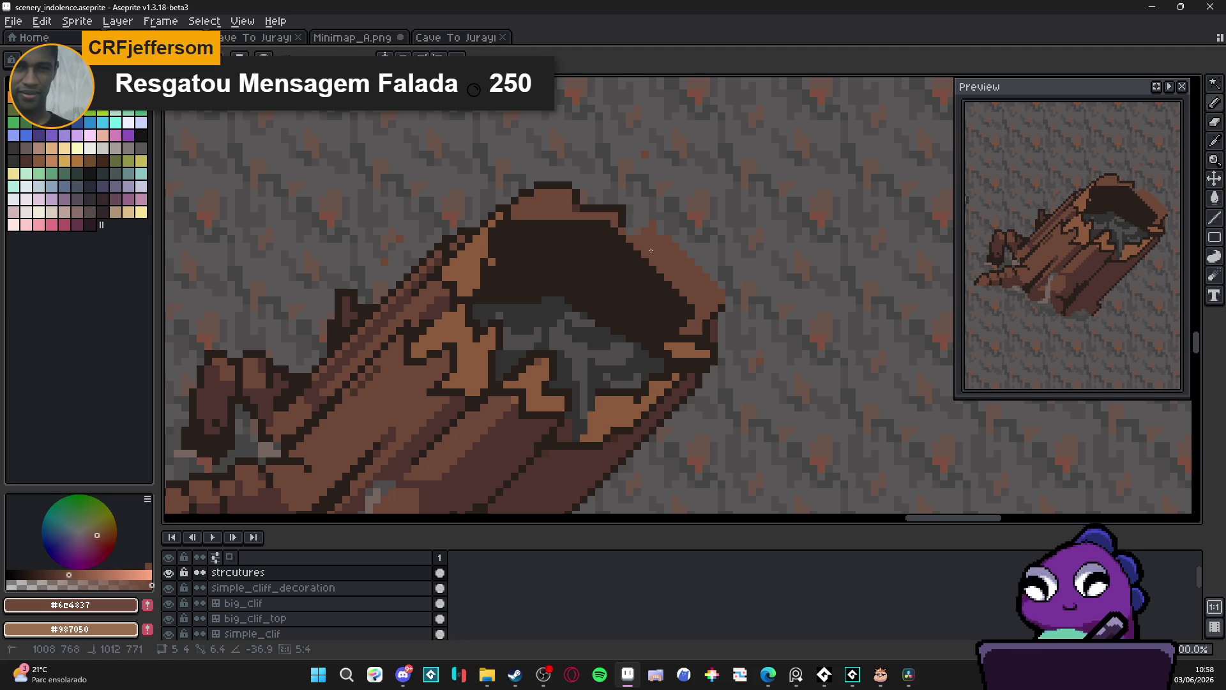
{"action": "left_click", "coordinate": [626, 220], "text": "alt"}
{"action": "left_click_drag", "start_coordinate": [633, 236], "coordinate": [655, 256]}
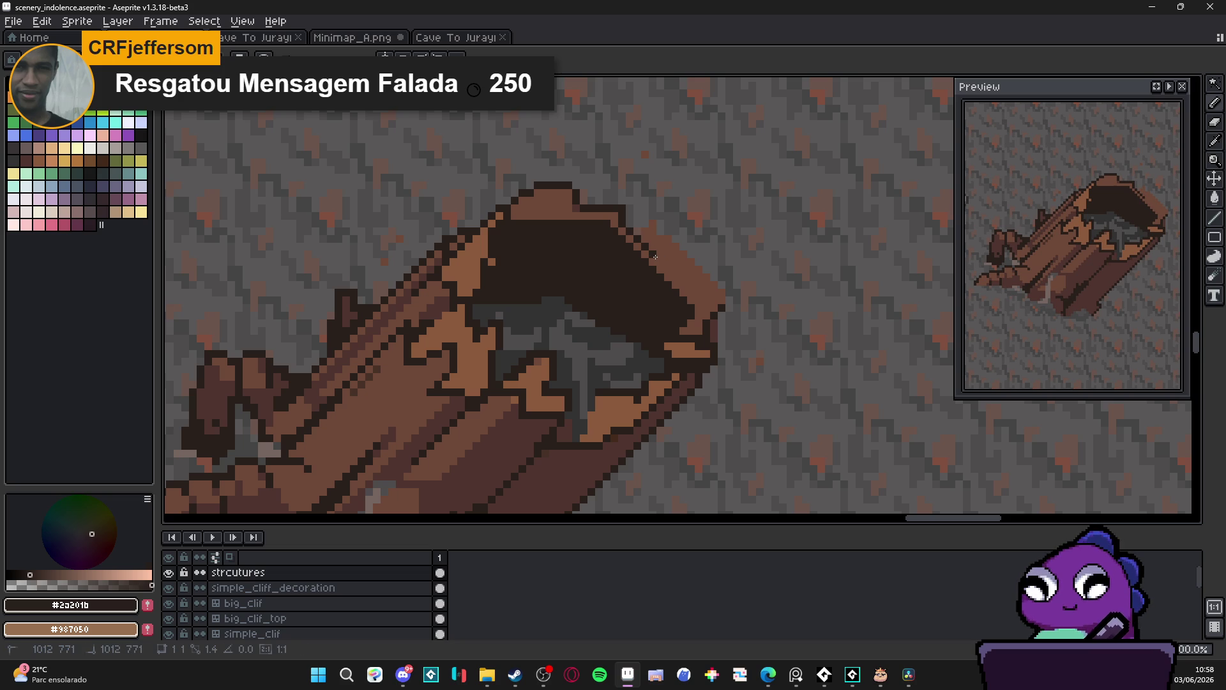
Add medium and light brown #8c5b3c rim highlights and a dark diagonal outline on the right
{"action": "left_click", "coordinate": [615, 222], "text": "alt"}
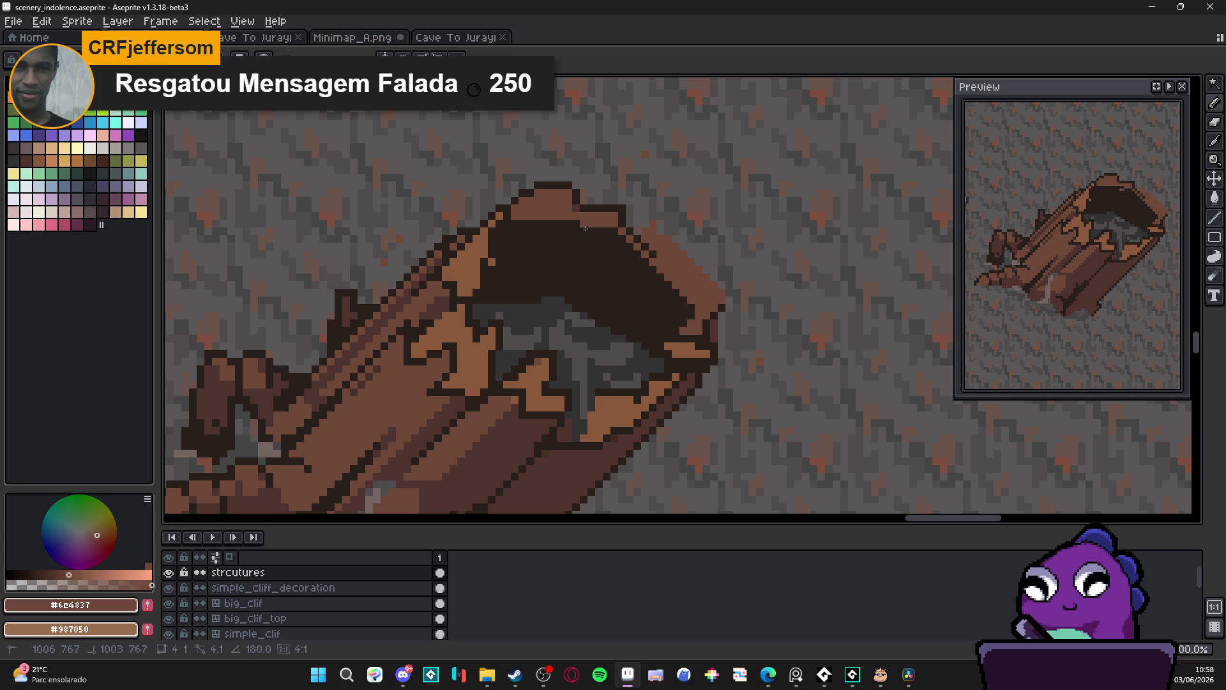
{"action": "left_click_drag", "start_coordinate": [613, 230], "coordinate": [603, 231]}
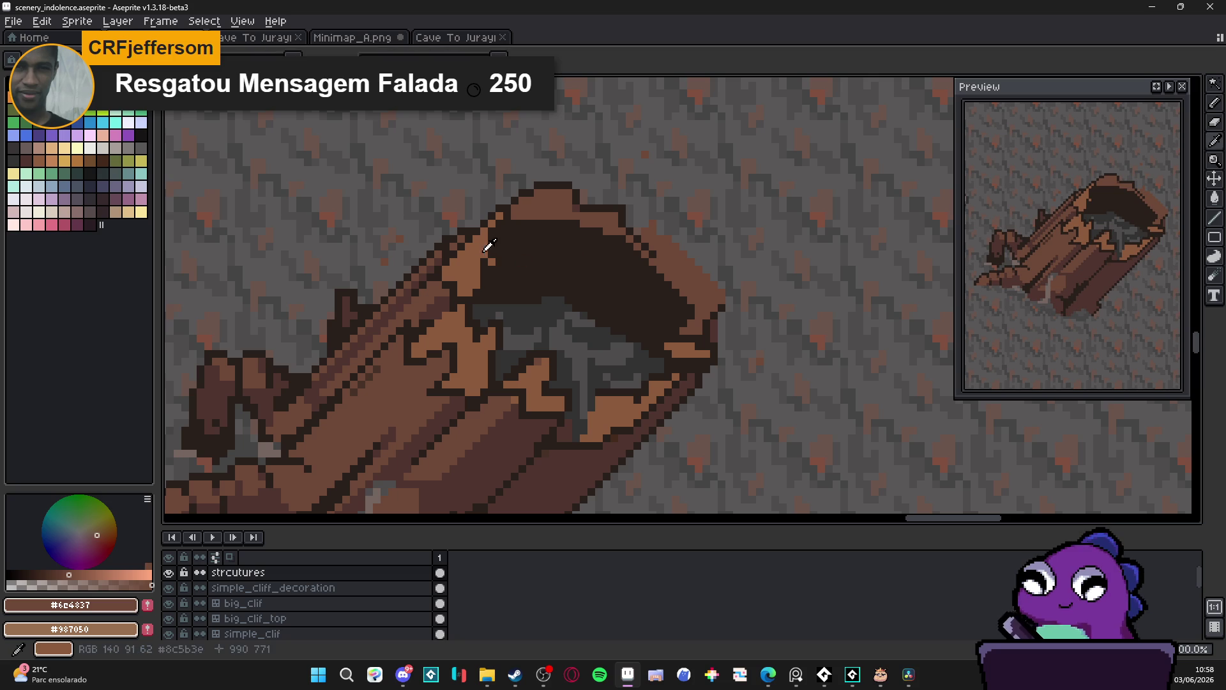
{"action": "left_click", "coordinate": [529, 207], "text": "alt"}
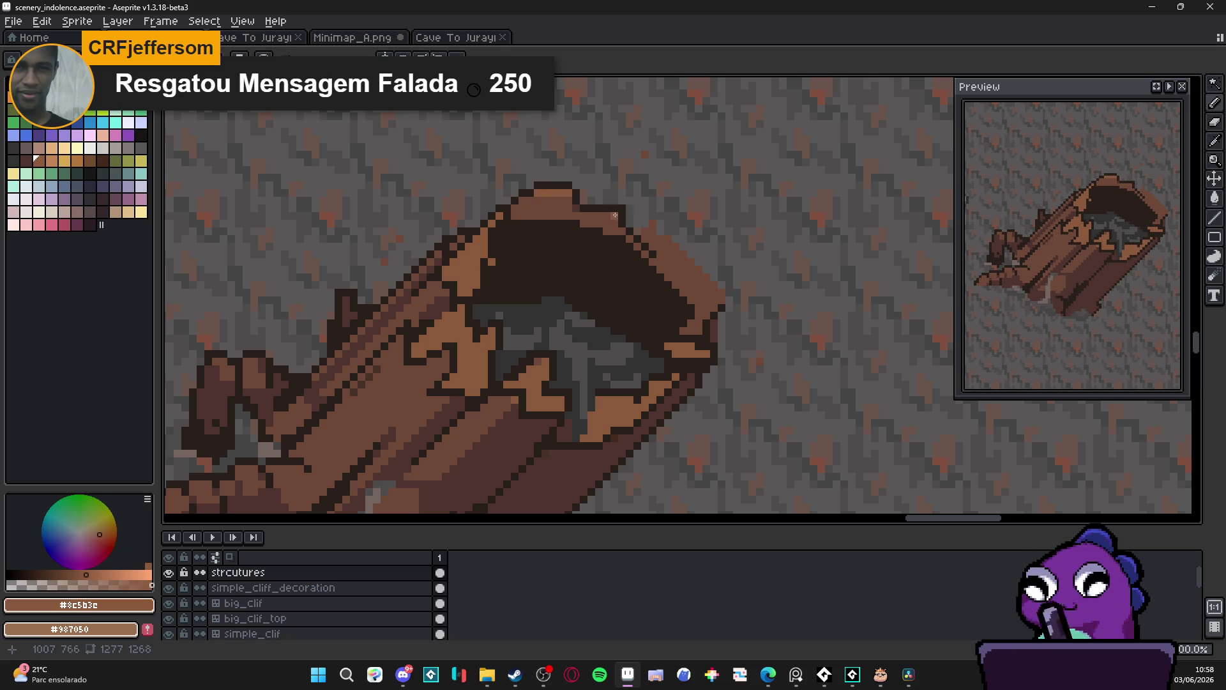
{"action": "left_click_drag", "start_coordinate": [615, 216], "coordinate": [608, 216]}
{"action": "scroll", "coordinate": [607, 215], "scroll_direction": "down", "scroll_amount": 5}
{"action": "scroll", "coordinate": [639, 244], "scroll_direction": "up", "scroll_amount": 5}
{"action": "left_click_drag", "start_coordinate": [617, 225], "coordinate": [678, 286]}
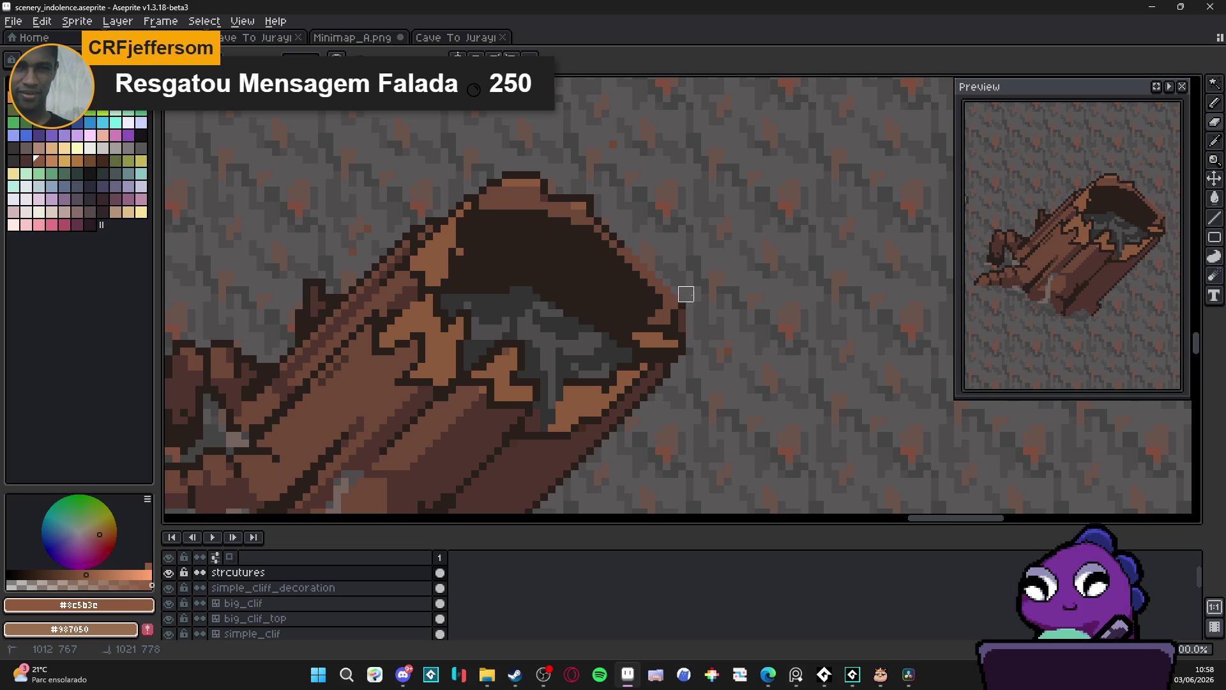
{"action": "left_click", "coordinate": [618, 242], "text": "alt"}
{"action": "left_click_drag", "start_coordinate": [618, 242], "coordinate": [676, 298]}
Toggle between the Eraser and Pencil while inspecting the log's rim
{"action": "key", "text": "e"}
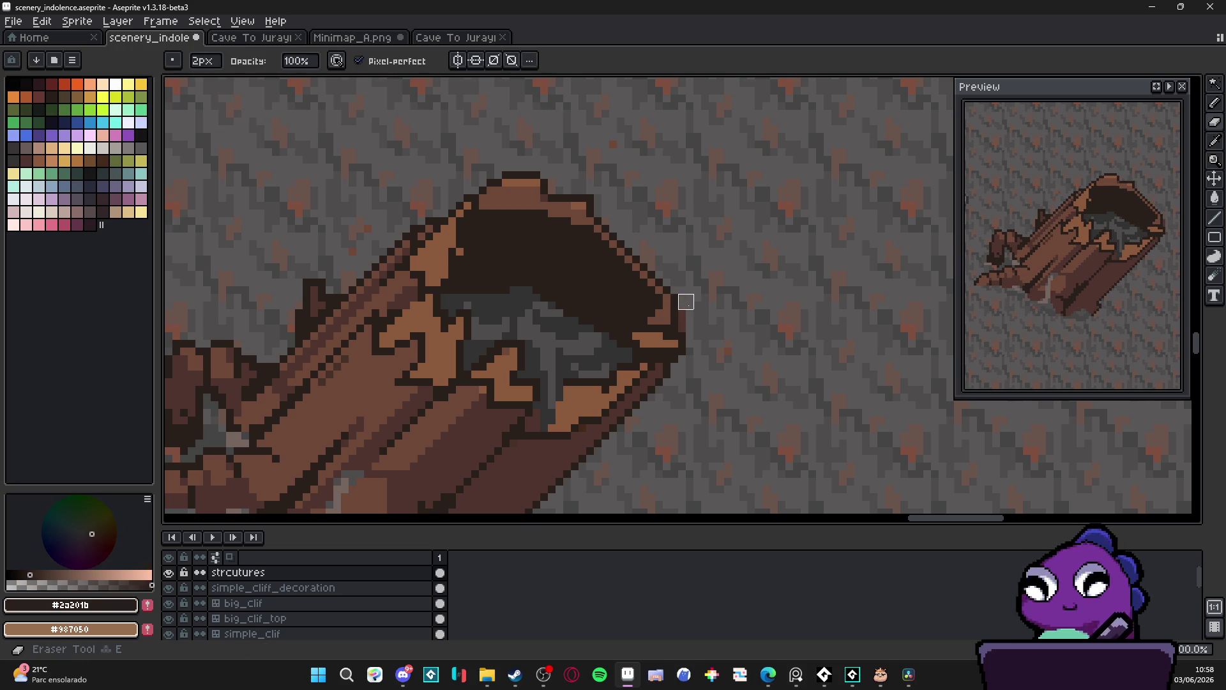
{"action": "key", "text": "b"}
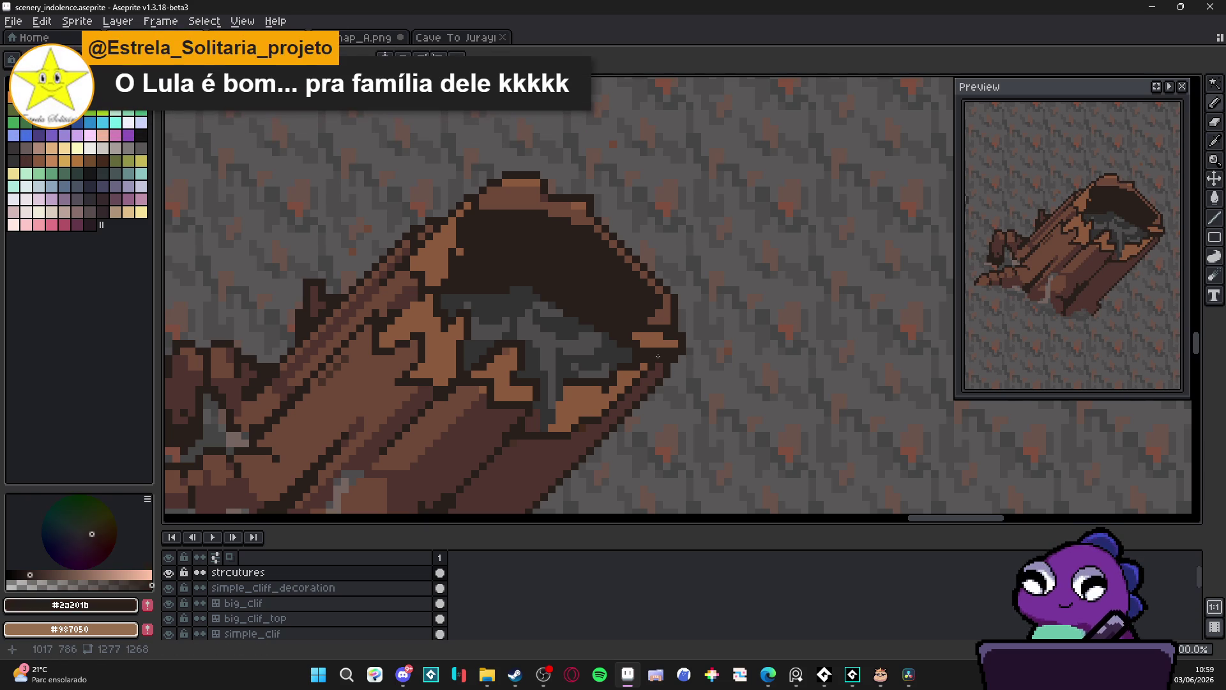
{"action": "key", "text": "e"}
{"action": "key", "text": "b"}
{"action": "key", "text": "e"}
{"action": "key", "text": "b"}
{"action": "key", "text": "e"}
{"action": "key", "text": "b"}
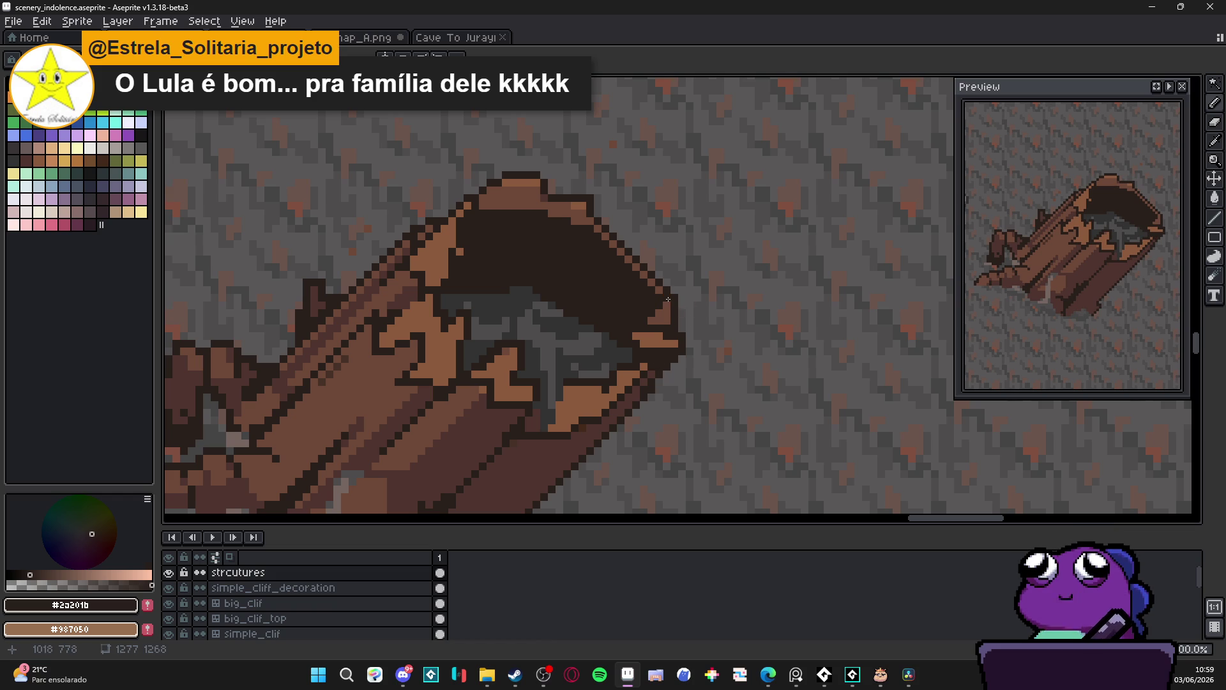
{"action": "scroll", "coordinate": [653, 252], "scroll_direction": "down", "scroll_amount": 3}
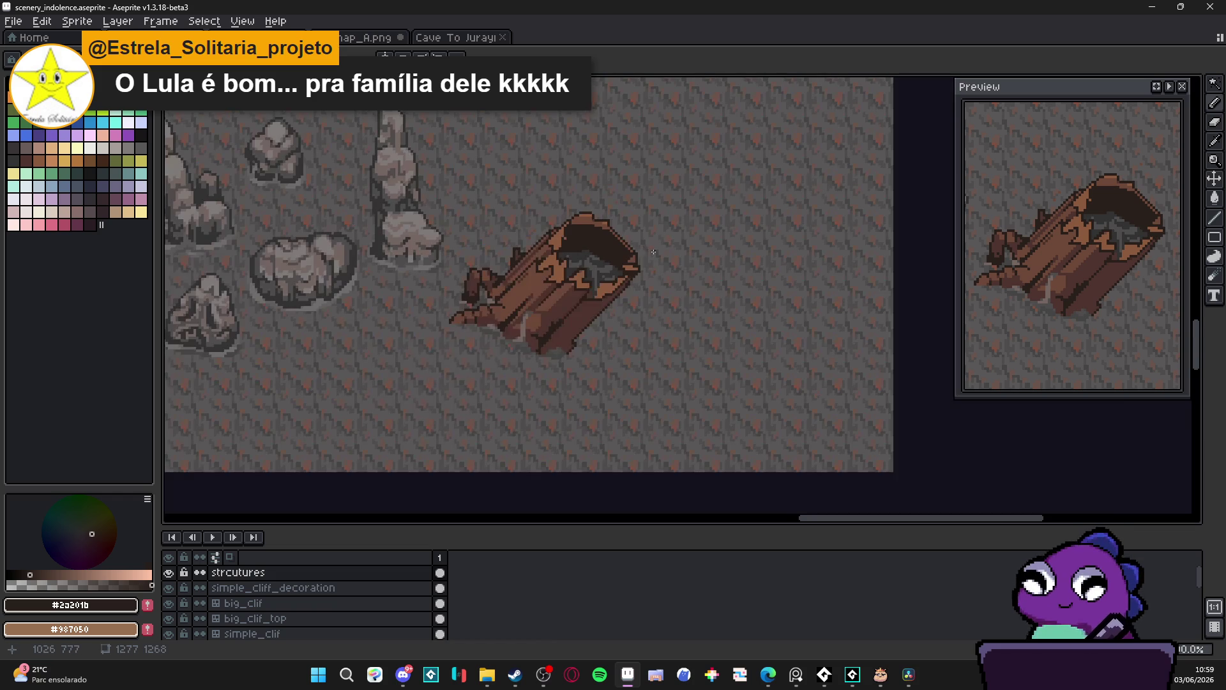
{"action": "scroll", "coordinate": [652, 244], "scroll_direction": "up", "scroll_amount": 4}
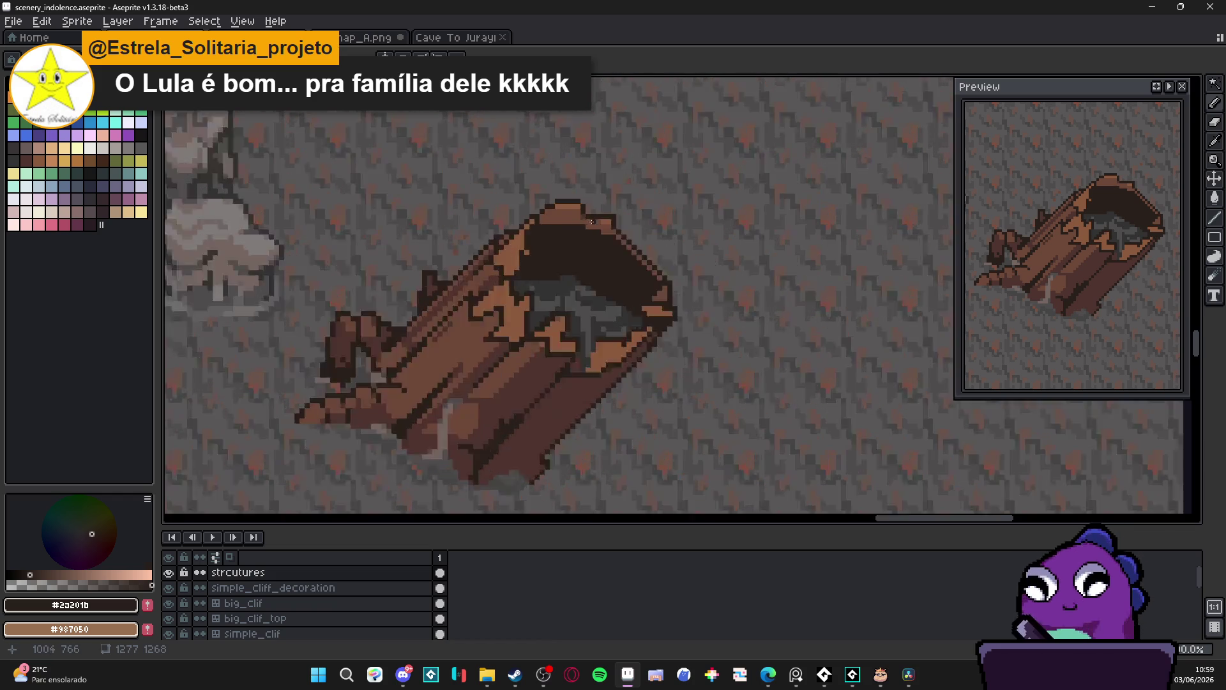
Paint medium brown along the rim's upper-right edge and fill the corner pocket with brown
{"action": "left_click", "coordinate": [517, 229], "text": "alt"}
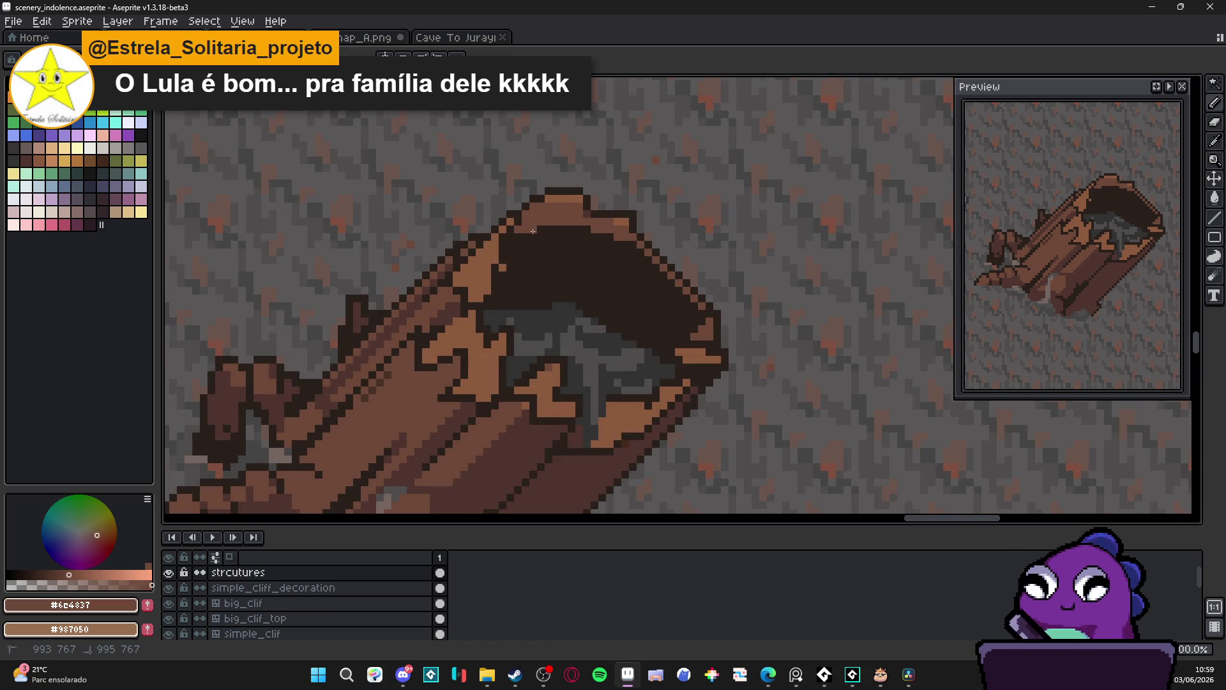
{"action": "left_click_drag", "start_coordinate": [626, 245], "coordinate": [681, 329]}
{"action": "key", "text": "g"}
{"action": "left_click", "coordinate": [694, 320]}
{"action": "key", "text": "ctrl+z"}
{"action": "left_click", "coordinate": [703, 316]}
{"action": "key", "text": "b"}
{"action": "left_click_drag", "start_coordinate": [699, 311], "coordinate": [640, 256]}
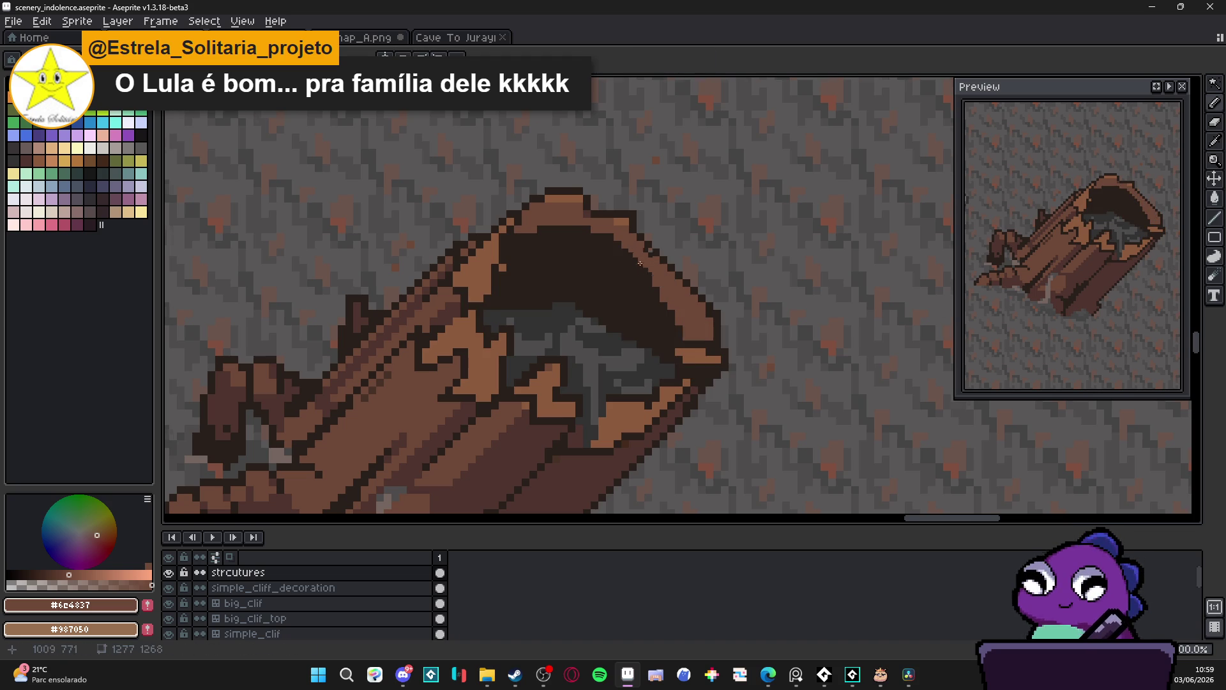
Erase a stray dark pixel on the rim edge
{"action": "scroll", "coordinate": [672, 288], "scroll_direction": "down", "scroll_amount": 3}
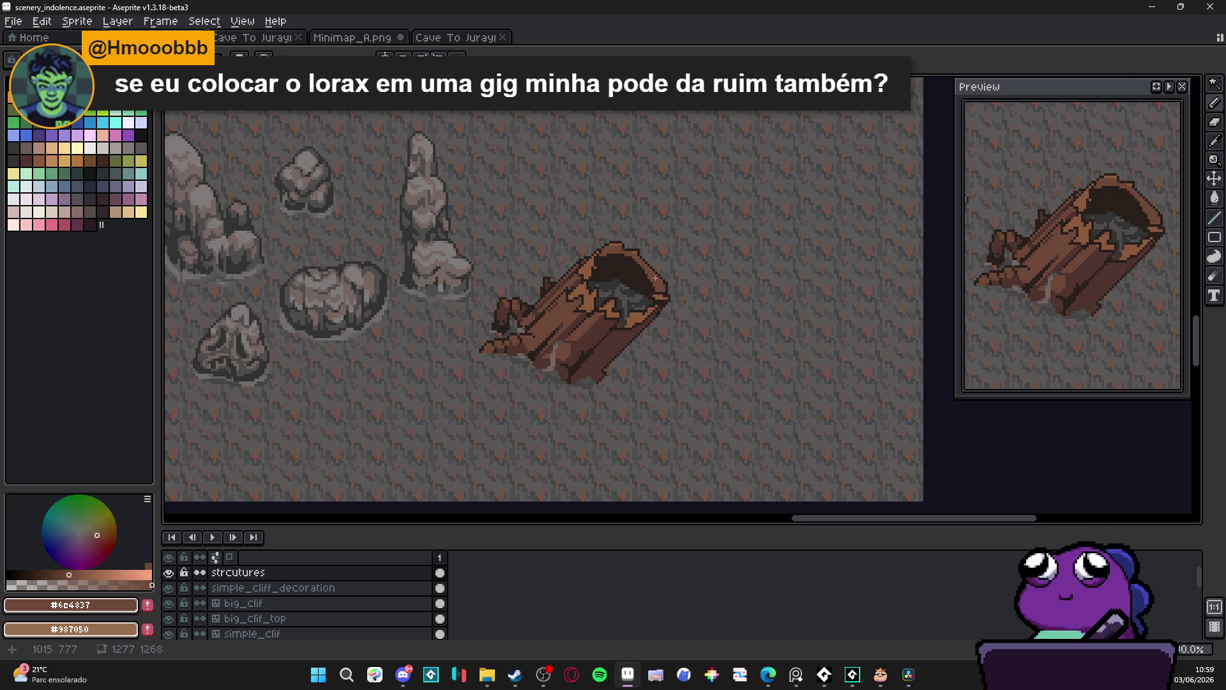
{"action": "scroll", "coordinate": [657, 282], "scroll_direction": "up", "scroll_amount": 4}
{"action": "left_click", "coordinate": [642, 241], "text": "alt"}
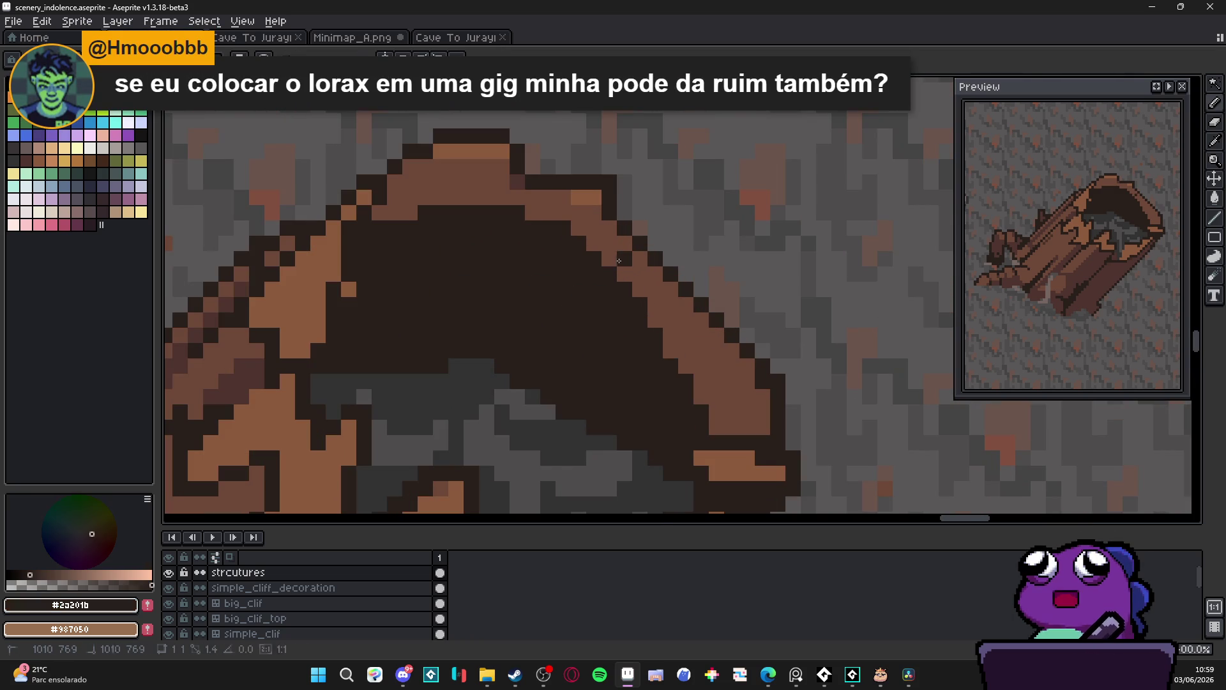
{"action": "key", "text": "e"}
{"action": "left_click", "coordinate": [647, 266]}
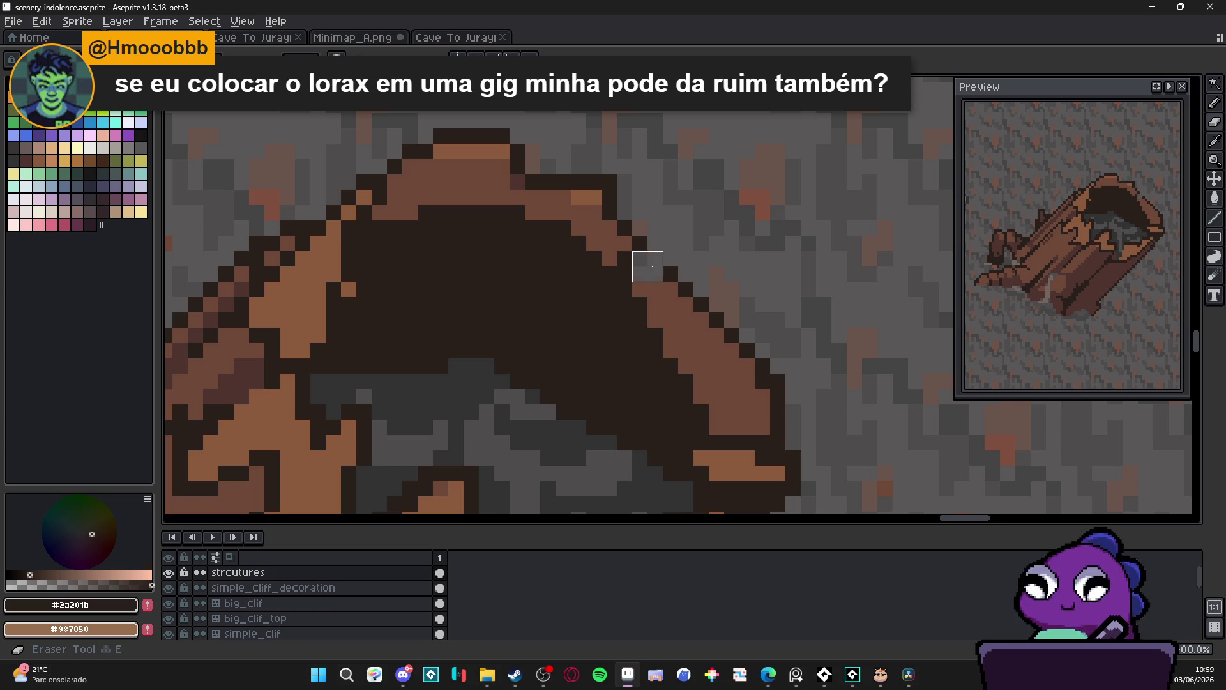
{"action": "key", "text": "b"}
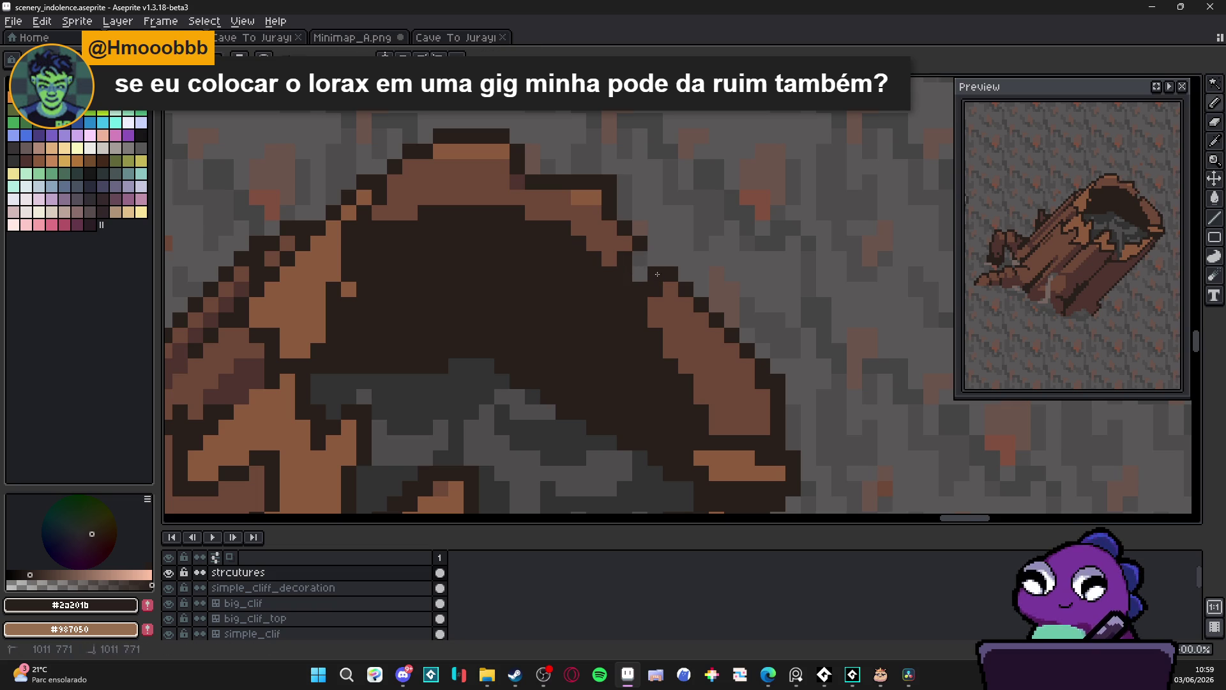
{"action": "scroll", "coordinate": [657, 274], "scroll_direction": "down", "scroll_amount": 4}
{"action": "scroll", "coordinate": [678, 288], "scroll_direction": "up", "scroll_amount": 3}
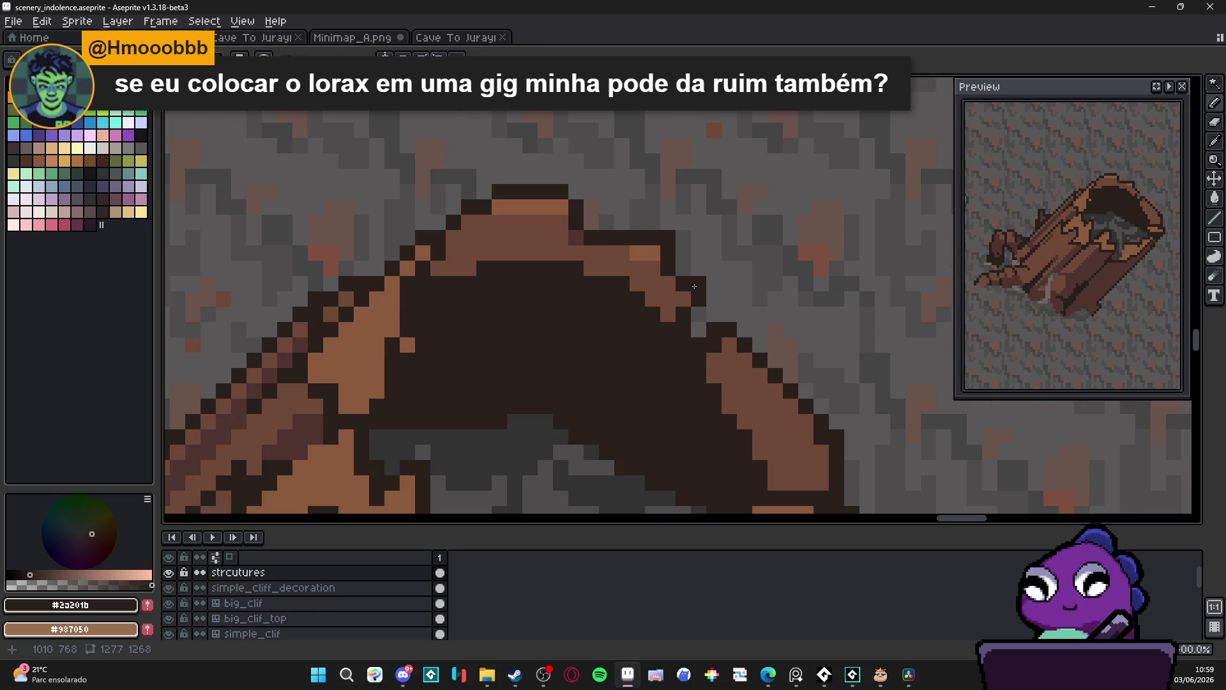
{"action": "scroll", "coordinate": [689, 269], "scroll_direction": "down", "scroll_amount": 2}
{"action": "scroll", "coordinate": [689, 270], "scroll_direction": "up", "scroll_amount": 2}
{"action": "scroll", "coordinate": [718, 311], "scroll_direction": "down", "scroll_amount": 3}
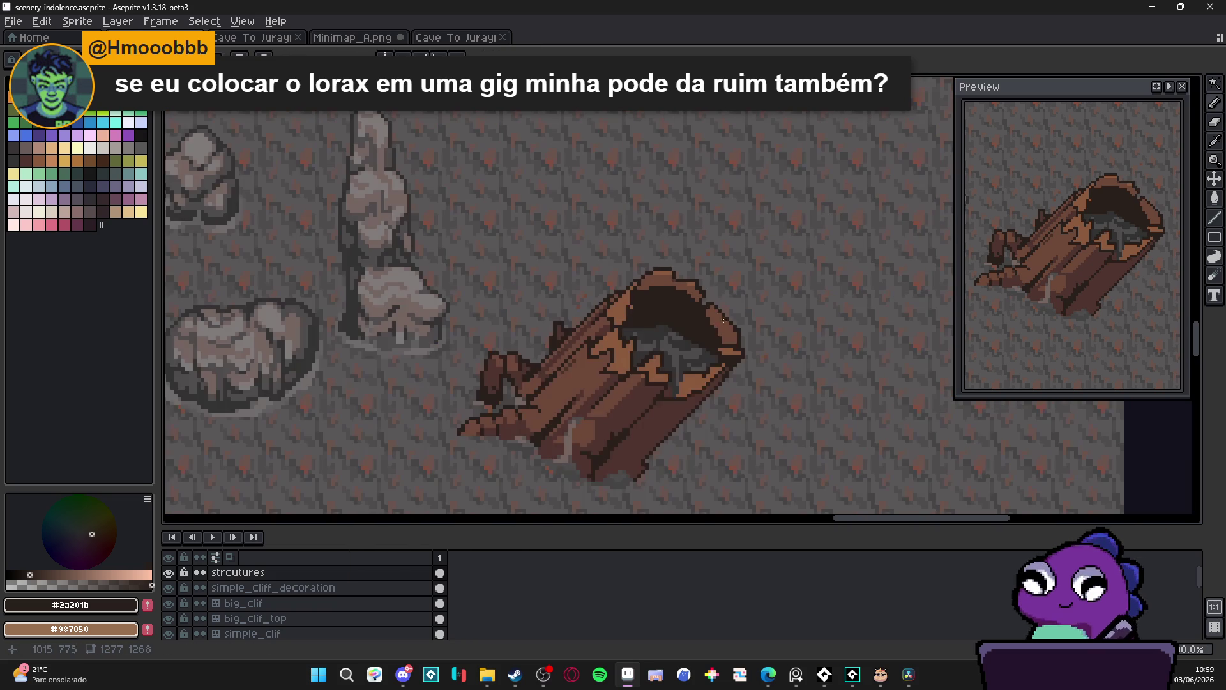
{"action": "scroll", "coordinate": [697, 297], "scroll_direction": "up", "scroll_amount": 2}
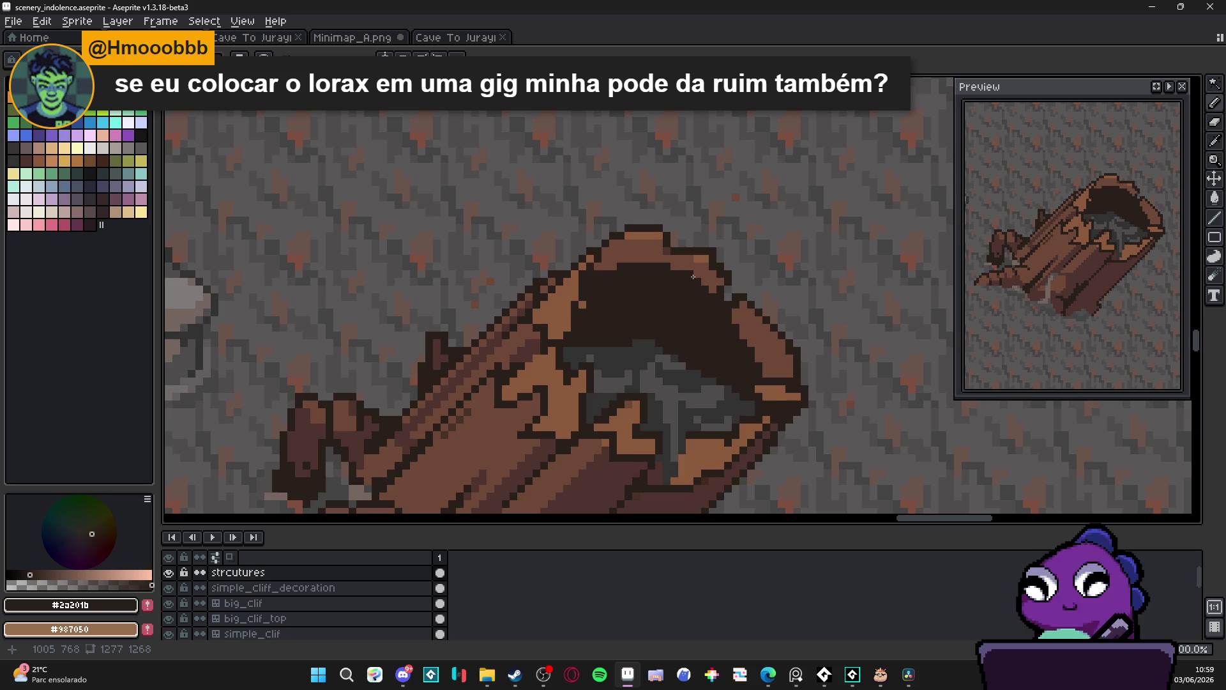
{"action": "scroll", "coordinate": [693, 276], "scroll_direction": "down", "scroll_amount": 1}
Darken the top edge with #6C4837 and the right rim with near-black #2a201b
{"action": "left_click", "coordinate": [665, 424], "text": "alt"}
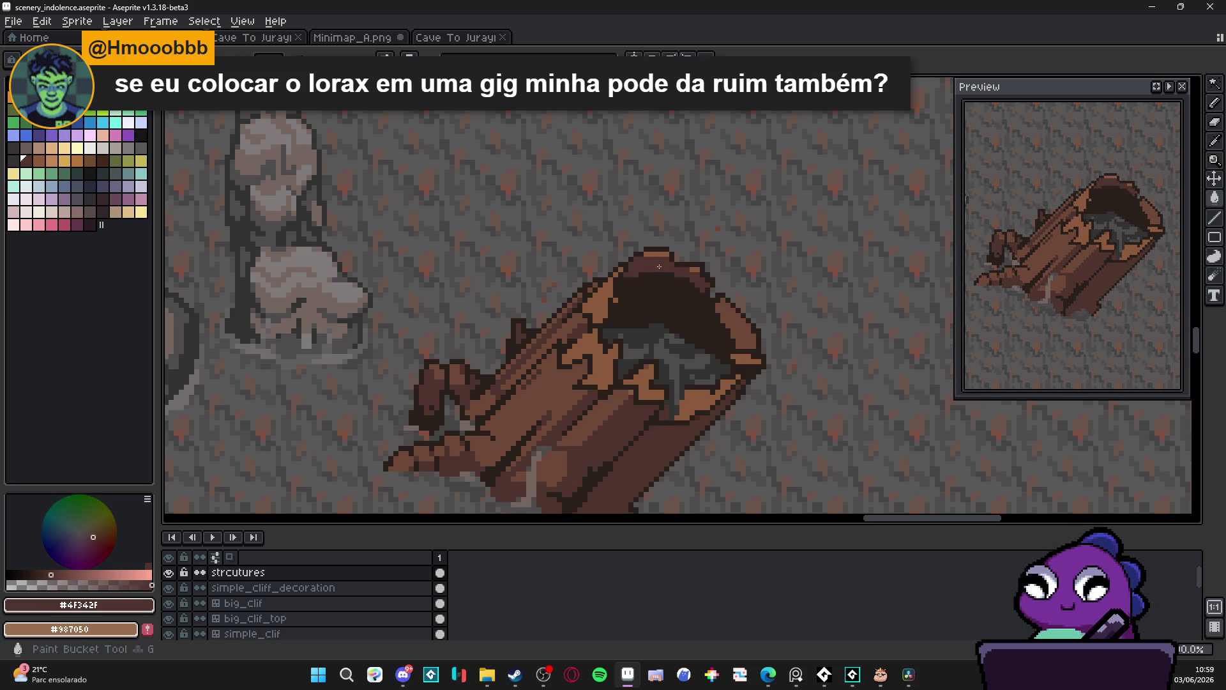
{"action": "scroll", "coordinate": [689, 298], "scroll_direction": "down", "scroll_amount": 2}
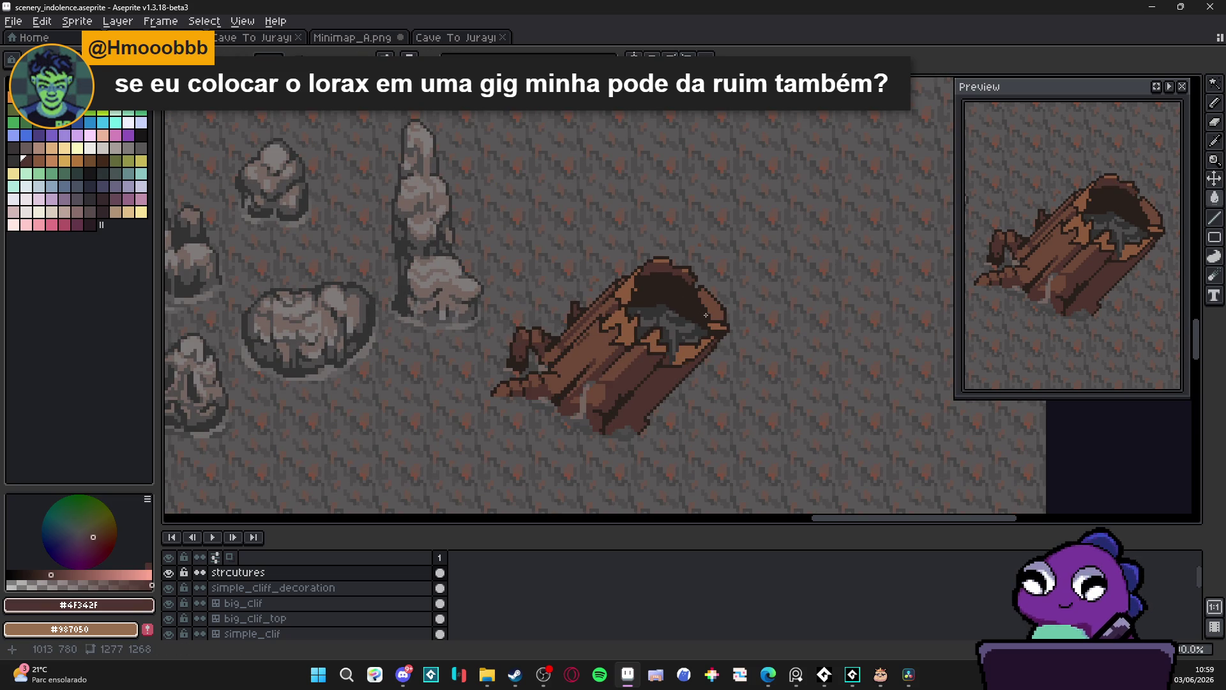
{"action": "scroll", "coordinate": [705, 315], "scroll_direction": "up", "scroll_amount": 1}
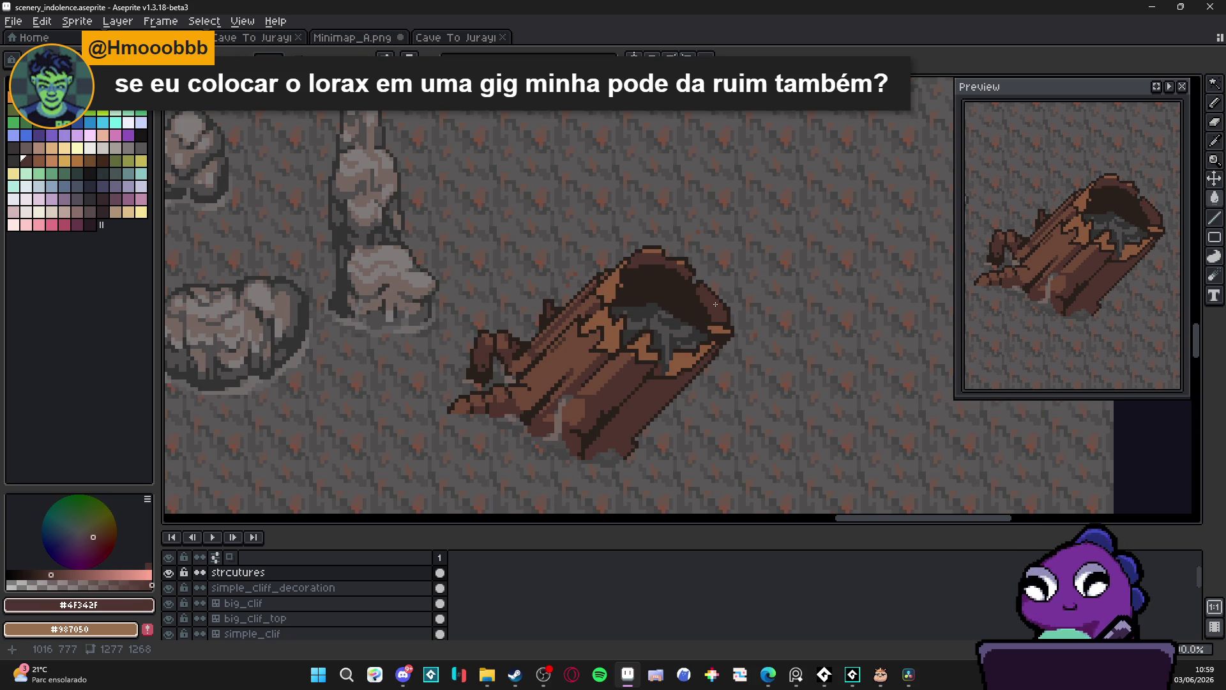
{"action": "scroll", "coordinate": [620, 312], "scroll_direction": "up", "scroll_amount": 2}
{"action": "left_click", "coordinate": [541, 449], "text": "alt"}
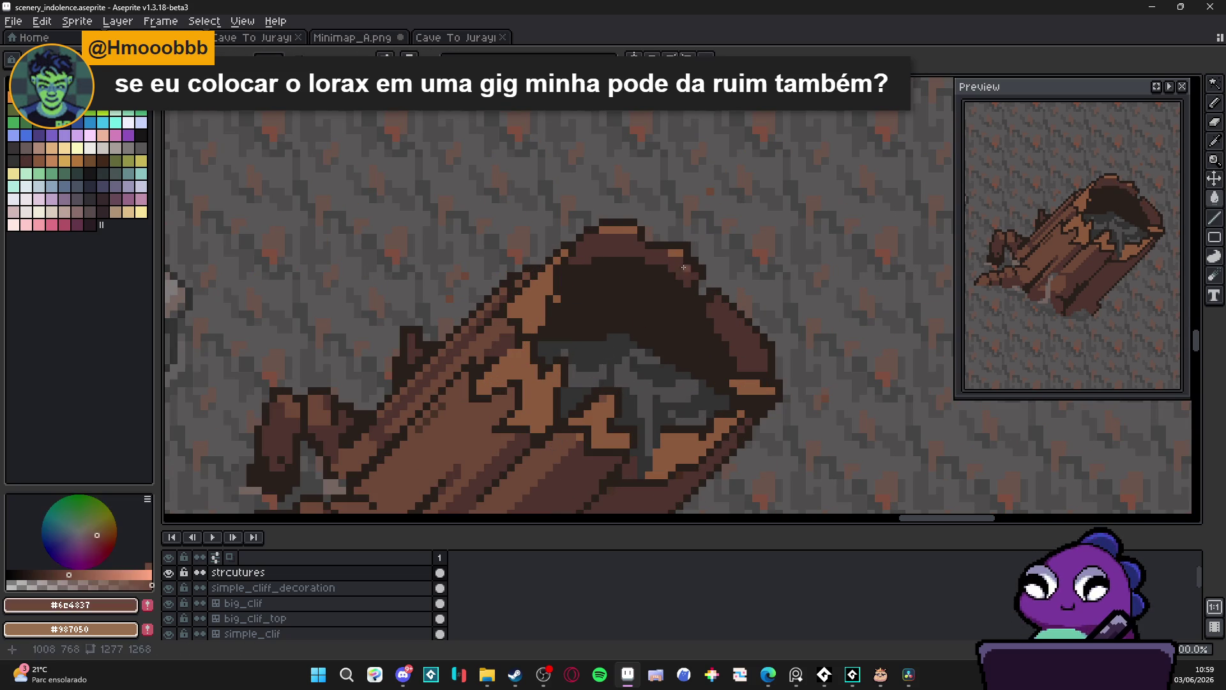
{"action": "scroll", "coordinate": [667, 249], "scroll_direction": "up", "scroll_amount": 1}
{"action": "left_click_drag", "start_coordinate": [607, 229], "coordinate": [571, 224]}
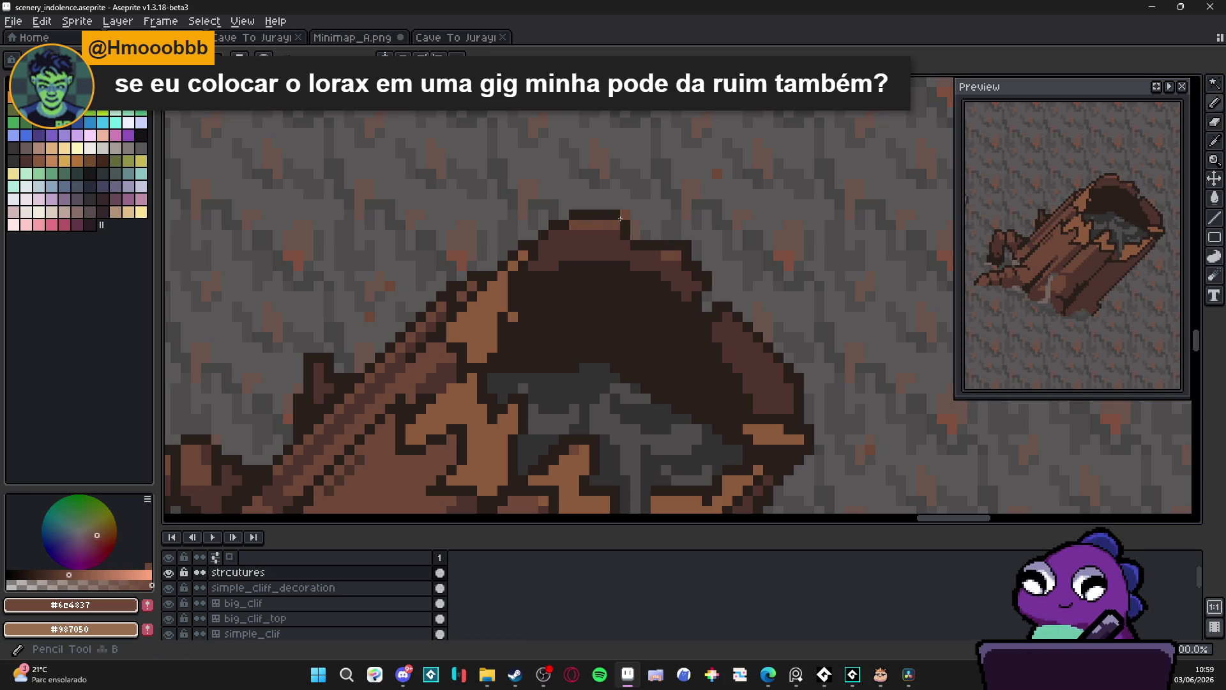
{"action": "left_click", "coordinate": [618, 213], "text": "alt"}
{"action": "scroll", "coordinate": [659, 257], "scroll_direction": "down", "scroll_amount": 3}
{"action": "scroll", "coordinate": [660, 257], "scroll_direction": "up", "scroll_amount": 4}
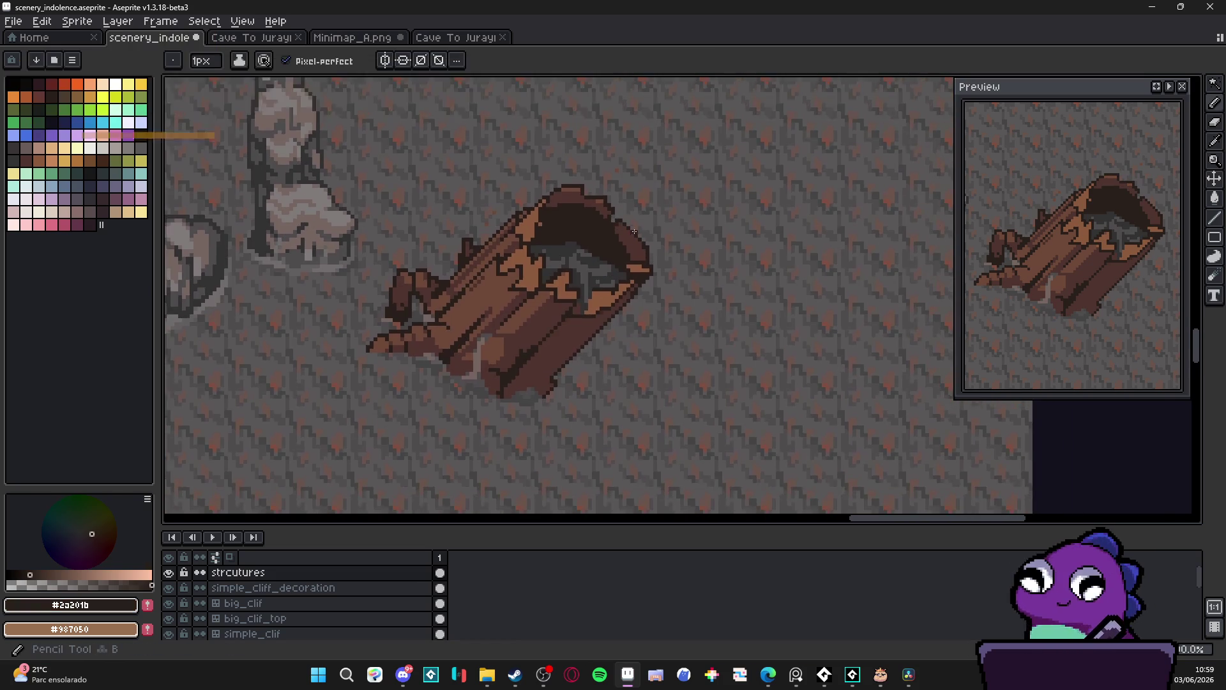
{"action": "left_click_drag", "start_coordinate": [643, 256], "coordinate": [616, 281]}
{"action": "left_click", "coordinate": [648, 257]}
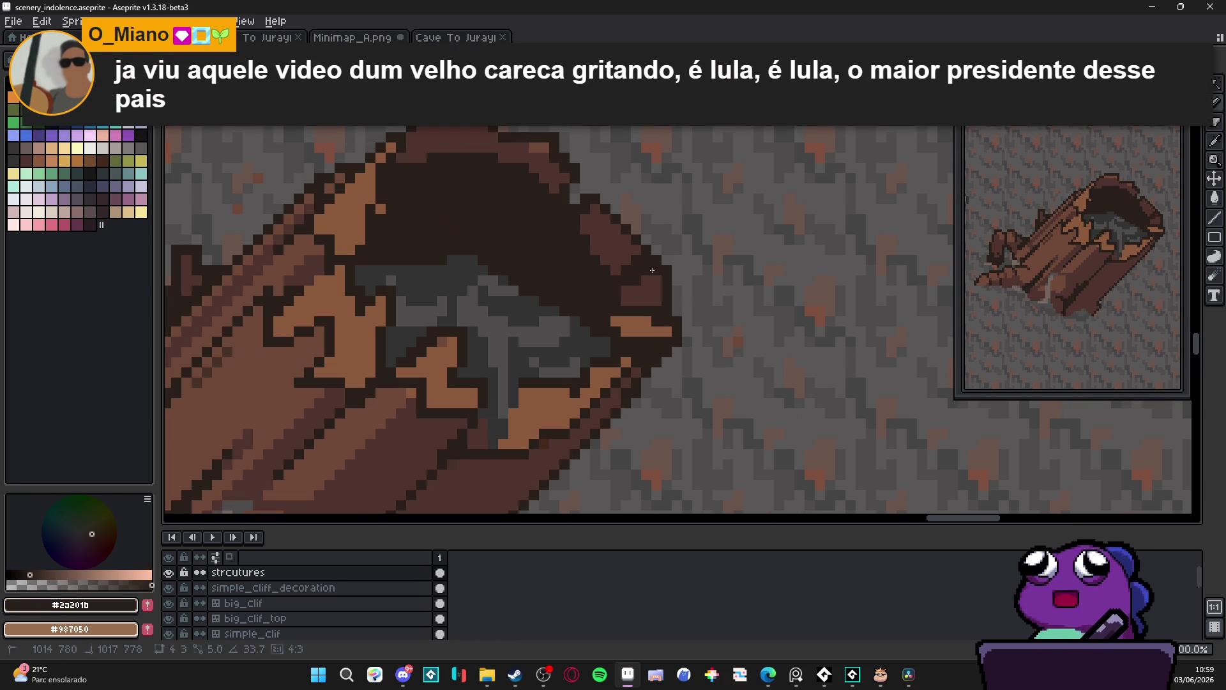
Switch to the Eraser, zoom around the log, then sample dark brown #4F342F from it
{"action": "key", "text": "e"}
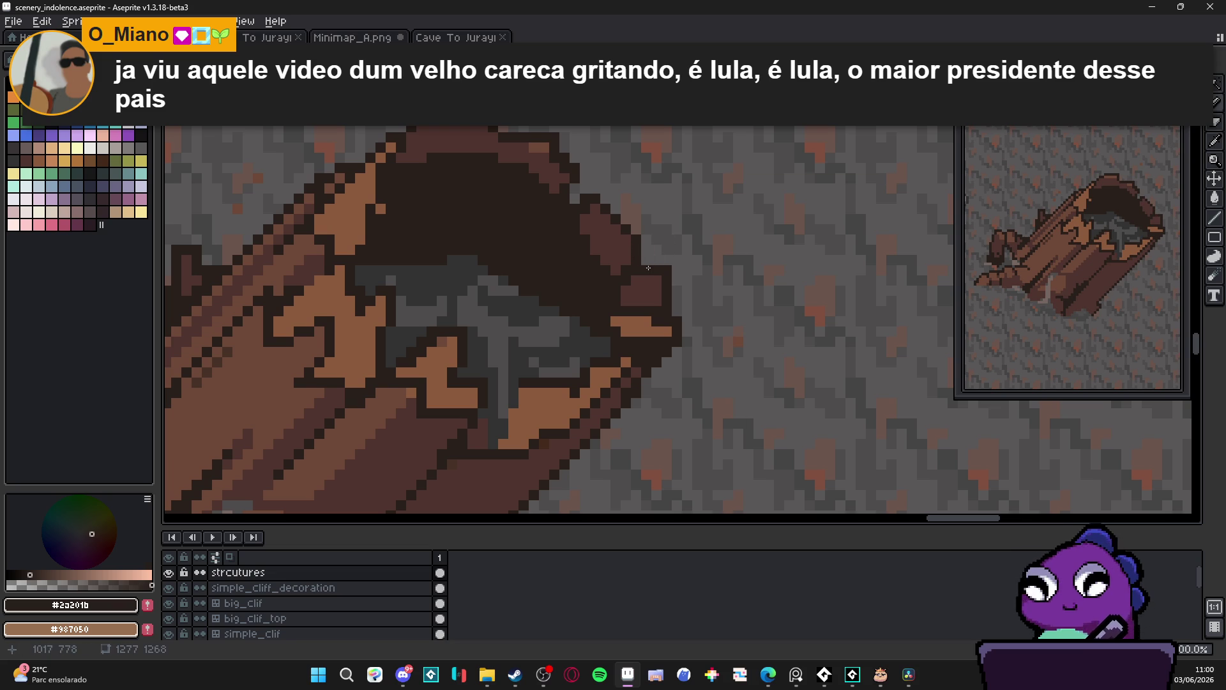
{"action": "scroll", "coordinate": [635, 275], "scroll_direction": "down", "scroll_amount": 2}
{"action": "scroll", "coordinate": [624, 293], "scroll_direction": "up", "scroll_amount": 2}
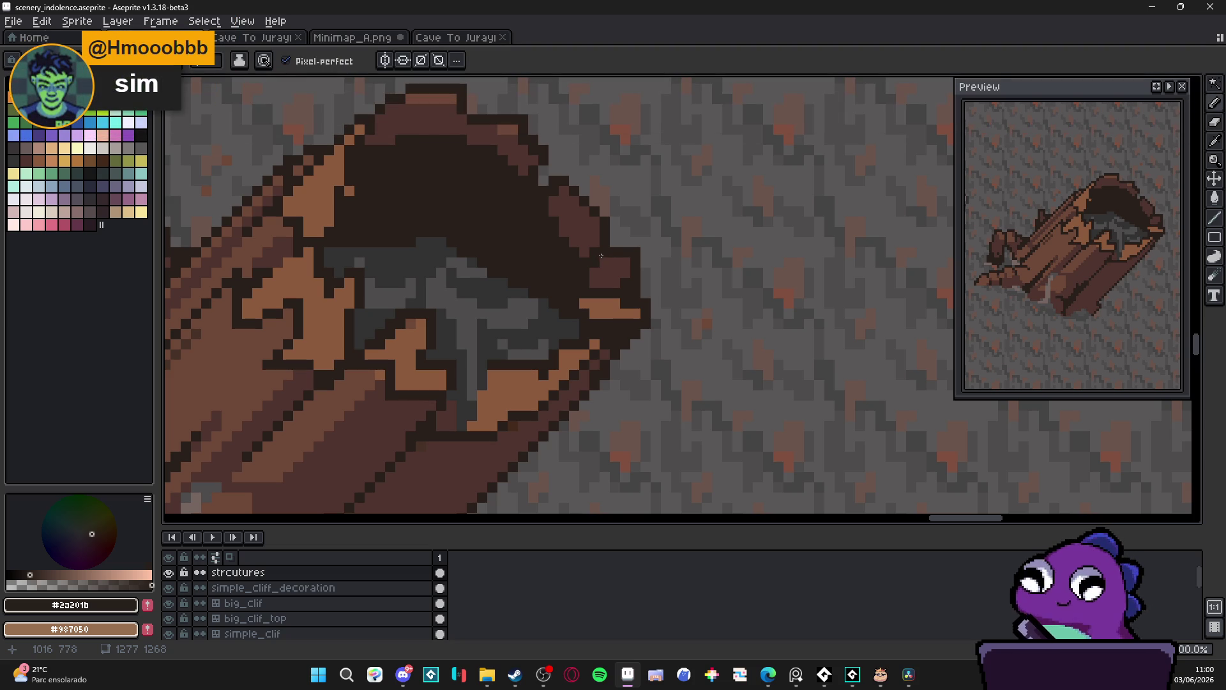
{"action": "scroll", "coordinate": [592, 259], "scroll_direction": "down", "scroll_amount": 4}
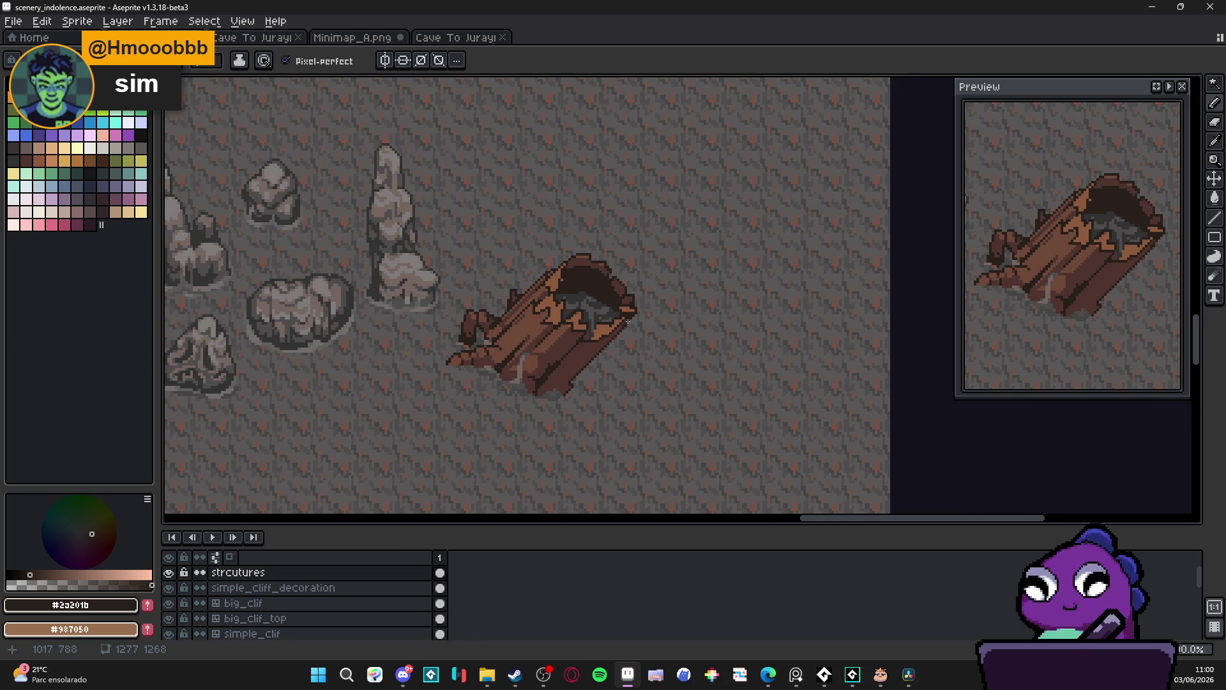
{"action": "scroll", "coordinate": [581, 242], "scroll_direction": "up", "scroll_amount": 4}
{"action": "scroll", "coordinate": [577, 231], "scroll_direction": "down", "scroll_amount": 3}
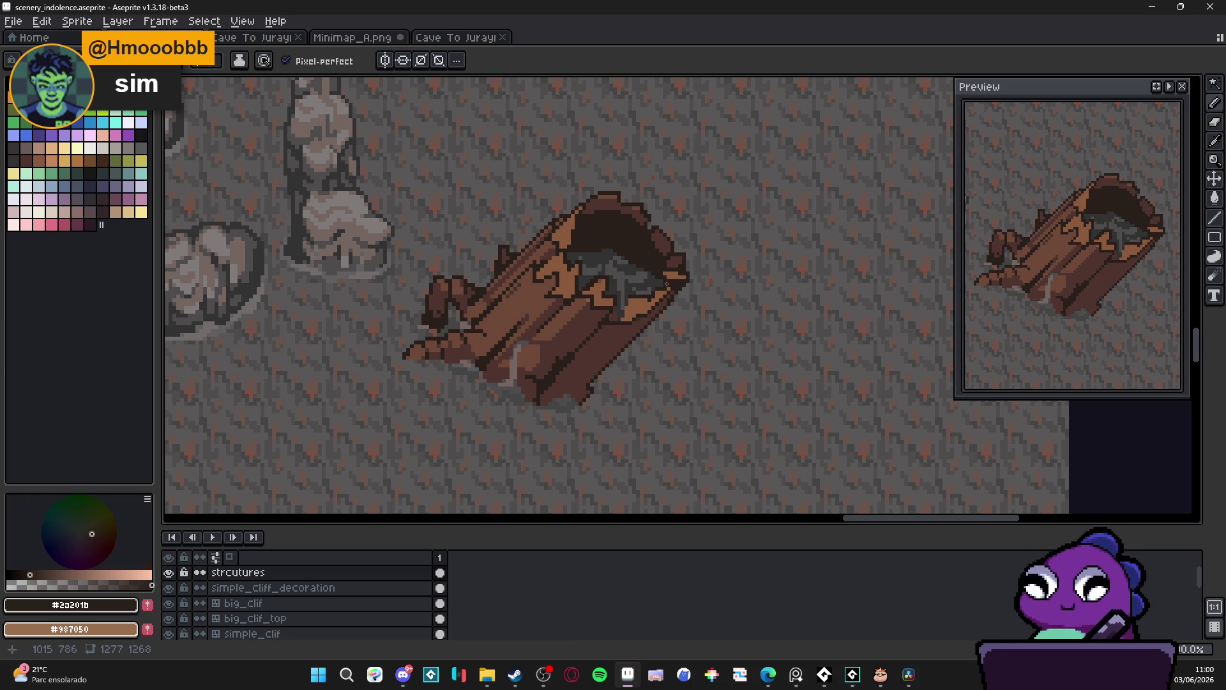
{"action": "scroll", "coordinate": [609, 342], "scroll_direction": "up", "scroll_amount": 2}
{"action": "left_click", "coordinate": [577, 288], "text": "alt"}
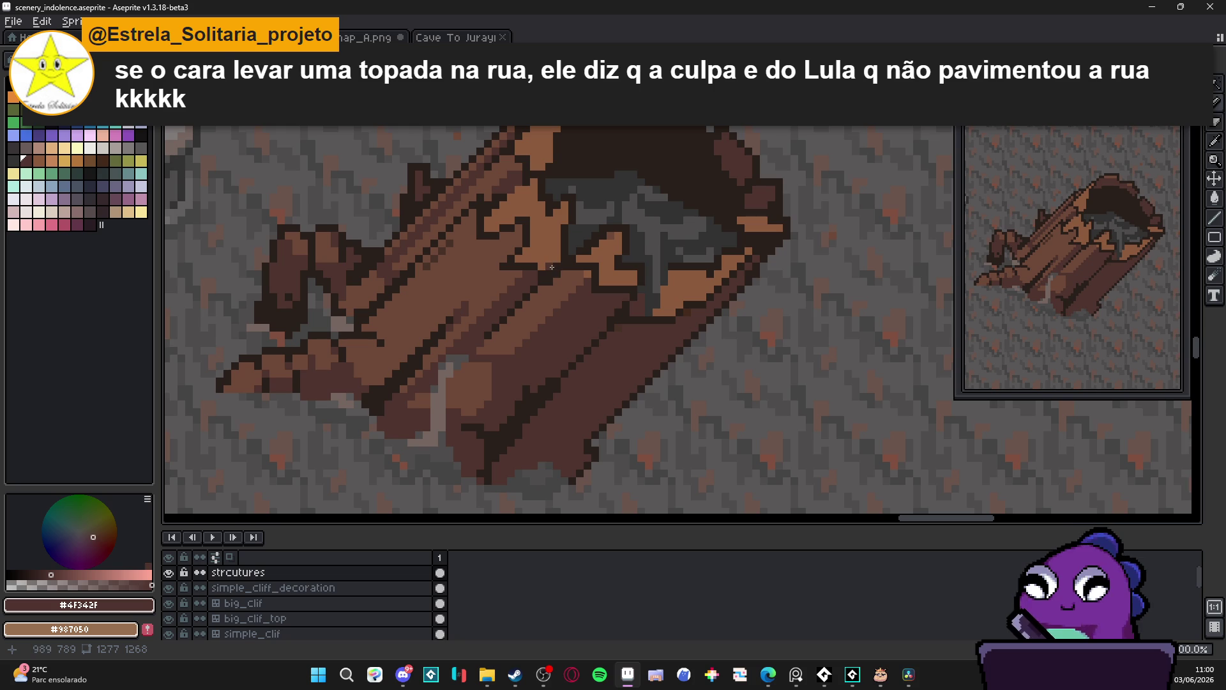
Sample #6c4837 then #8c5b3c, try a lighter stroke on the log's top face, and undo it
{"action": "left_click", "coordinate": [568, 275], "text": "alt"}
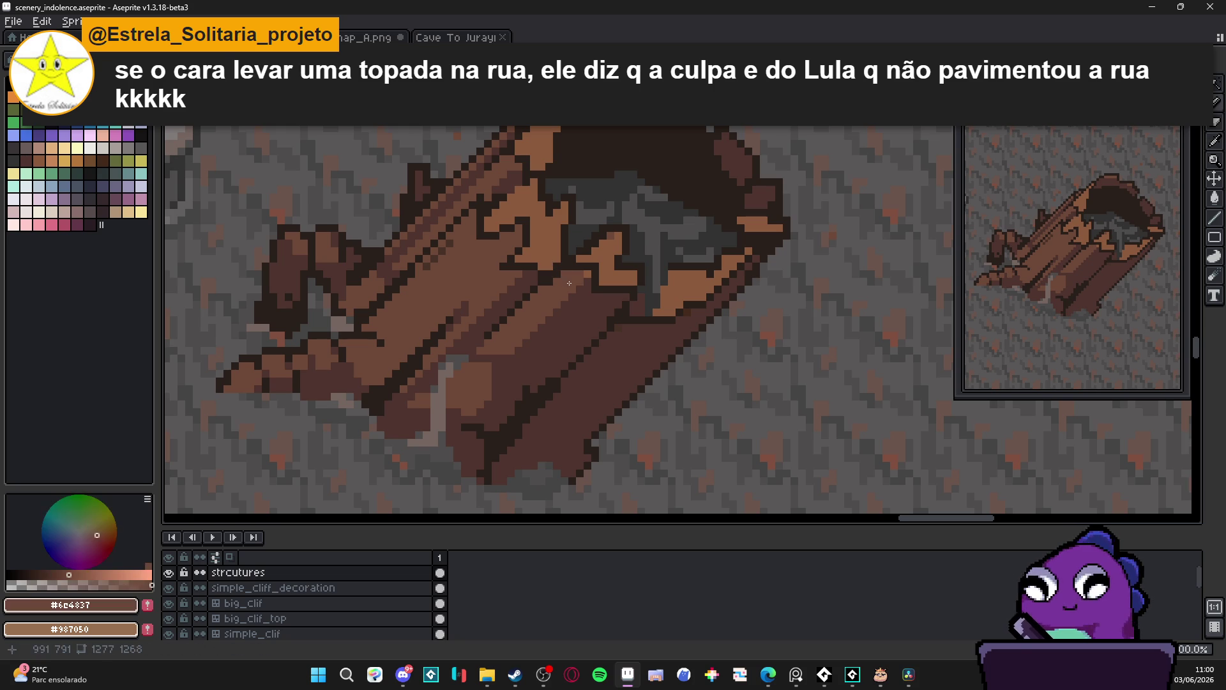
{"action": "scroll", "coordinate": [585, 275], "scroll_direction": "down", "scroll_amount": 2}
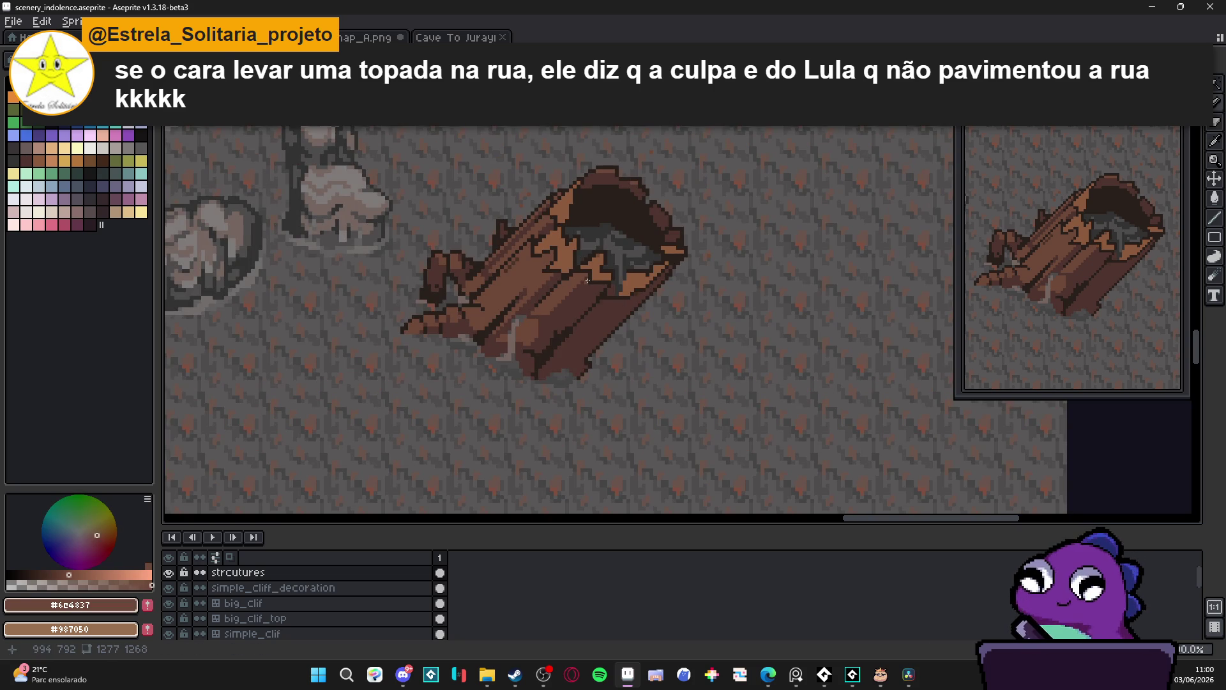
{"action": "scroll", "coordinate": [561, 269], "scroll_direction": "up", "scroll_amount": 3}
{"action": "left_click", "coordinate": [562, 250], "text": "alt"}
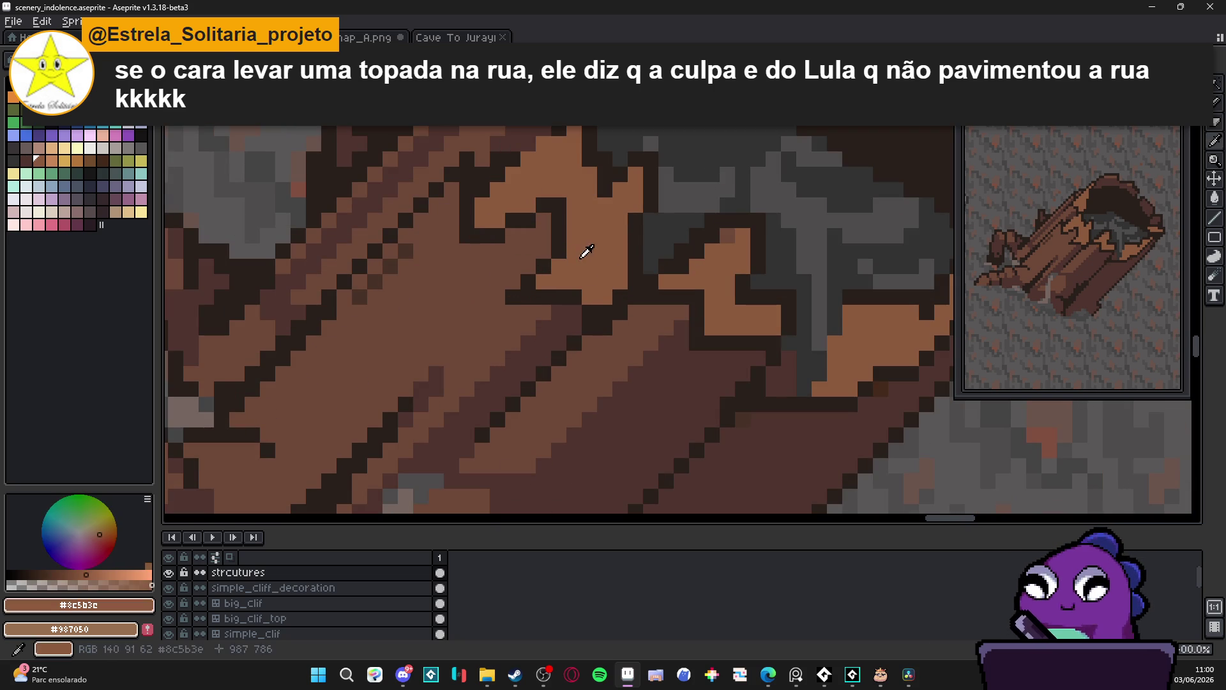
{"action": "mouse_move", "coordinate": [559, 203]}
{"action": "left_mouse_down"}
{"action": "mouse_move", "coordinate": [559, 238]}
{"action": "mouse_move", "coordinate": [634, 316]}
{"action": "left_mouse_up"}
{"action": "left_click", "coordinate": [543, 204]}
{"action": "scroll", "coordinate": [574, 256], "scroll_direction": "down", "scroll_amount": 3}
{"action": "key", "text": "ctrl+z"}
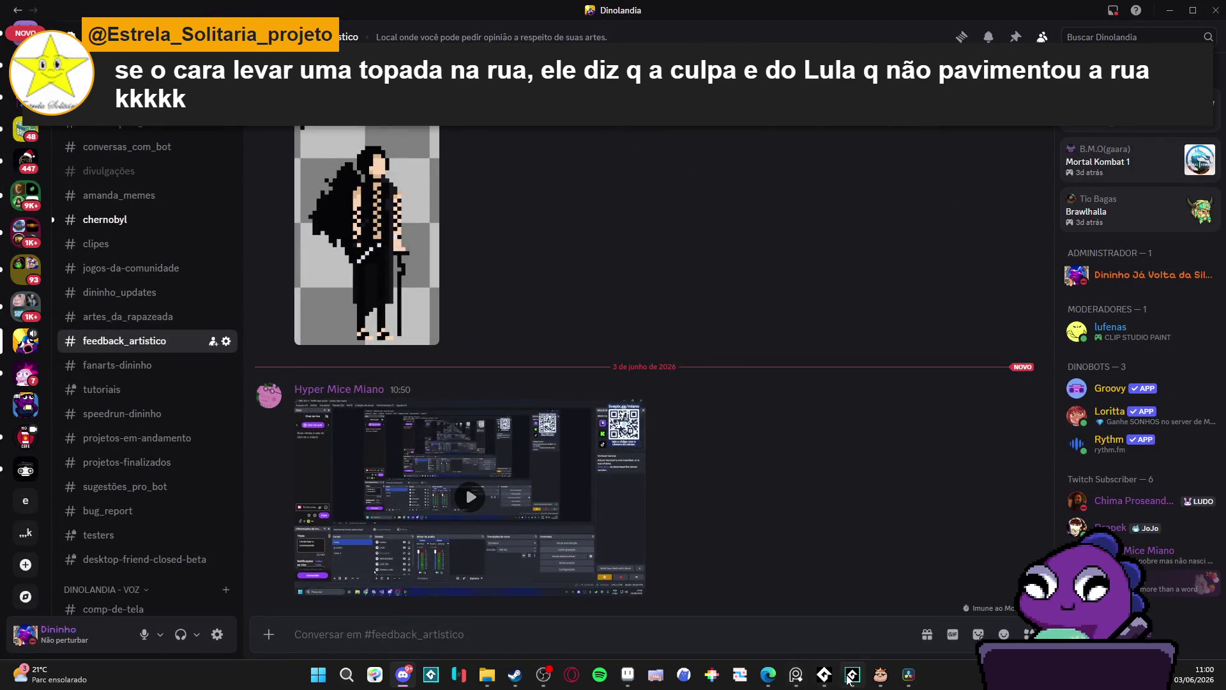
Bring Discord forward and play the shared feedback video full screen
{"action": "left_click", "coordinate": [849, 678]}
{"action": "left_click", "coordinate": [683, 9]}
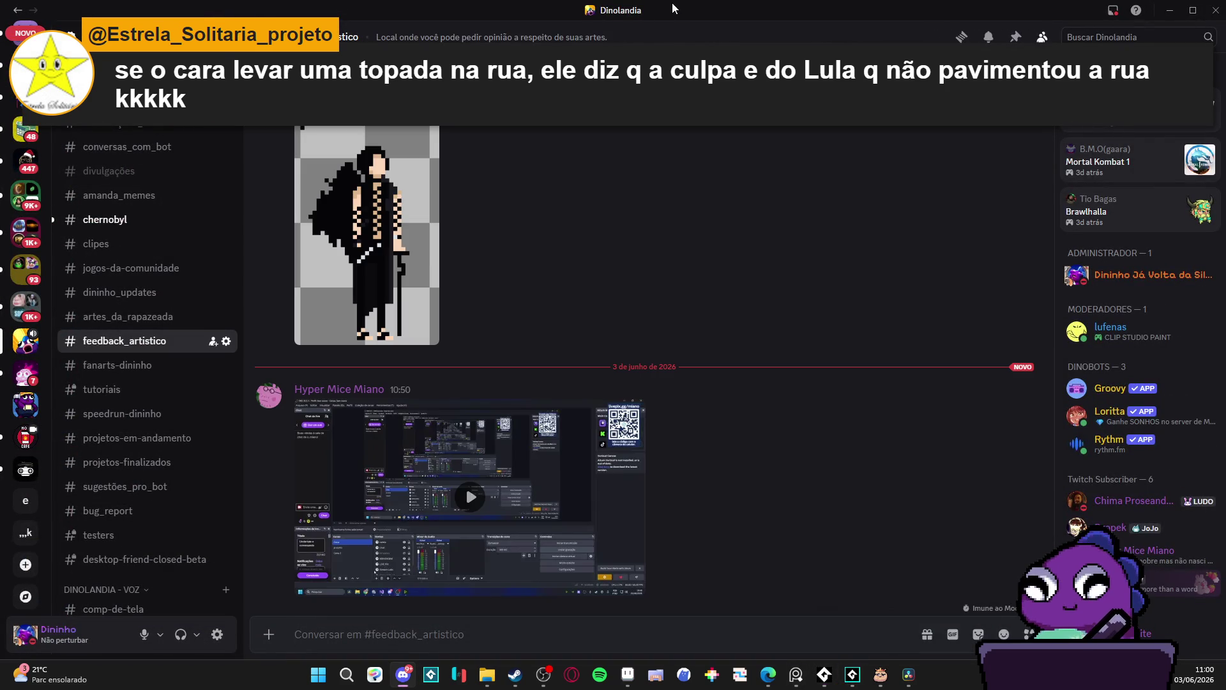
{"action": "mouse_move", "coordinate": [629, 594]}
{"action": "scroll", "coordinate": [629, 594], "scroll_direction": "up", "scroll_amount": 5}
{"action": "scroll", "coordinate": [617, 584], "scroll_direction": "up", "scroll_amount": 8}
{"action": "scroll", "coordinate": [588, 575], "scroll_direction": "up", "scroll_amount": 4}
{"action": "left_click", "coordinate": [588, 575]}
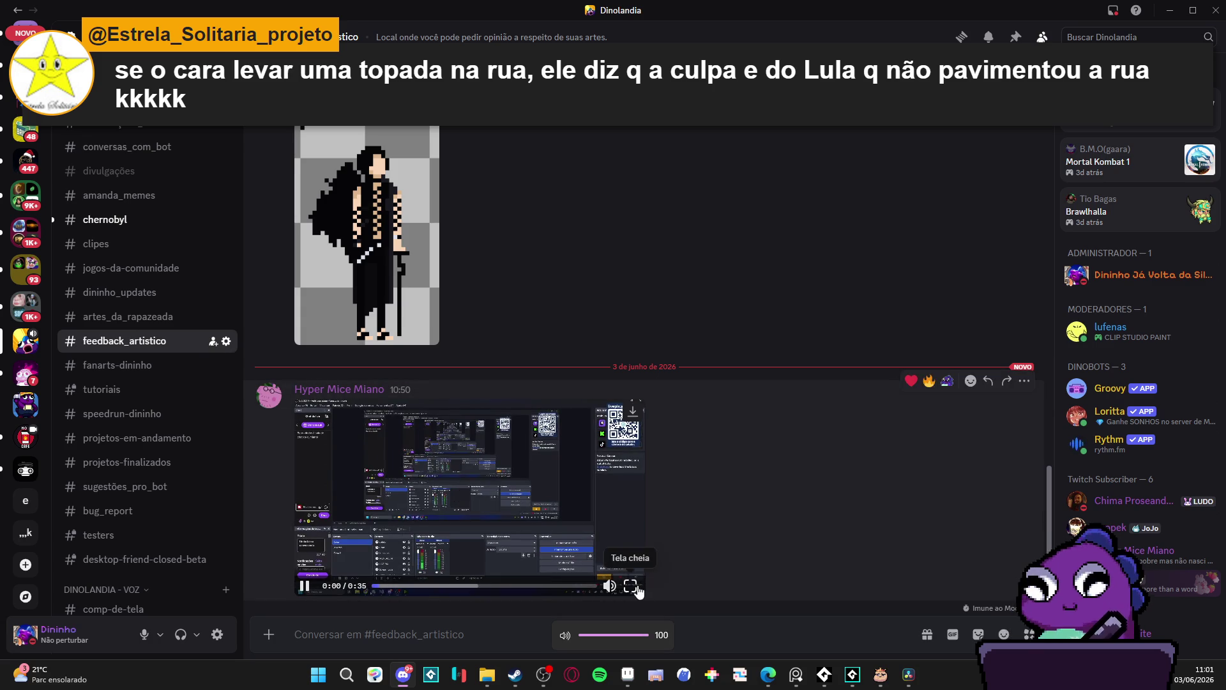
{"action": "left_click", "coordinate": [638, 593]}
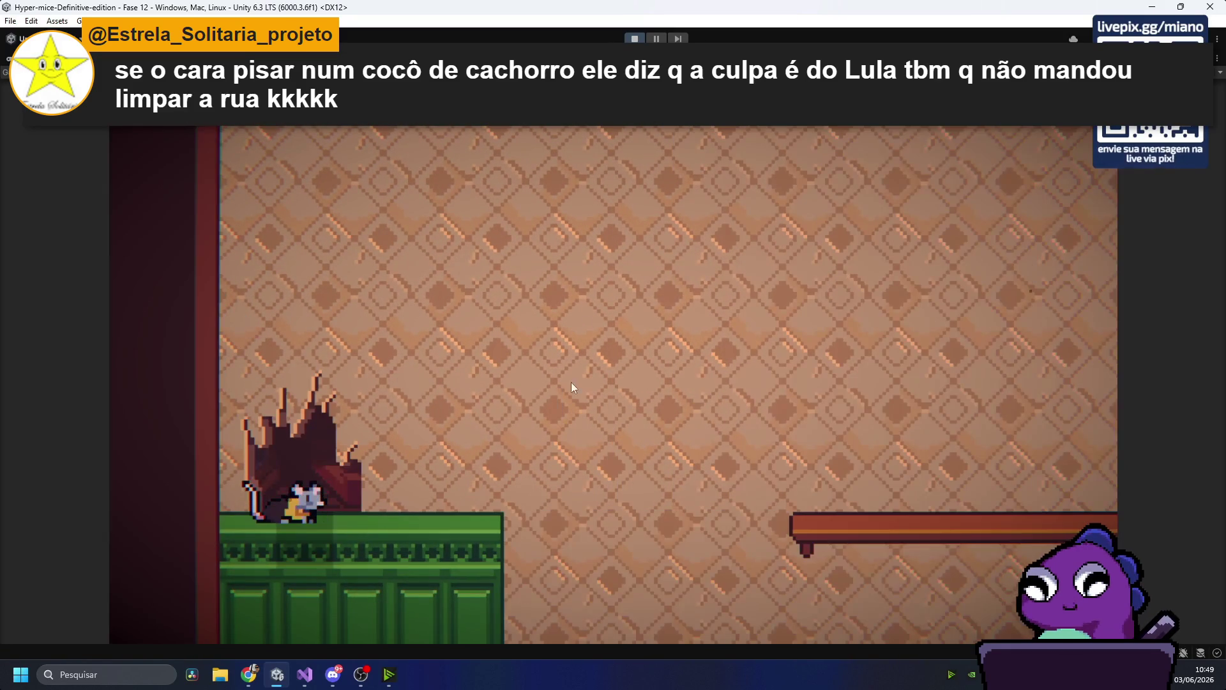
Exit full-screen playback and minimize Discord to return to Aseprite
{"action": "mouse_move", "coordinate": [373, 649]}
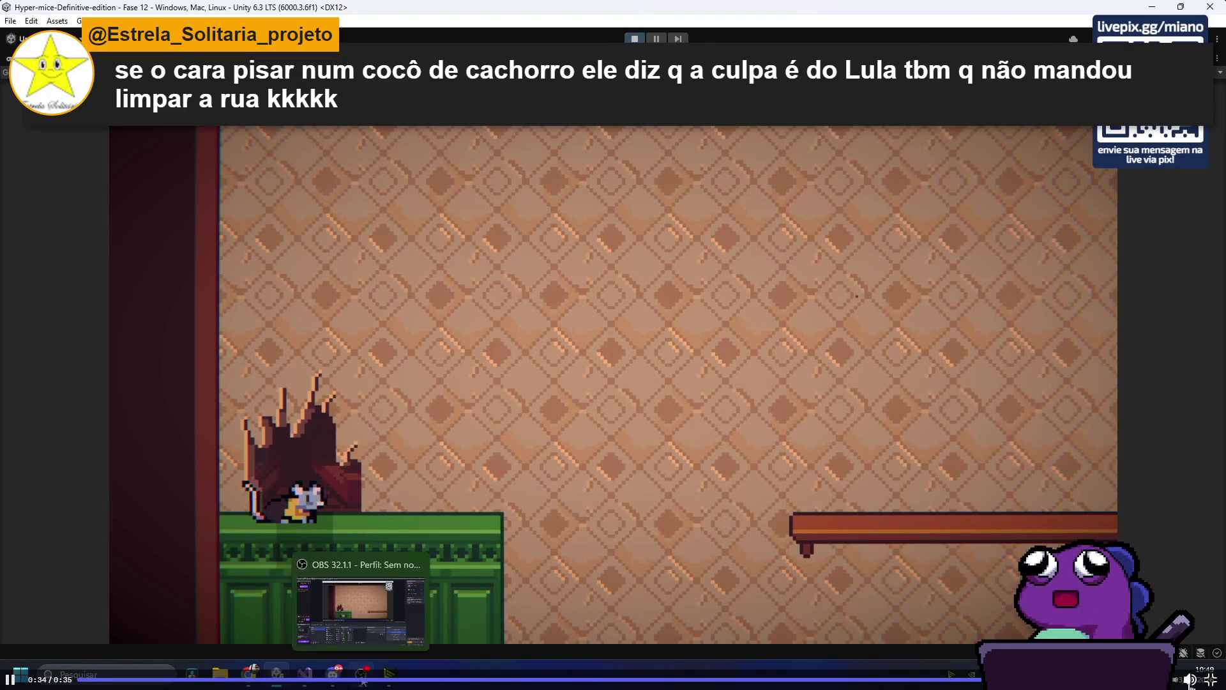
{"action": "key", "text": "Escape"}
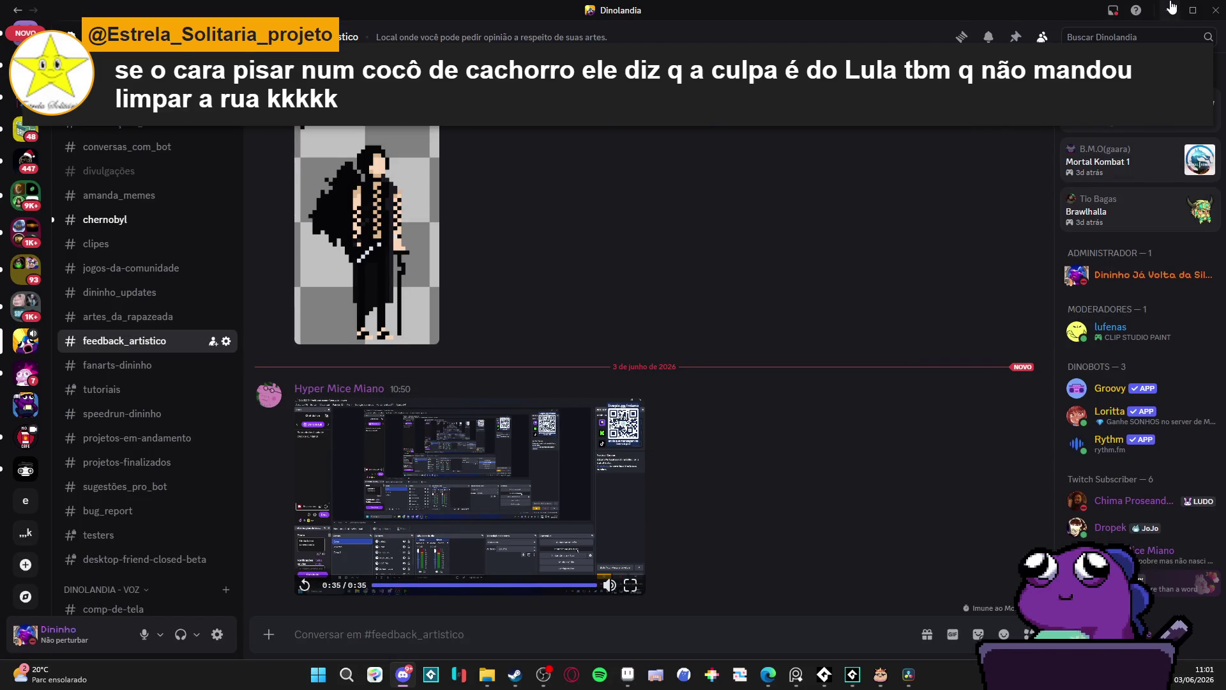
{"action": "left_click", "coordinate": [1170, 8]}
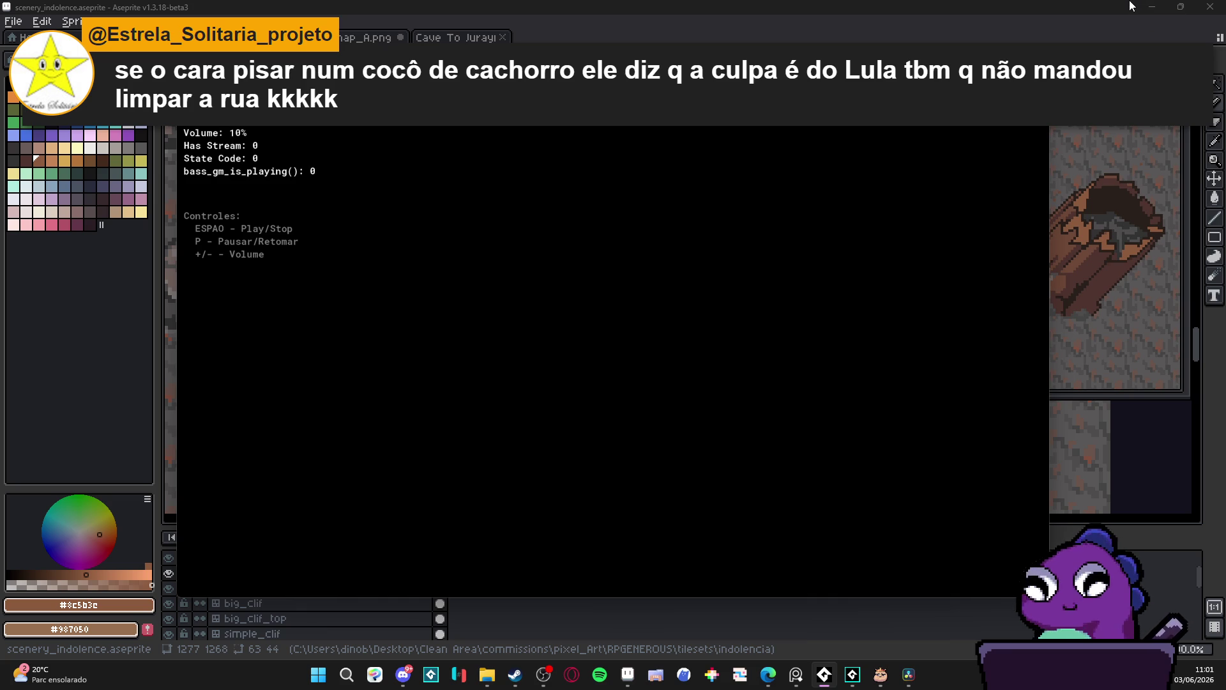
Bring the Aseprite canvas in front of the music console and zoom in on the hollow log
{"action": "left_click", "coordinate": [707, 19]}
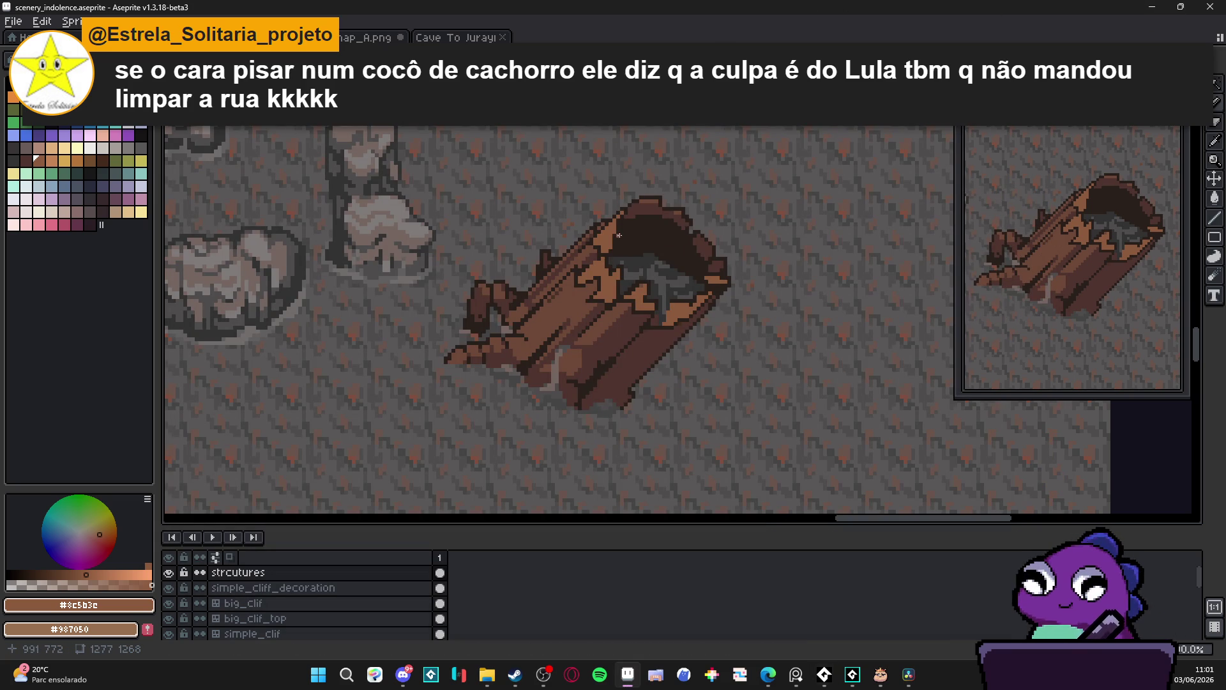
{"action": "scroll", "coordinate": [618, 235], "scroll_direction": "up", "scroll_amount": 2}
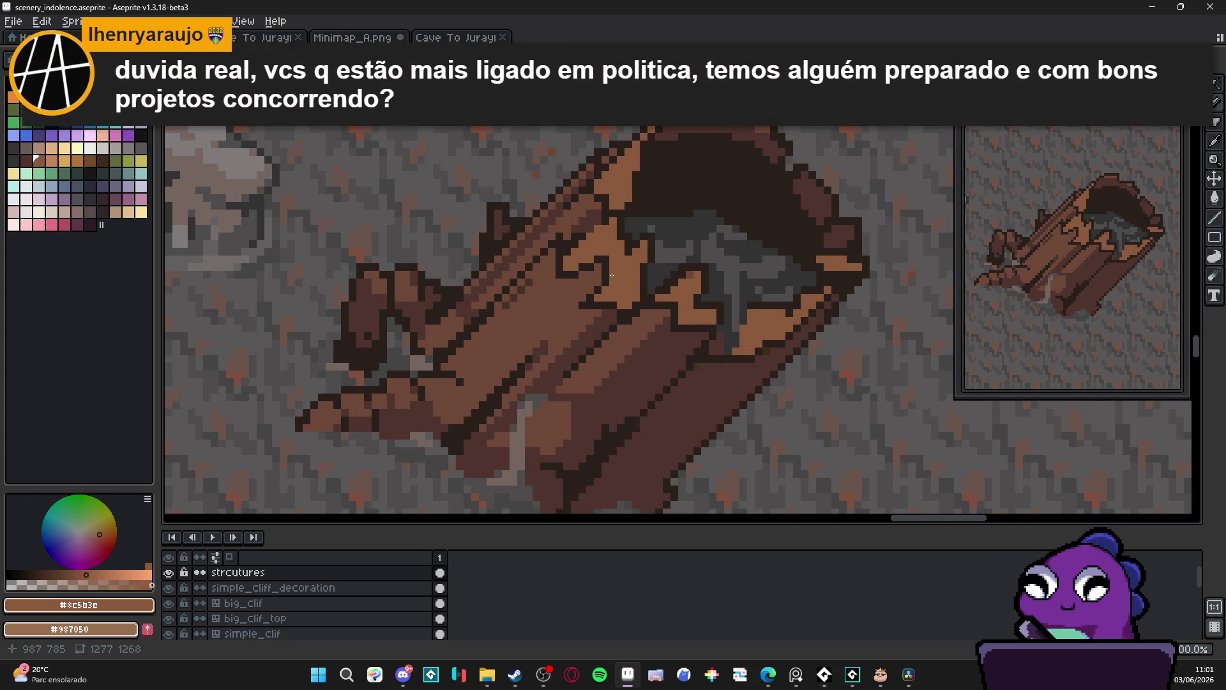
{"action": "scroll", "coordinate": [597, 305], "scroll_direction": "up", "scroll_amount": 1}
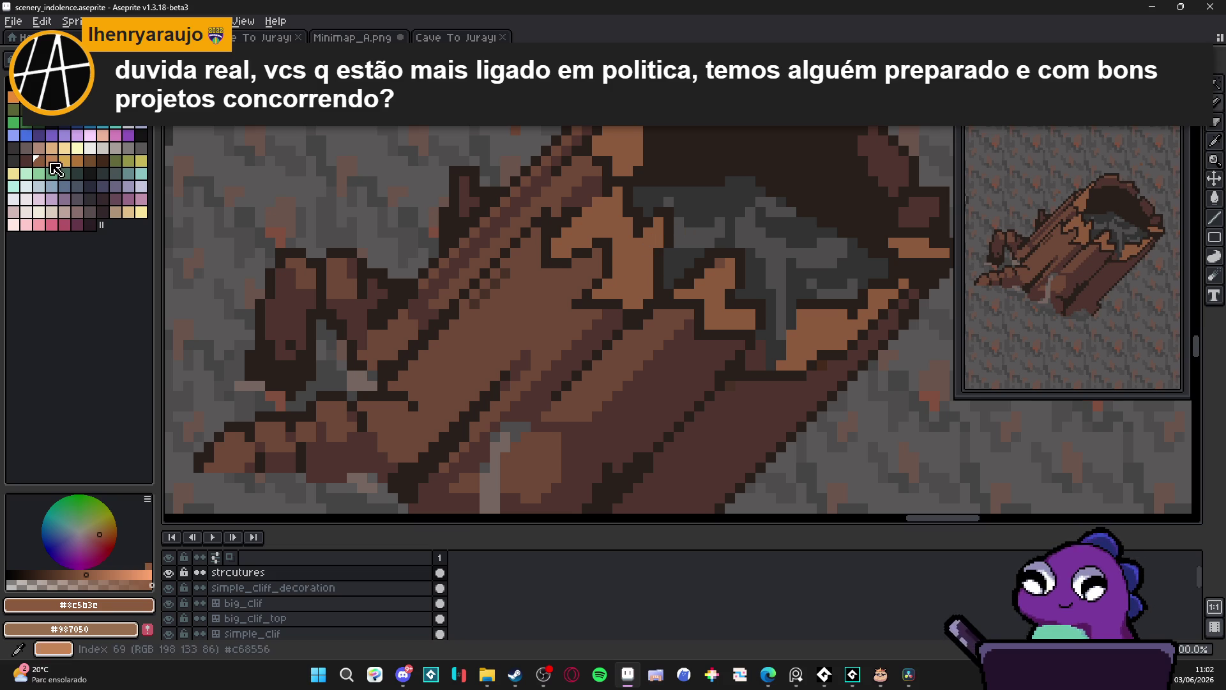
Pencil light tan (palette entry 69) highlight pixels along the log's upper rim beside the hollow
{"action": "left_click", "coordinate": [638, 252], "text": "alt"}
{"action": "left_click", "coordinate": [659, 231]}
{"action": "left_click", "coordinate": [659, 243]}
{"action": "left_click", "coordinate": [636, 222]}
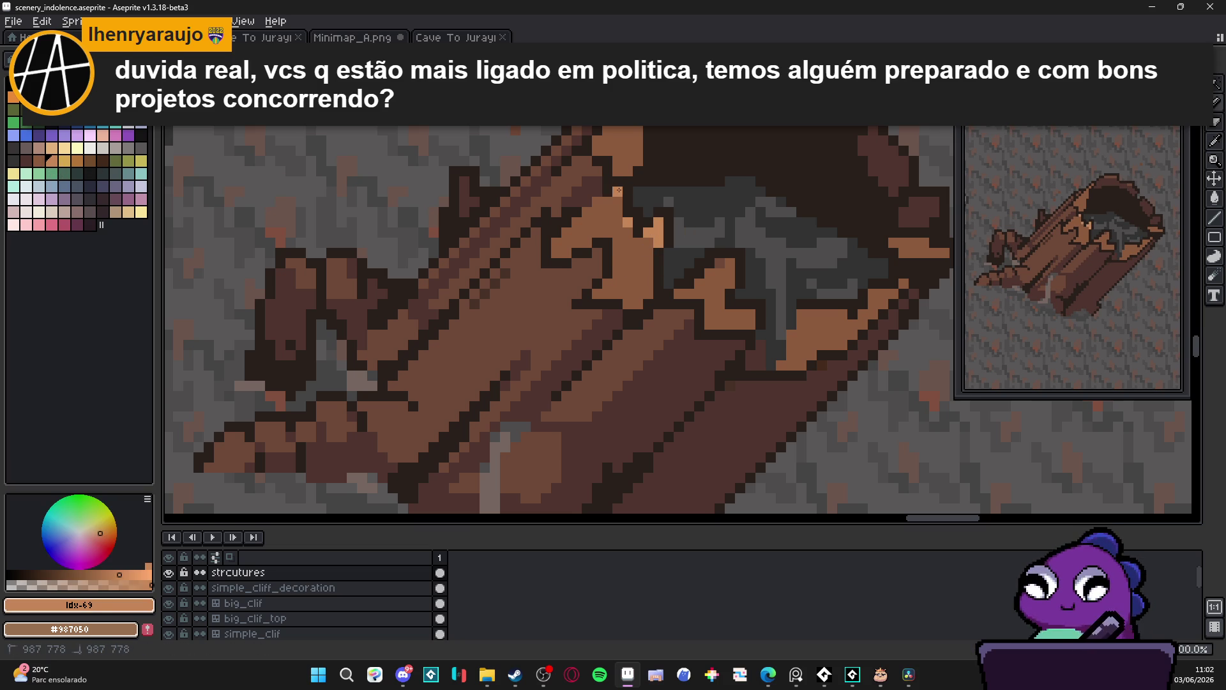
{"action": "scroll", "coordinate": [613, 211], "scroll_direction": "down", "scroll_amount": 2}
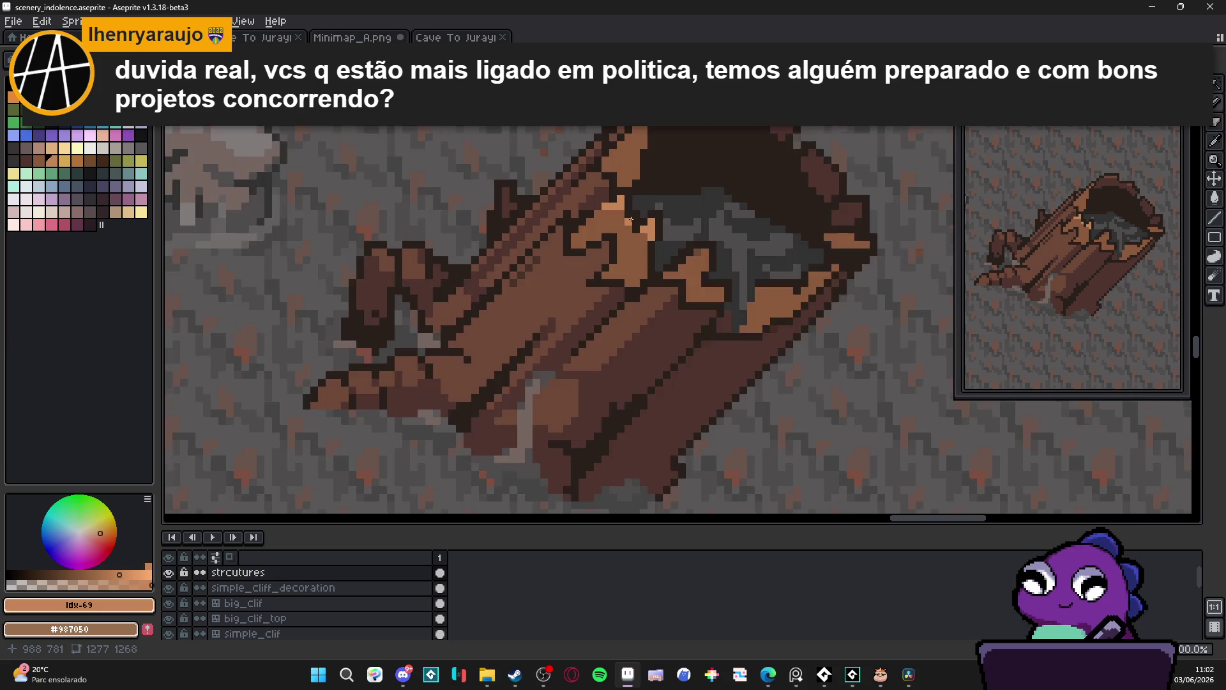
{"action": "scroll", "coordinate": [633, 230], "scroll_direction": "up", "scroll_amount": 2}
{"action": "scroll", "coordinate": [641, 238], "scroll_direction": "down", "scroll_amount": 3}
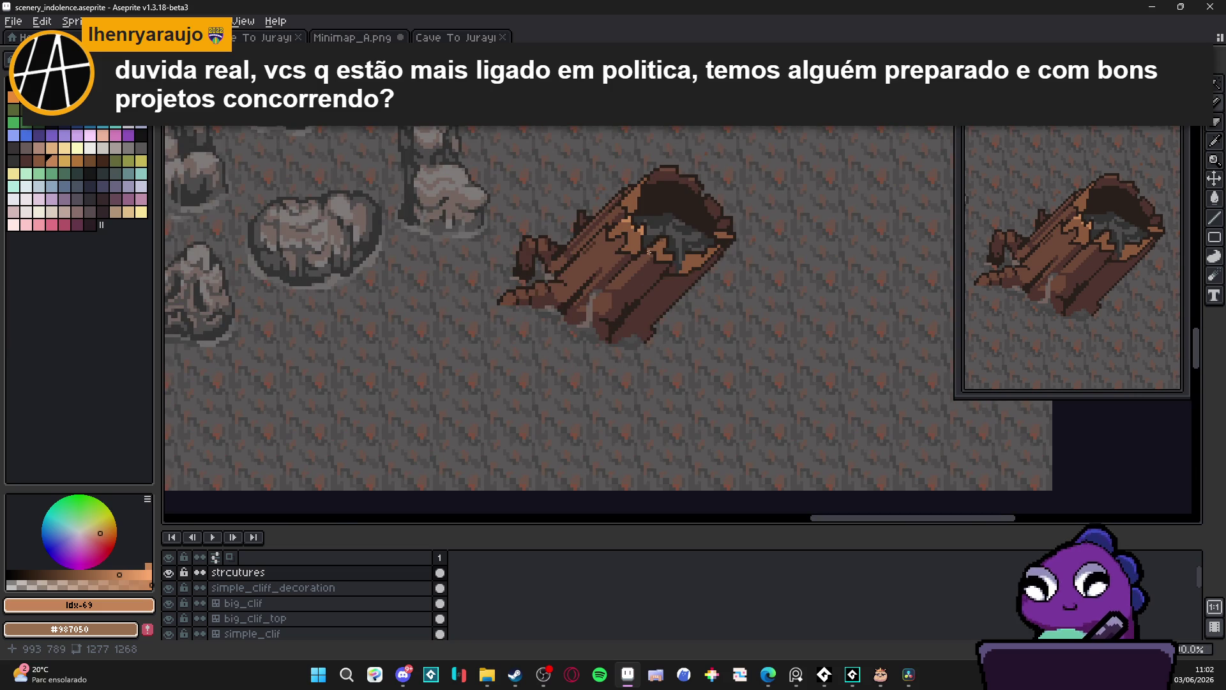
{"action": "scroll", "coordinate": [649, 252], "scroll_direction": "up", "scroll_amount": 2}
{"action": "scroll", "coordinate": [670, 287], "scroll_direction": "down", "scroll_amount": 2}
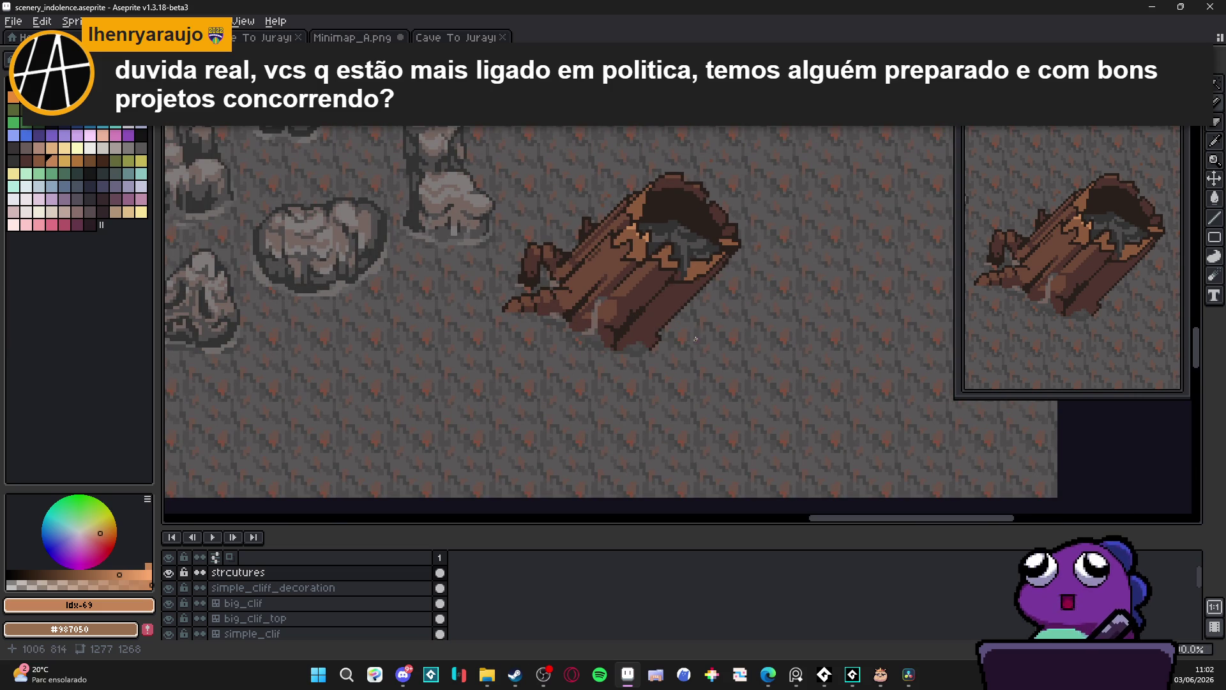
Turn the Windows system volume down to 8 with the media keys
{"action": "key", "text": "XF86AudioLowerVolume"}
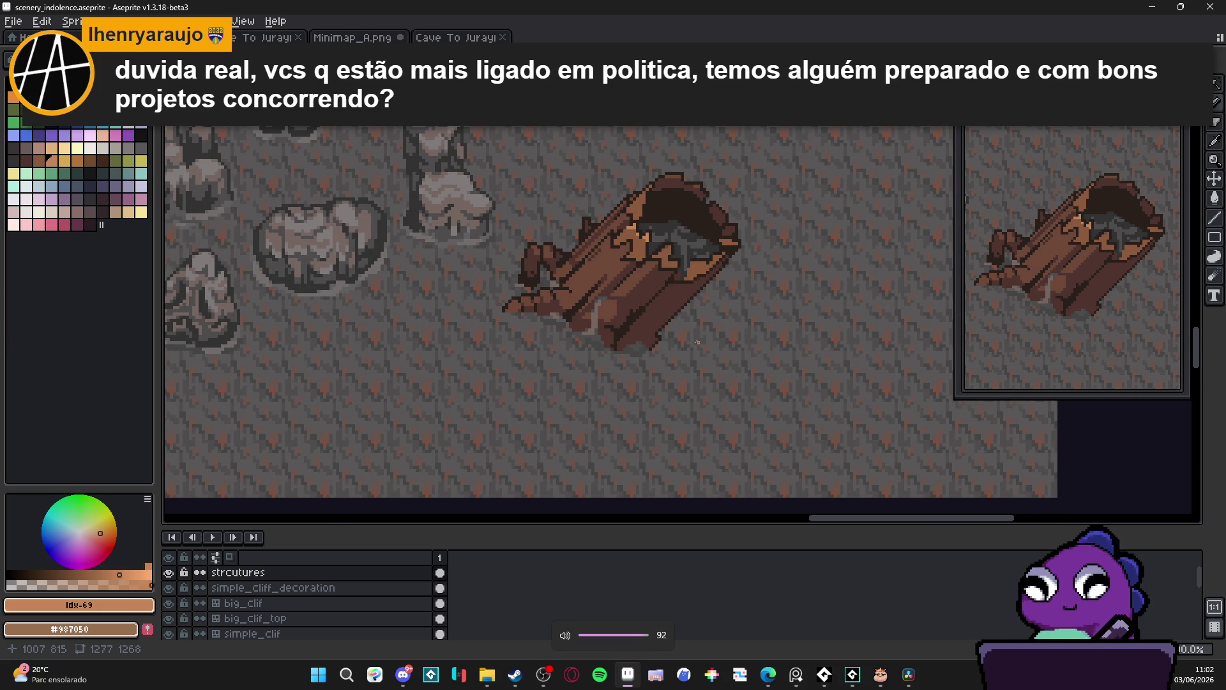
{"action": "key", "text": "XF86AudioLowerVolume"}
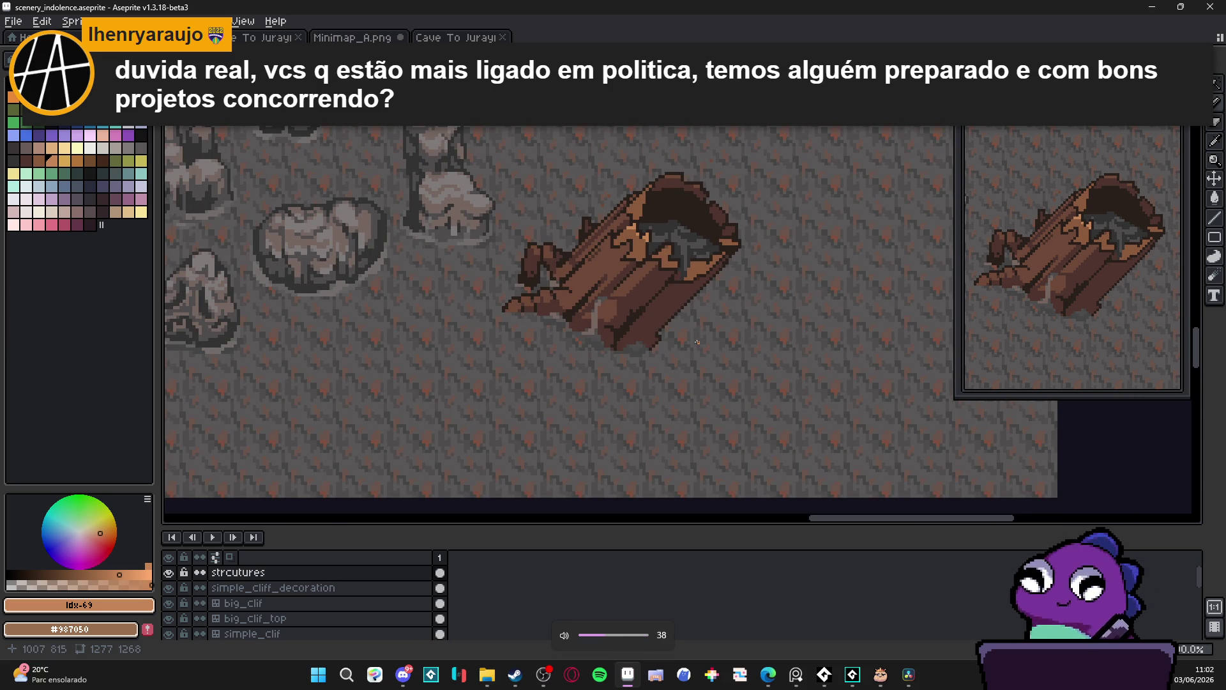
{"action": "key", "text": "XF86AudioLowerVolume"}
{"action": "key", "text": "XF86AudioLowerVolume"}
{"action": "key", "text": "XF86AudioLowerVolume"}
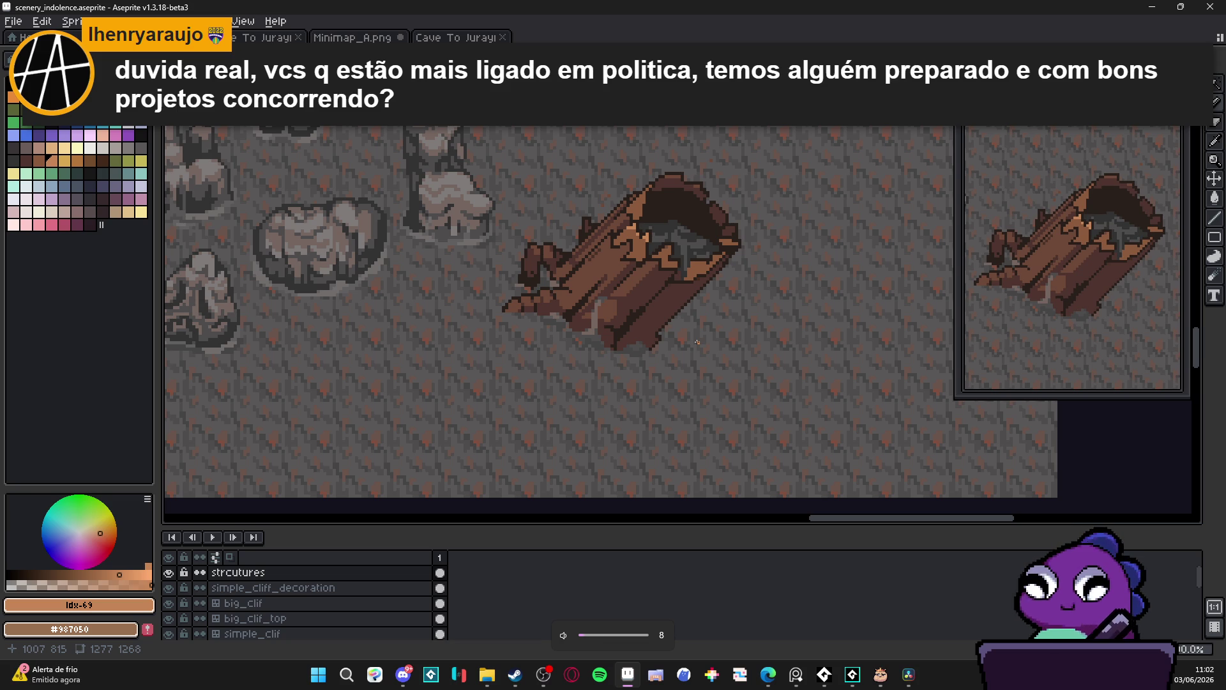
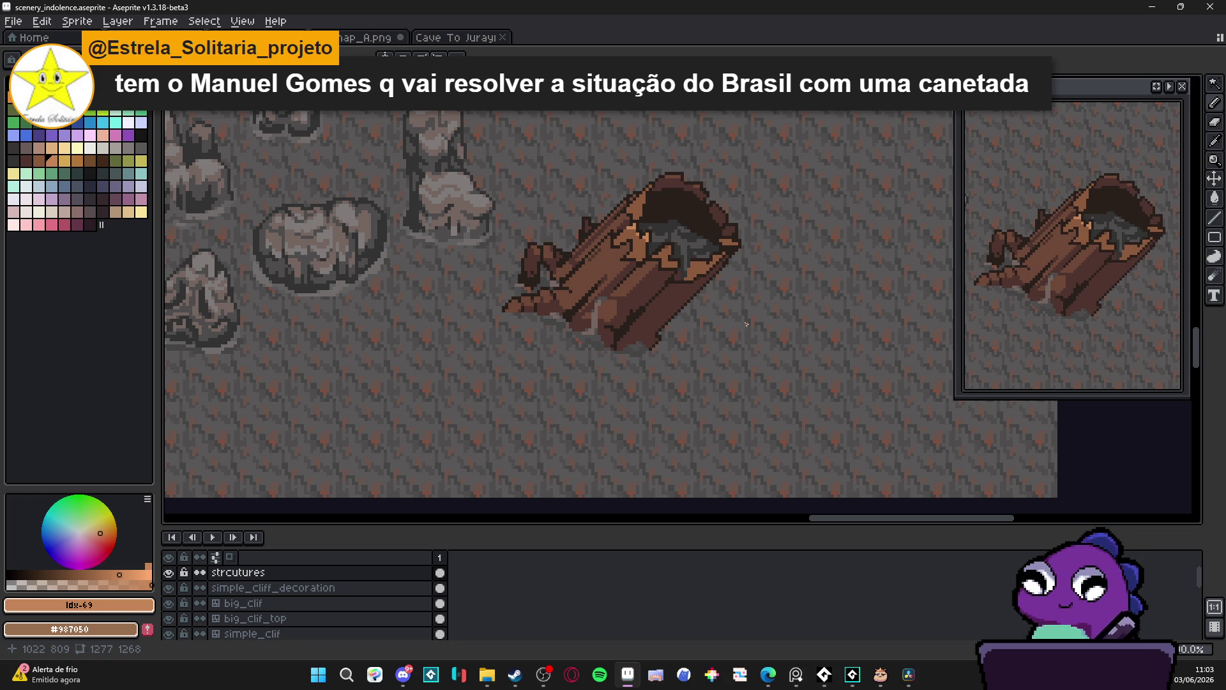
Paint a few lighter brown highlight pixels on the branch stub at the log's left side
{"action": "scroll", "coordinate": [576, 300], "scroll_direction": "up", "scroll_amount": 2}
{"action": "left_click", "coordinate": [577, 300], "text": "alt"}
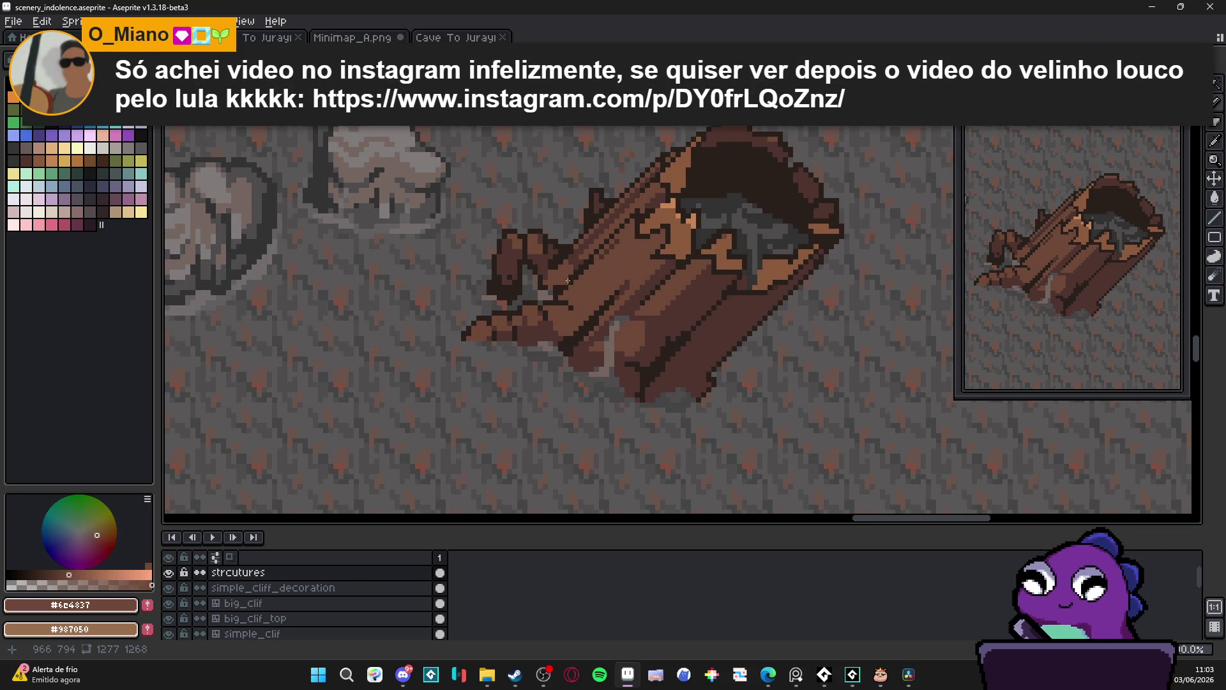
{"action": "scroll", "coordinate": [534, 289], "scroll_direction": "up", "scroll_amount": 1}
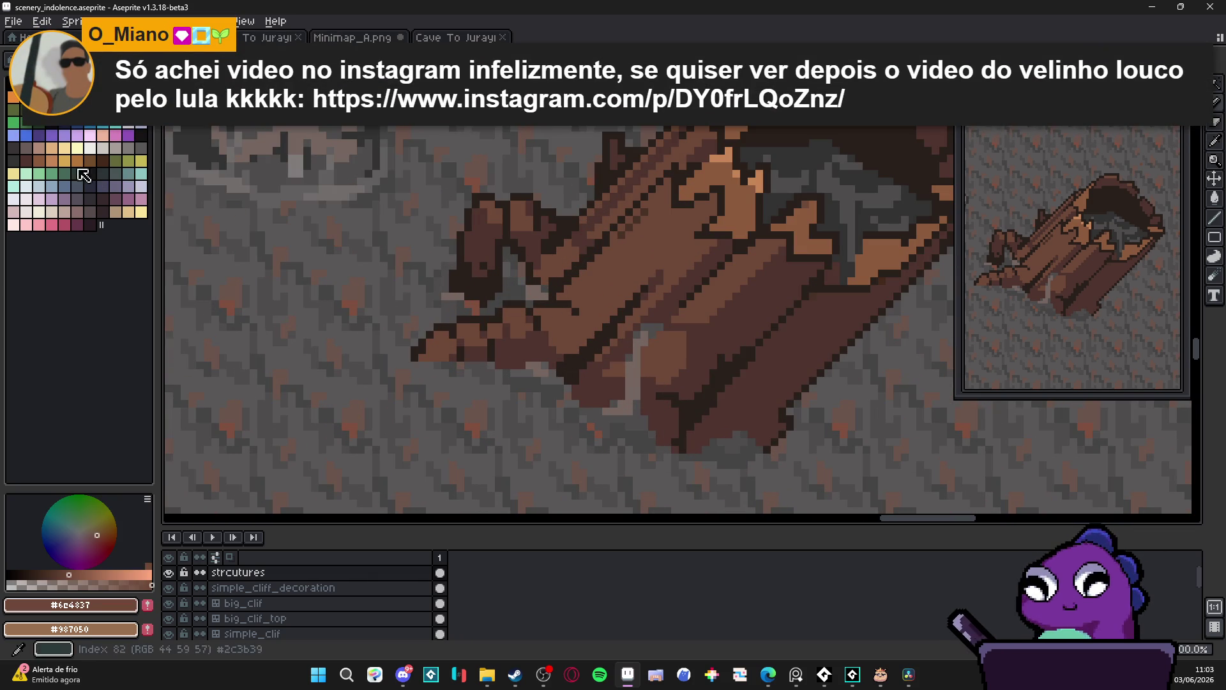
{"action": "left_click", "coordinate": [46, 163]}
{"action": "left_click", "coordinate": [553, 326]}
{"action": "left_click", "coordinate": [557, 315]}
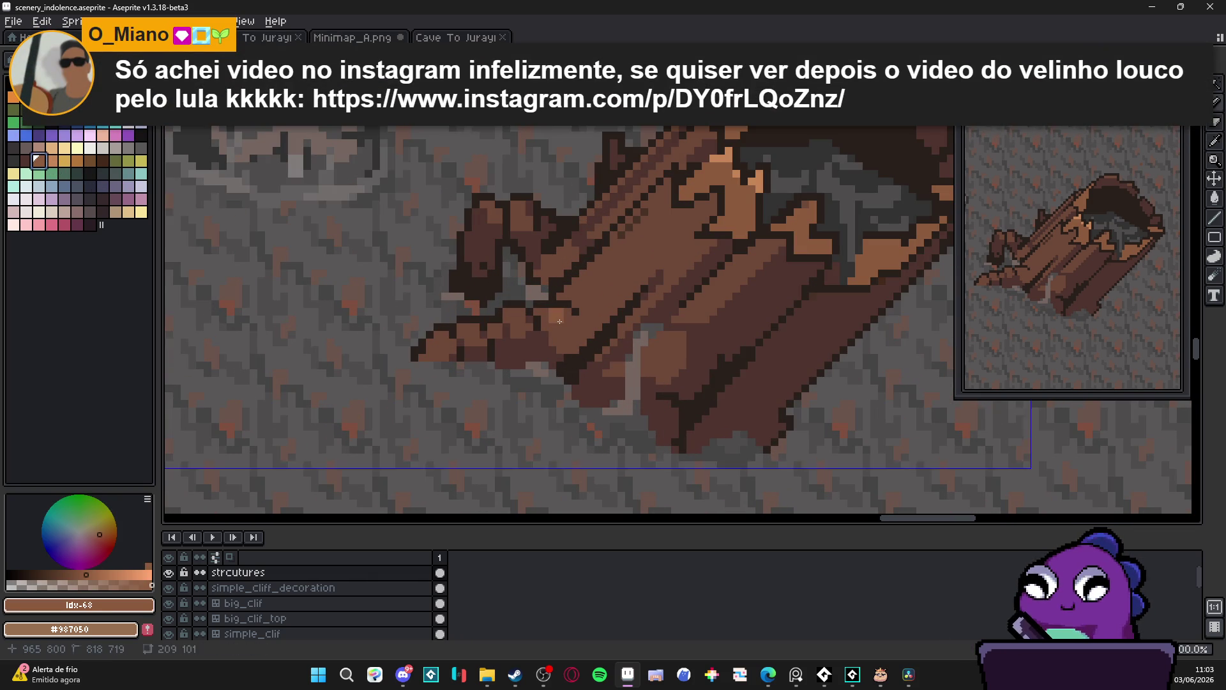
{"action": "left_click", "coordinate": [565, 316]}
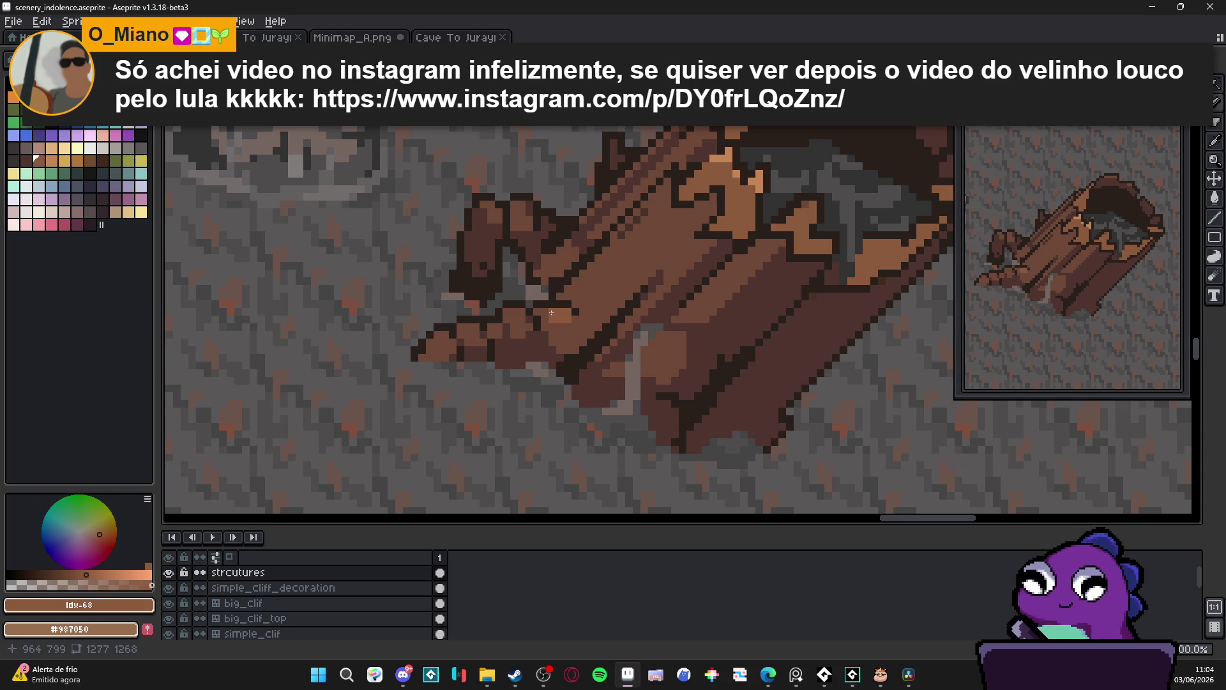
{"action": "scroll", "coordinate": [543, 311], "scroll_direction": "down", "scroll_amount": 3}
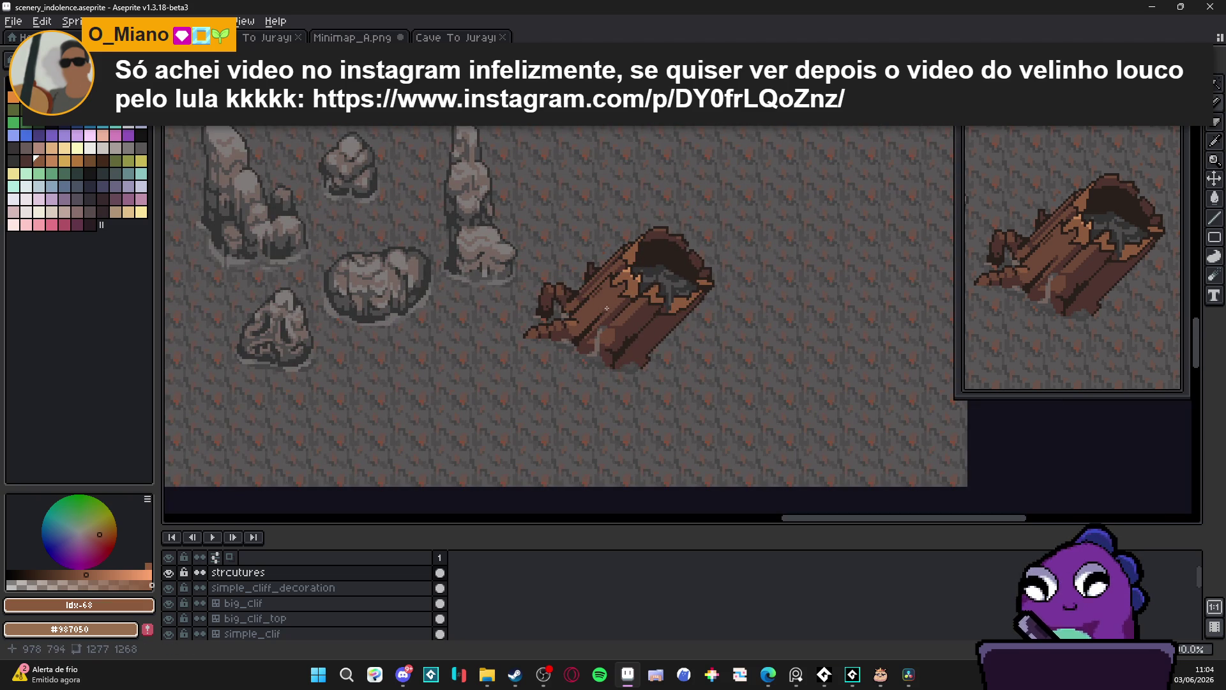
{"action": "scroll", "coordinate": [766, 303], "scroll_direction": "down", "scroll_amount": 1}
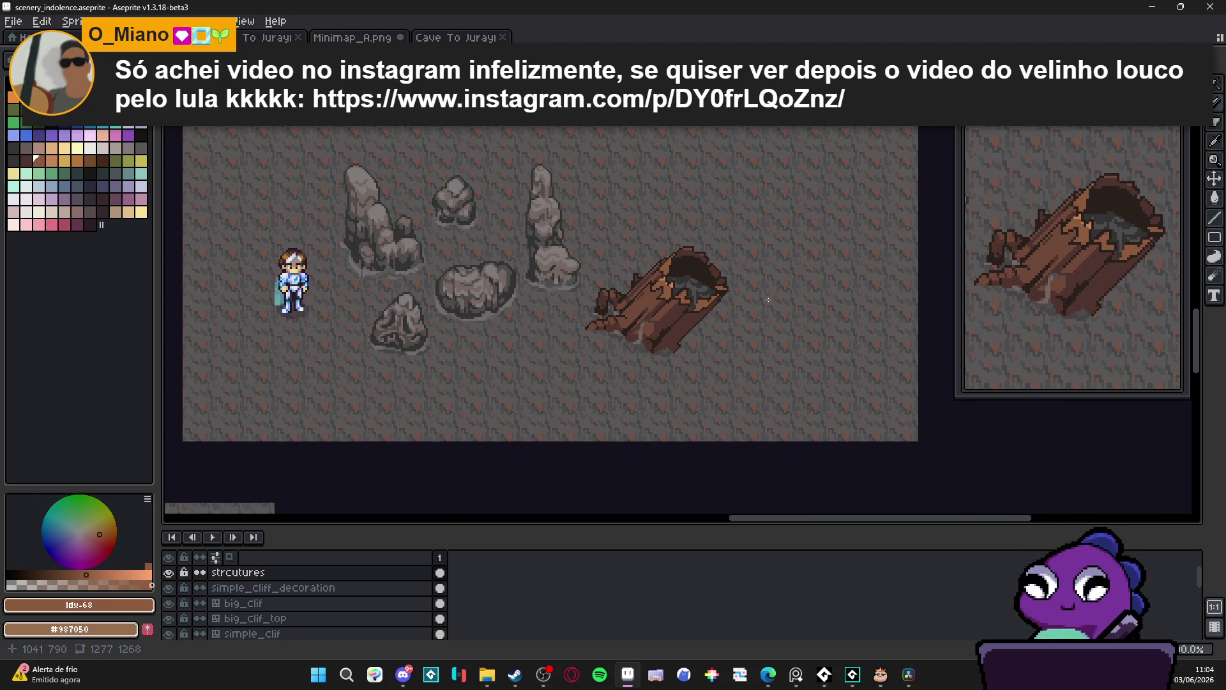
{"action": "scroll", "coordinate": [768, 299], "scroll_direction": "up", "scroll_amount": 1}
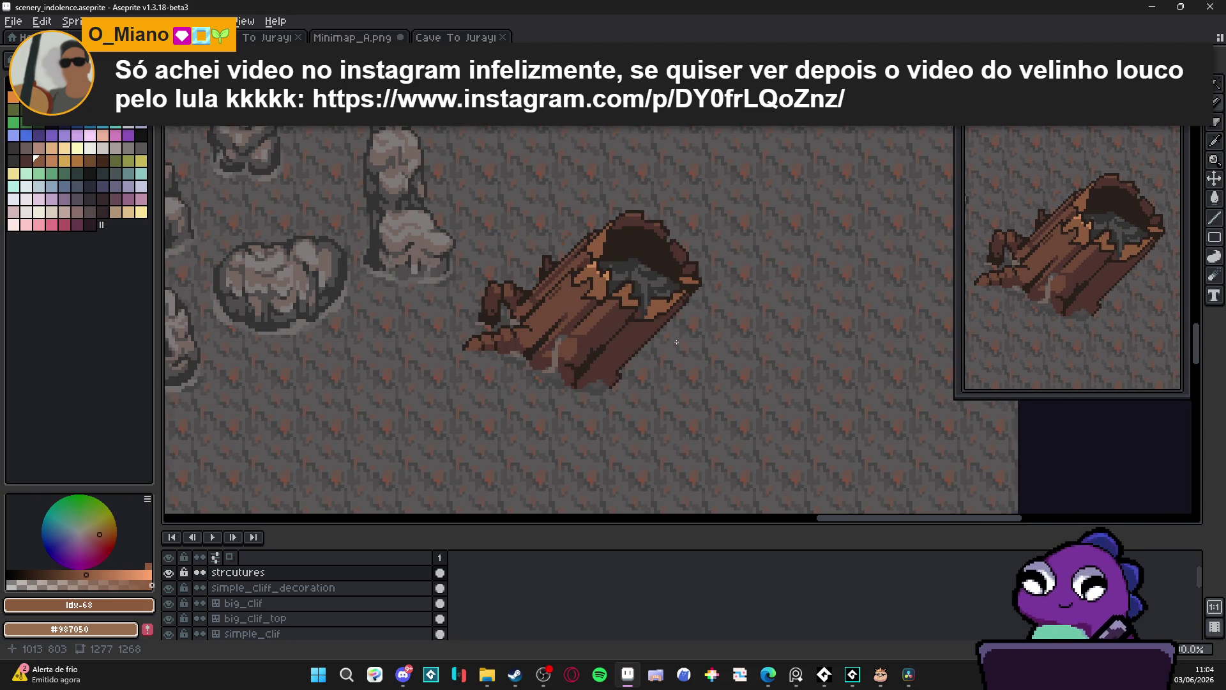
{"action": "scroll", "coordinate": [681, 339], "scroll_direction": "down", "scroll_amount": 3}
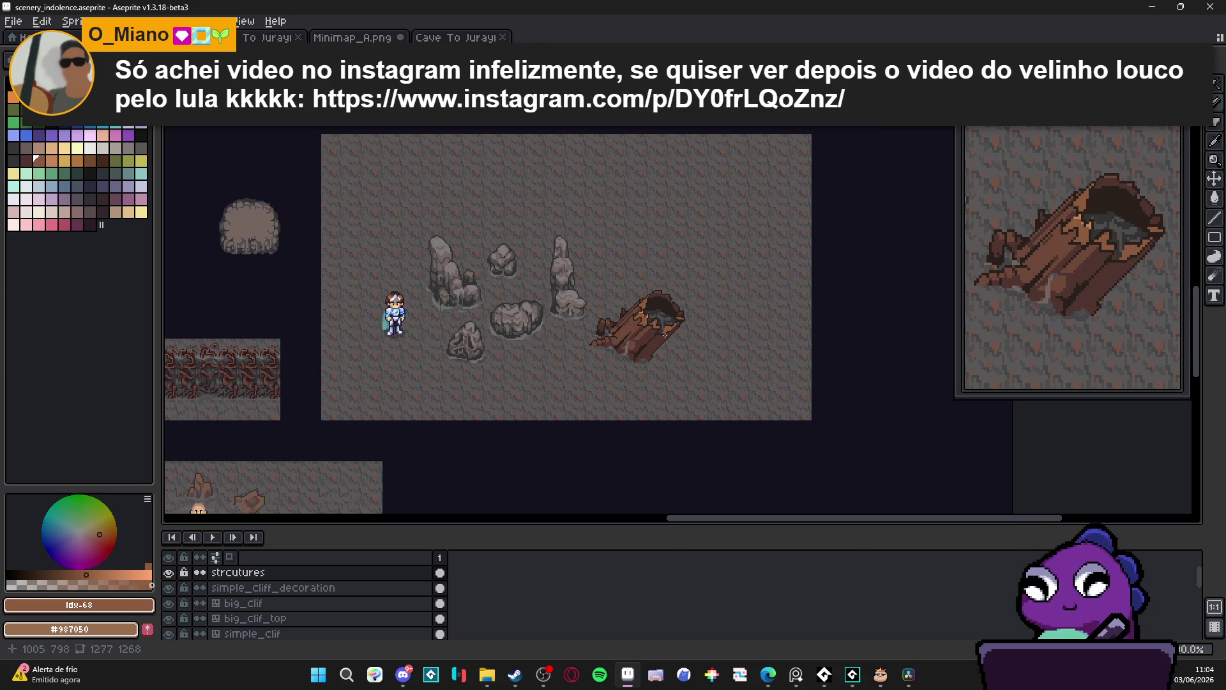
{"action": "scroll", "coordinate": [671, 317], "scroll_direction": "up", "scroll_amount": 3}
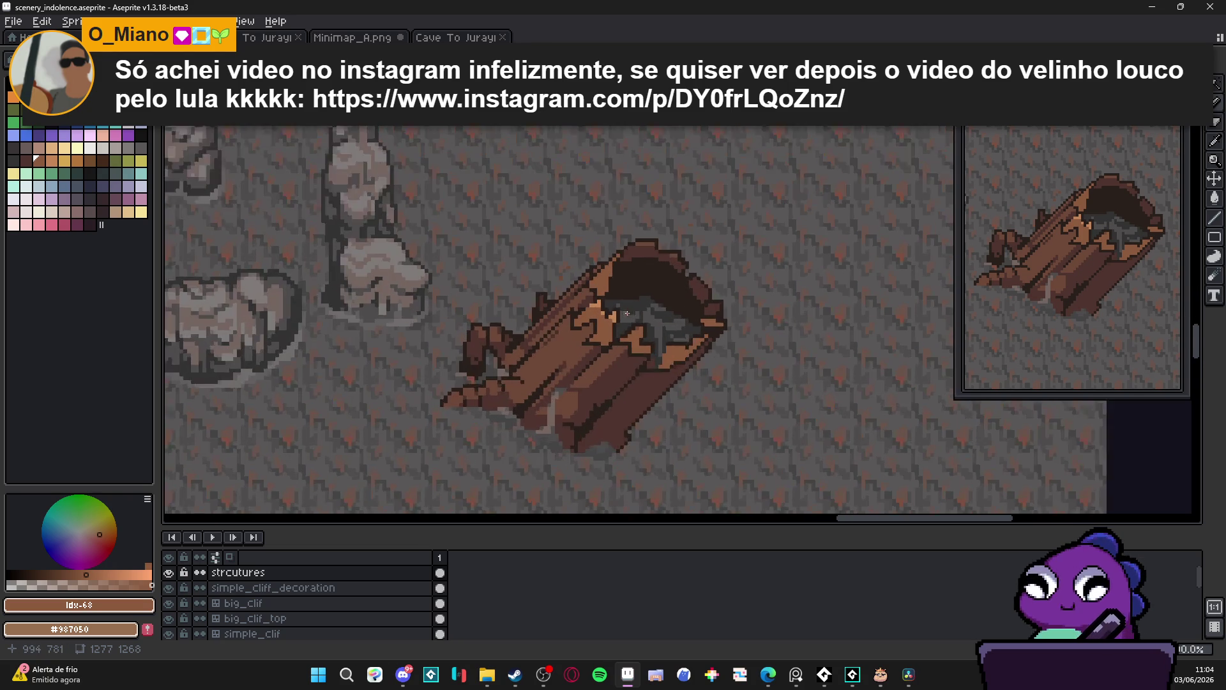
{"action": "scroll", "coordinate": [644, 233], "scroll_direction": "up", "scroll_amount": 2}
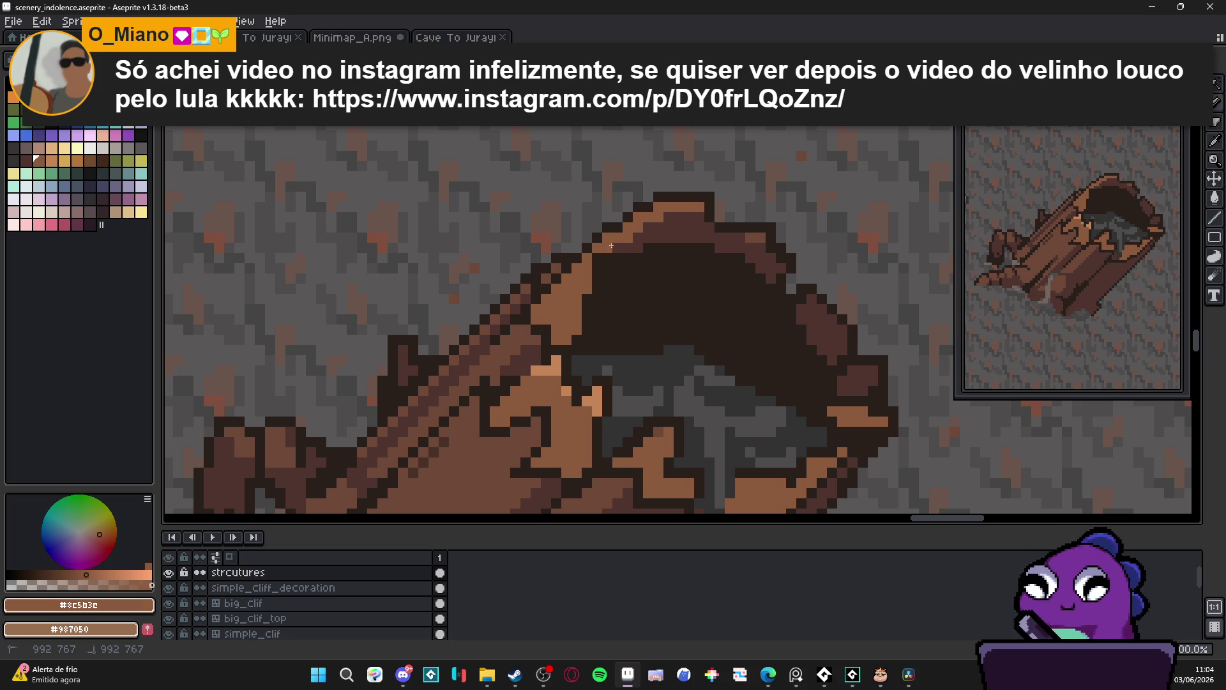
Draw a light-brown highlight line along the log's top rim
{"action": "left_click_drag", "start_coordinate": [757, 237], "coordinate": [712, 229]}
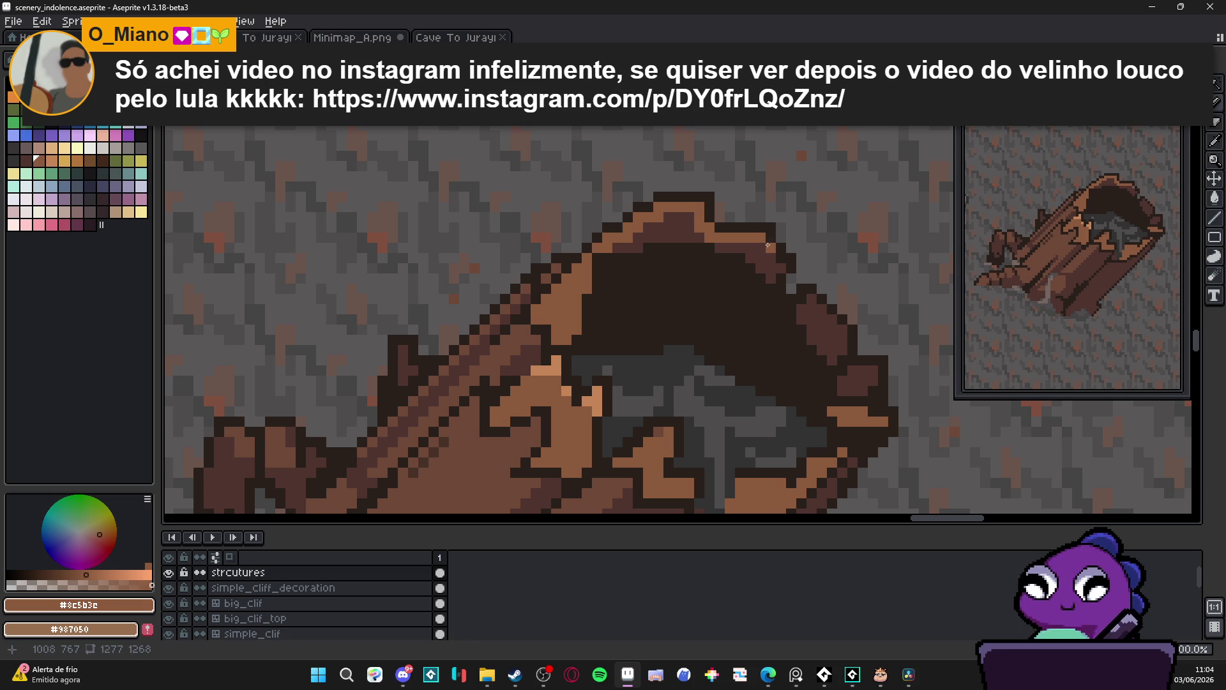
{"action": "scroll", "coordinate": [766, 248], "scroll_direction": "down", "scroll_amount": 3}
{"action": "scroll", "coordinate": [769, 240], "scroll_direction": "up", "scroll_amount": 3}
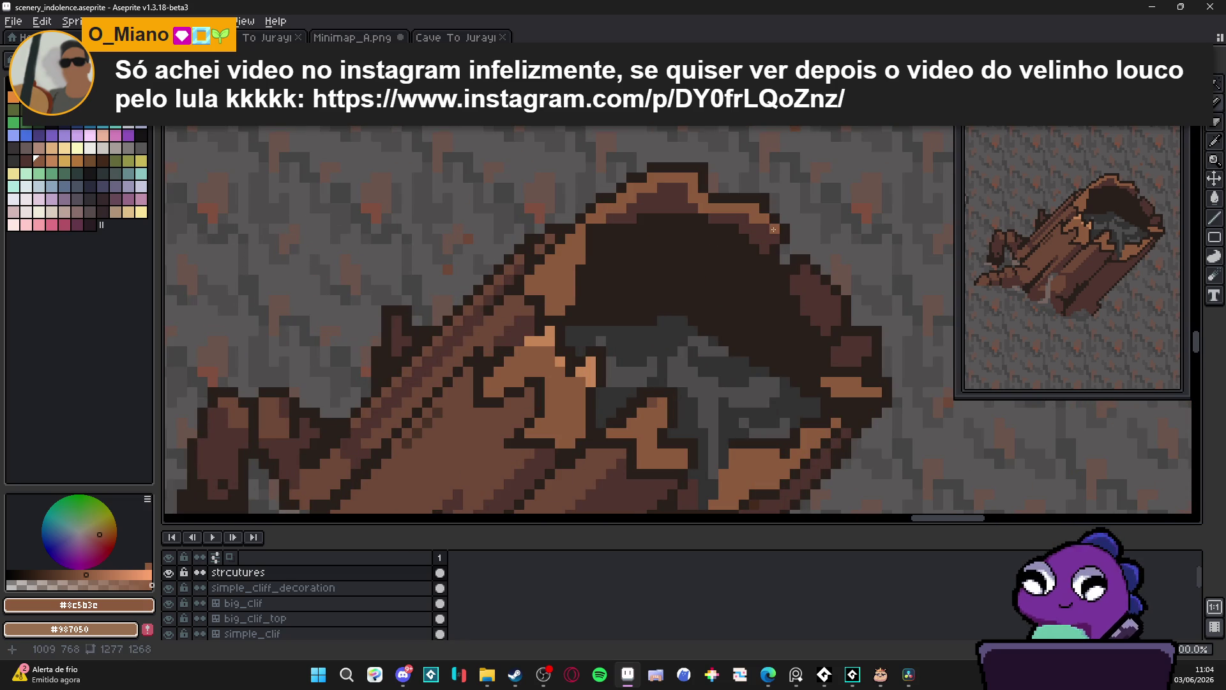
{"action": "scroll", "coordinate": [774, 233], "scroll_direction": "down", "scroll_amount": 2}
{"action": "scroll", "coordinate": [777, 240], "scroll_direction": "up", "scroll_amount": 2}
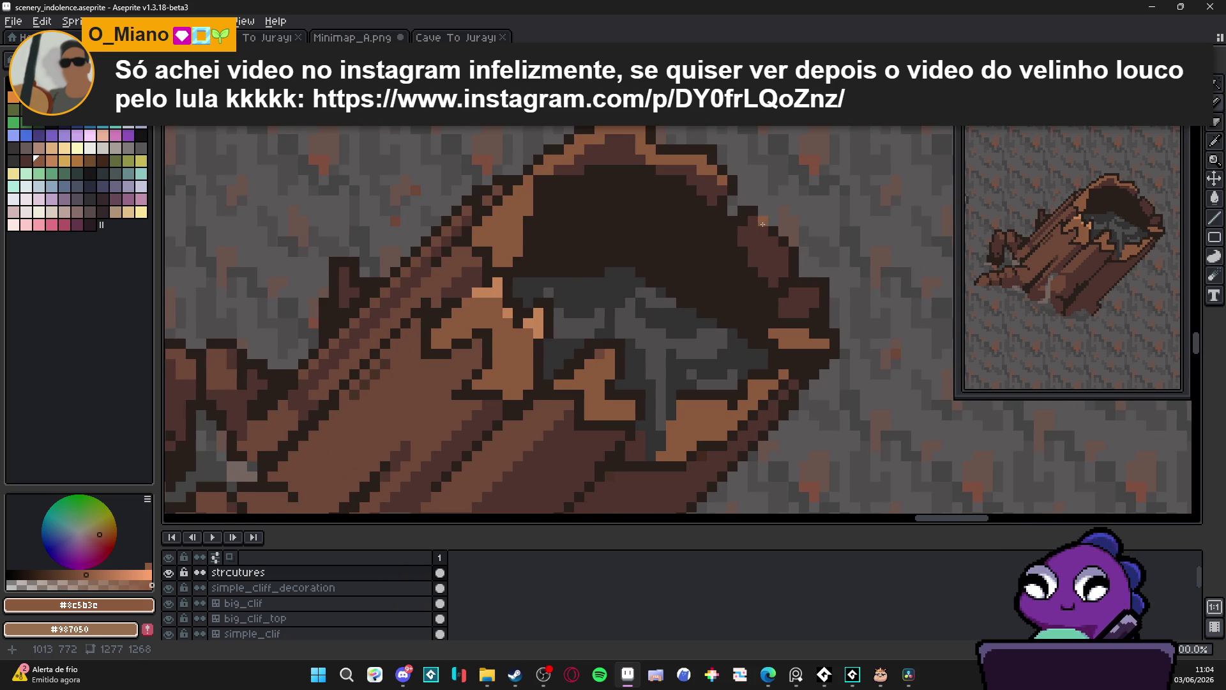
Try mid-brown #4f342f shading strokes down the upper inside of the hollow, then undo them
{"action": "left_click", "coordinate": [639, 165], "text": "alt"}
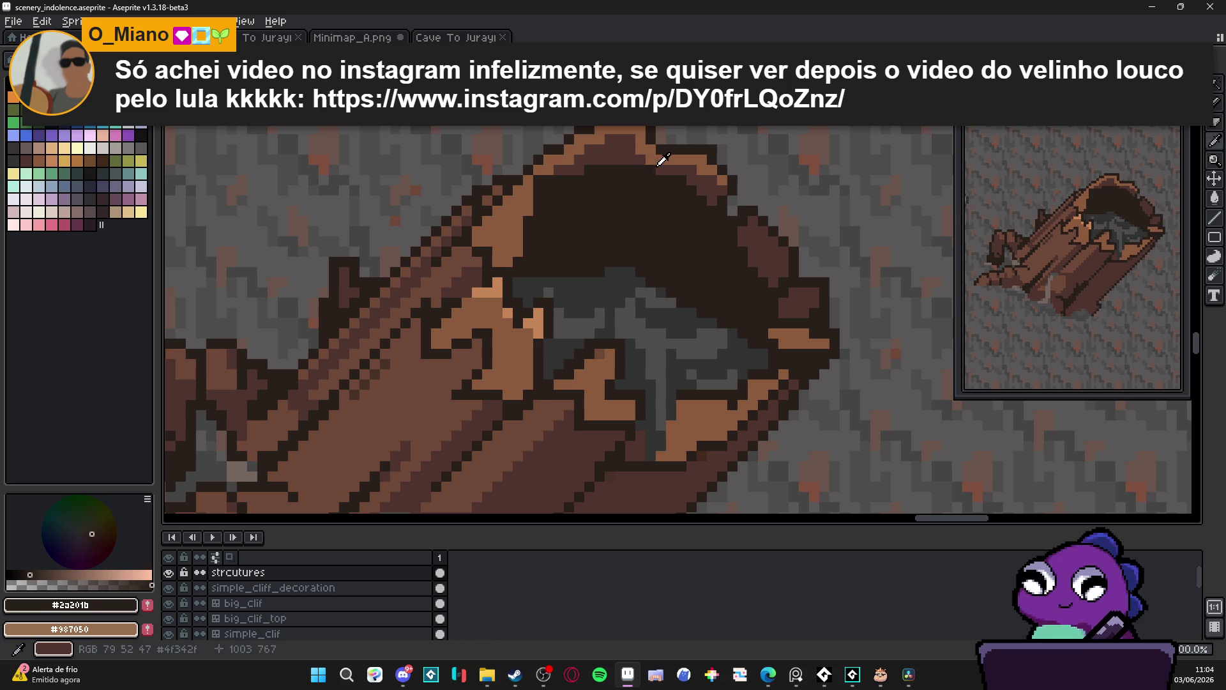
{"action": "left_click", "coordinate": [659, 154], "text": "alt"}
{"action": "left_click", "coordinate": [649, 170], "text": "alt"}
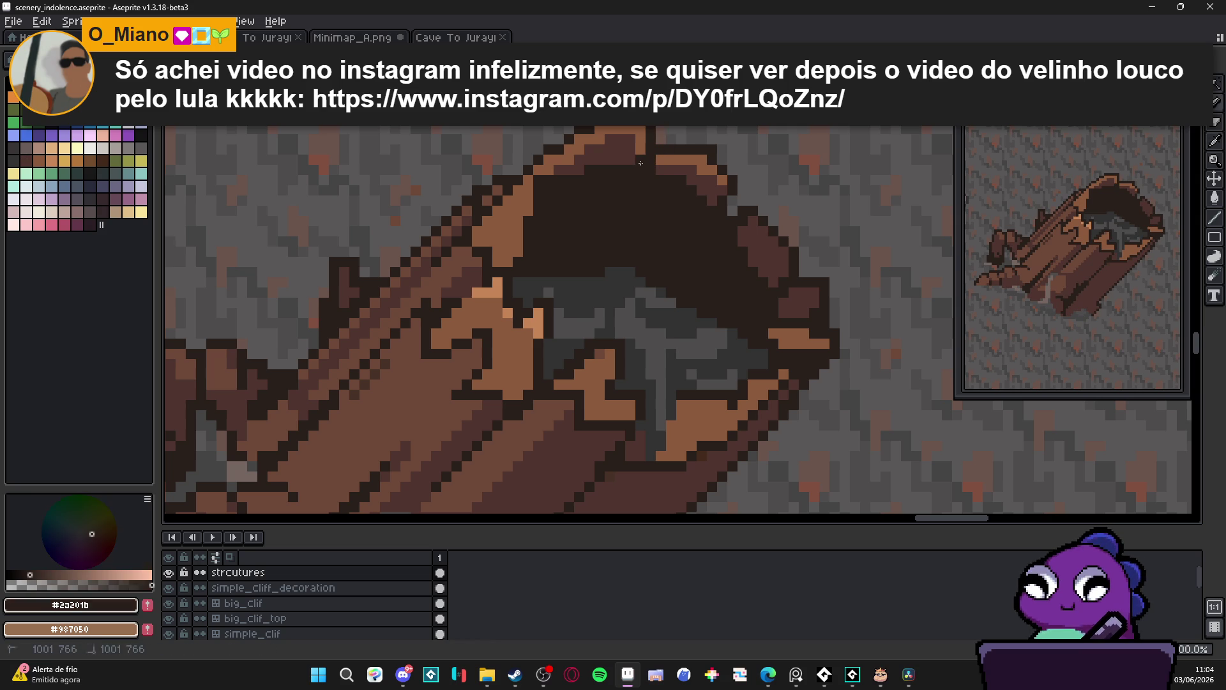
{"action": "left_click", "coordinate": [630, 156], "text": "alt"}
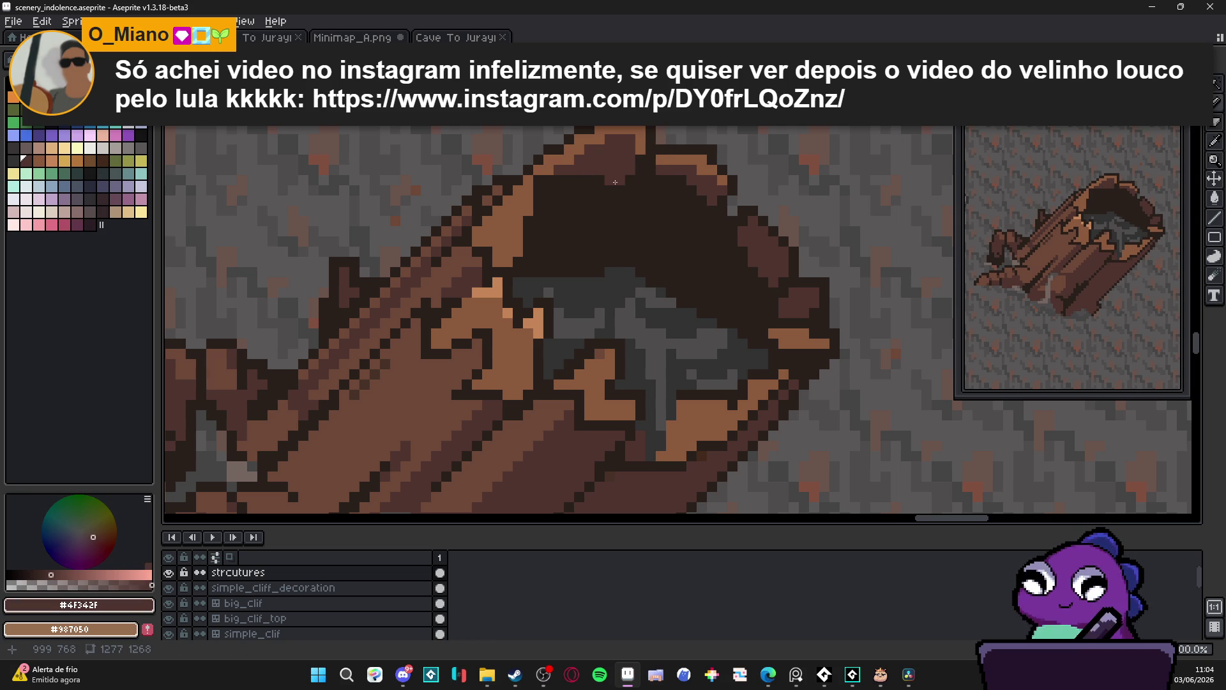
{"action": "mouse_move", "coordinate": [610, 179]}
{"action": "left_mouse_down"}
{"action": "mouse_move", "coordinate": [622, 189]}
{"action": "mouse_move", "coordinate": [590, 243]}
{"action": "left_mouse_up"}
{"action": "left_click_drag", "start_coordinate": [600, 178], "coordinate": [598, 219]}
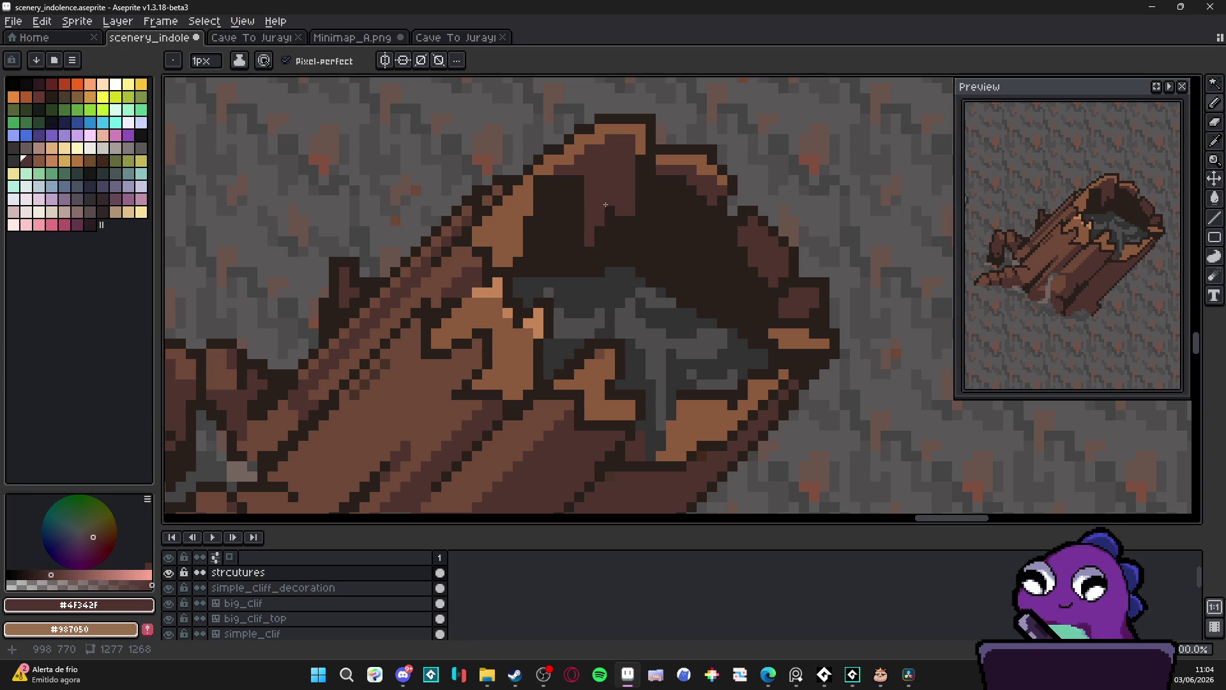
{"action": "key", "text": "ctrl+z"}
{"action": "key", "text": "ctrl+z"}
{"action": "key", "text": "ctrl+z"}
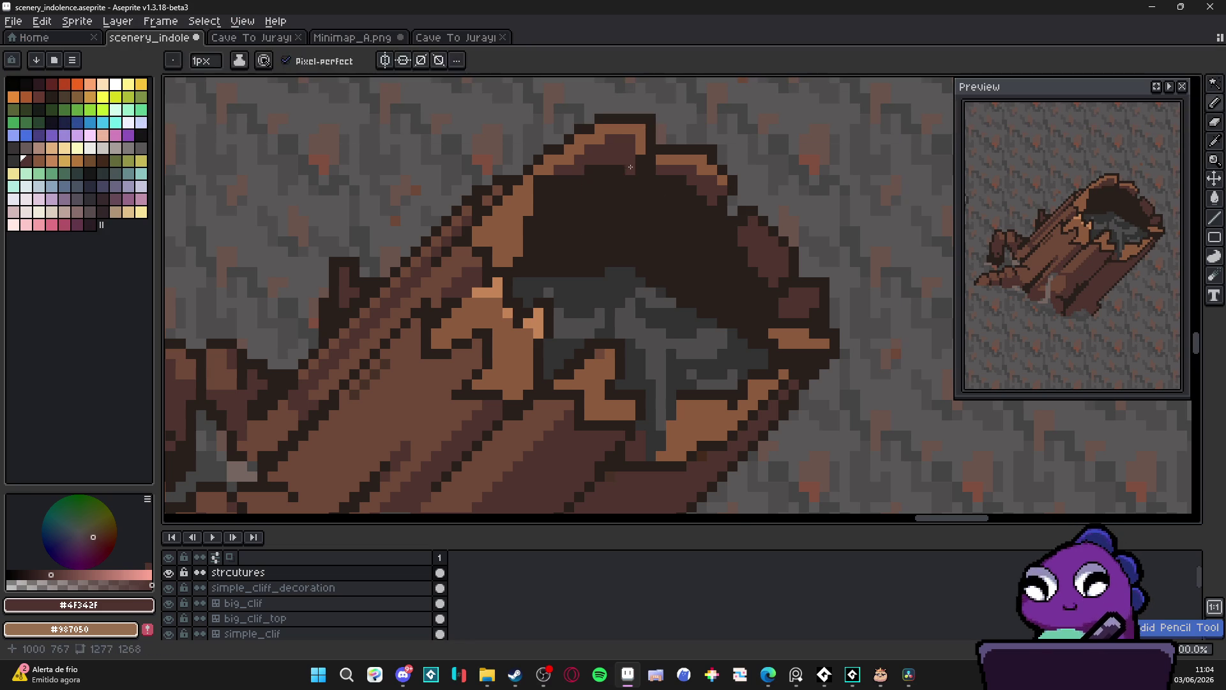
Redraw the mid-brown diagonal shading lines across the upper inside of the hollow
{"action": "mouse_move", "coordinate": [631, 169]}
{"action": "left_mouse_down"}
{"action": "mouse_move", "coordinate": [574, 228]}
{"action": "mouse_move", "coordinate": [561, 189]}
{"action": "mouse_move", "coordinate": [592, 177]}
{"action": "left_mouse_up"}
{"action": "key", "text": "ctrl+z"}
{"action": "scroll", "coordinate": [592, 179], "scroll_direction": "down", "scroll_amount": 3}
{"action": "scroll", "coordinate": [592, 182], "scroll_direction": "up", "scroll_amount": 3}
{"action": "left_click_drag", "start_coordinate": [592, 184], "coordinate": [576, 199]}
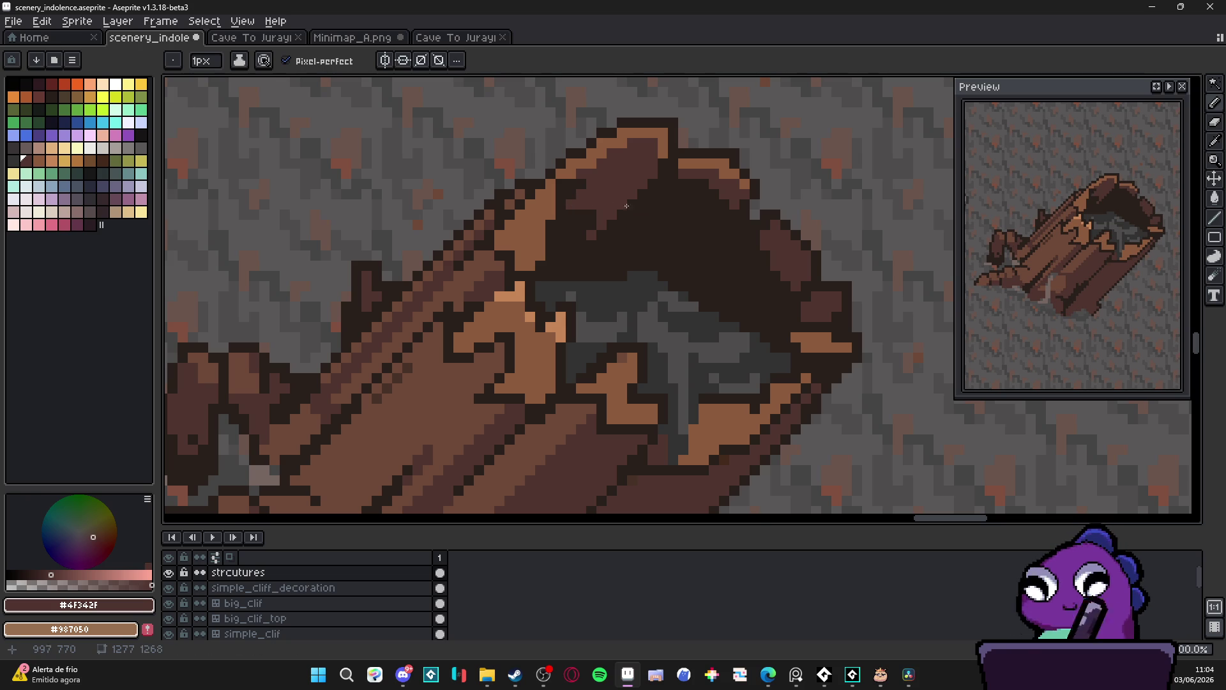
{"action": "mouse_move", "coordinate": [679, 182]}
{"action": "left_mouse_down"}
{"action": "mouse_move", "coordinate": [643, 236]}
{"action": "mouse_move", "coordinate": [710, 229]}
{"action": "mouse_move", "coordinate": [726, 203]}
{"action": "mouse_move", "coordinate": [671, 191]}
{"action": "mouse_move", "coordinate": [636, 227]}
{"action": "left_mouse_up"}
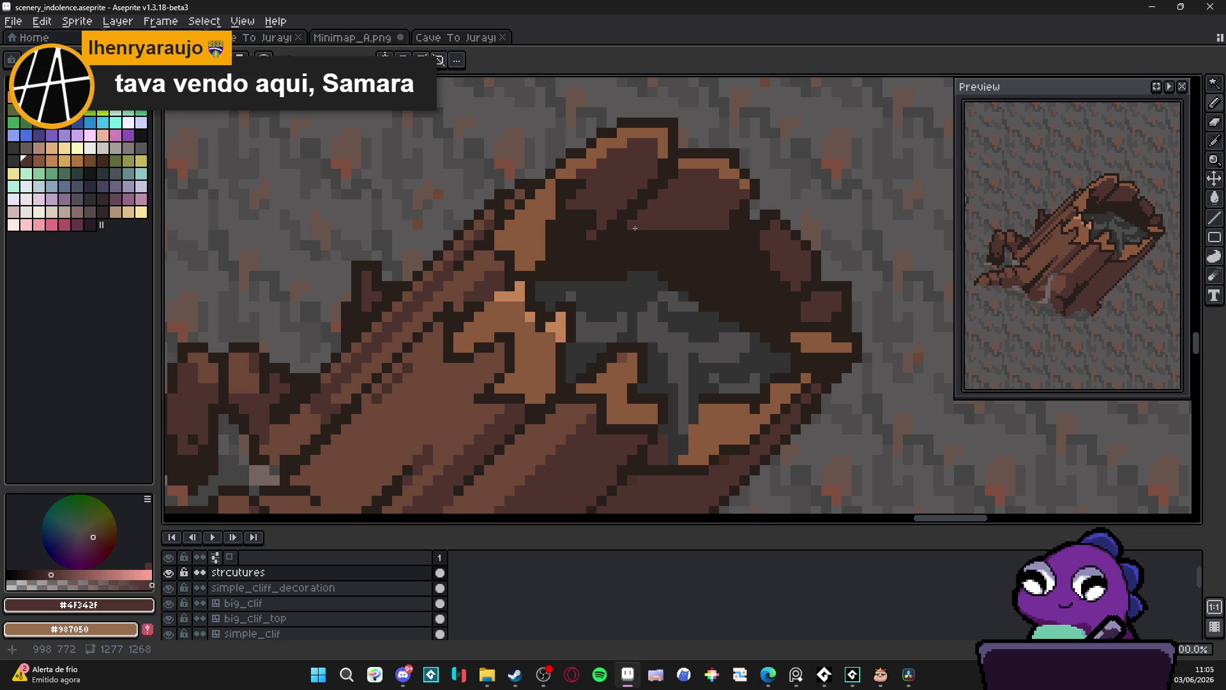
{"action": "scroll", "coordinate": [734, 244], "scroll_direction": "down", "scroll_amount": 4}
Repaint mid-brown shading lines inside the hollow and darken a single pixel there
{"action": "scroll", "coordinate": [735, 245], "scroll_direction": "up", "scroll_amount": 4}
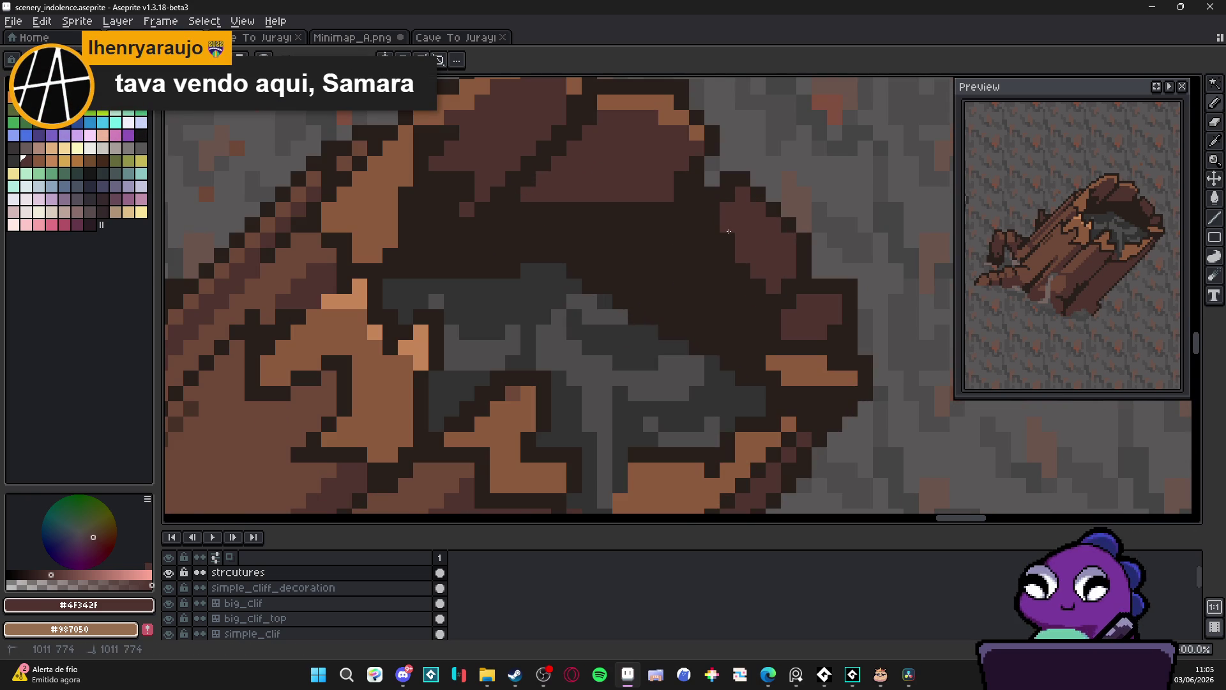
{"action": "mouse_move", "coordinate": [727, 242]}
{"action": "left_mouse_down"}
{"action": "mouse_move", "coordinate": [731, 284]}
{"action": "mouse_move", "coordinate": [758, 316]}
{"action": "mouse_move", "coordinate": [757, 288]}
{"action": "mouse_move", "coordinate": [719, 229]}
{"action": "mouse_move", "coordinate": [713, 264]}
{"action": "mouse_move", "coordinate": [696, 243]}
{"action": "mouse_move", "coordinate": [695, 271]}
{"action": "left_mouse_up"}
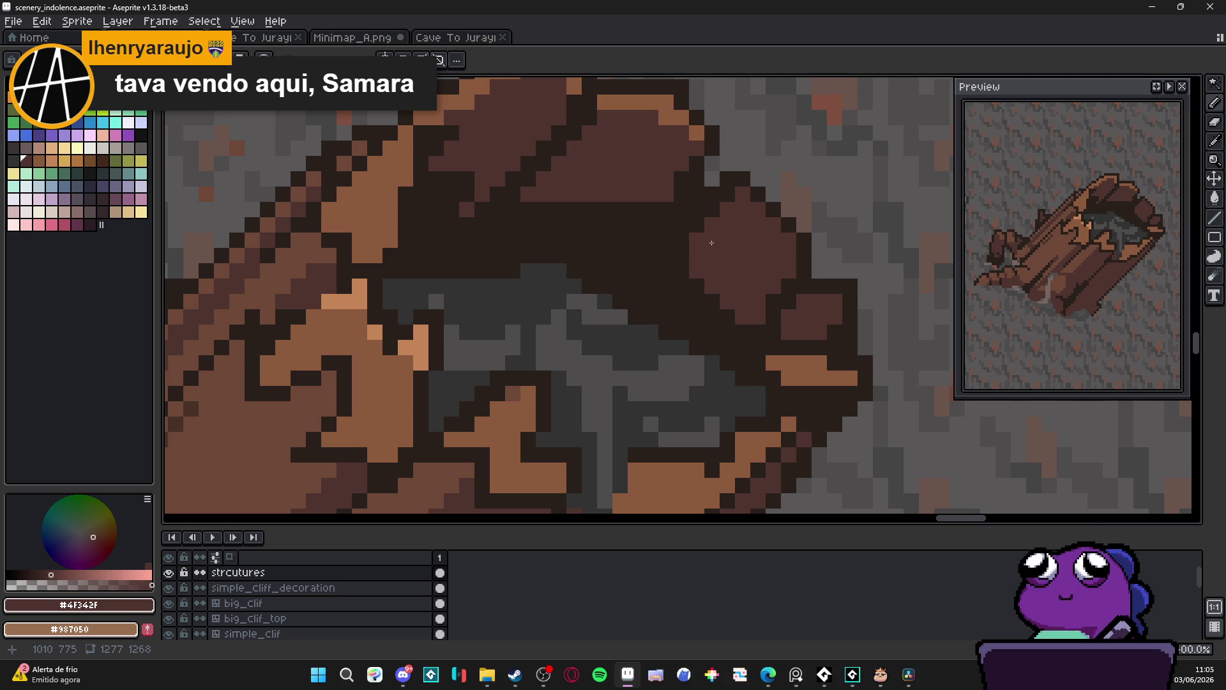
{"action": "left_click_drag", "start_coordinate": [720, 212], "coordinate": [650, 282]}
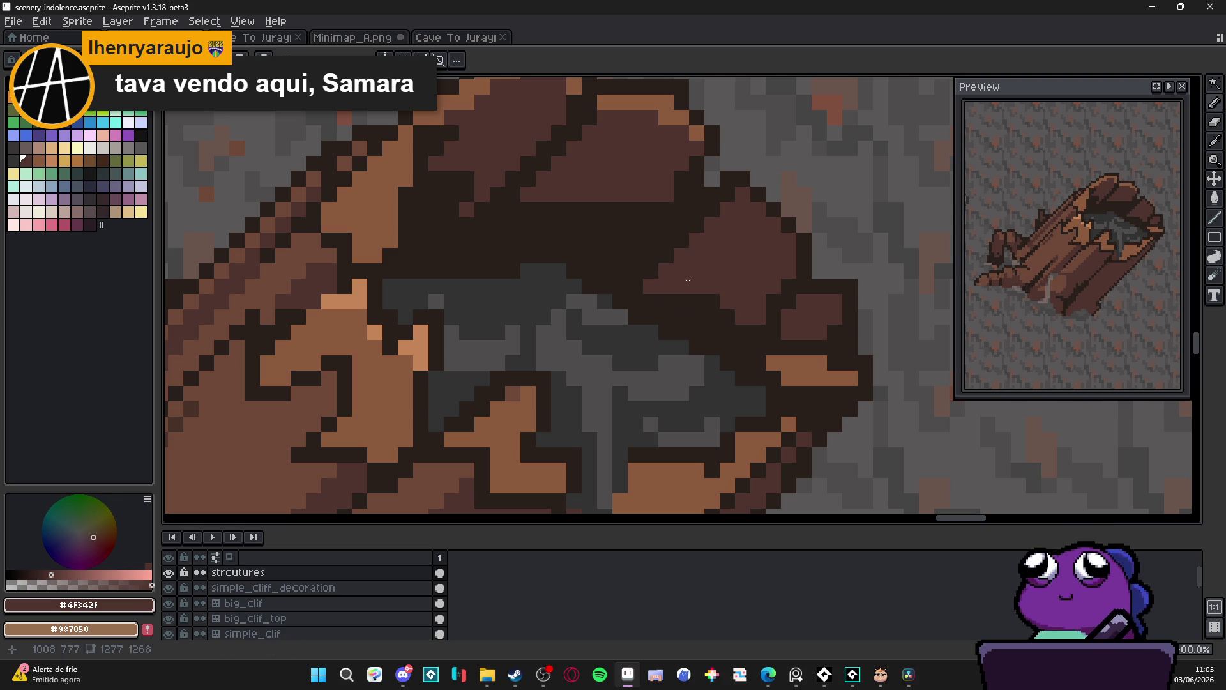
{"action": "left_click", "coordinate": [706, 309], "text": "alt"}
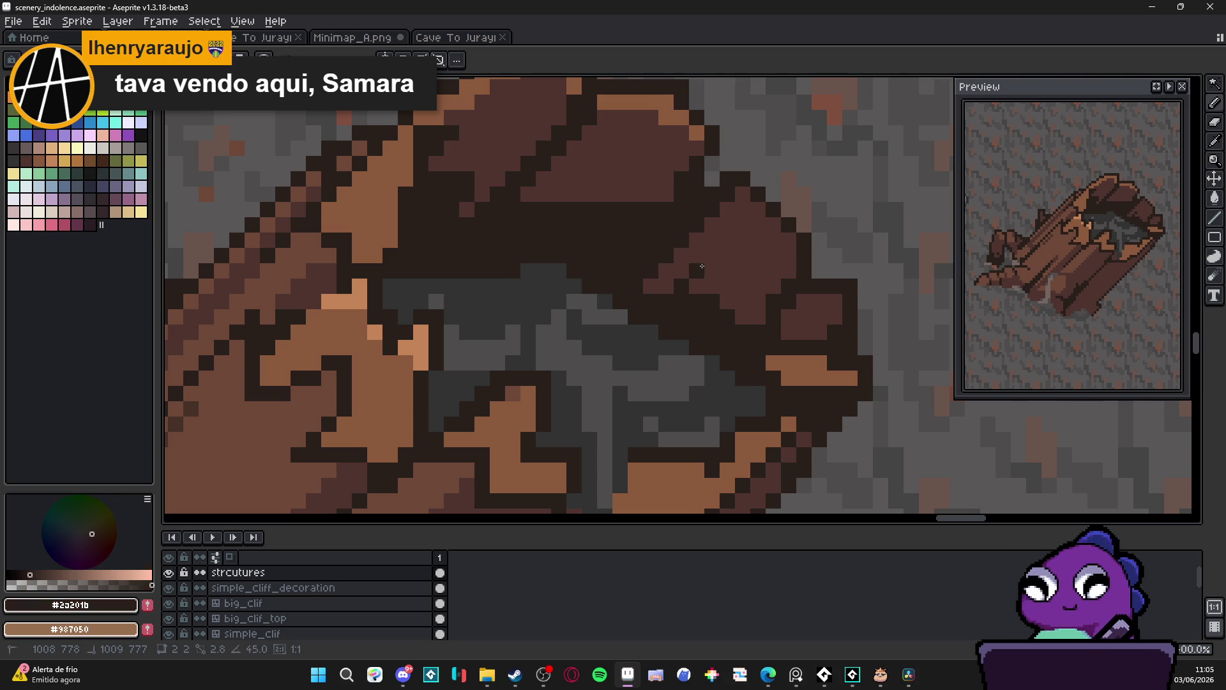
{"action": "left_click", "coordinate": [698, 289]}
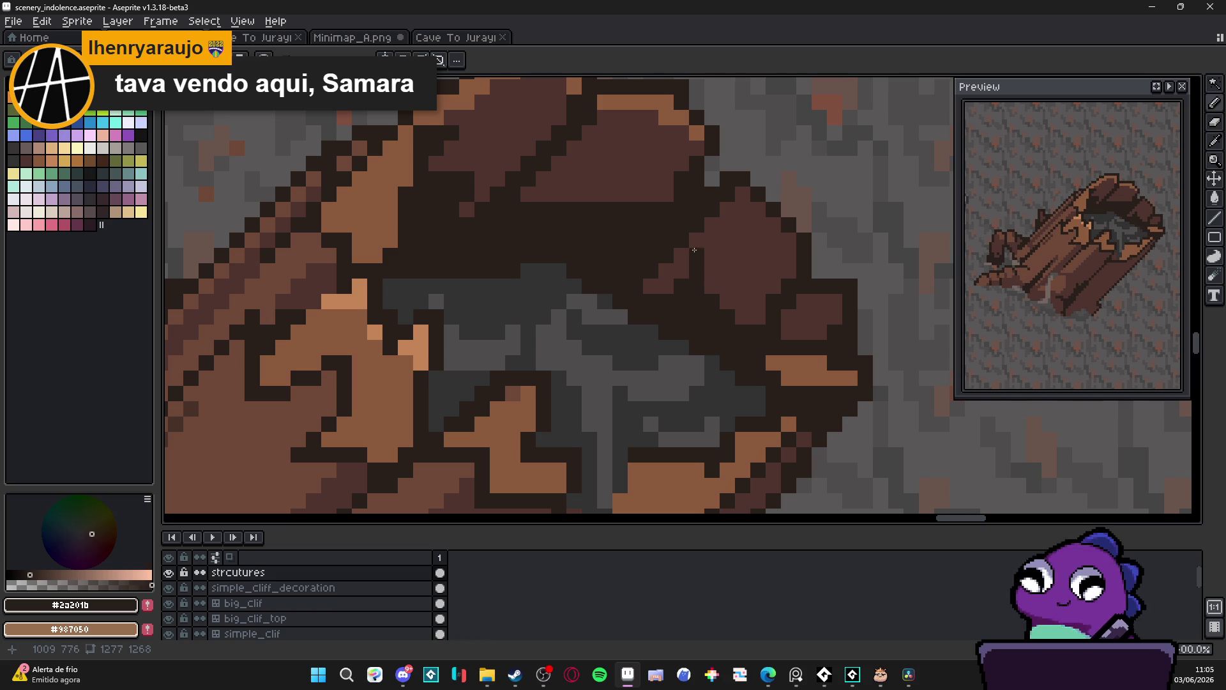
{"action": "left_click", "coordinate": [664, 184], "text": "alt"}
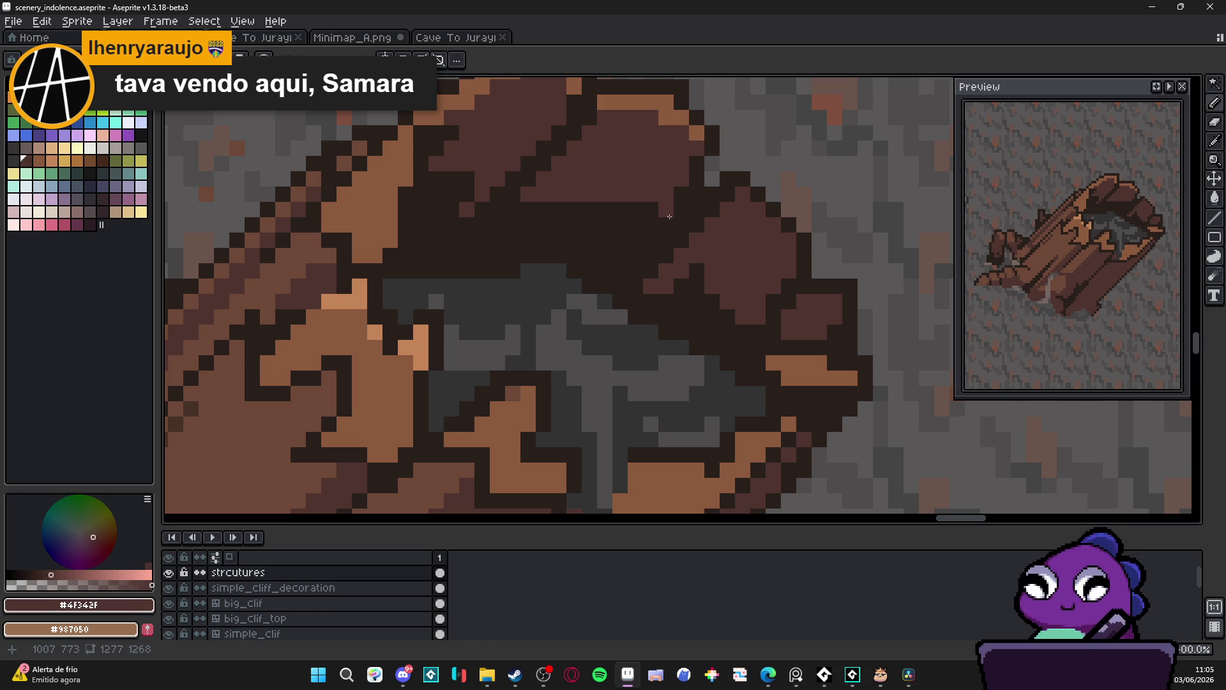
Add mid-brown pixels along the hollow's left edge
{"action": "left_click", "coordinate": [686, 184], "text": "alt"}
{"action": "left_click", "coordinate": [680, 173], "text": "alt"}
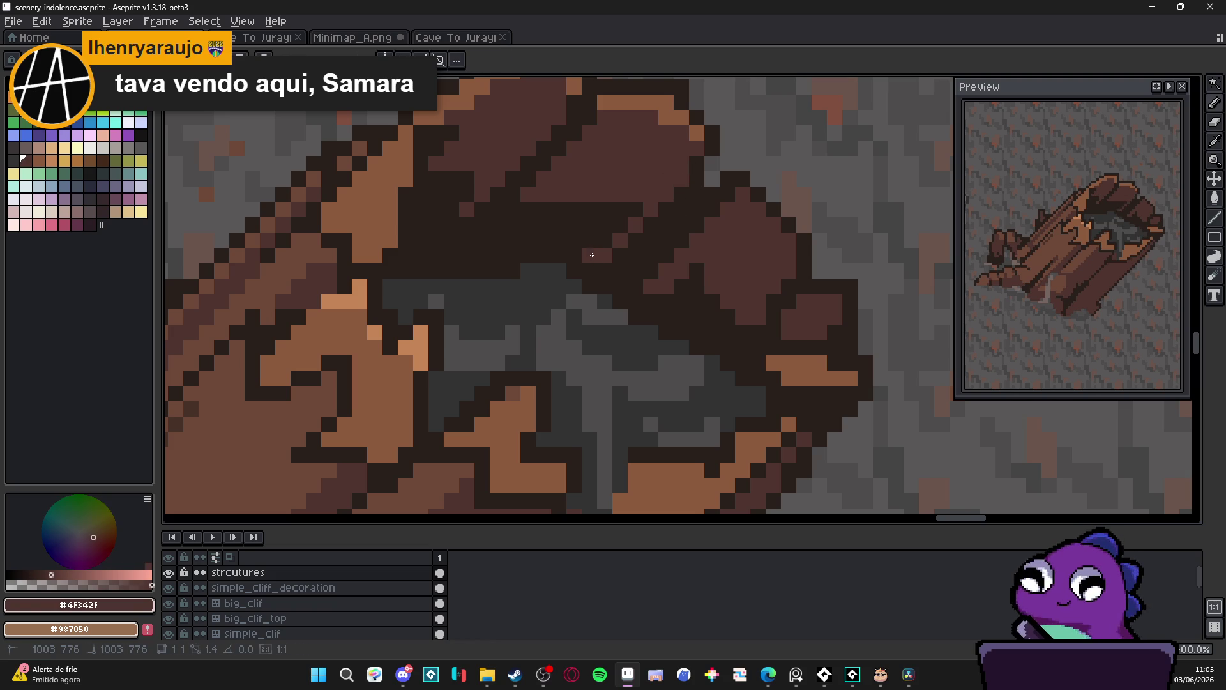
{"action": "scroll", "coordinate": [648, 211], "scroll_direction": "down", "scroll_amount": 3}
{"action": "scroll", "coordinate": [646, 211], "scroll_direction": "up", "scroll_amount": 3}
{"action": "left_click", "coordinate": [646, 211], "text": "alt"}
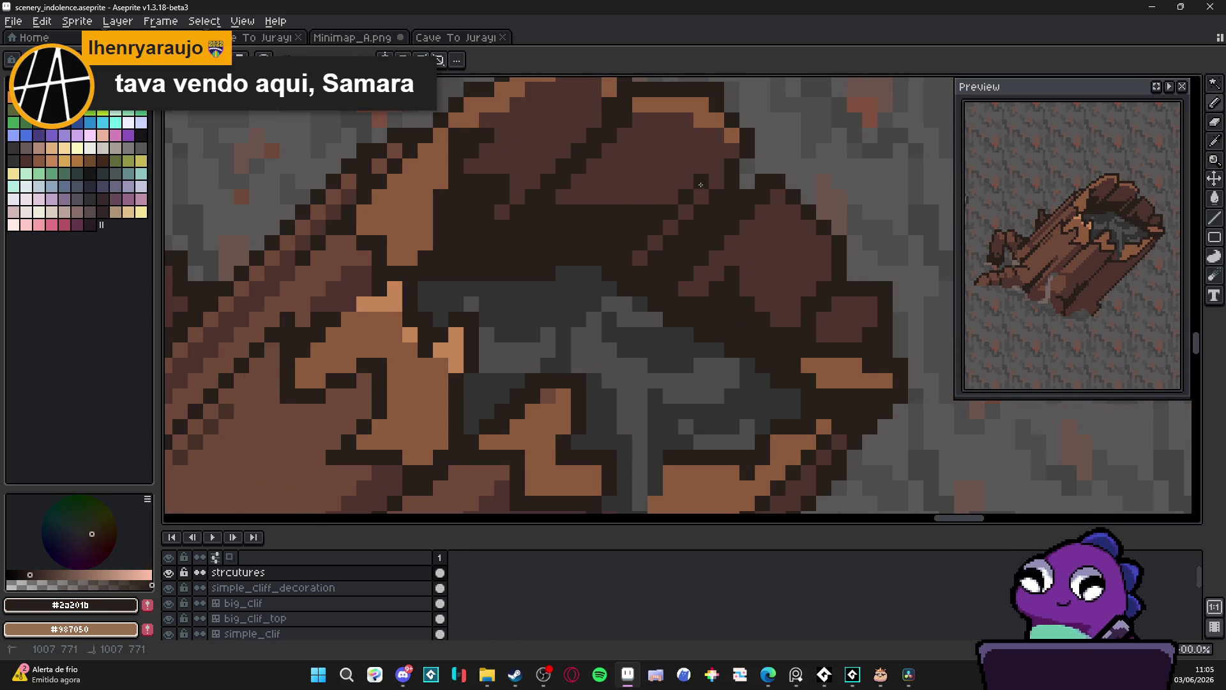
{"action": "left_click", "coordinate": [588, 194], "text": "alt"}
{"action": "left_click", "coordinate": [548, 213]}
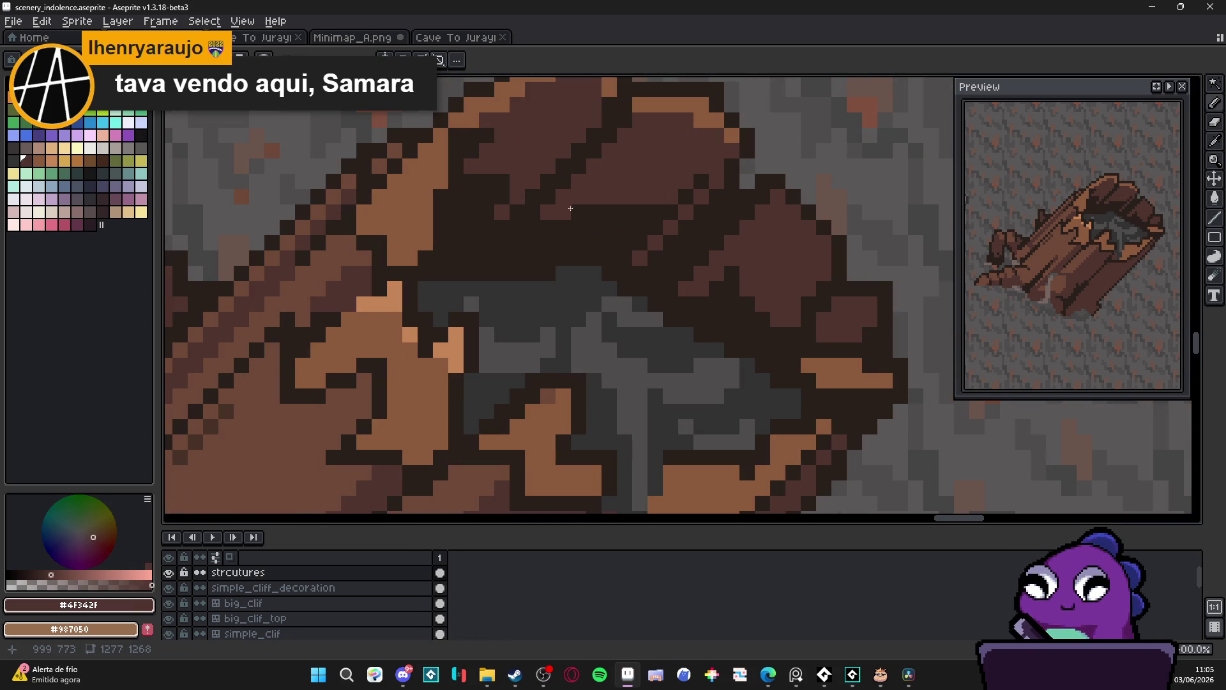
{"action": "left_click_drag", "start_coordinate": [533, 228], "coordinate": [546, 227]}
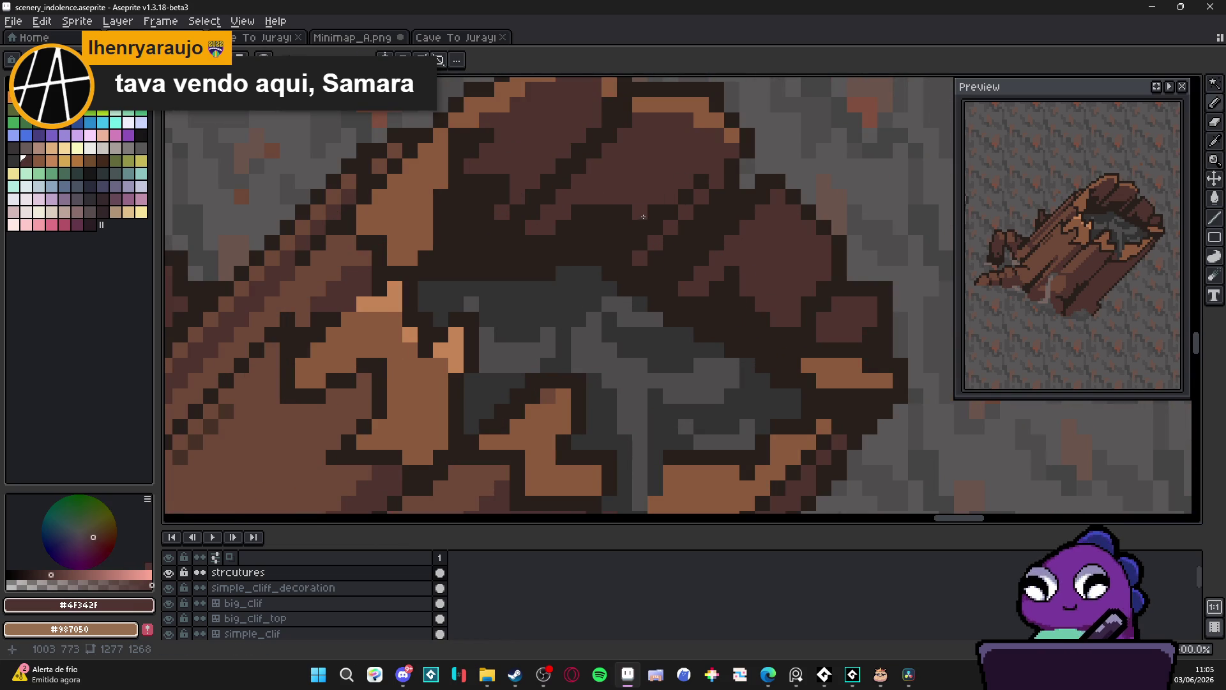
Paint dark-brown pixels on the right rim, then repaint the stray ones in mid-brown #4F342F
{"action": "left_click", "coordinate": [745, 276], "text": "alt"}
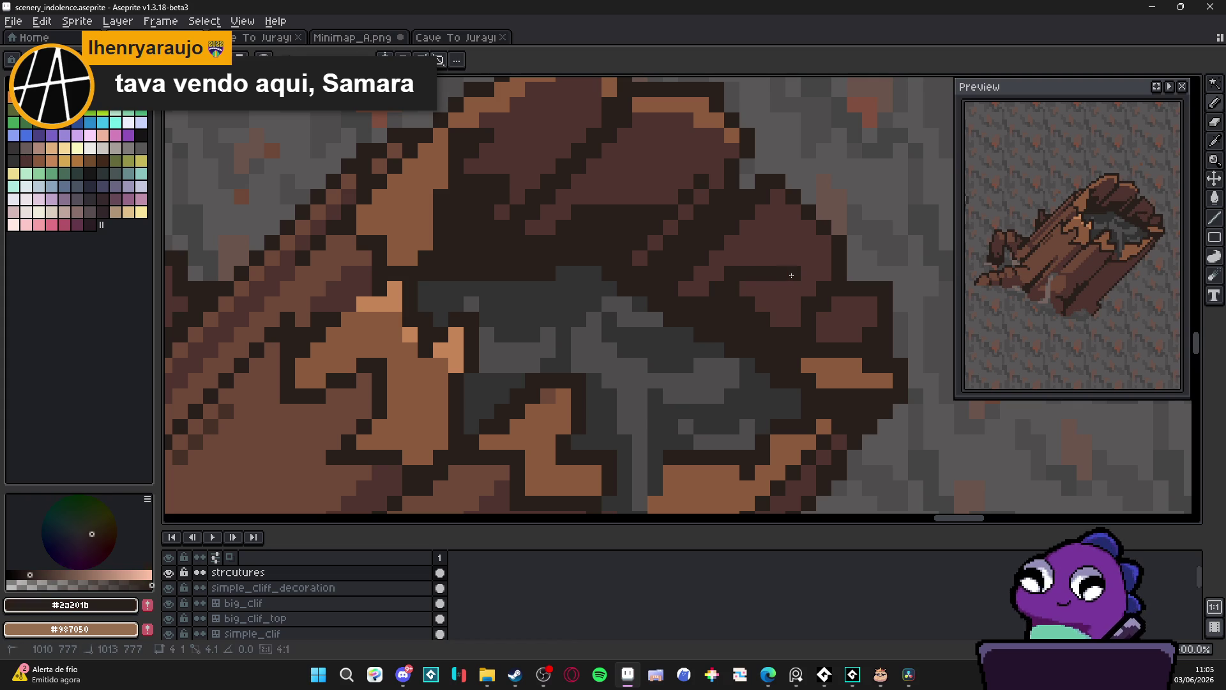
{"action": "left_click_drag", "start_coordinate": [793, 284], "coordinate": [793, 320]}
{"action": "left_click", "coordinate": [778, 305]}
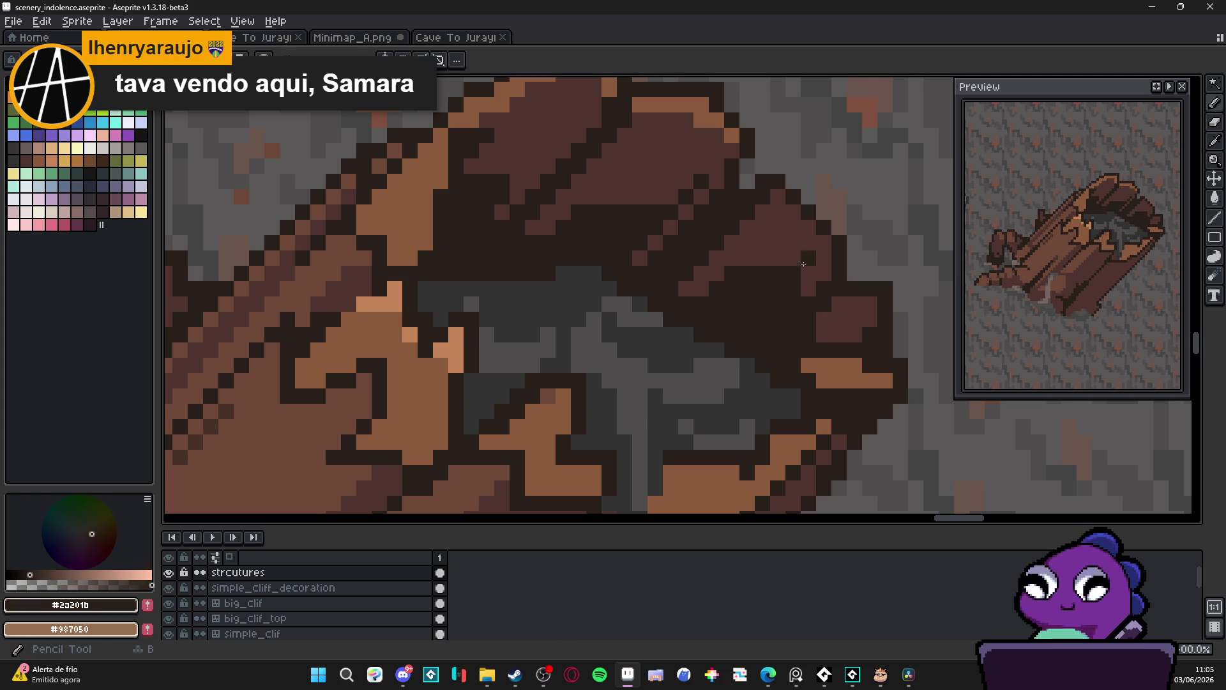
{"action": "left_click", "coordinate": [804, 265], "text": "alt"}
{"action": "left_click", "coordinate": [793, 286]}
{"action": "left_click", "coordinate": [778, 303]}
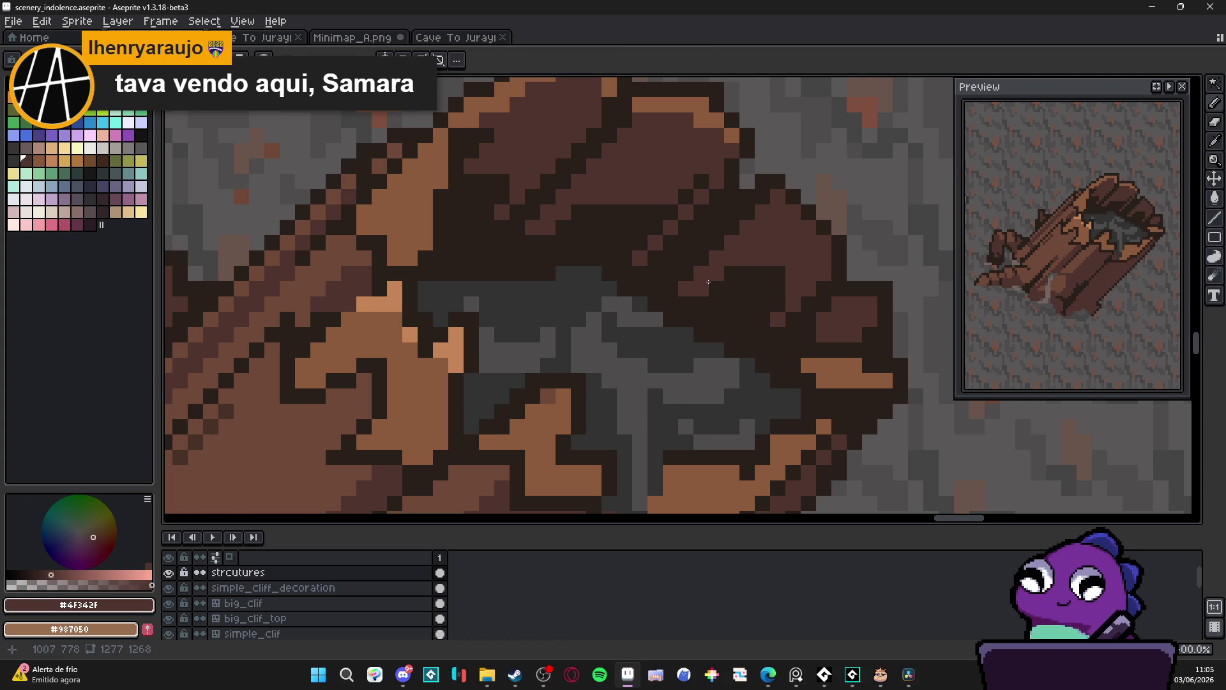
{"action": "scroll", "coordinate": [708, 281], "scroll_direction": "down", "scroll_amount": 4}
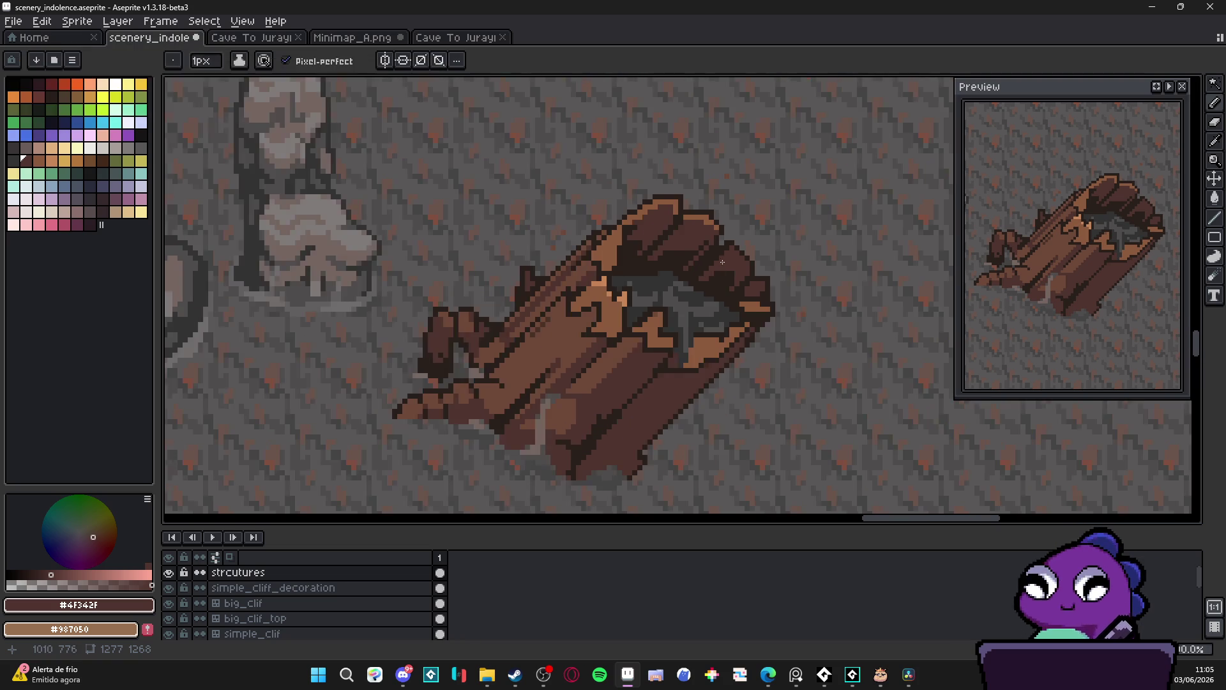
Add light-brown #8c5b3c highlight pixels and a short strip along the right rim
{"action": "scroll", "coordinate": [721, 268], "scroll_direction": "up", "scroll_amount": 3}
{"action": "left_click", "coordinate": [725, 211], "text": "alt"}
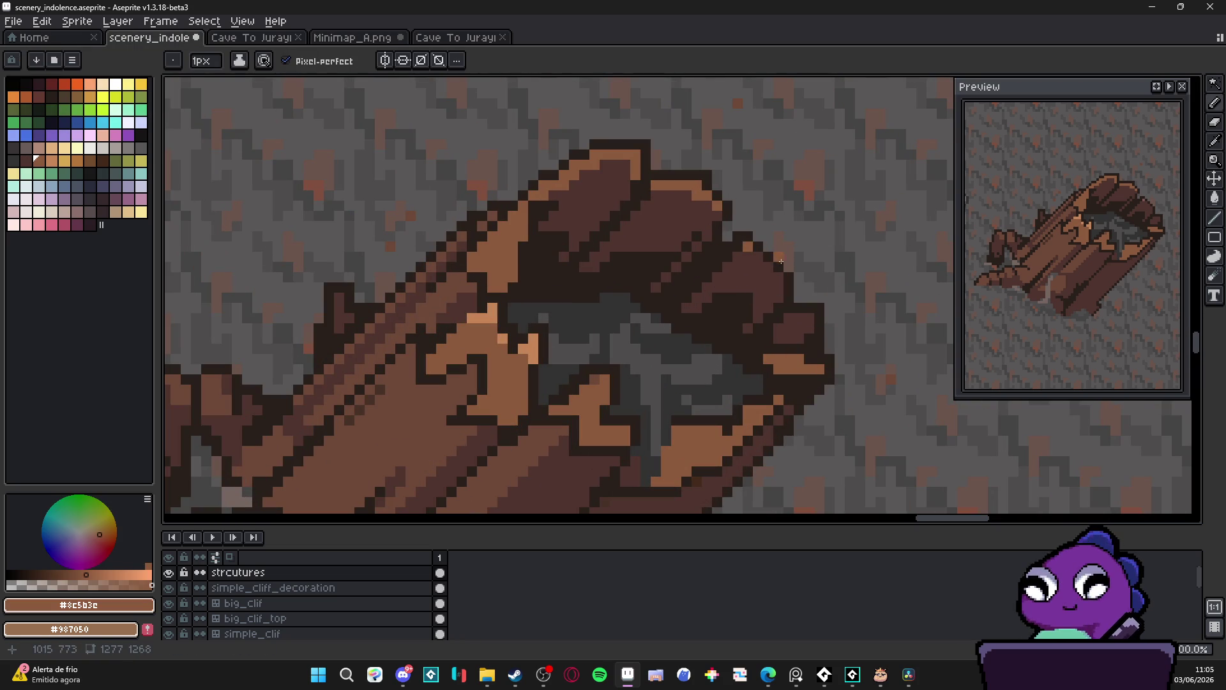
{"action": "left_click", "coordinate": [748, 257]}
{"action": "left_click", "coordinate": [760, 267]}
{"action": "scroll", "coordinate": [769, 277], "scroll_direction": "down", "scroll_amount": 3}
{"action": "scroll", "coordinate": [798, 300], "scroll_direction": "up", "scroll_amount": 3}
{"action": "left_click_drag", "start_coordinate": [789, 311], "coordinate": [808, 312]}
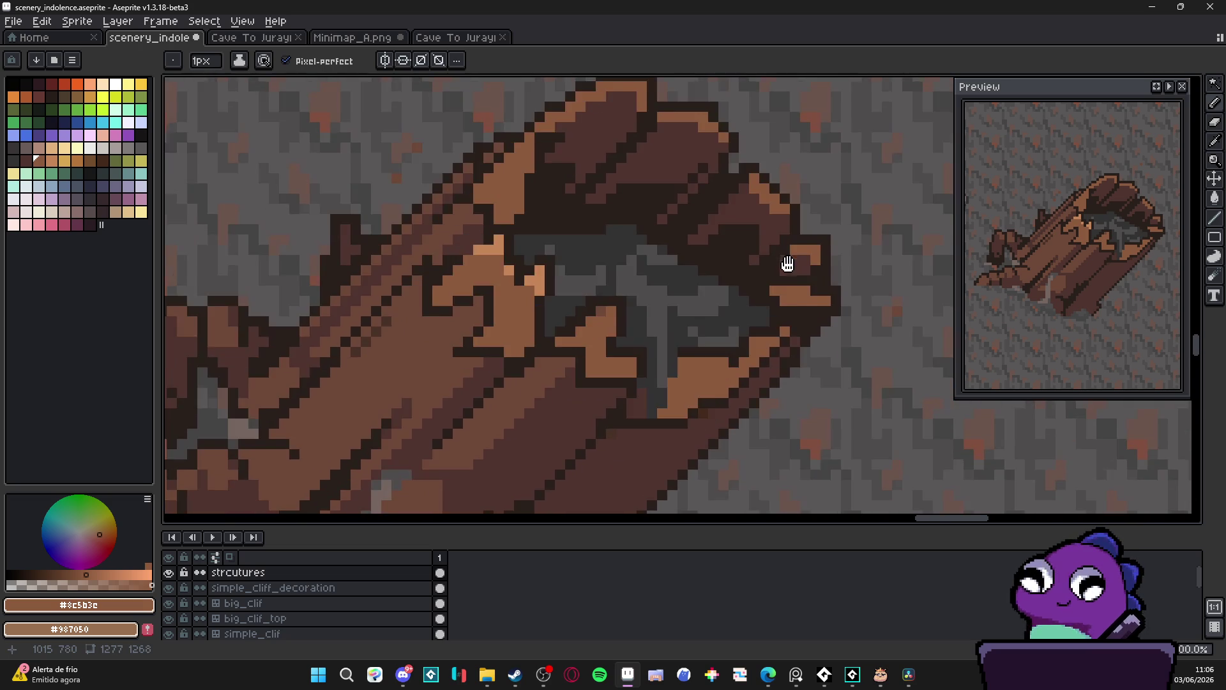
{"action": "scroll", "coordinate": [788, 262], "scroll_direction": "down", "scroll_amount": 3}
{"action": "scroll", "coordinate": [796, 289], "scroll_direction": "up", "scroll_amount": 3}
Nudge a small marquee-selected block of rim pixels into place
{"action": "left_click", "coordinate": [799, 273], "text": "alt"}
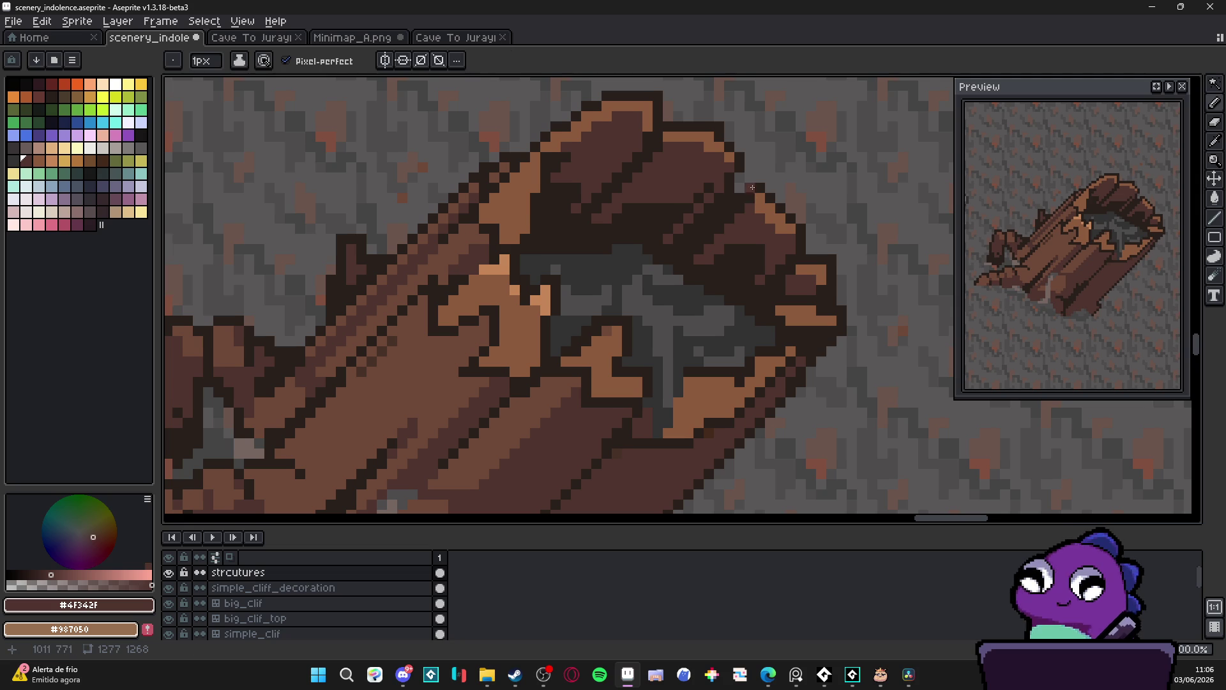
{"action": "key", "text": "m"}
{"action": "mouse_move", "coordinate": [746, 184]}
{"action": "left_mouse_down"}
{"action": "mouse_move", "coordinate": [801, 248]}
{"action": "mouse_move", "coordinate": [779, 230]}
{"action": "mouse_move", "coordinate": [770, 244]}
{"action": "left_mouse_up"}
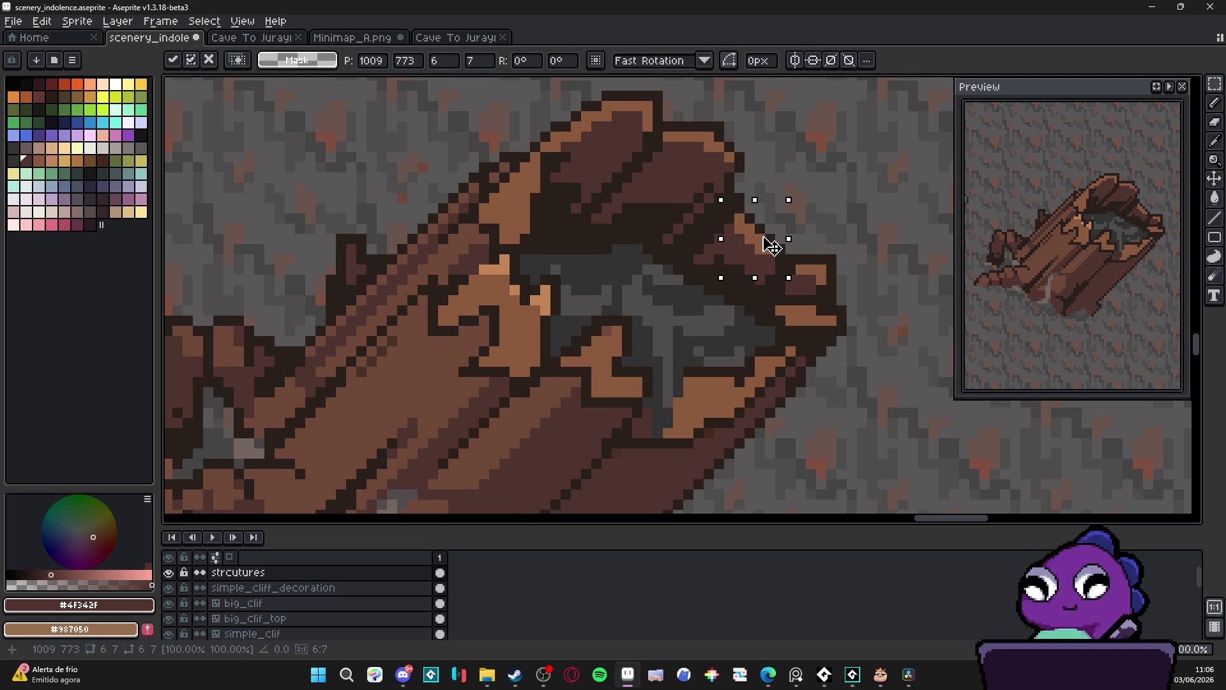
{"action": "key", "text": "b"}
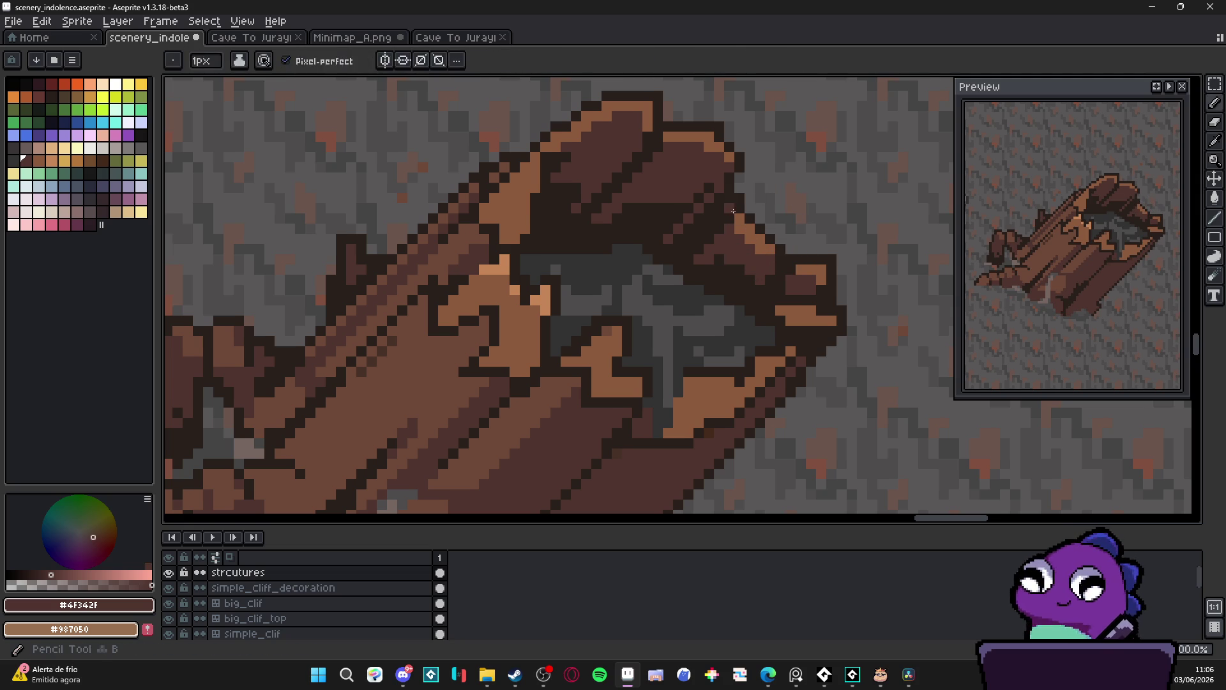
{"action": "left_click", "coordinate": [745, 200], "text": "alt"}
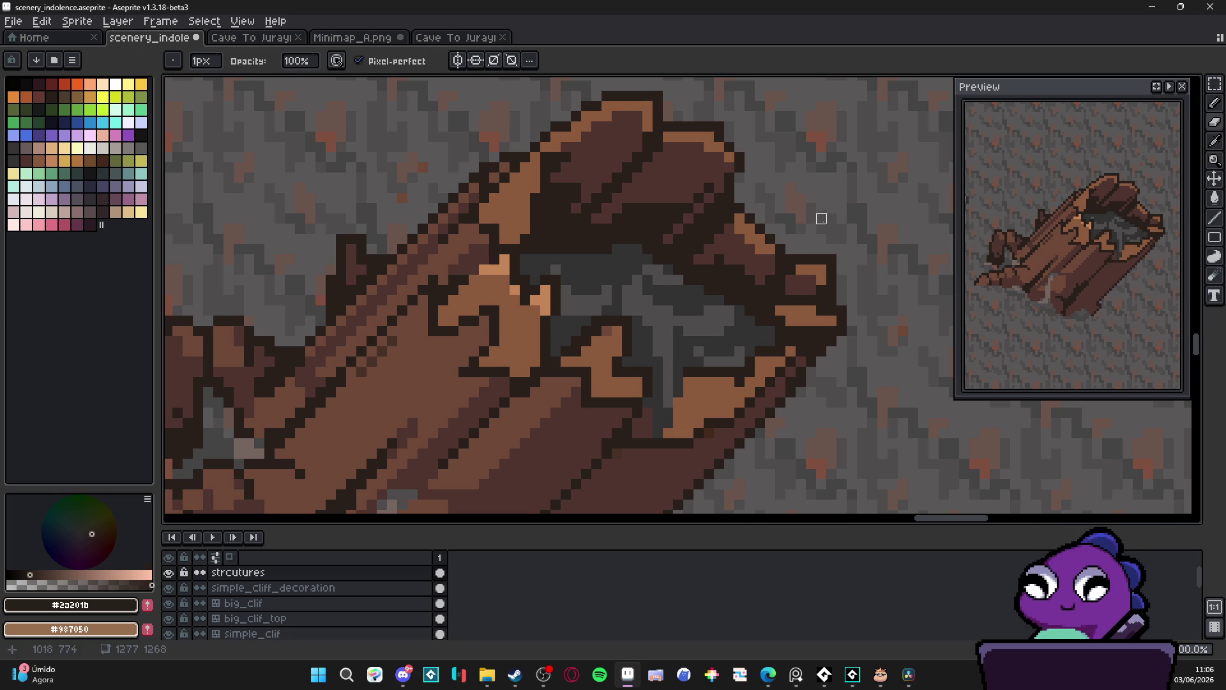
{"action": "scroll", "coordinate": [816, 255], "scroll_direction": "down", "scroll_amount": 3}
{"action": "scroll", "coordinate": [816, 255], "scroll_direction": "down", "scroll_amount": 1}
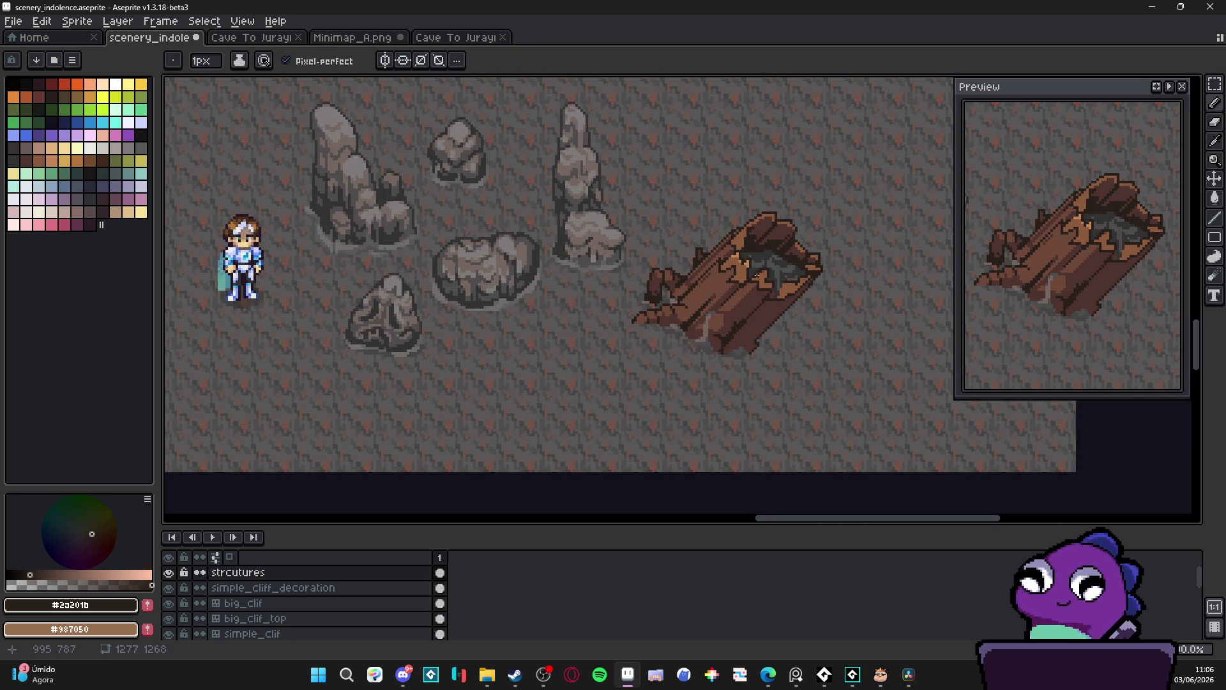
{"action": "scroll", "coordinate": [740, 257], "scroll_direction": "up", "scroll_amount": 1}
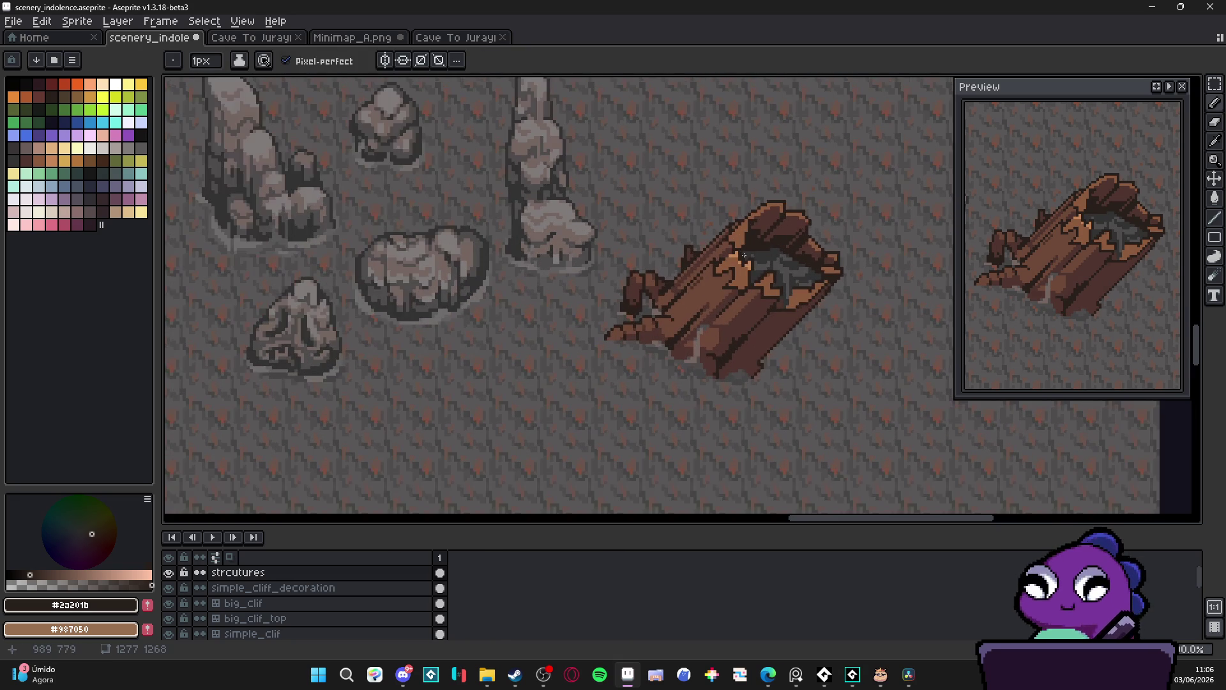
{"action": "scroll", "coordinate": [859, 276], "scroll_direction": "up", "scroll_amount": 2}
{"action": "key", "text": "e"}
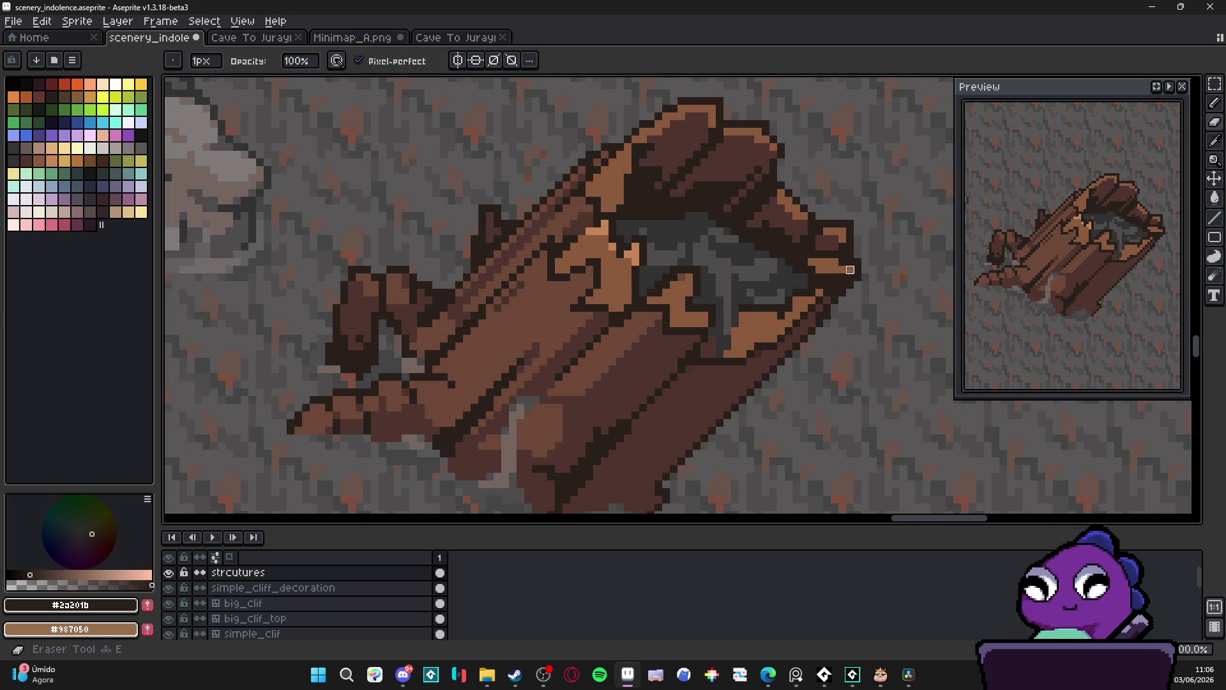
{"action": "key", "text": "v"}
{"action": "key", "text": "b"}
Draw a straight light-brown highlight down the log's right edge and dab mid-brown onto the rim
{"action": "left_click", "coordinate": [842, 271], "text": "alt"}
{"action": "left_click_drag", "start_coordinate": [843, 243], "coordinate": [842, 277]}
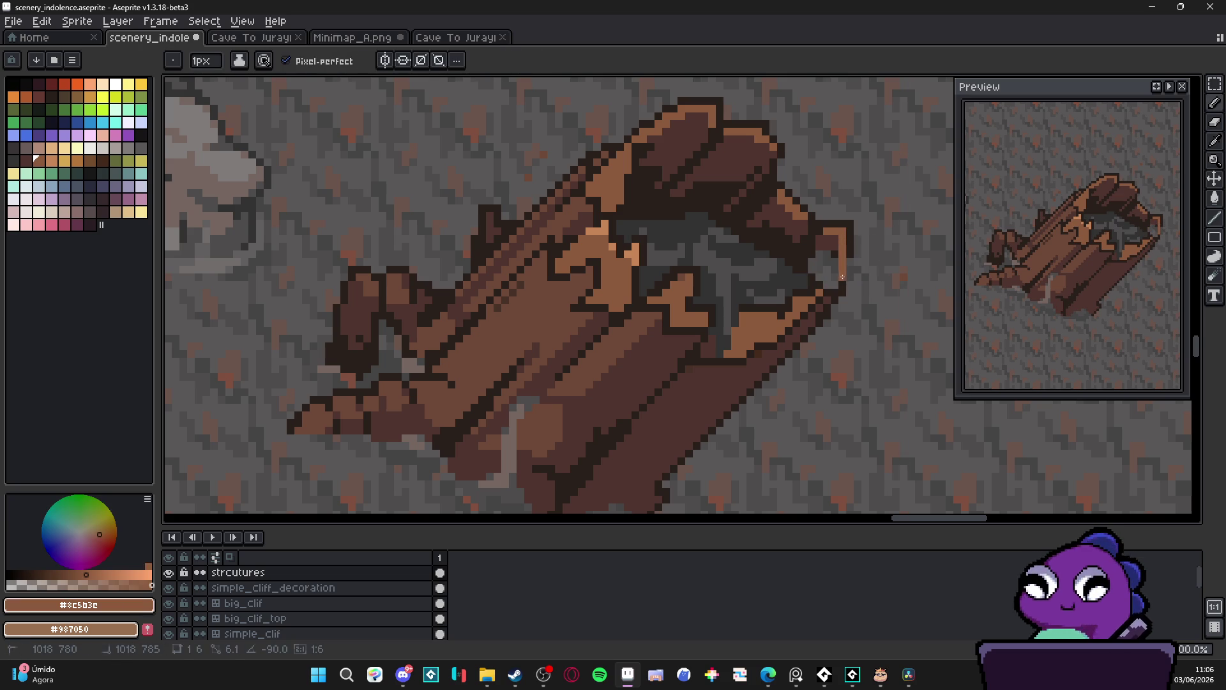
{"action": "key", "text": "shift"}
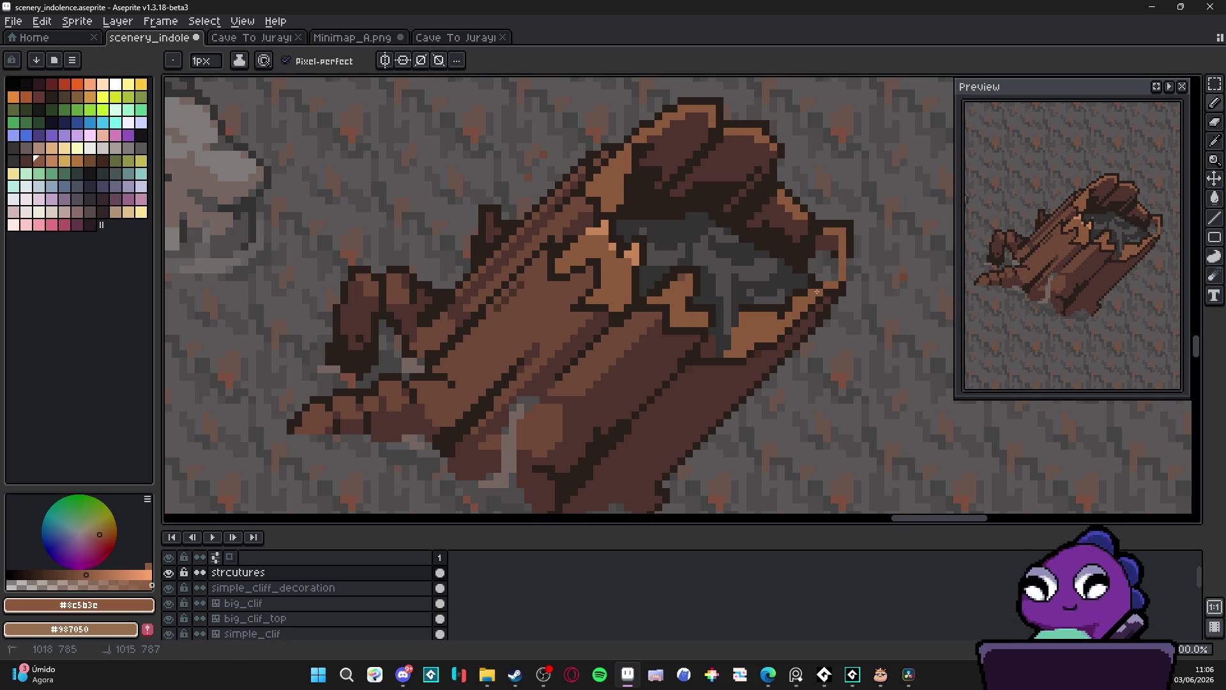
{"action": "left_click", "coordinate": [851, 281], "text": "alt"}
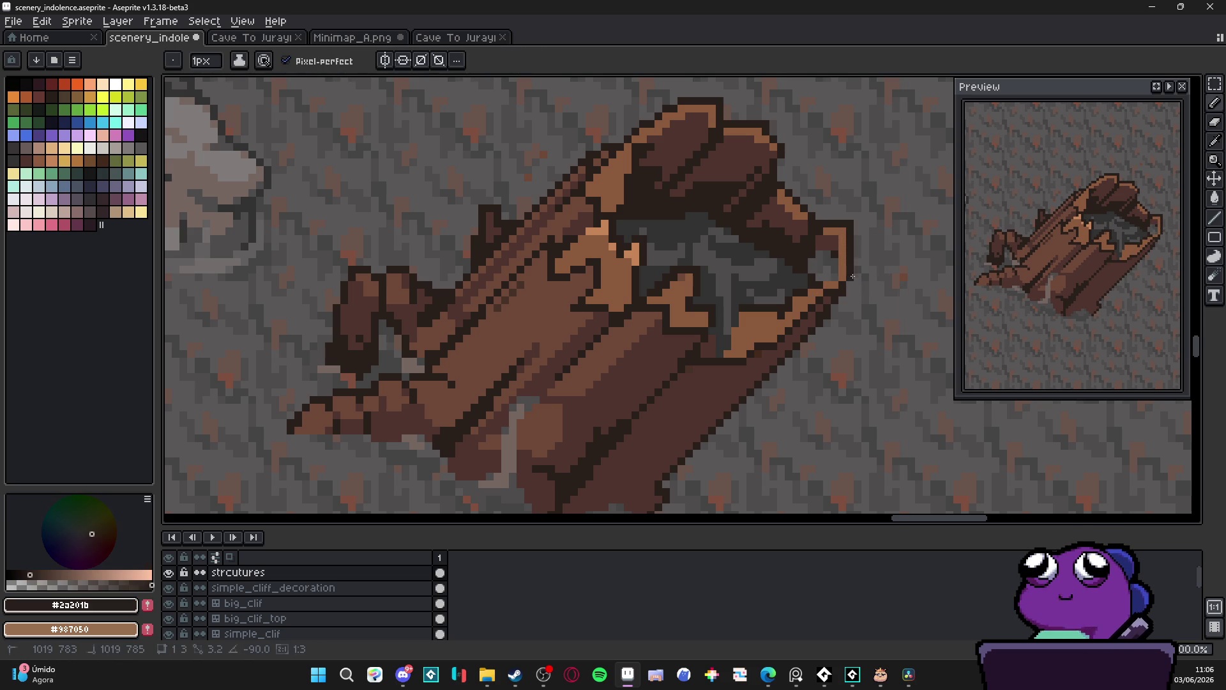
{"action": "key", "text": "e"}
{"action": "key", "text": "b"}
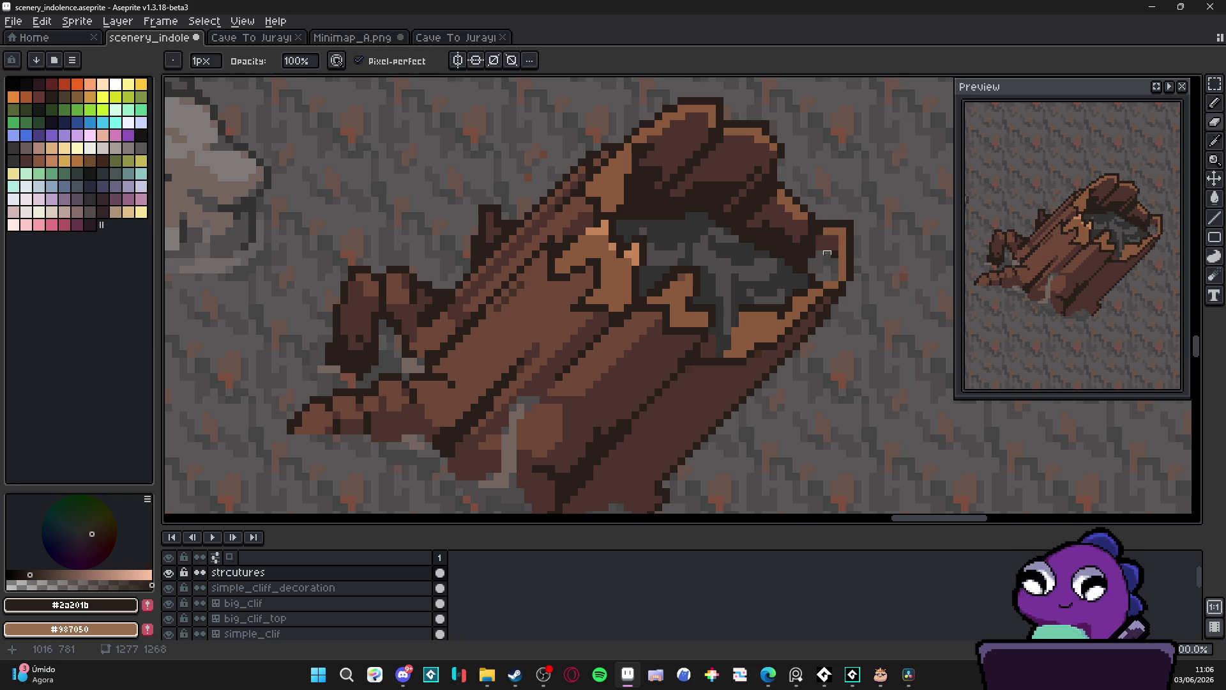
{"action": "left_click", "coordinate": [833, 259], "text": "alt"}
{"action": "left_click", "coordinate": [825, 269]}
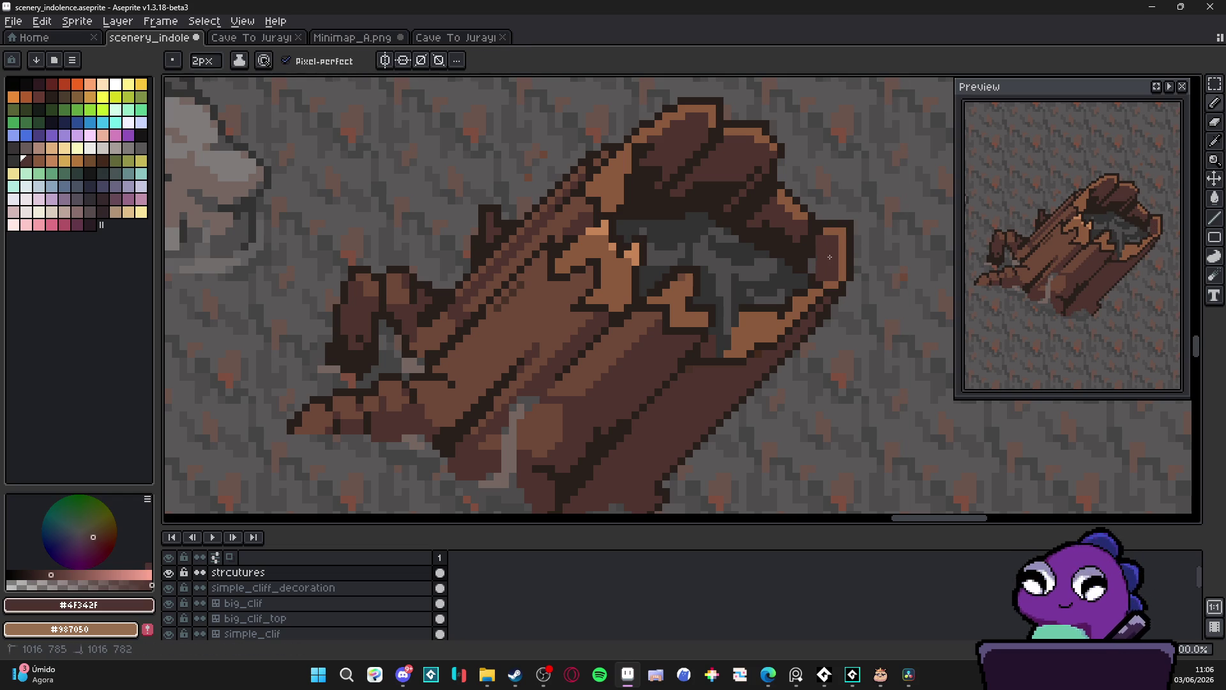
{"action": "left_click", "coordinate": [792, 243], "text": "alt"}
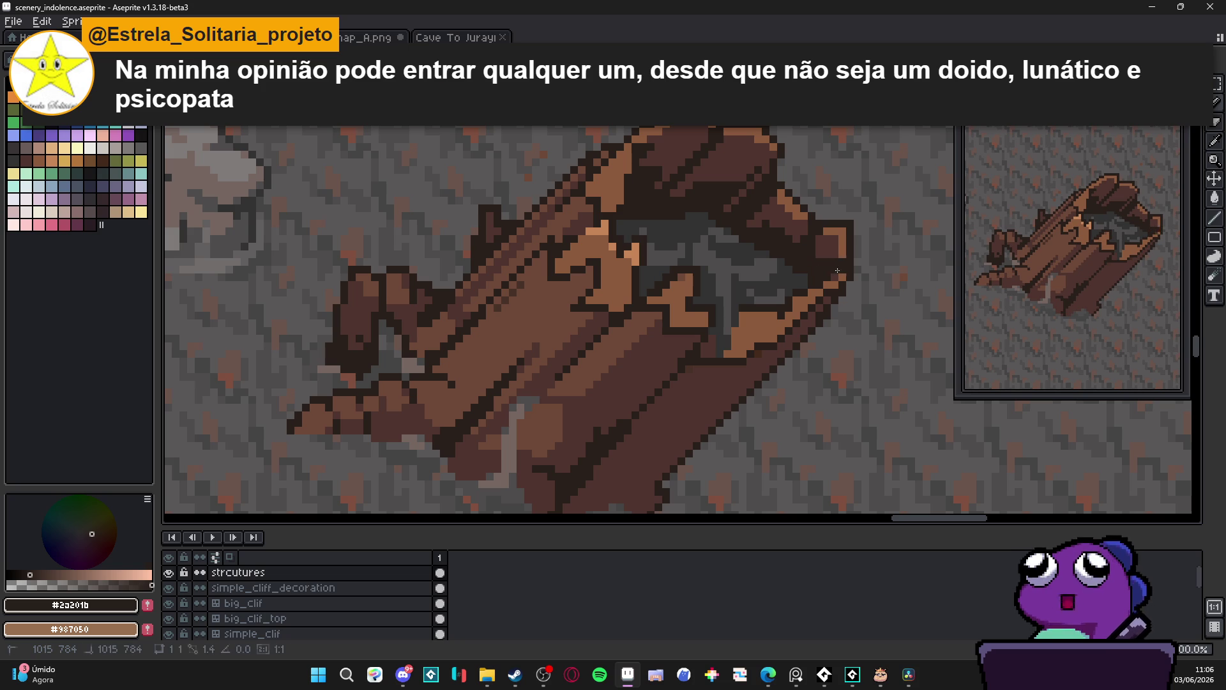
{"action": "key", "text": "ctrl+h"}
{"action": "key", "text": "ctrl"}
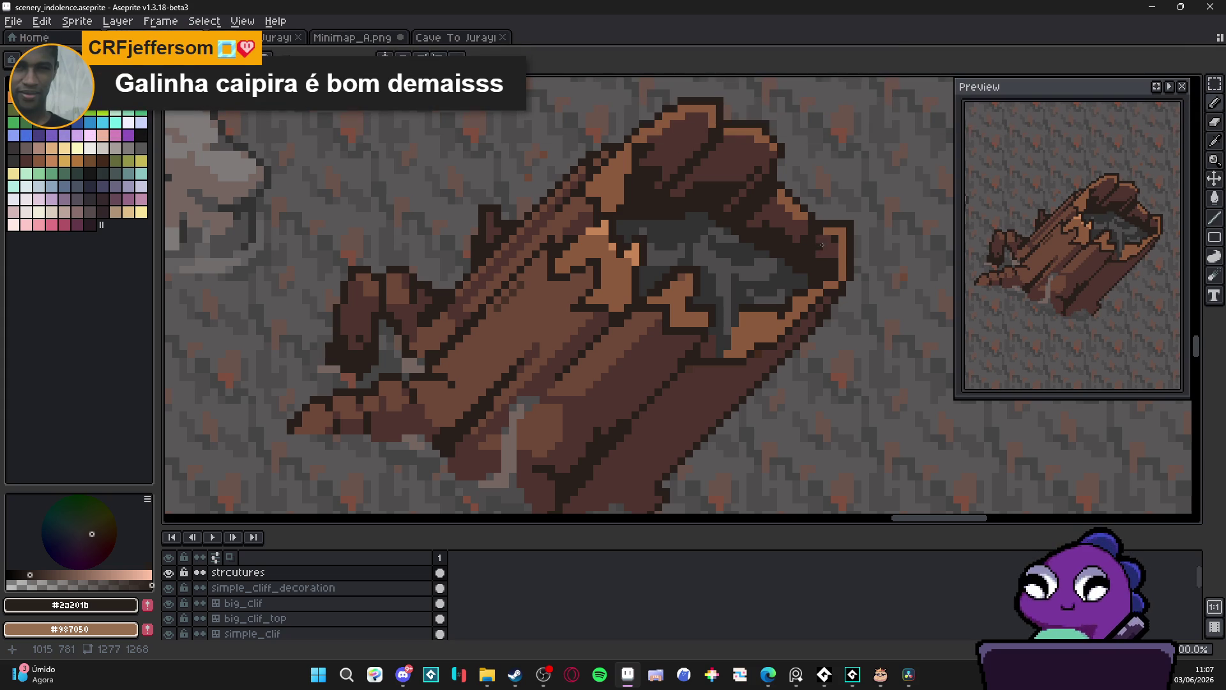
{"action": "scroll", "coordinate": [824, 255], "scroll_direction": "down", "scroll_amount": 2}
Pick the dark #2a201b brown and draw a short dark line across the upper rim
{"action": "scroll", "coordinate": [830, 249], "scroll_direction": "up", "scroll_amount": 3}
{"action": "left_click", "coordinate": [816, 256], "text": "alt"}
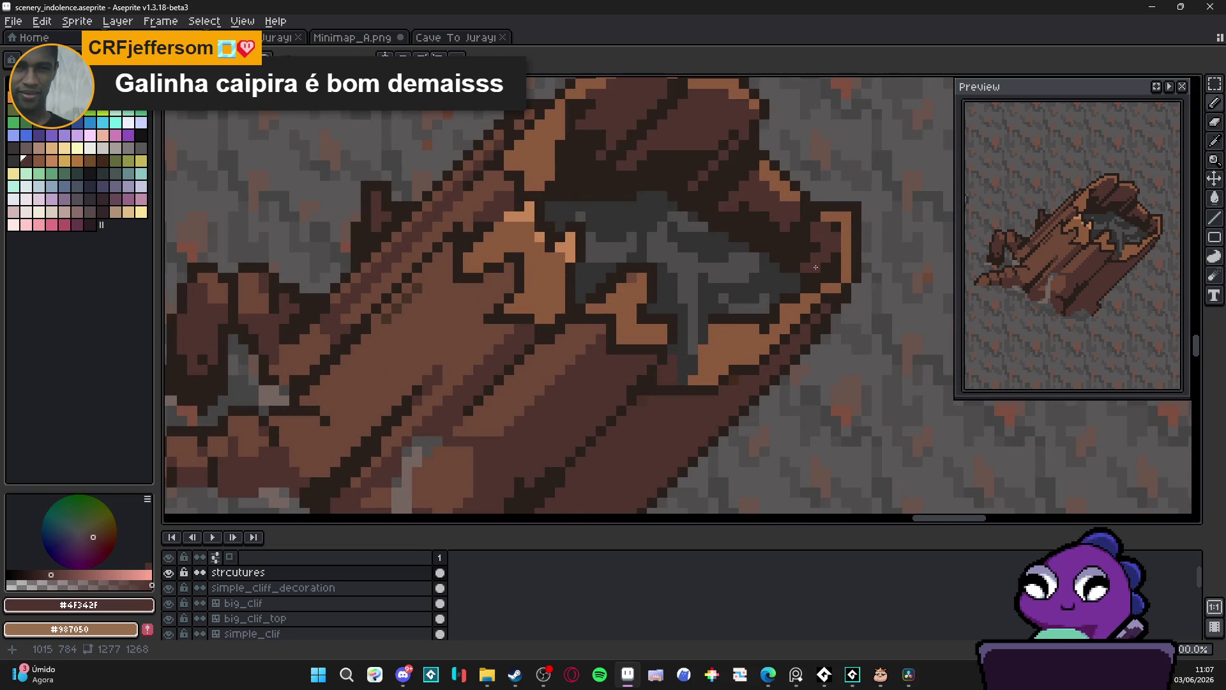
{"action": "left_click", "coordinate": [826, 274], "text": "alt"}
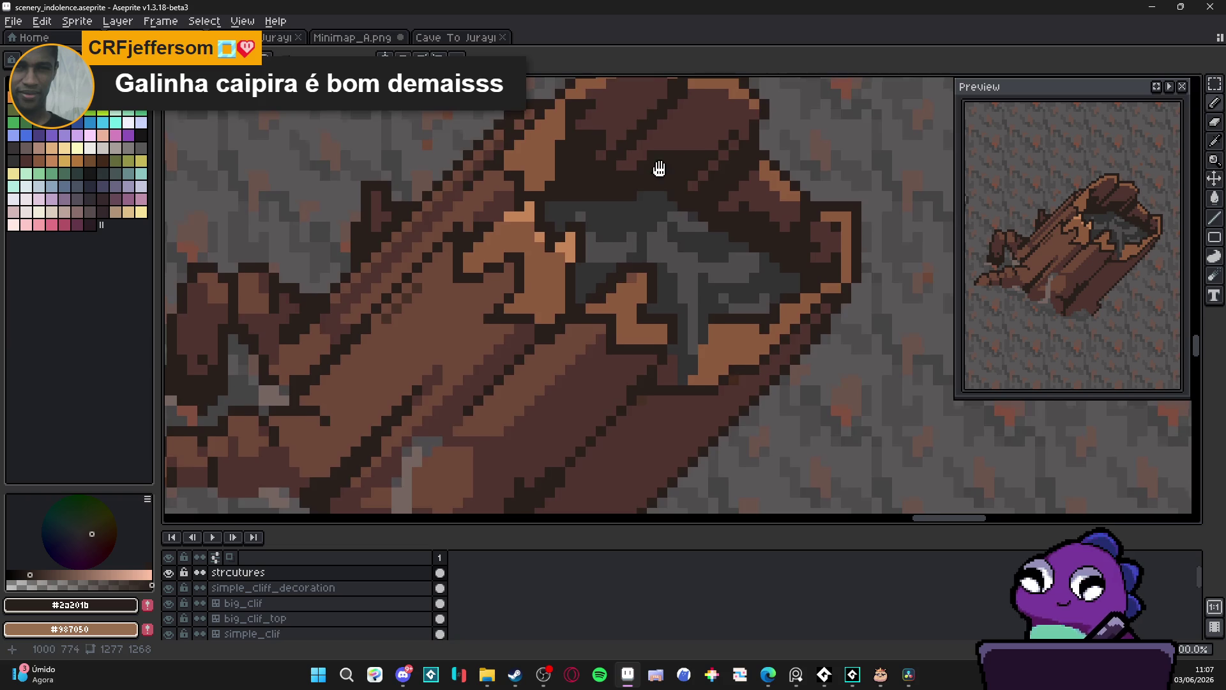
{"action": "scroll", "coordinate": [664, 172], "scroll_direction": "up", "scroll_amount": 2}
{"action": "left_click_drag", "start_coordinate": [685, 214], "coordinate": [717, 215]}
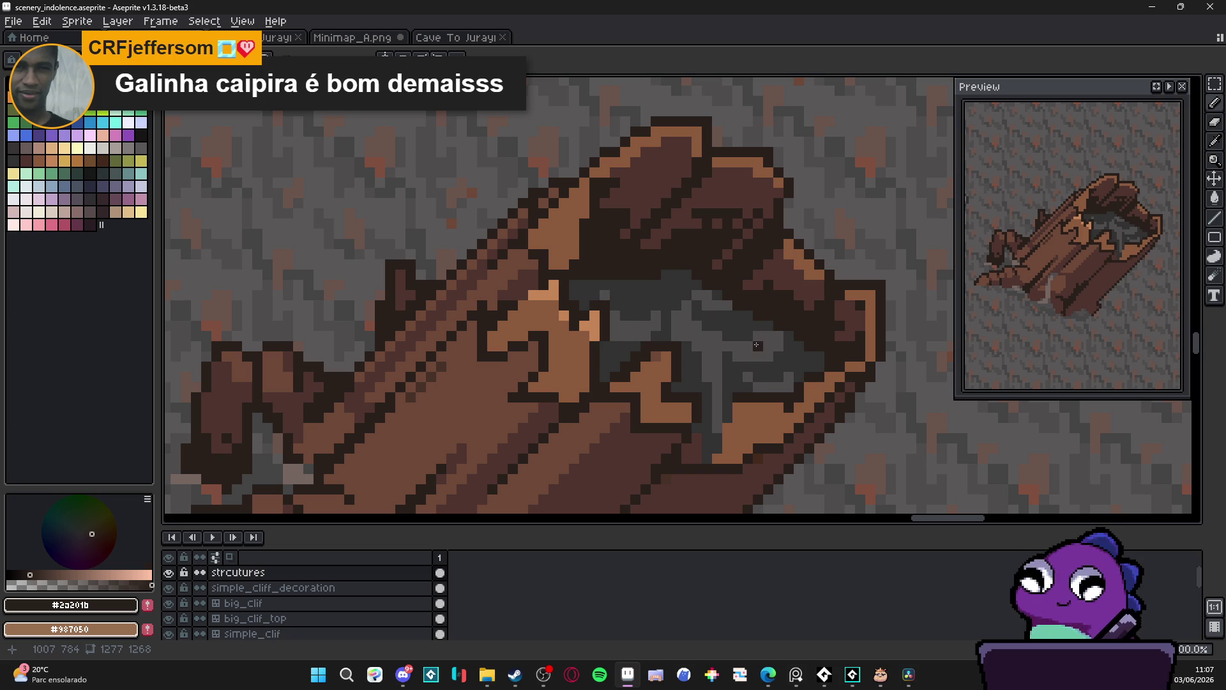
{"action": "scroll", "coordinate": [690, 275], "scroll_direction": "down", "scroll_amount": 2}
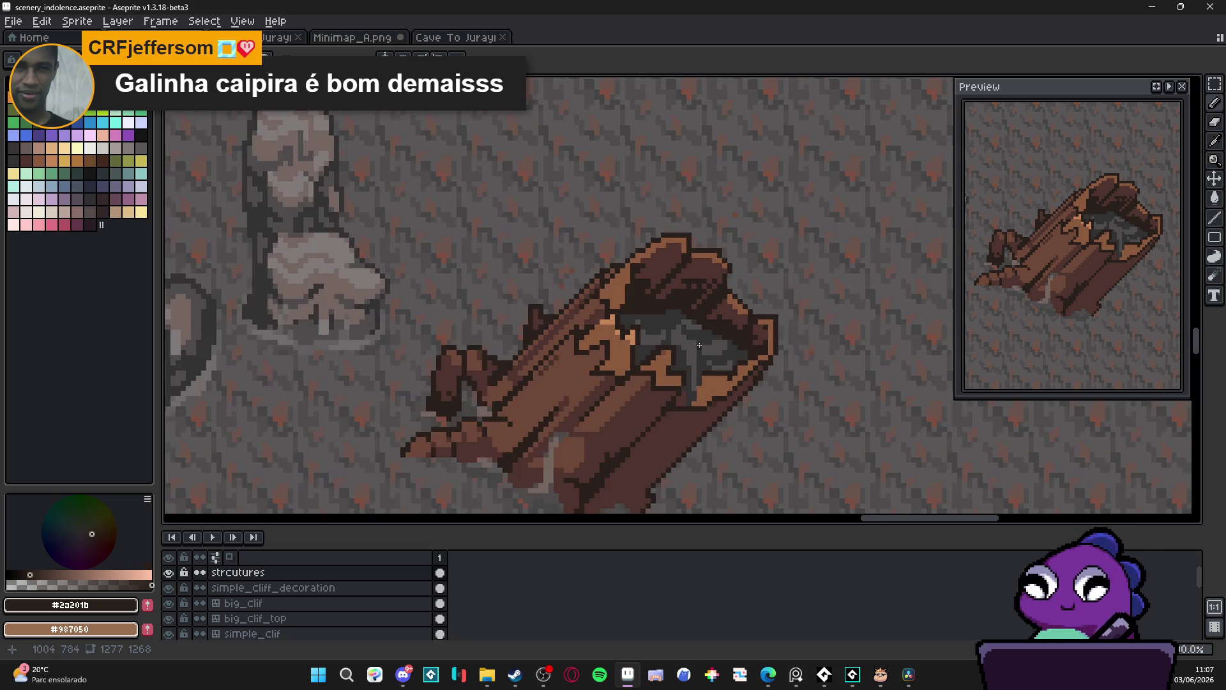
{"action": "scroll", "coordinate": [646, 294], "scroll_direction": "up", "scroll_amount": 2}
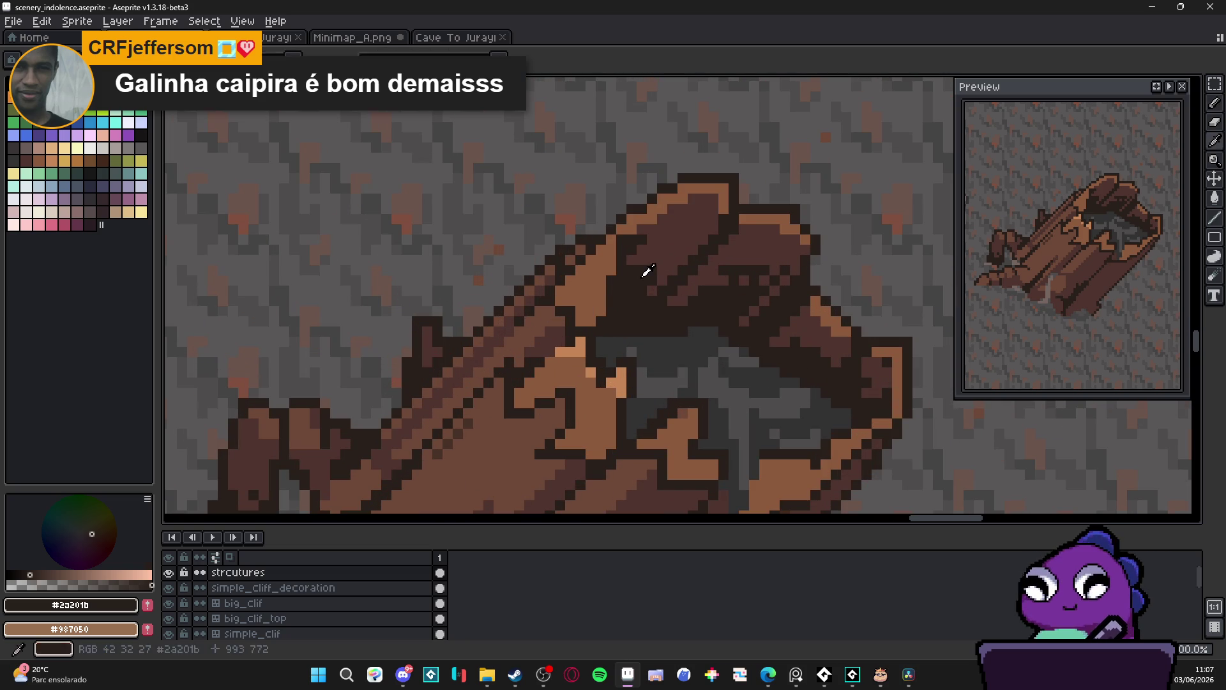
Darken a short diagonal and a few single pixels along the top rim's edge
{"action": "mouse_move", "coordinate": [662, 263]}
{"action": "left_mouse_down"}
{"action": "mouse_move", "coordinate": [680, 247]}
{"action": "mouse_move", "coordinate": [652, 264]}
{"action": "left_mouse_up"}
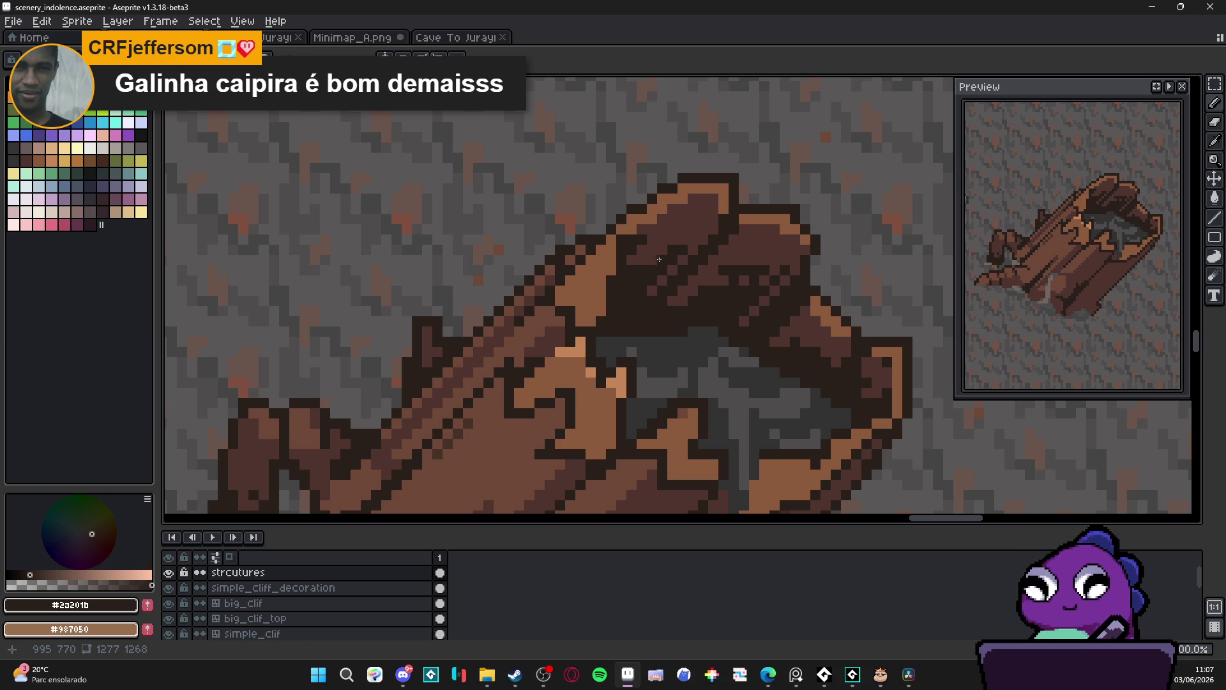
{"action": "left_click", "coordinate": [644, 230]}
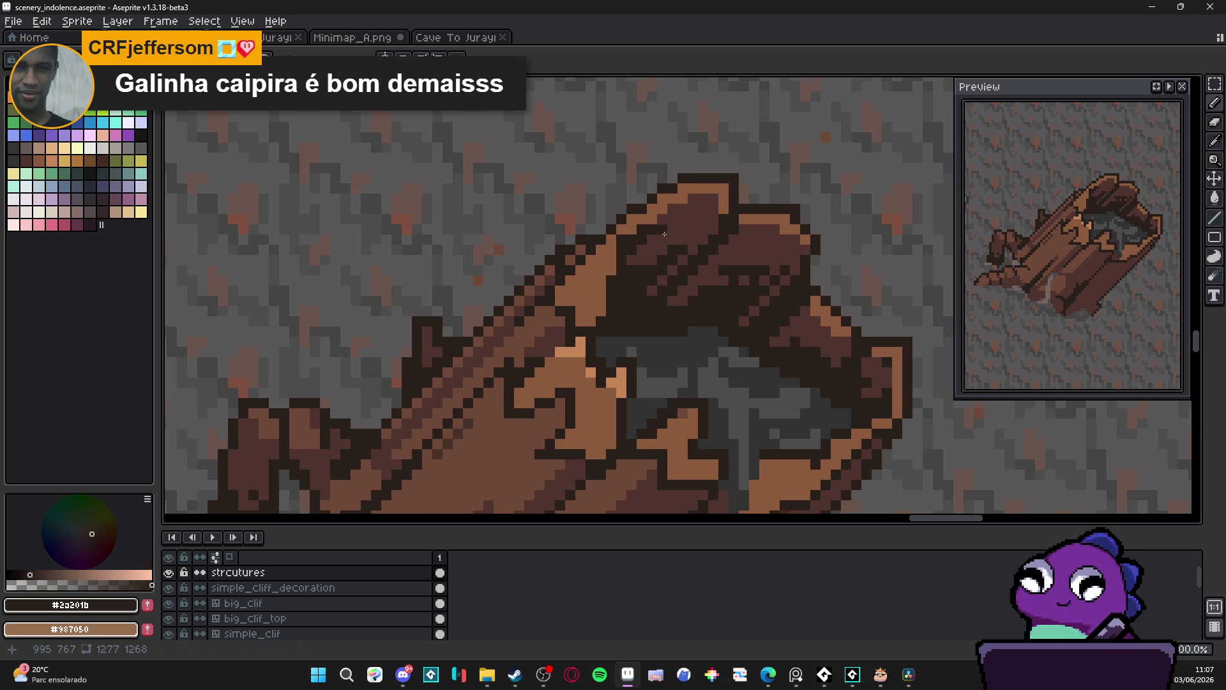
{"action": "scroll", "coordinate": [658, 229], "scroll_direction": "down", "scroll_amount": 2}
{"action": "scroll", "coordinate": [678, 227], "scroll_direction": "up", "scroll_amount": 2}
{"action": "left_click", "coordinate": [683, 226], "text": "alt"}
{"action": "left_click", "coordinate": [635, 230]}
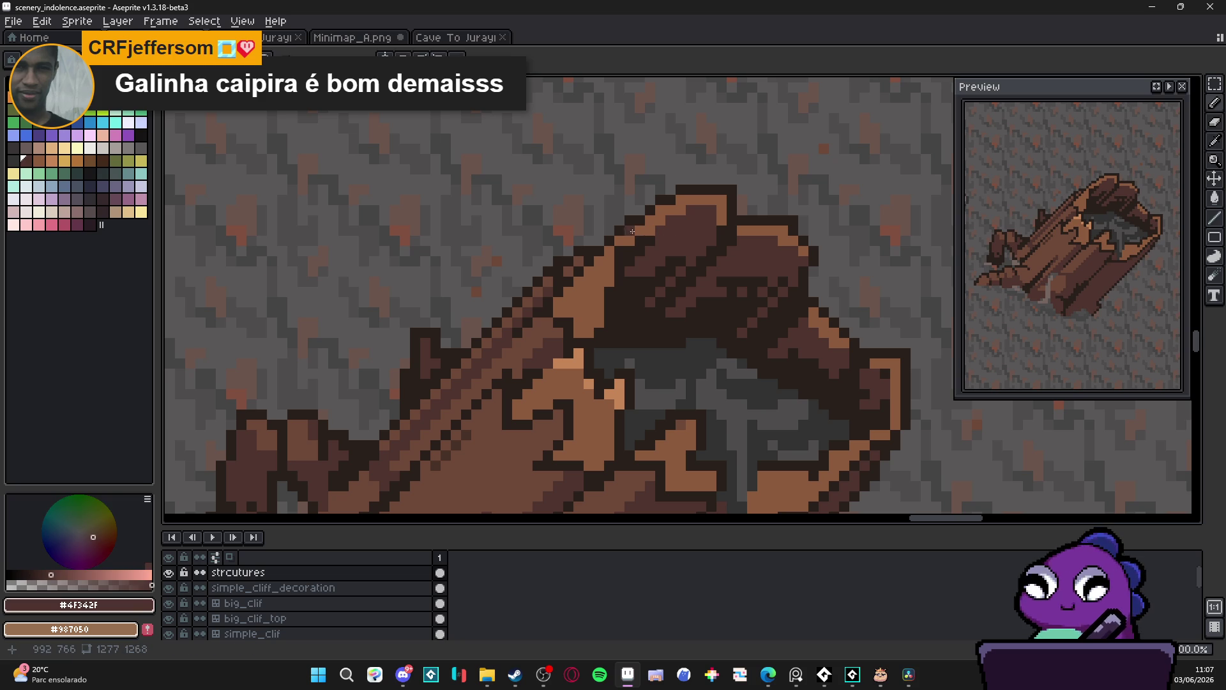
{"action": "scroll", "coordinate": [725, 289], "scroll_direction": "down", "scroll_amount": 3}
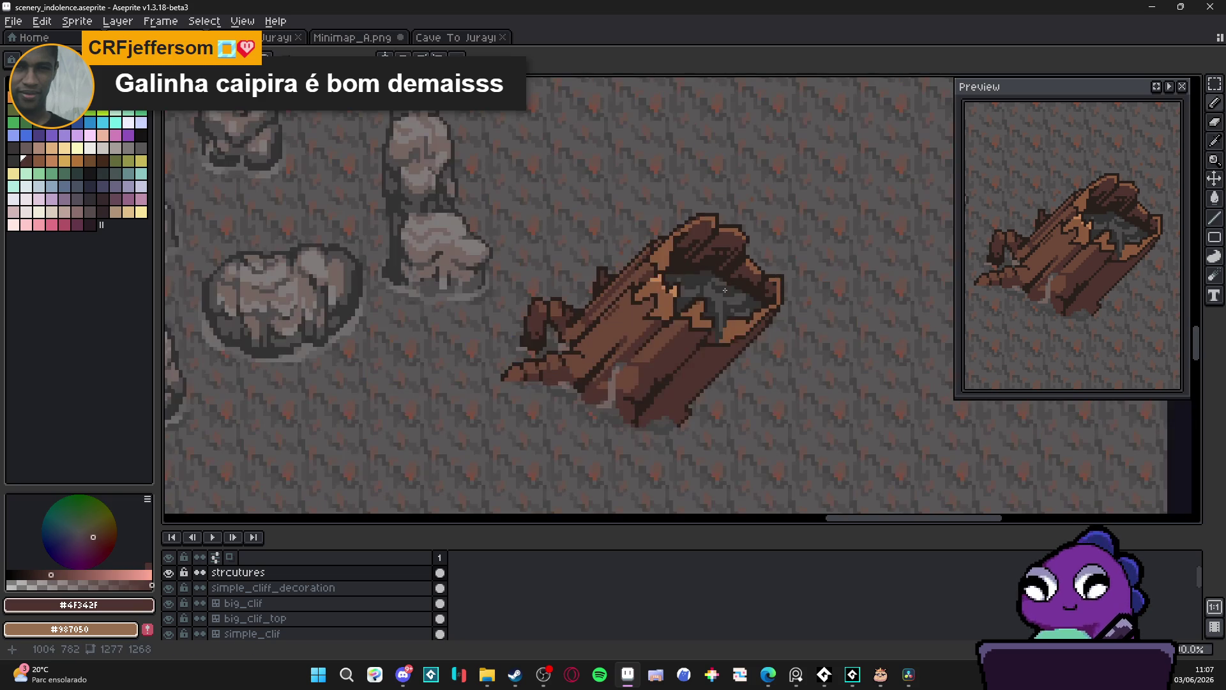
{"action": "scroll", "coordinate": [722, 276], "scroll_direction": "up", "scroll_amount": 3}
{"action": "scroll", "coordinate": [729, 226], "scroll_direction": "down", "scroll_amount": 3}
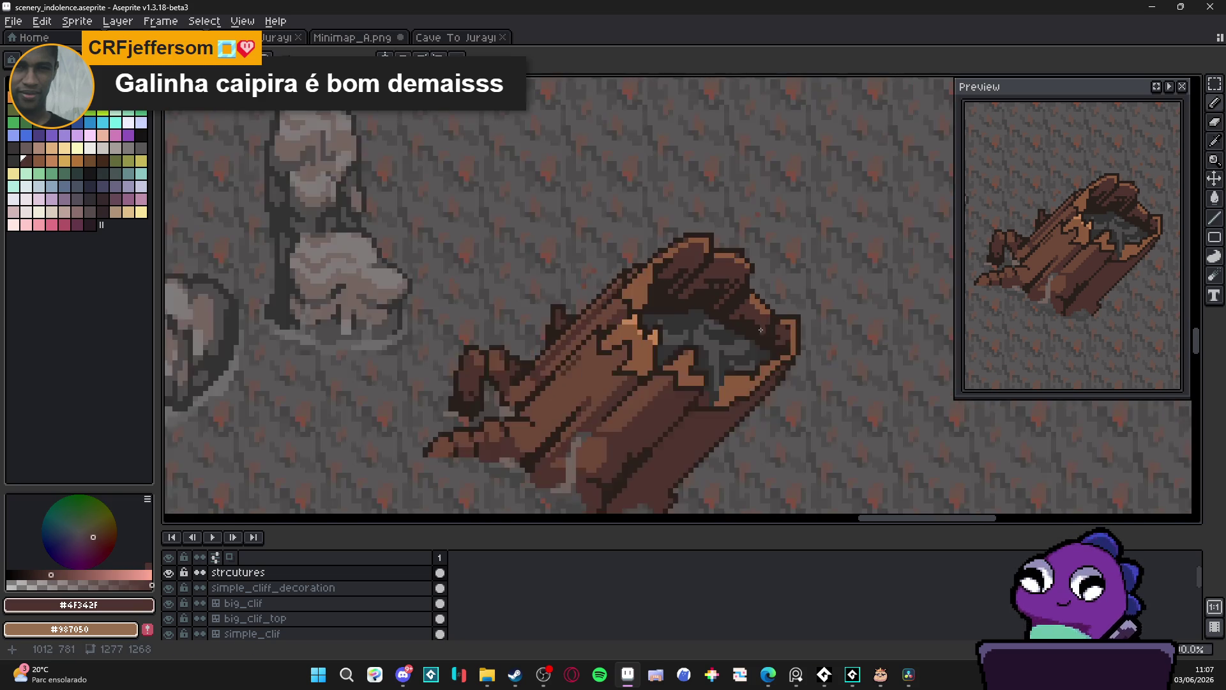
{"action": "scroll", "coordinate": [776, 316], "scroll_direction": "up", "scroll_amount": 4}
{"action": "scroll", "coordinate": [842, 319], "scroll_direction": "down", "scroll_amount": 1}
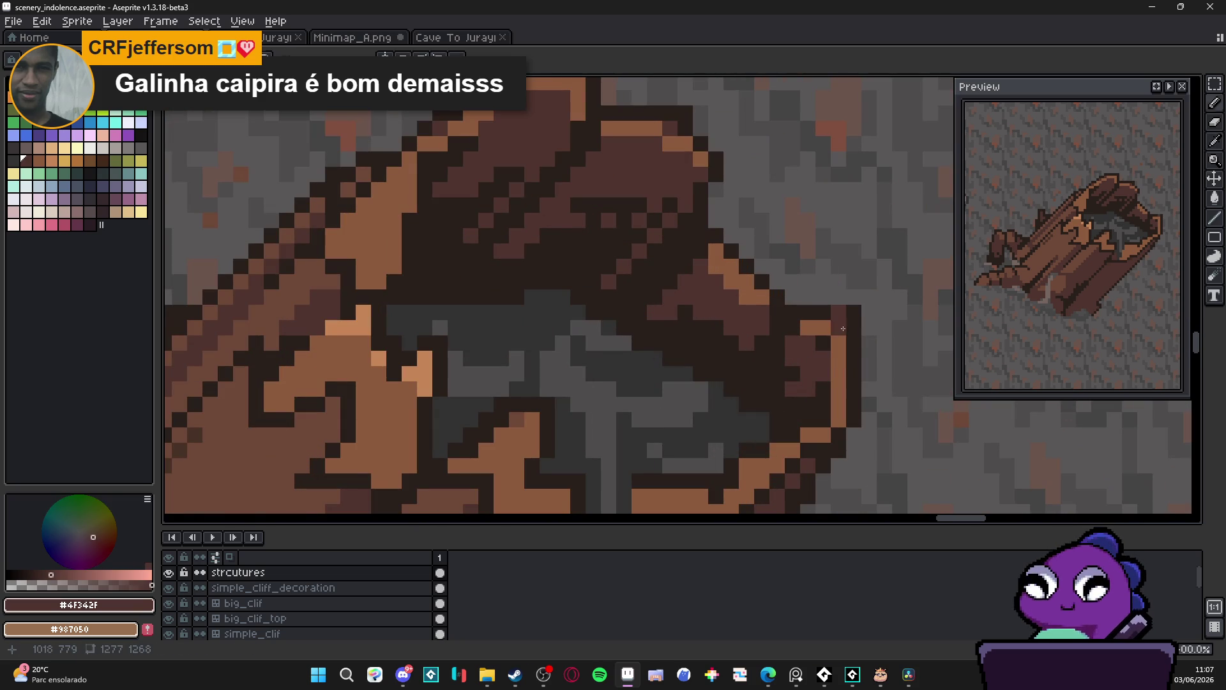
{"action": "scroll", "coordinate": [830, 396], "scroll_direction": "down", "scroll_amount": 2}
{"action": "scroll", "coordinate": [823, 422], "scroll_direction": "down", "scroll_amount": 2}
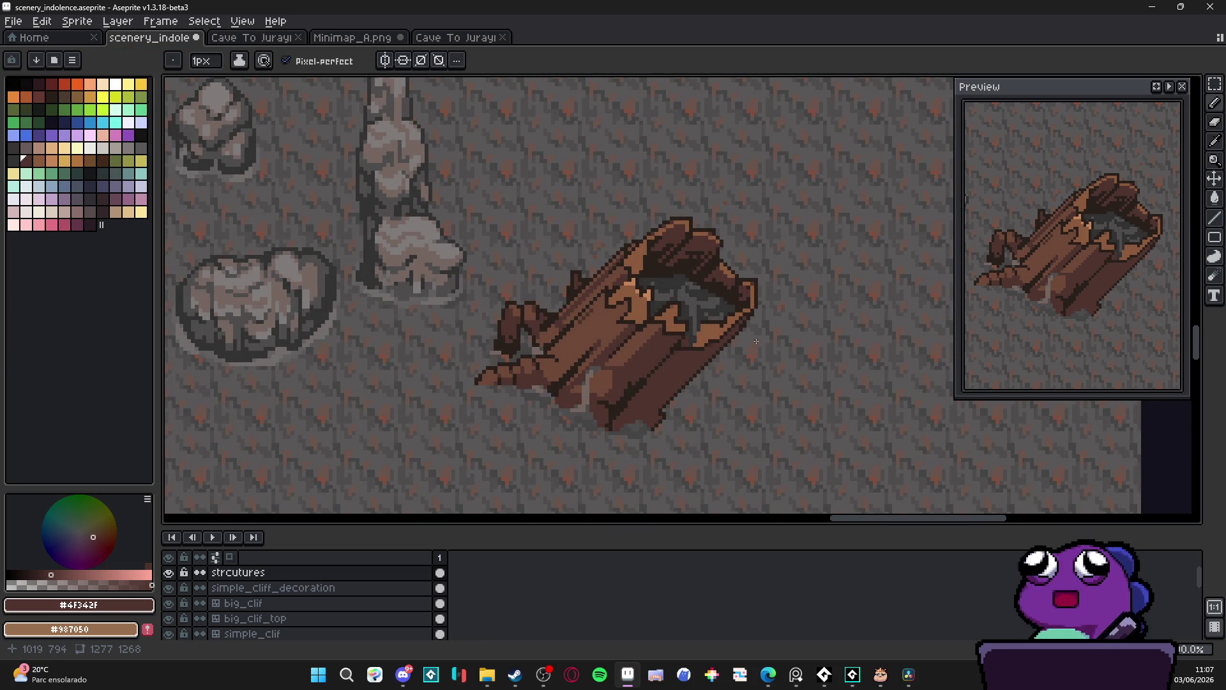
{"action": "scroll", "coordinate": [756, 340], "scroll_direction": "up", "scroll_amount": 3}
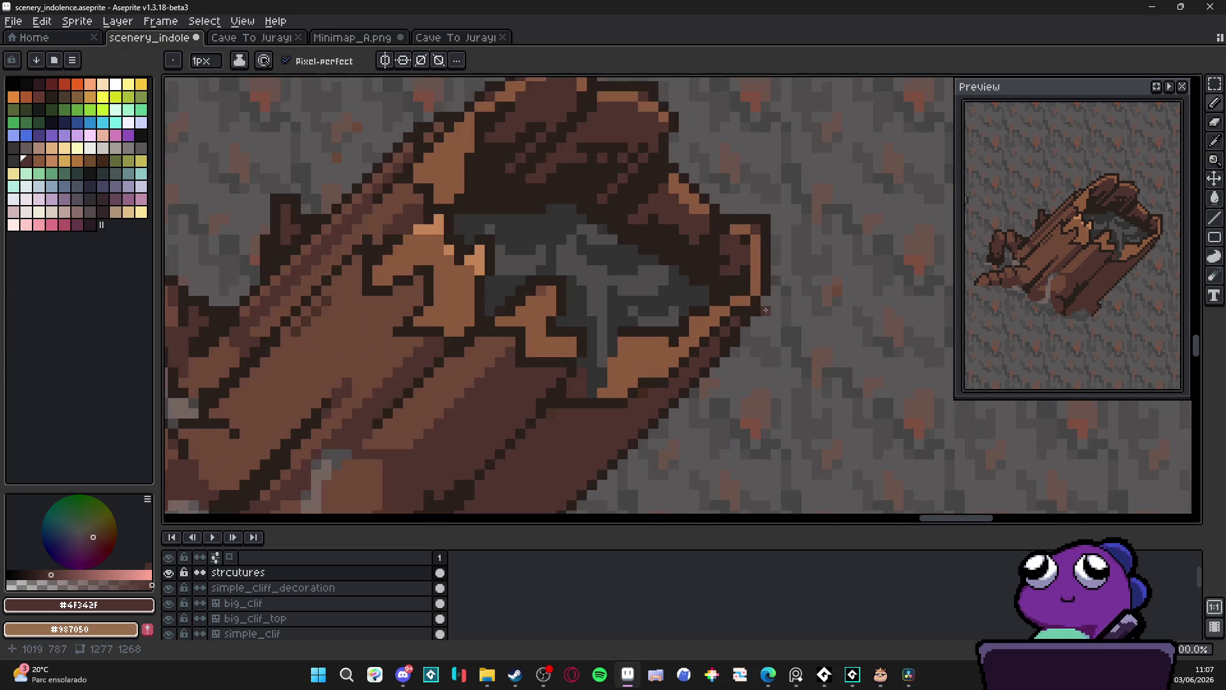
Draw dark outline pixels along the orange inner rim edge with a 1-pixel pencil
{"action": "key", "text": "plus"}
{"action": "key", "text": "minus"}
{"action": "left_click", "coordinate": [724, 362], "text": "alt"}
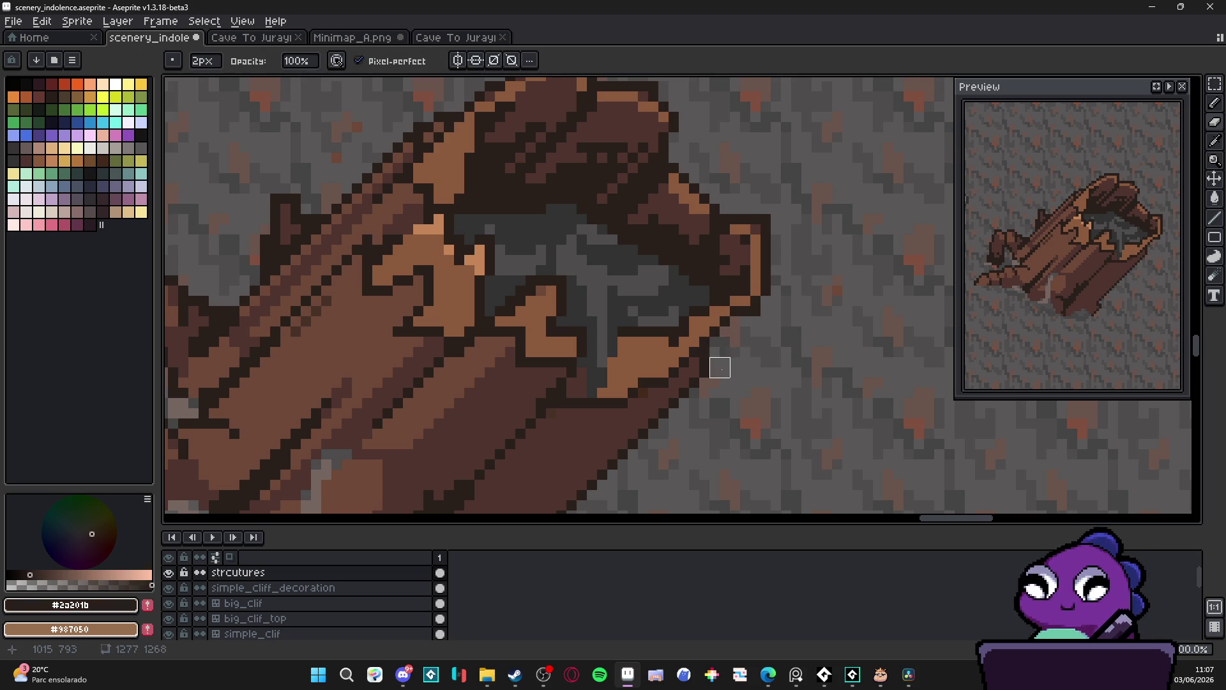
{"action": "scroll", "coordinate": [715, 396], "scroll_direction": "down", "scroll_amount": 4}
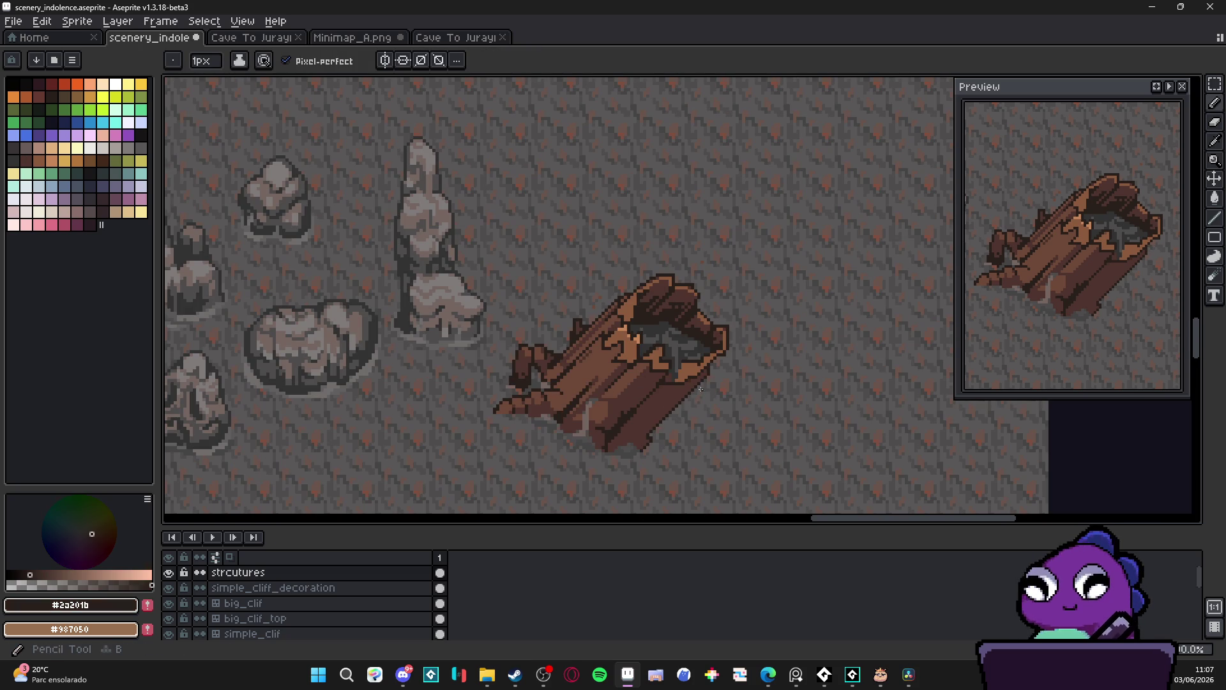
{"action": "scroll", "coordinate": [686, 327], "scroll_direction": "up", "scroll_amount": 4}
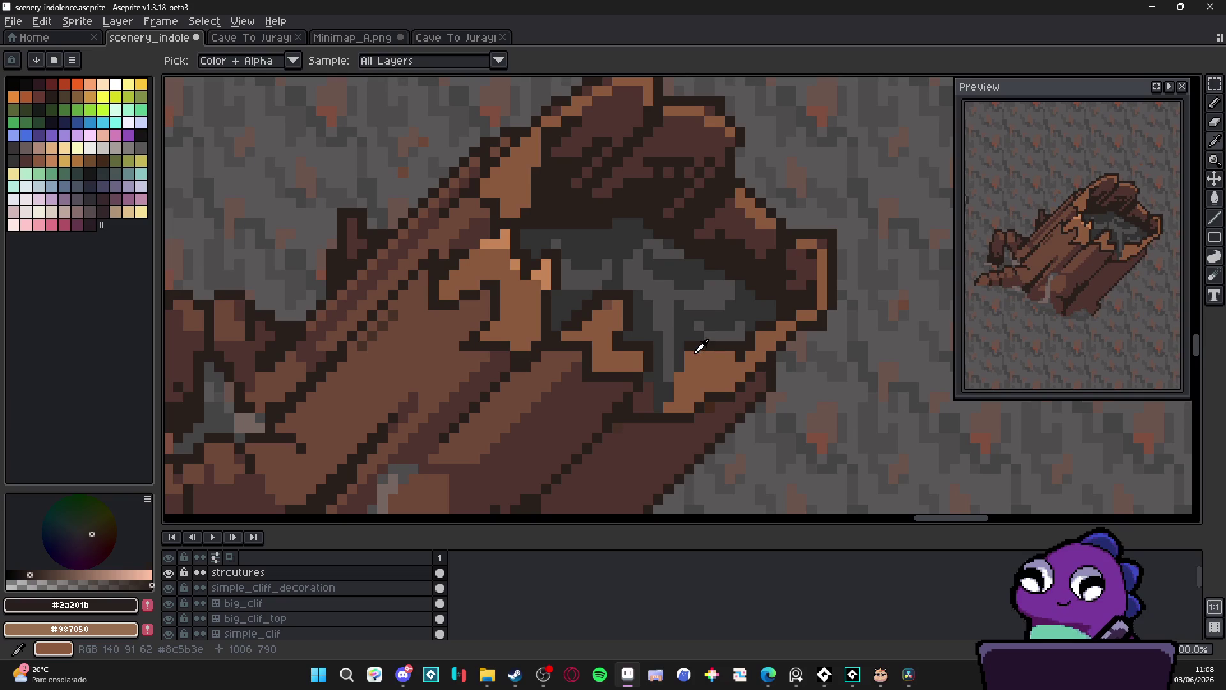
{"action": "left_click_drag", "start_coordinate": [686, 370], "coordinate": [659, 409]}
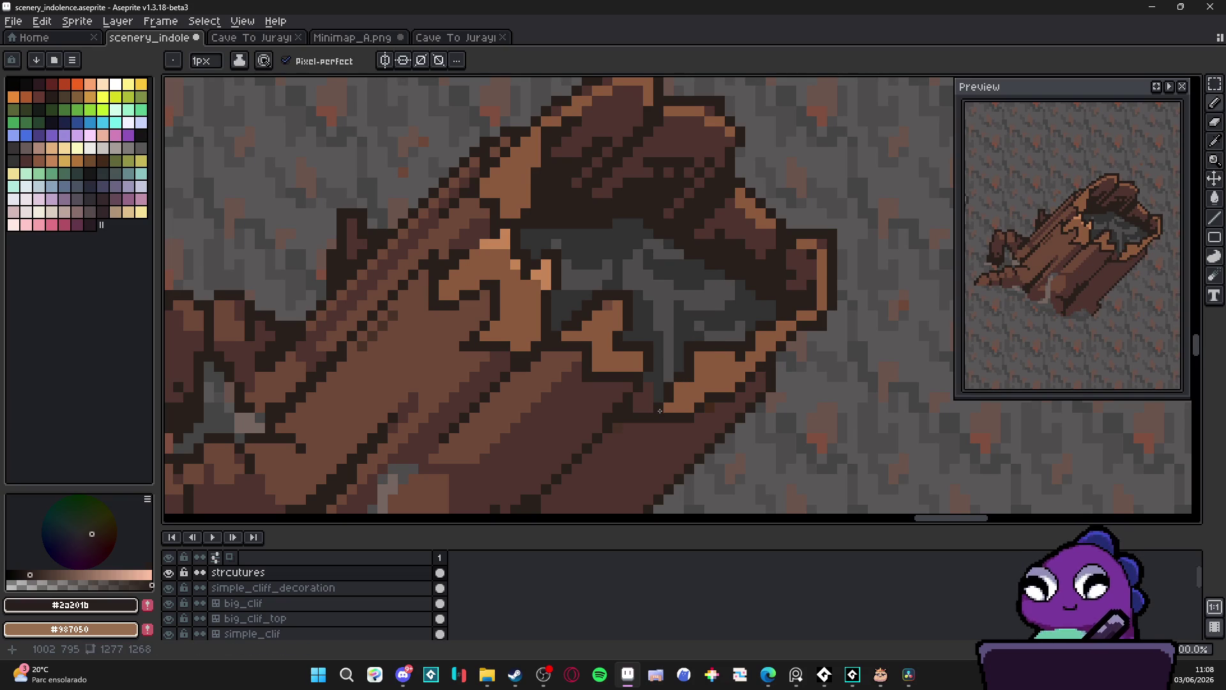
{"action": "left_click", "coordinate": [674, 401], "text": "alt"}
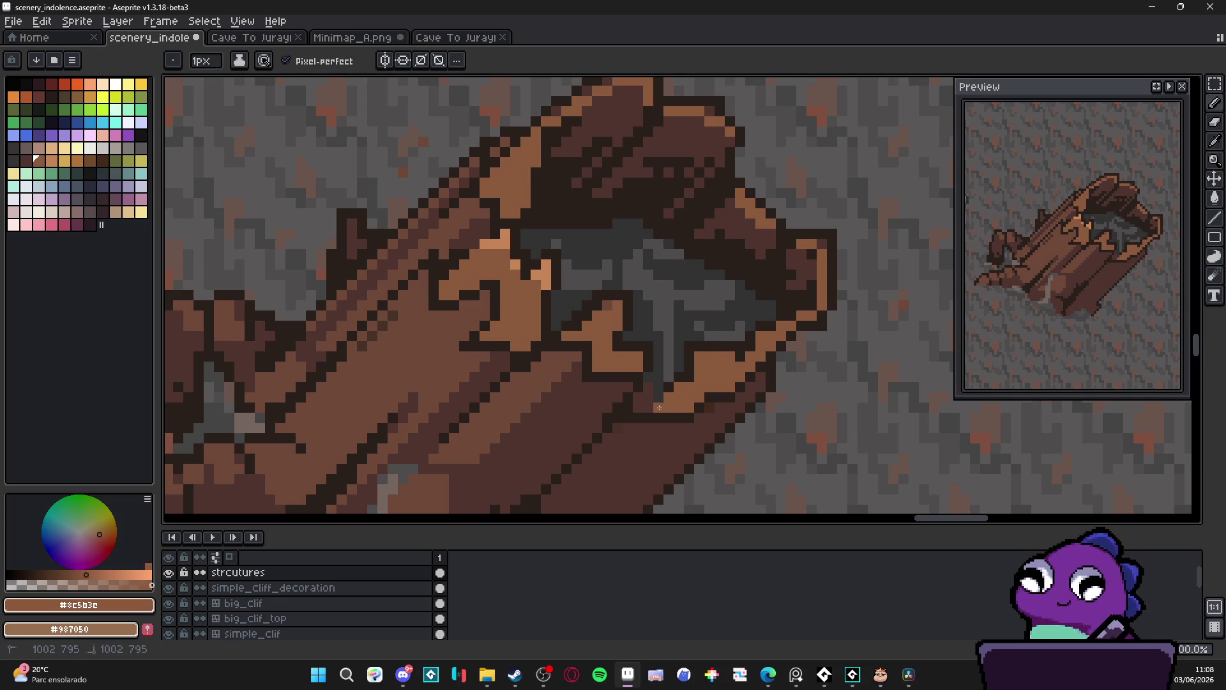
{"action": "left_click", "coordinate": [663, 388], "text": "alt"}
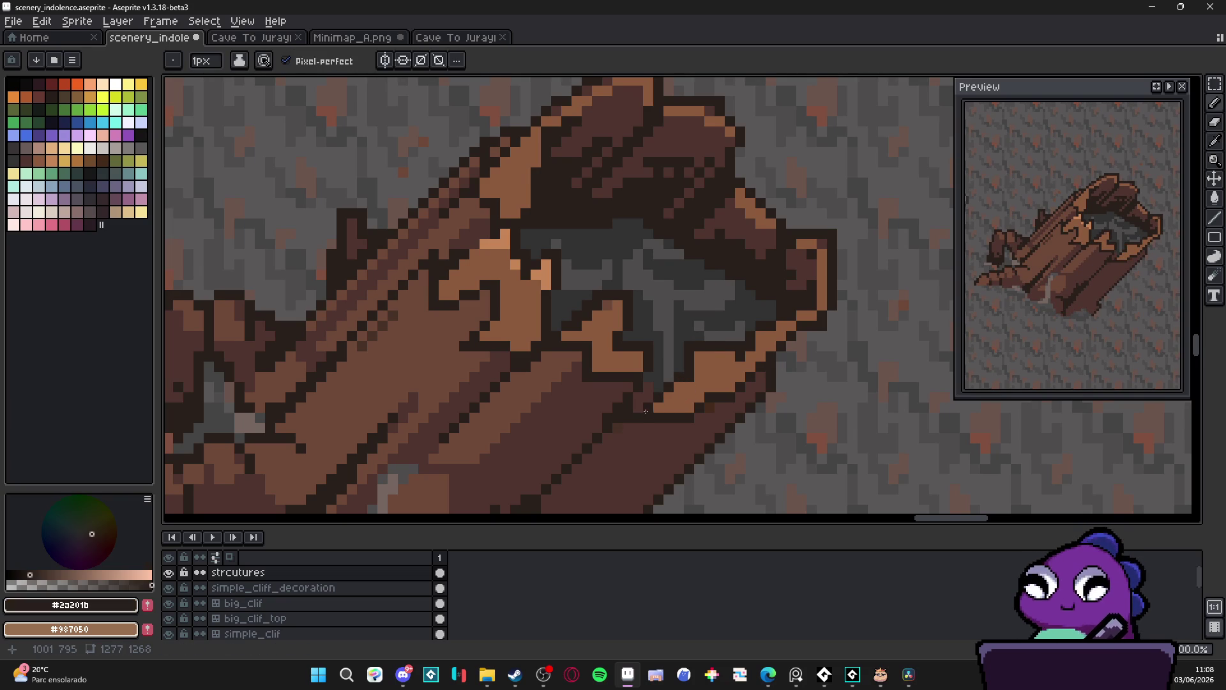
{"action": "left_click", "coordinate": [645, 396], "text": "alt"}
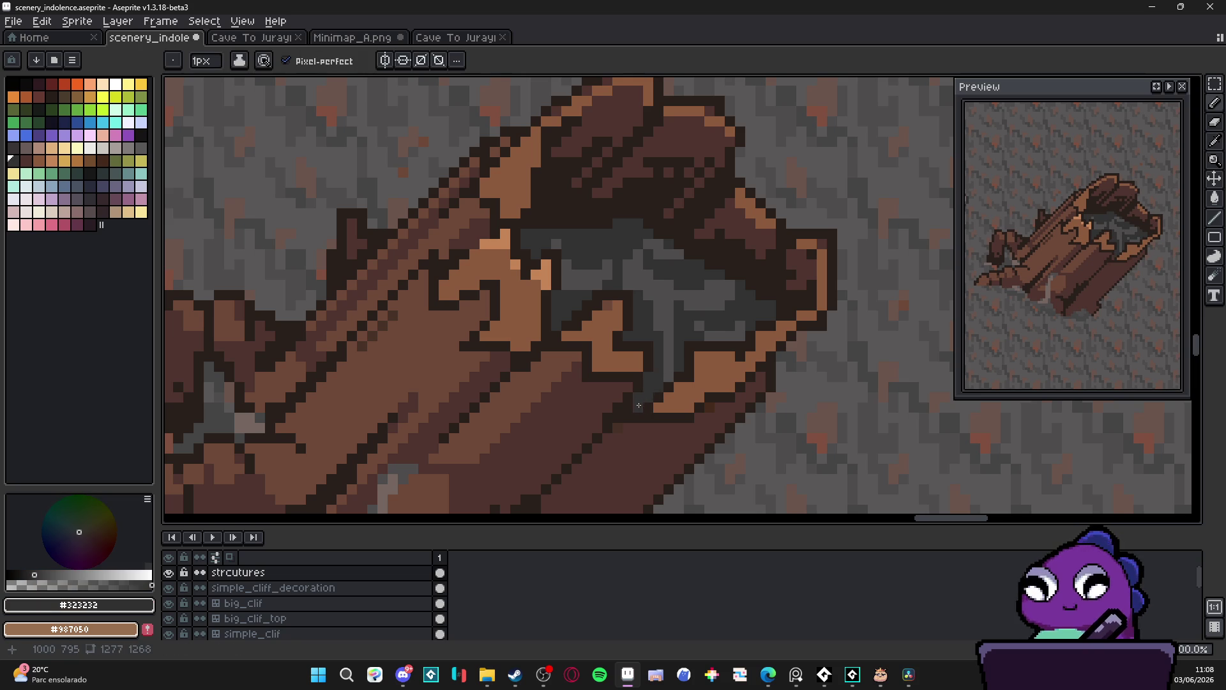
{"action": "scroll", "coordinate": [638, 402], "scroll_direction": "down", "scroll_amount": 2}
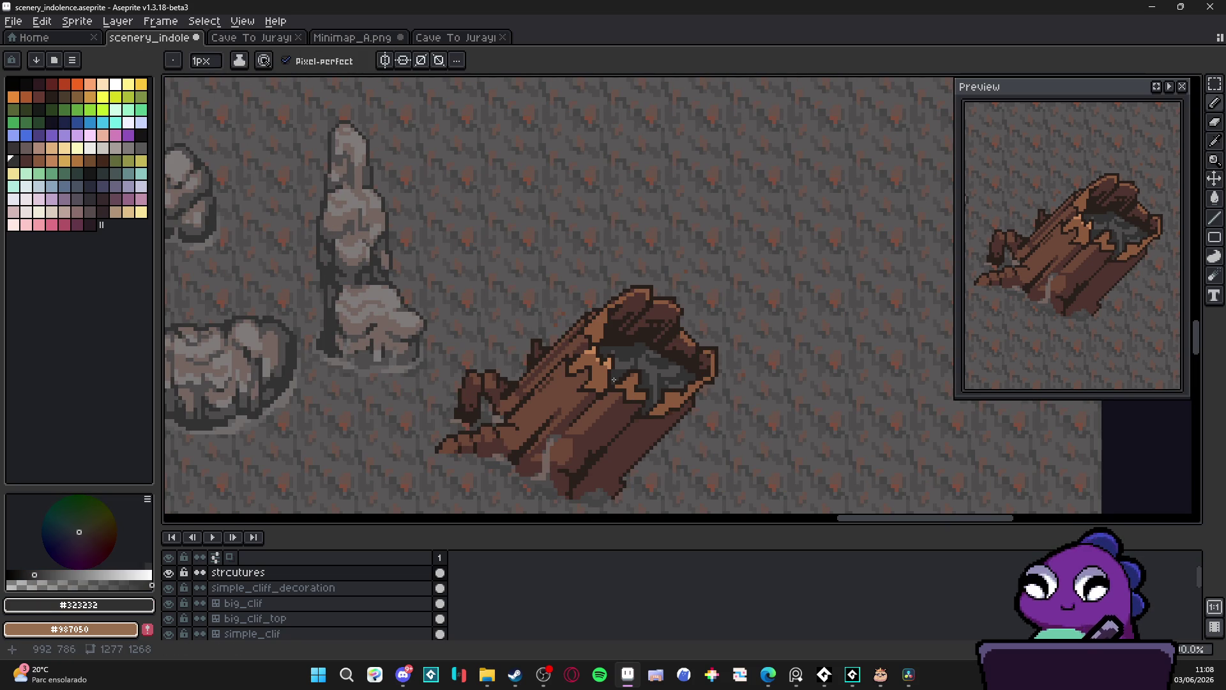
Save scenery_indolence.aseprite
{"action": "key", "text": "ctrl+s"}
{"action": "scroll", "coordinate": [665, 387], "scroll_direction": "down", "scroll_amount": 1}
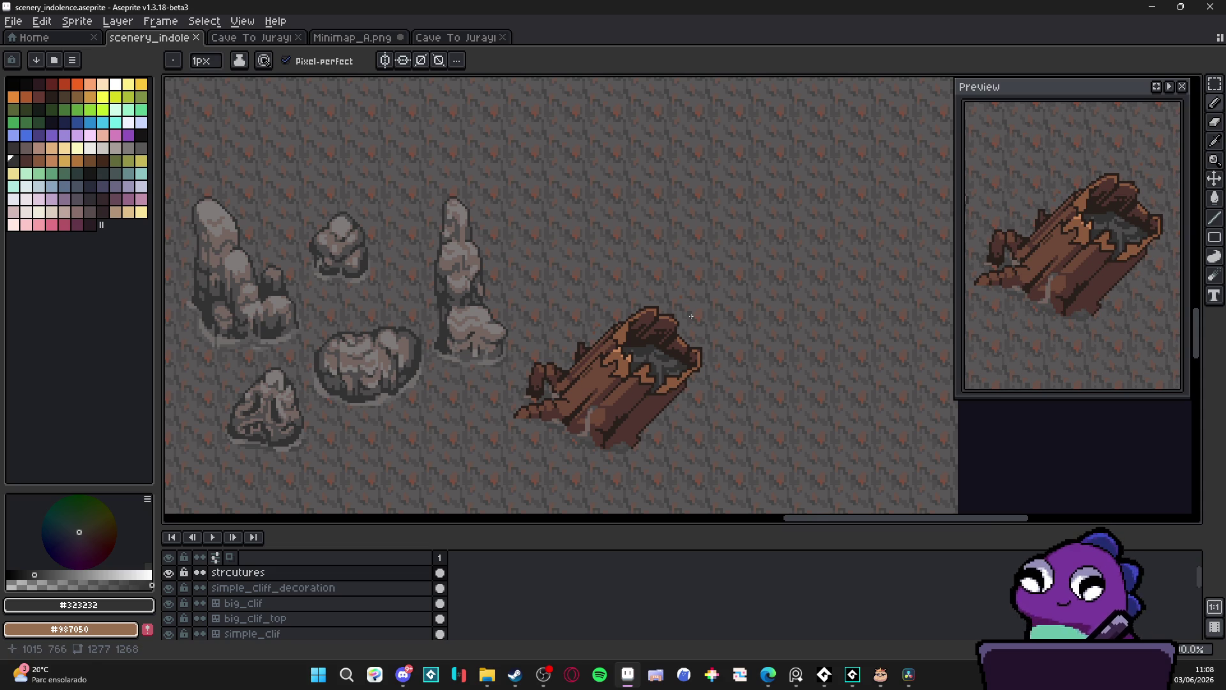
{"action": "scroll", "coordinate": [621, 370], "scroll_direction": "up", "scroll_amount": 3}
Pencil single light-orange highlight pixels along the lower inner rim of the hollow
{"action": "left_click", "coordinate": [642, 361], "text": "alt"}
{"action": "left_click", "coordinate": [613, 347]}
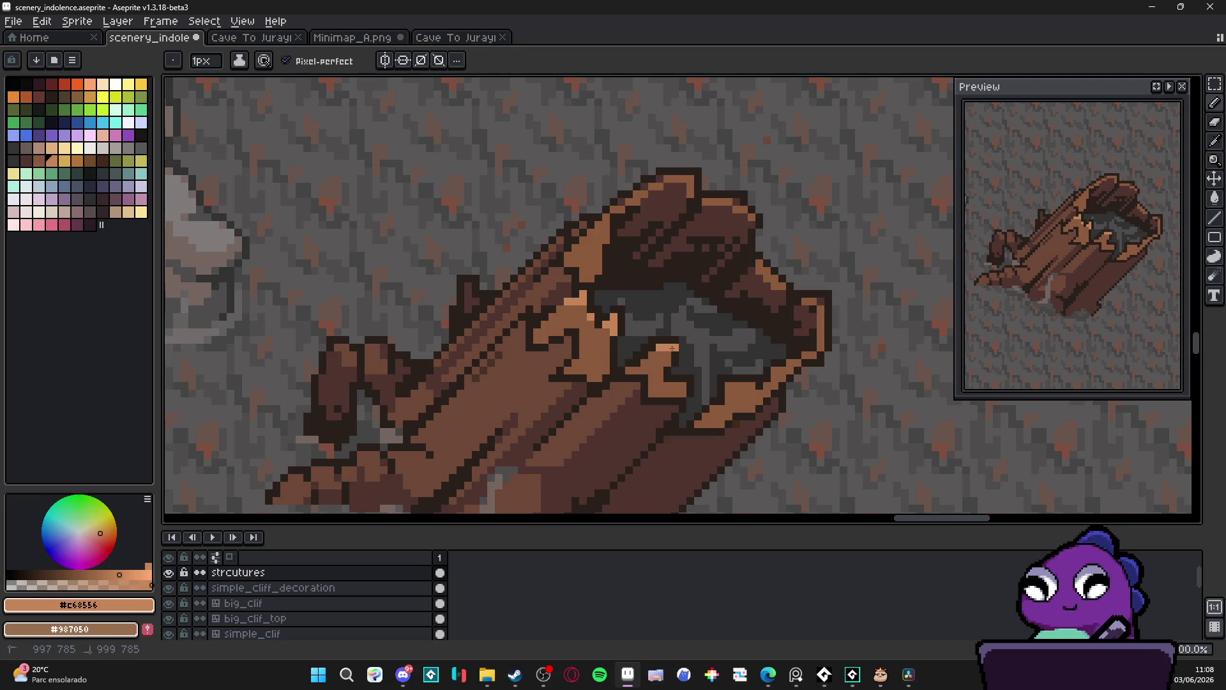
{"action": "key", "text": "ctrl+z"}
{"action": "left_click", "coordinate": [662, 352]}
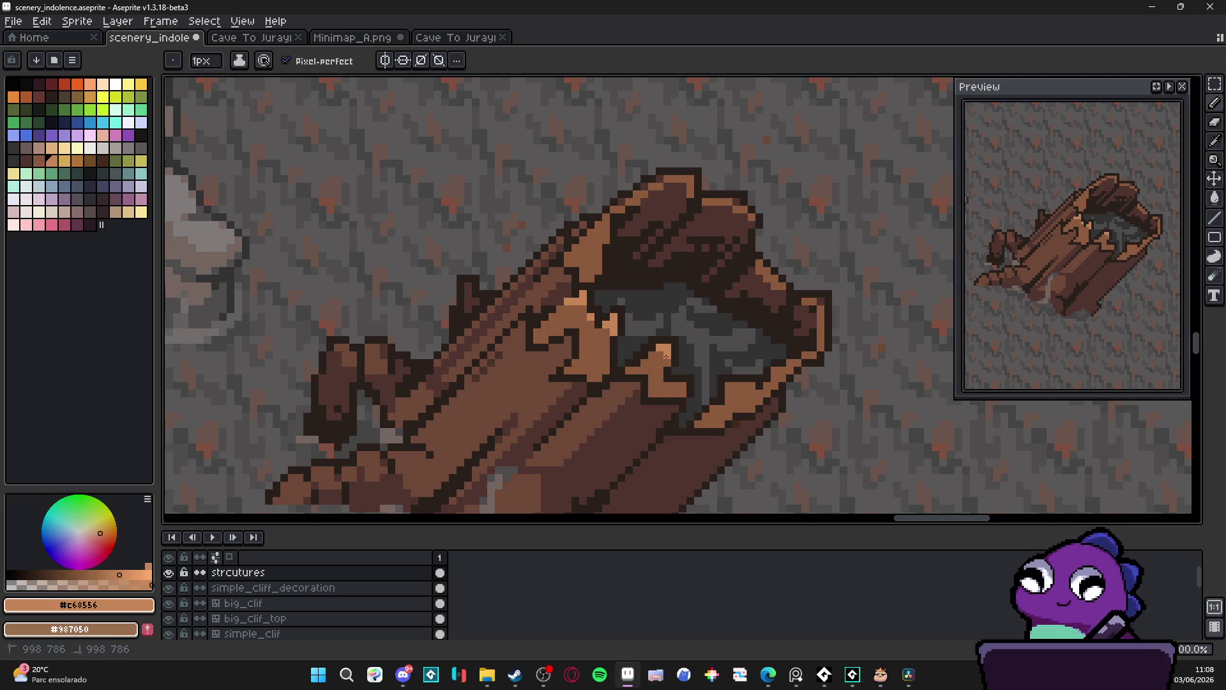
{"action": "left_click", "coordinate": [680, 387]}
{"action": "left_click", "coordinate": [728, 385]}
{"action": "left_click", "coordinate": [733, 393]}
{"action": "left_click", "coordinate": [729, 401]}
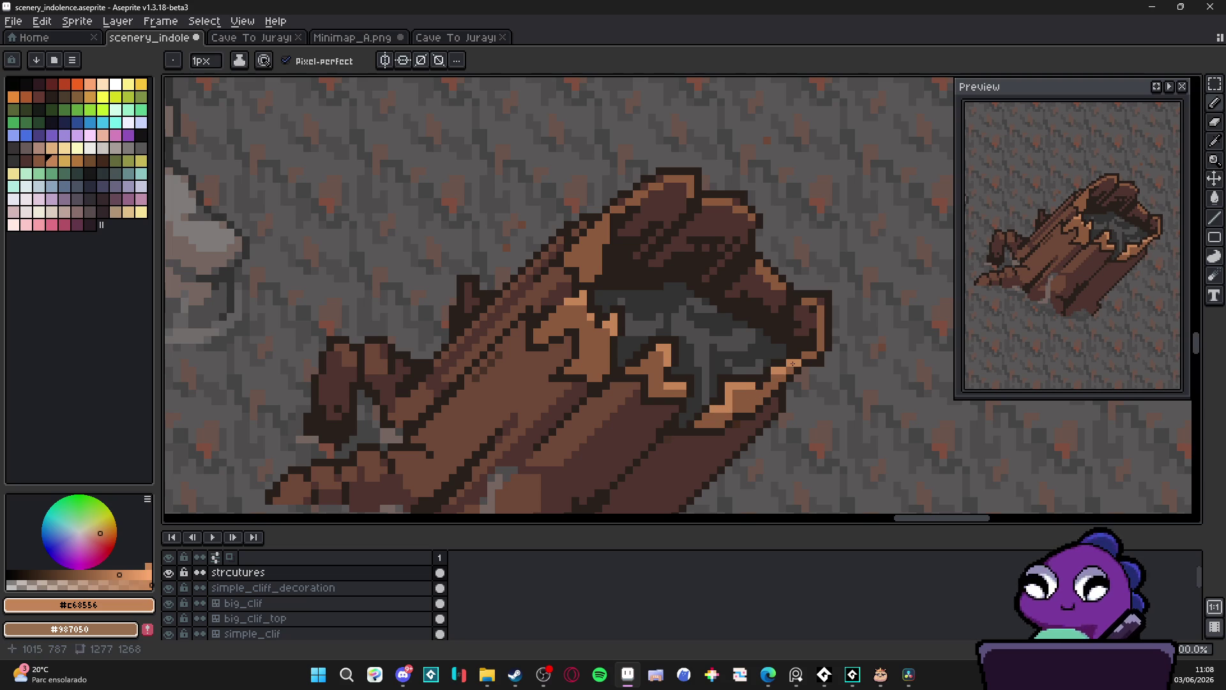
{"action": "scroll", "coordinate": [773, 395], "scroll_direction": "down", "scroll_amount": 2}
{"action": "scroll", "coordinate": [768, 396], "scroll_direction": "up", "scroll_amount": 3}
{"action": "left_click", "coordinate": [687, 417]}
{"action": "left_click", "coordinate": [702, 416]}
{"action": "left_click", "coordinate": [670, 432]}
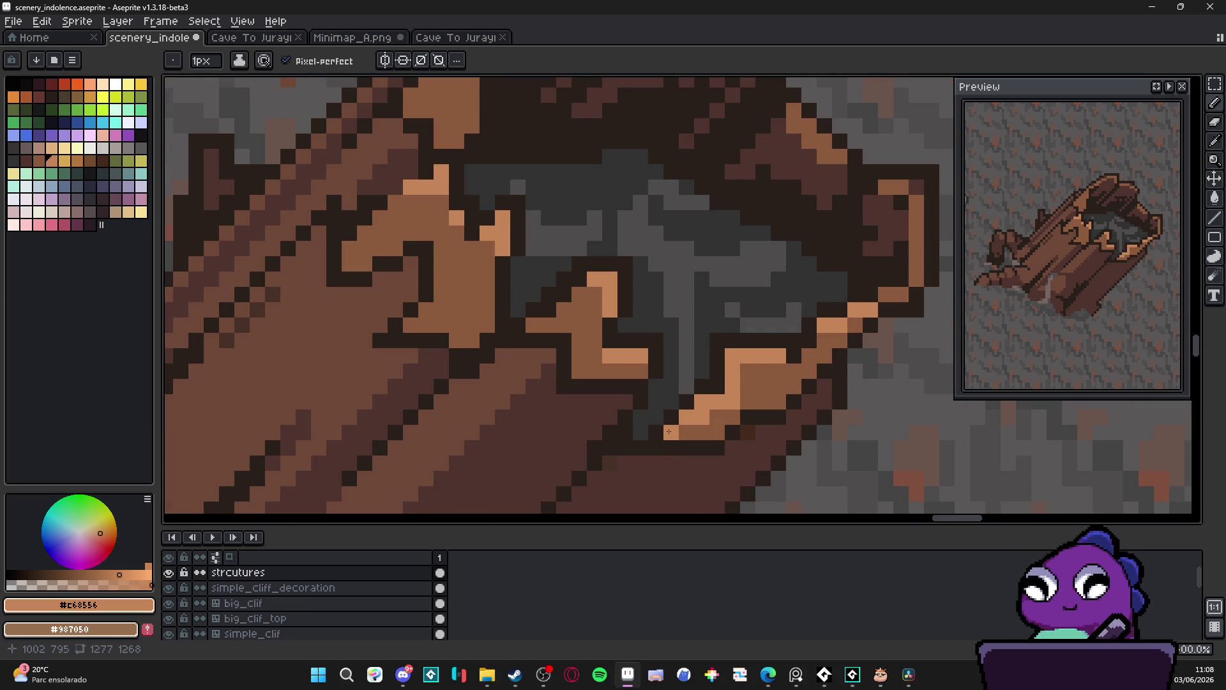
Add dark outline pixels to the log beside the new rim highlights
{"action": "left_click", "coordinate": [809, 386], "text": "alt"}
{"action": "left_click_drag", "start_coordinate": [793, 372], "coordinate": [787, 392]}
{"action": "left_click", "coordinate": [764, 401]}
{"action": "scroll", "coordinate": [728, 415], "scroll_direction": "down", "scroll_amount": 4}
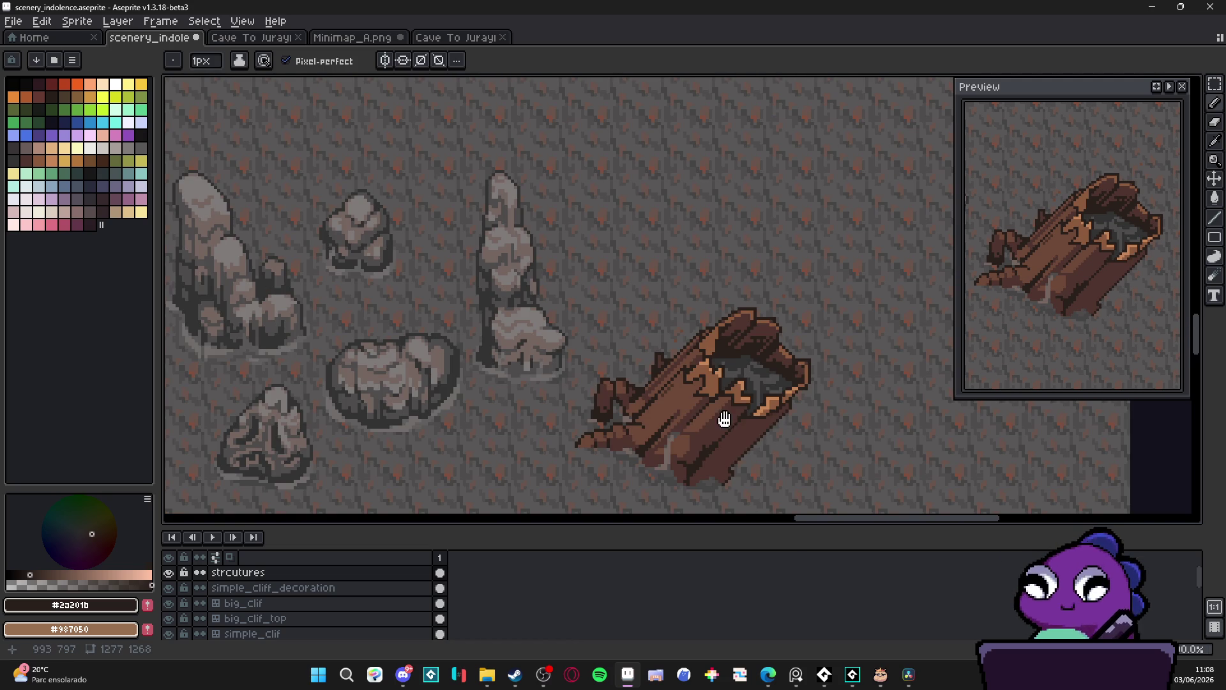
{"action": "scroll", "coordinate": [774, 402], "scroll_direction": "up", "scroll_amount": 3}
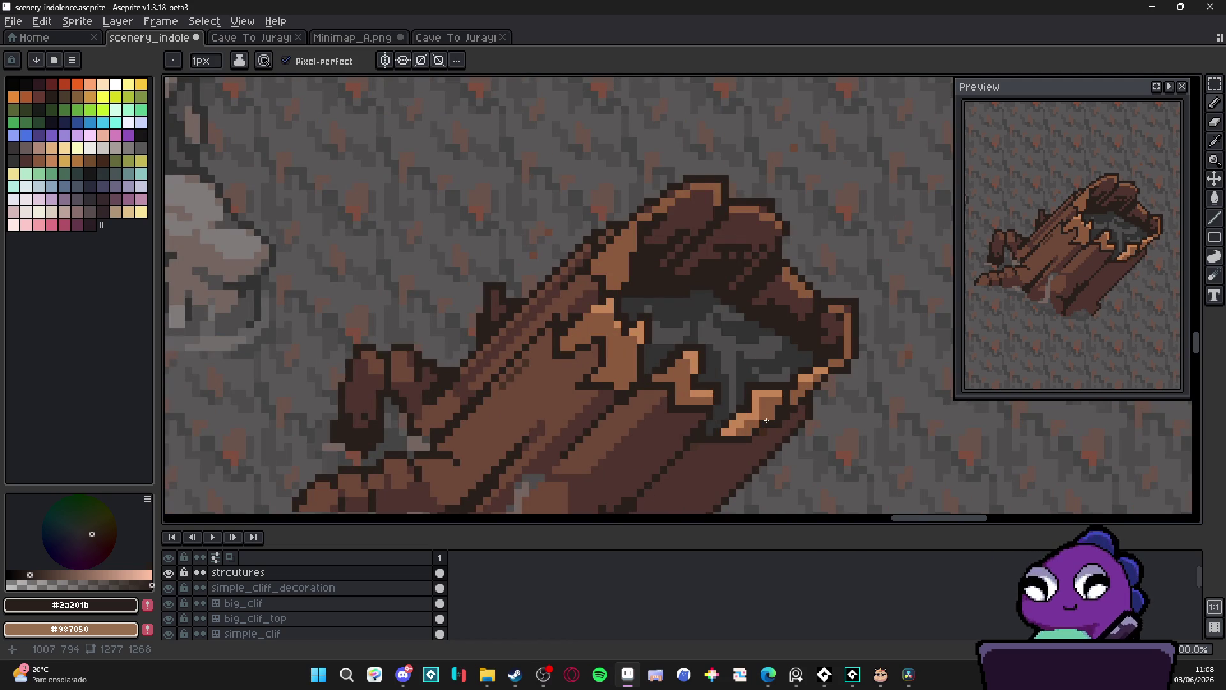
{"action": "left_click", "coordinate": [778, 432], "text": "alt"}
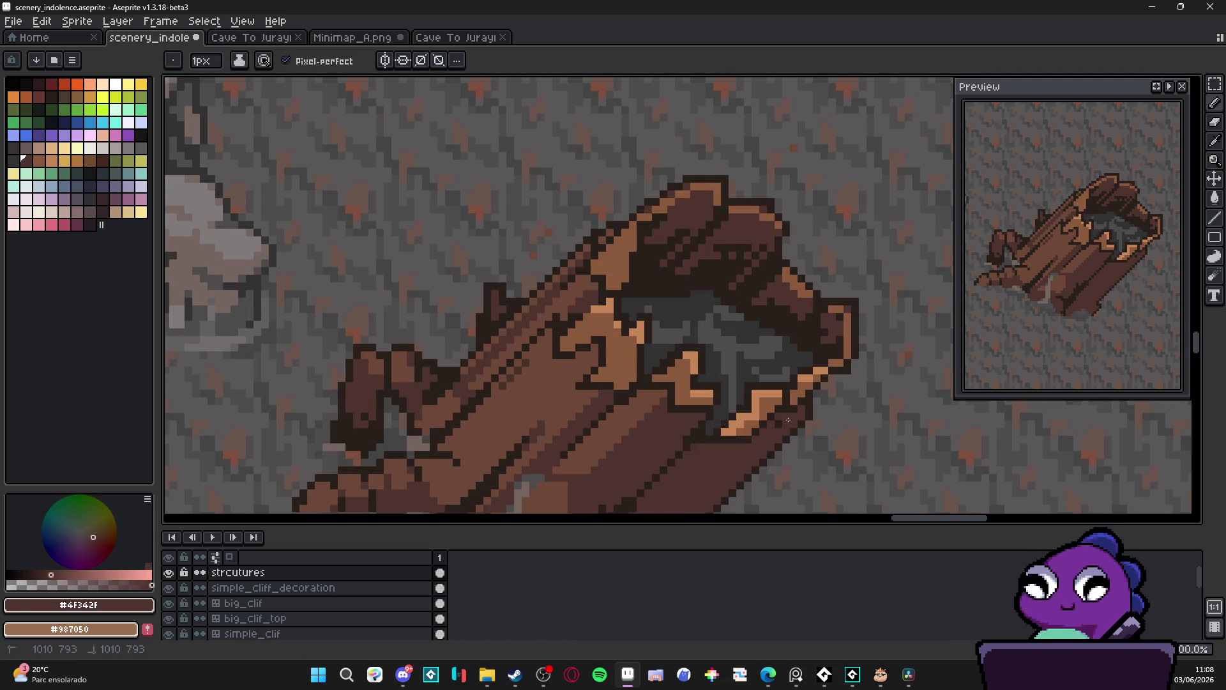
{"action": "left_click", "coordinate": [790, 401], "text": "alt"}
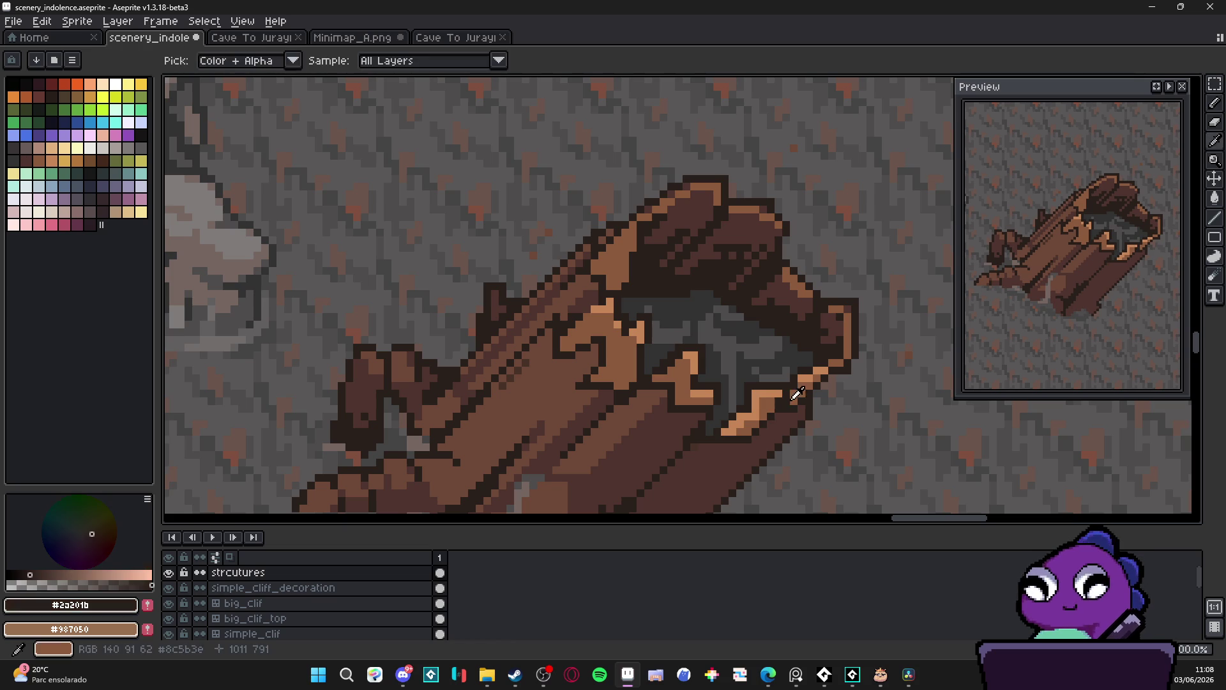
Pick a brown from the palette and shade the log's upper edge with a diagonal stroke
{"action": "left_click", "coordinate": [798, 394], "text": "alt"}
{"action": "scroll", "coordinate": [785, 402], "scroll_direction": "down", "scroll_amount": 3}
{"action": "scroll", "coordinate": [738, 398], "scroll_direction": "up", "scroll_amount": 2}
{"action": "scroll", "coordinate": [738, 399], "scroll_direction": "up", "scroll_amount": 2}
{"action": "left_click", "coordinate": [704, 332], "text": "alt"}
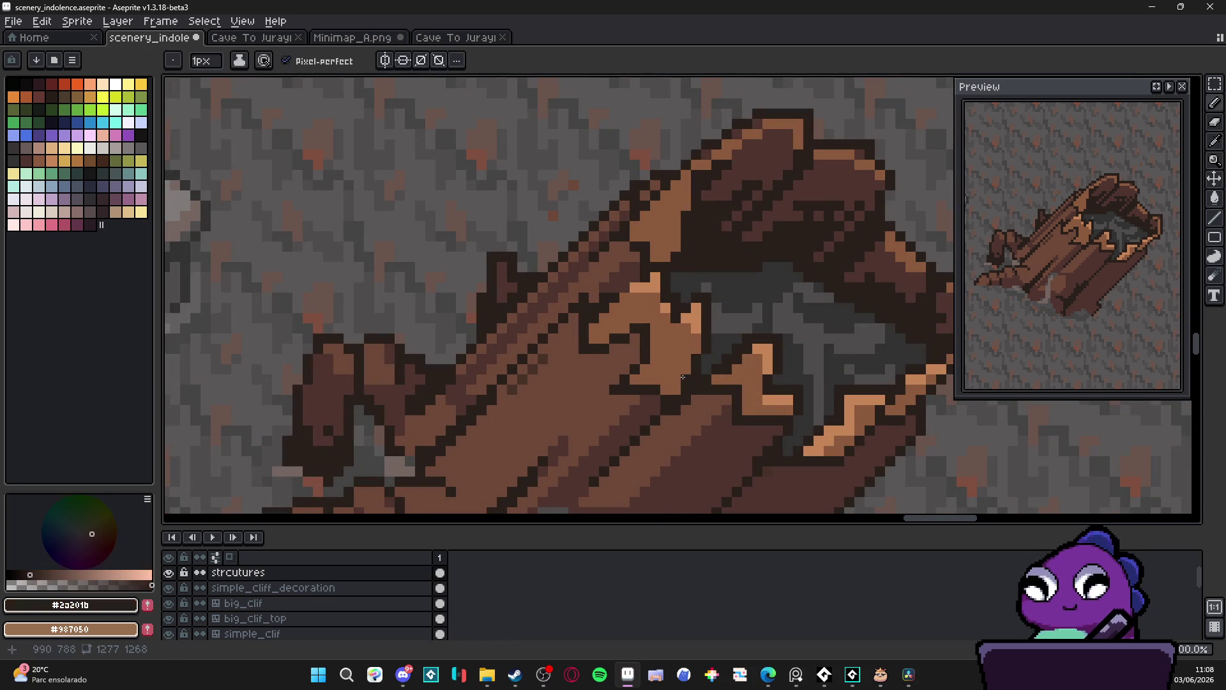
{"action": "scroll", "coordinate": [677, 376], "scroll_direction": "down", "scroll_amount": 3}
{"action": "scroll", "coordinate": [664, 326], "scroll_direction": "up", "scroll_amount": 2}
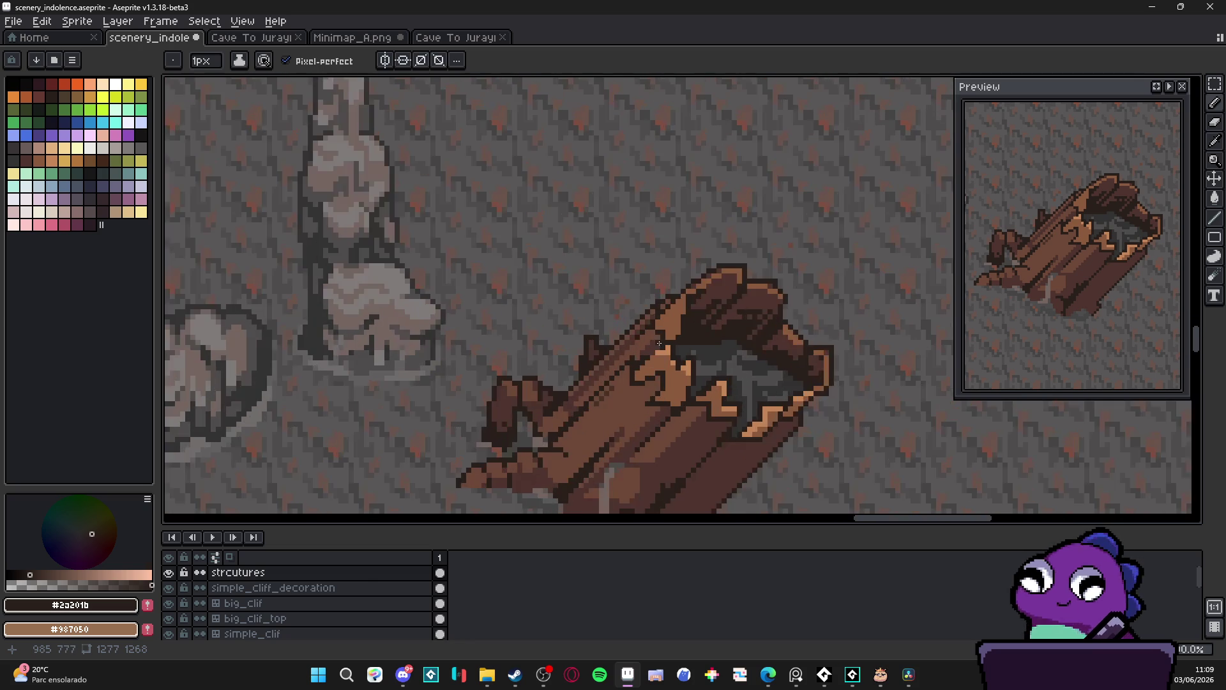
{"action": "left_click", "coordinate": [446, 283], "text": "alt"}
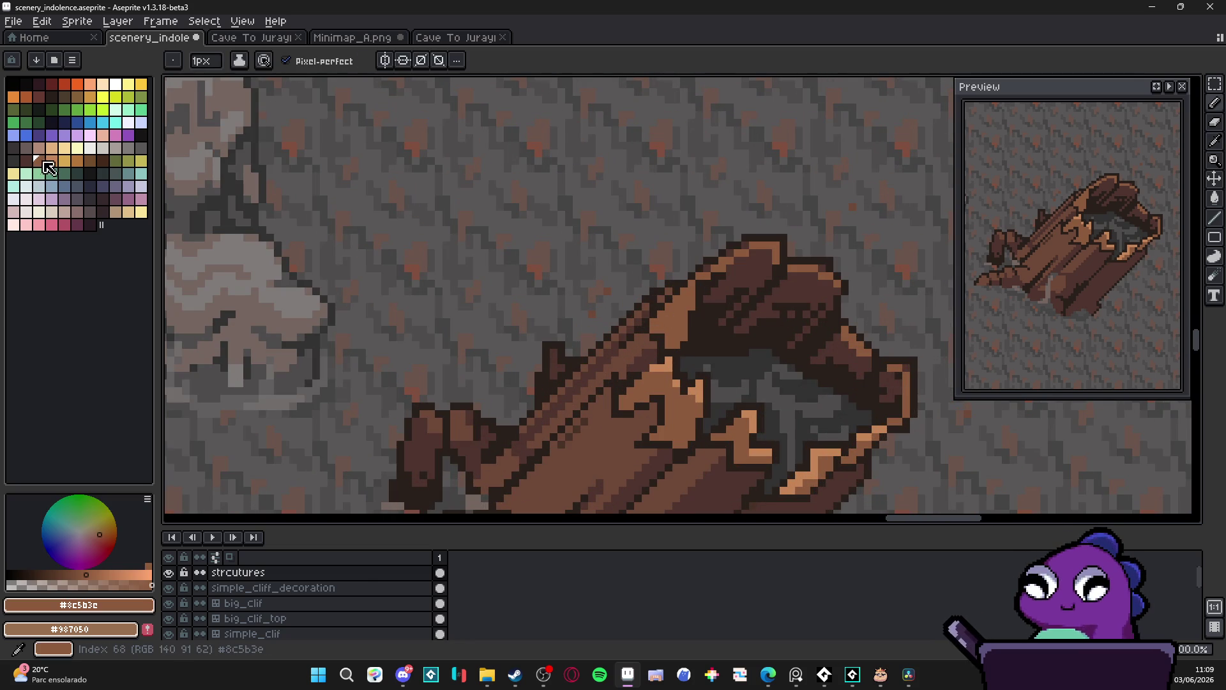
{"action": "left_click", "coordinate": [90, 160]}
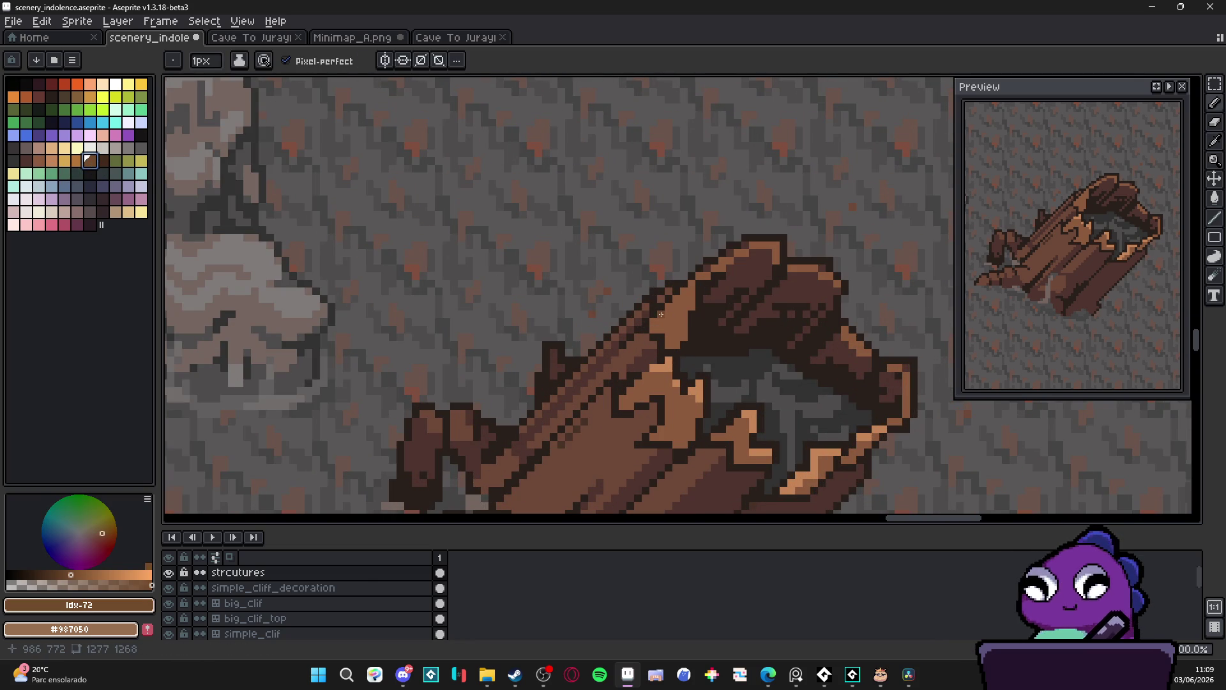
{"action": "scroll", "coordinate": [660, 313], "scroll_direction": "up", "scroll_amount": 1}
{"action": "mouse_move", "coordinate": [645, 333]}
{"action": "left_mouse_down"}
{"action": "mouse_move", "coordinate": [723, 265]}
{"action": "mouse_move", "coordinate": [722, 249]}
{"action": "left_mouse_up"}
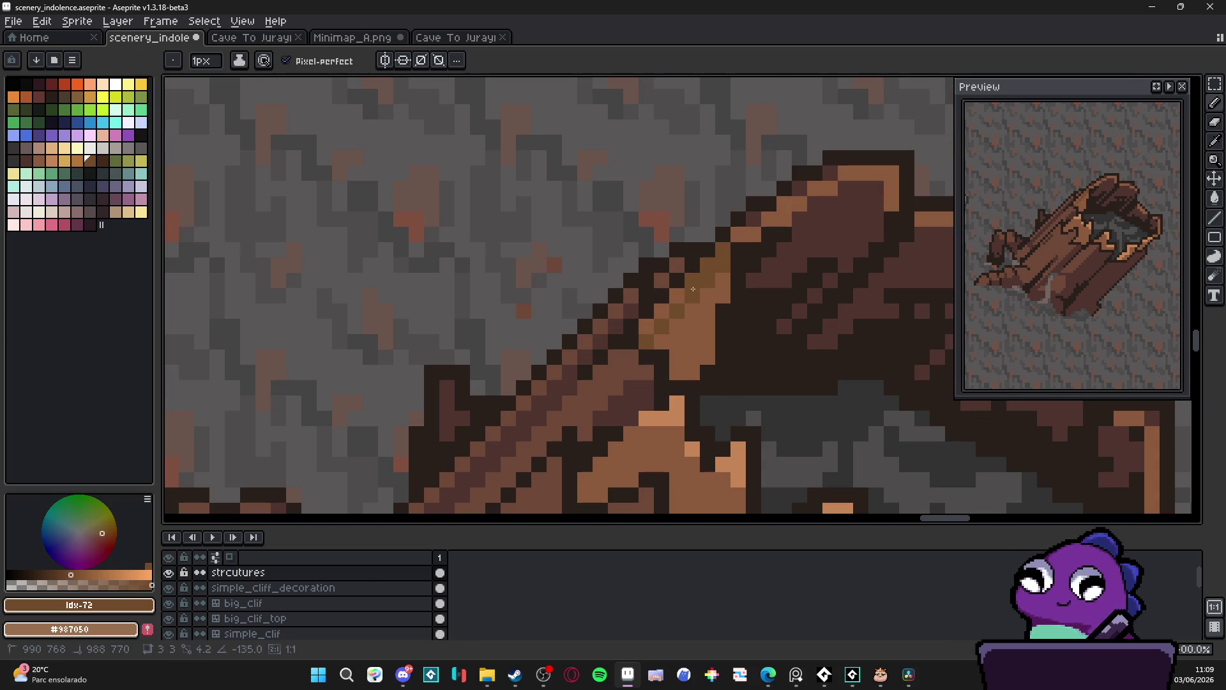
Add darker diagonal pixels along the log's edge, touch up a small mark, and save
{"action": "scroll", "coordinate": [613, 355], "scroll_direction": "down", "scroll_amount": 3}
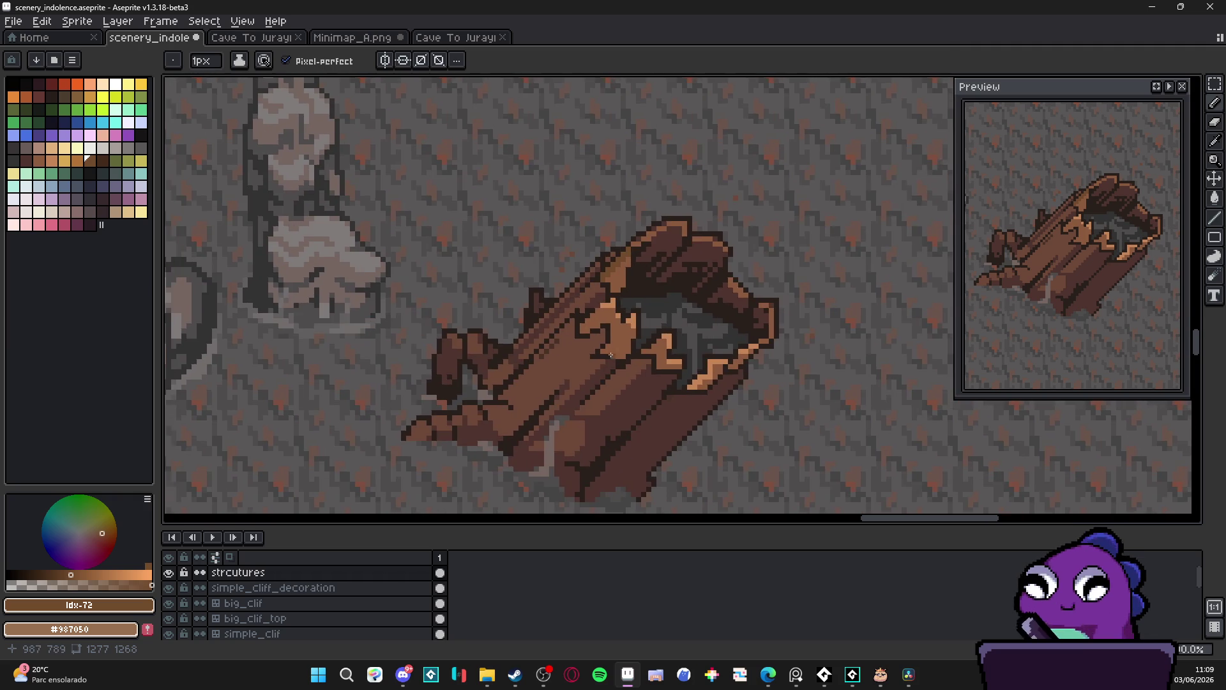
{"action": "scroll", "coordinate": [612, 355], "scroll_direction": "up", "scroll_amount": 3}
{"action": "mouse_move", "coordinate": [621, 309]}
{"action": "left_mouse_down"}
{"action": "mouse_move", "coordinate": [646, 275]}
{"action": "mouse_move", "coordinate": [621, 295]}
{"action": "left_mouse_up"}
{"action": "left_click", "coordinate": [617, 319]}
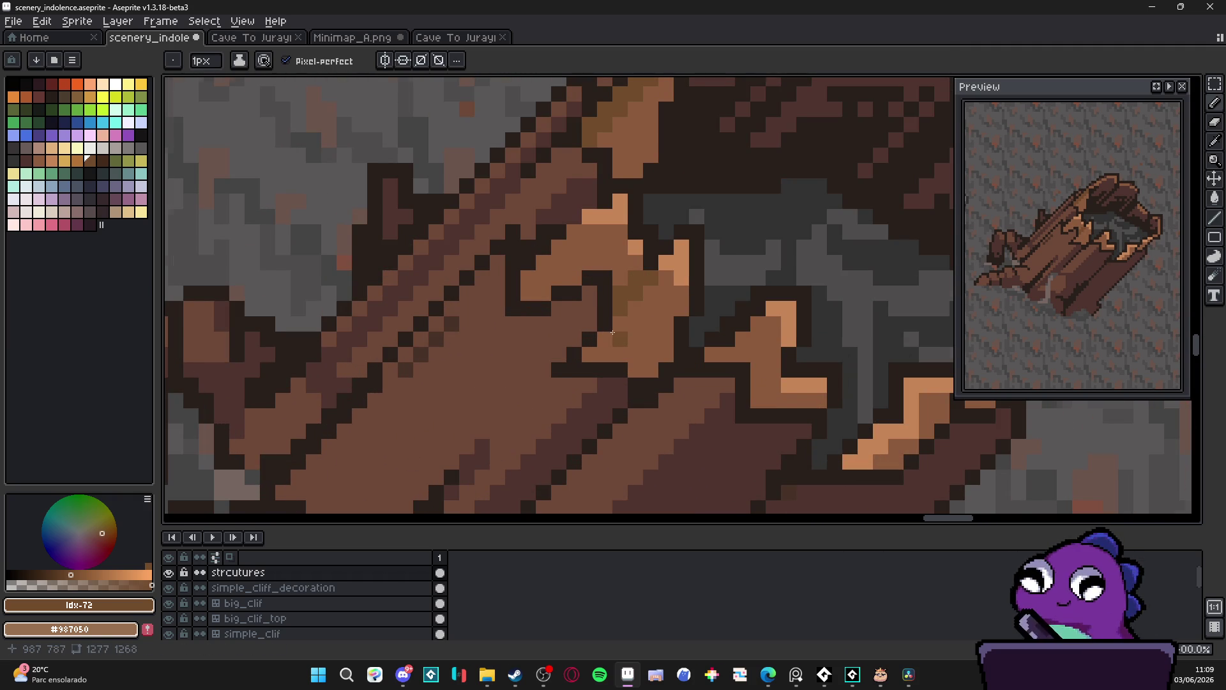
{"action": "scroll", "coordinate": [619, 318], "scroll_direction": "down", "scroll_amount": 3}
{"action": "scroll", "coordinate": [623, 322], "scroll_direction": "up", "scroll_amount": 5}
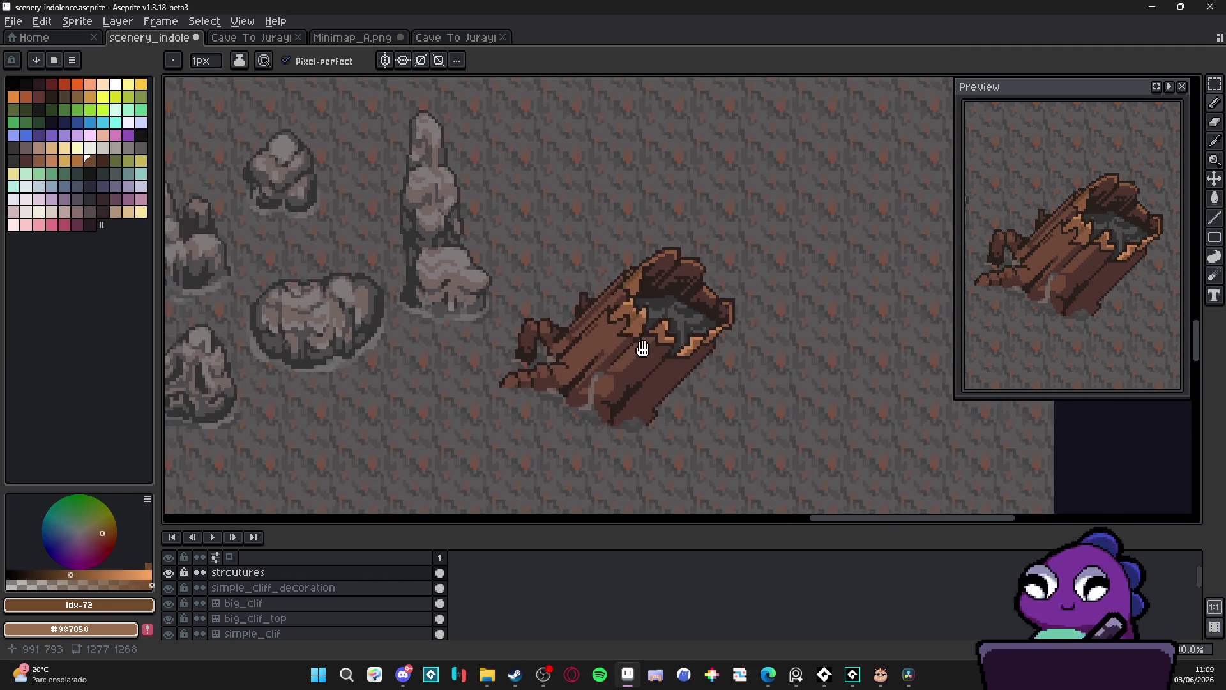
{"action": "key", "text": "ctrl+s"}
Extend the dark outline row by one pixel and paint a row of light-brown pixels
{"action": "left_click", "coordinate": [631, 340]}
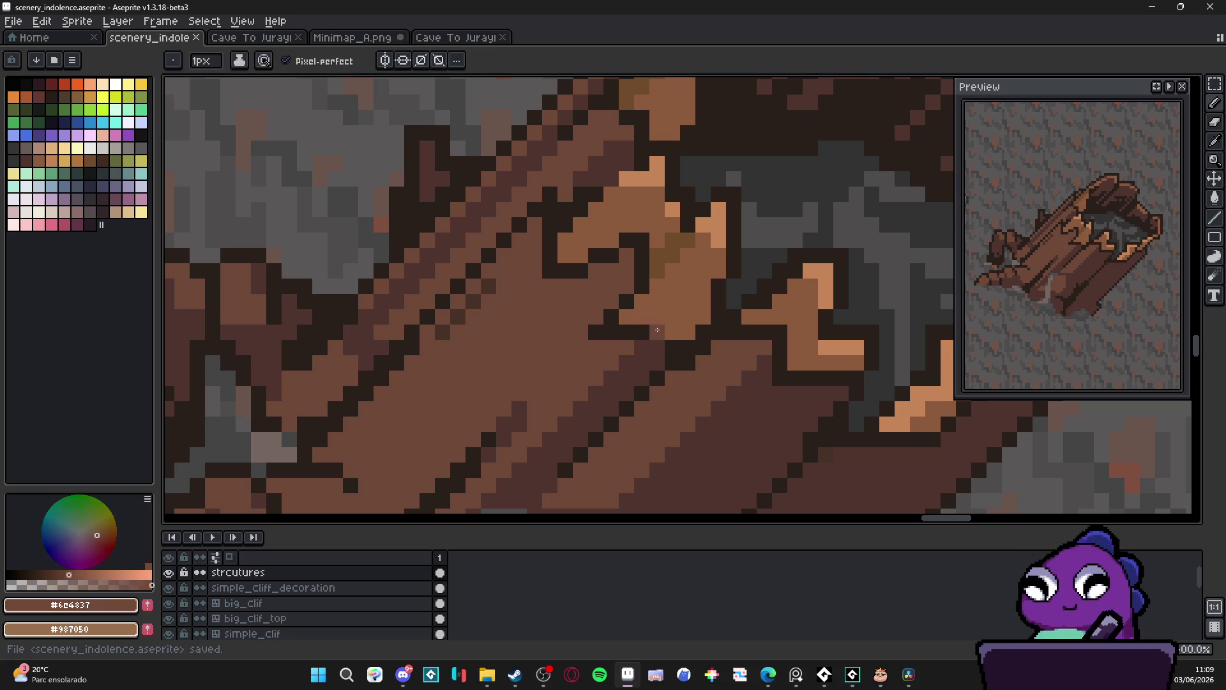
{"action": "left_click", "coordinate": [641, 332], "text": "alt"}
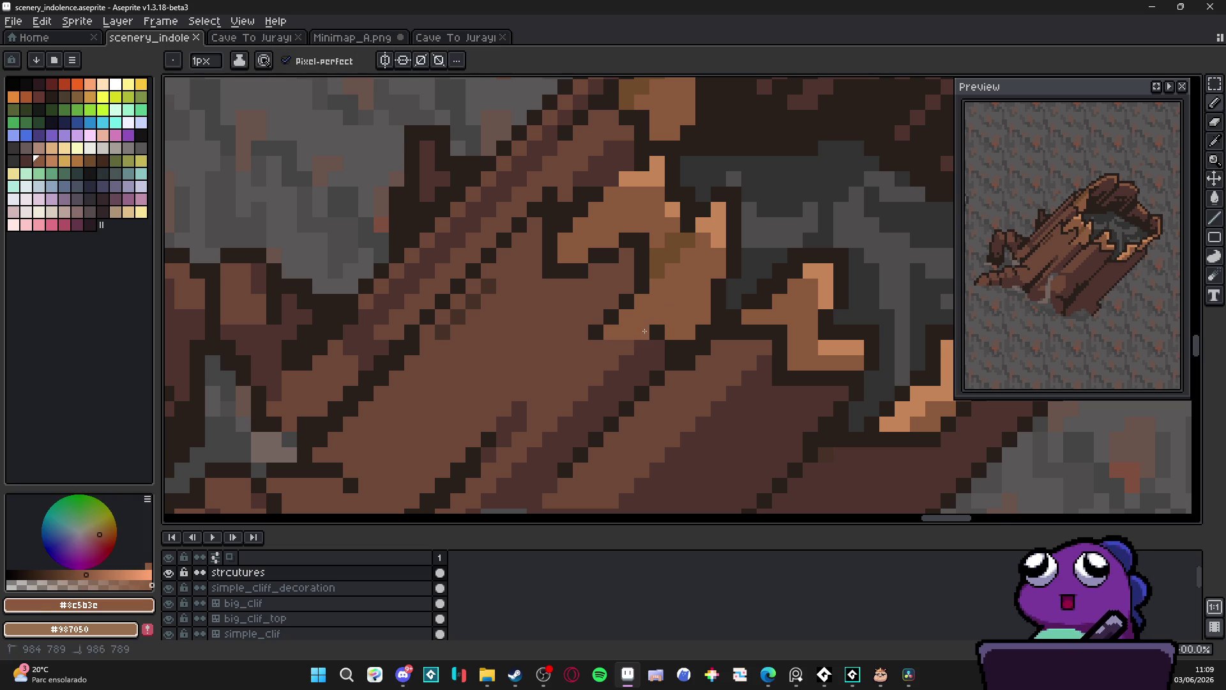
{"action": "left_click", "coordinate": [606, 332]}
{"action": "left_click_drag", "start_coordinate": [595, 347], "coordinate": [642, 347]}
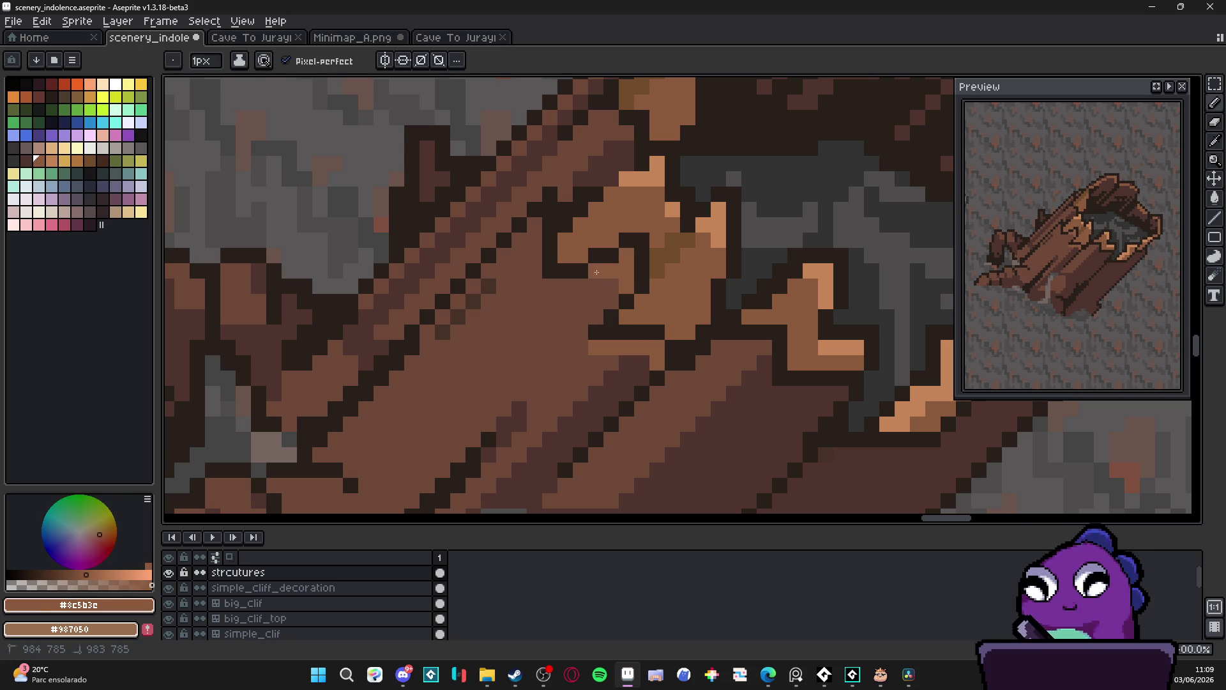
{"action": "scroll", "coordinate": [625, 348], "scroll_direction": "down", "scroll_amount": 6}
{"action": "scroll", "coordinate": [591, 281], "scroll_direction": "up", "scroll_amount": 4}
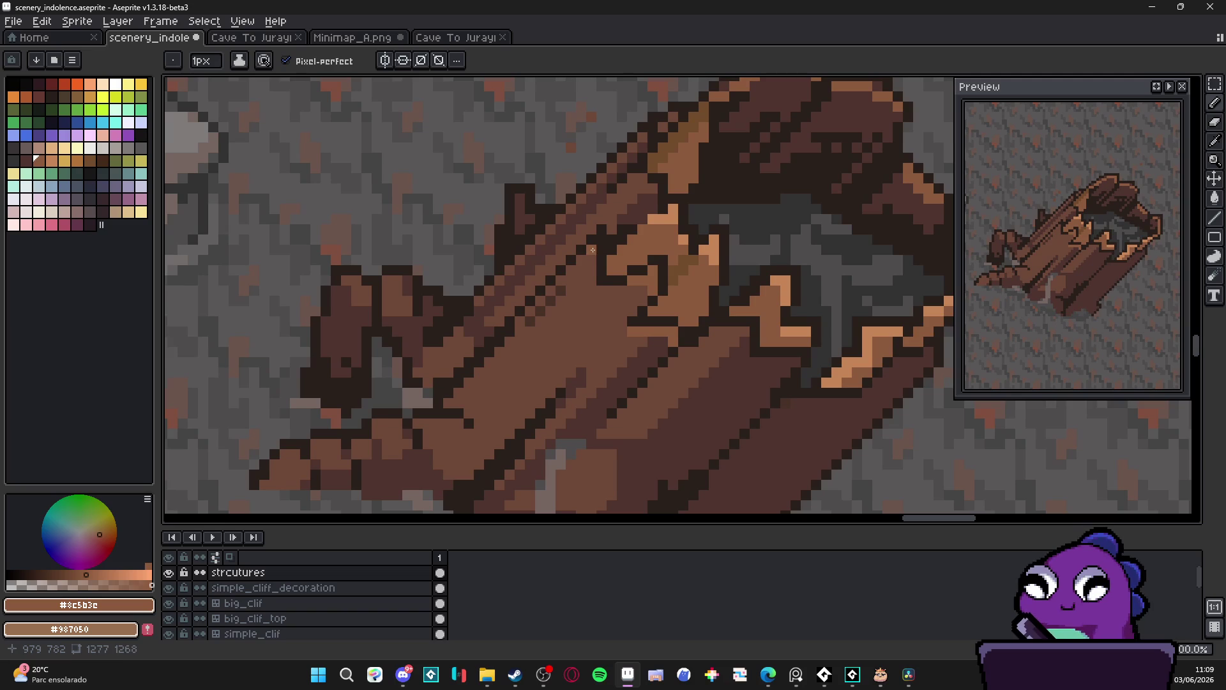
{"action": "left_click", "coordinate": [595, 280], "text": "alt"}
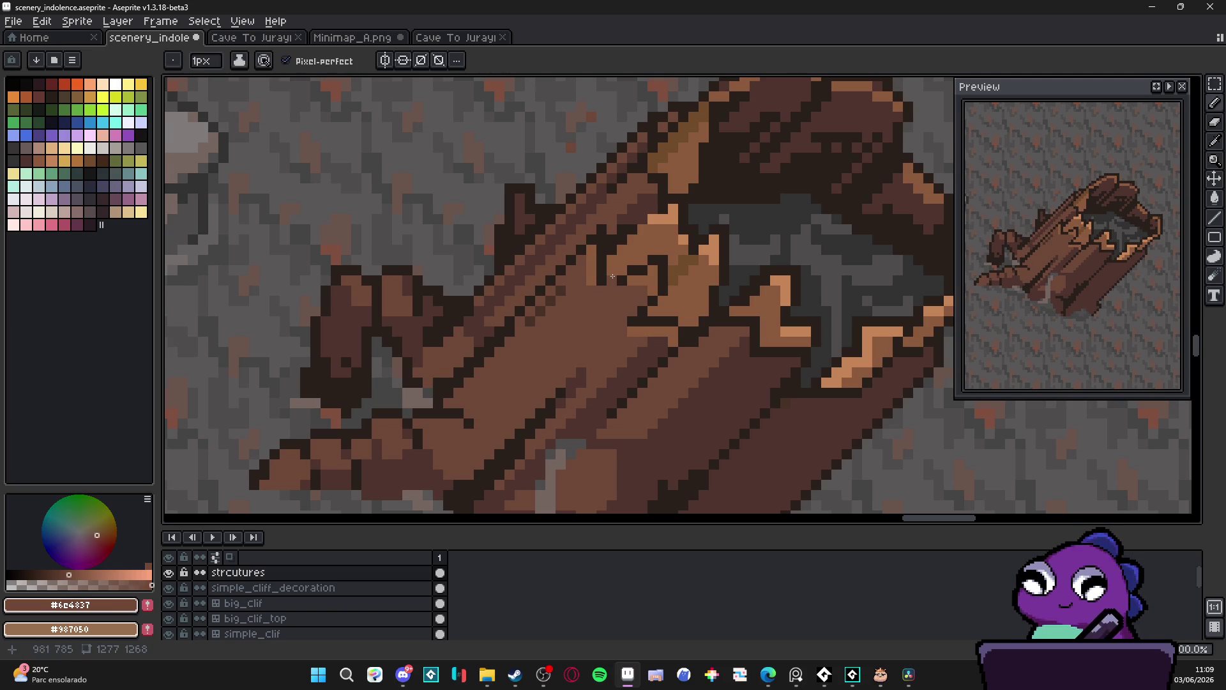
Lighten a short strip of the log's dark outline near the hollow
{"action": "left_click", "coordinate": [633, 270], "text": "alt"}
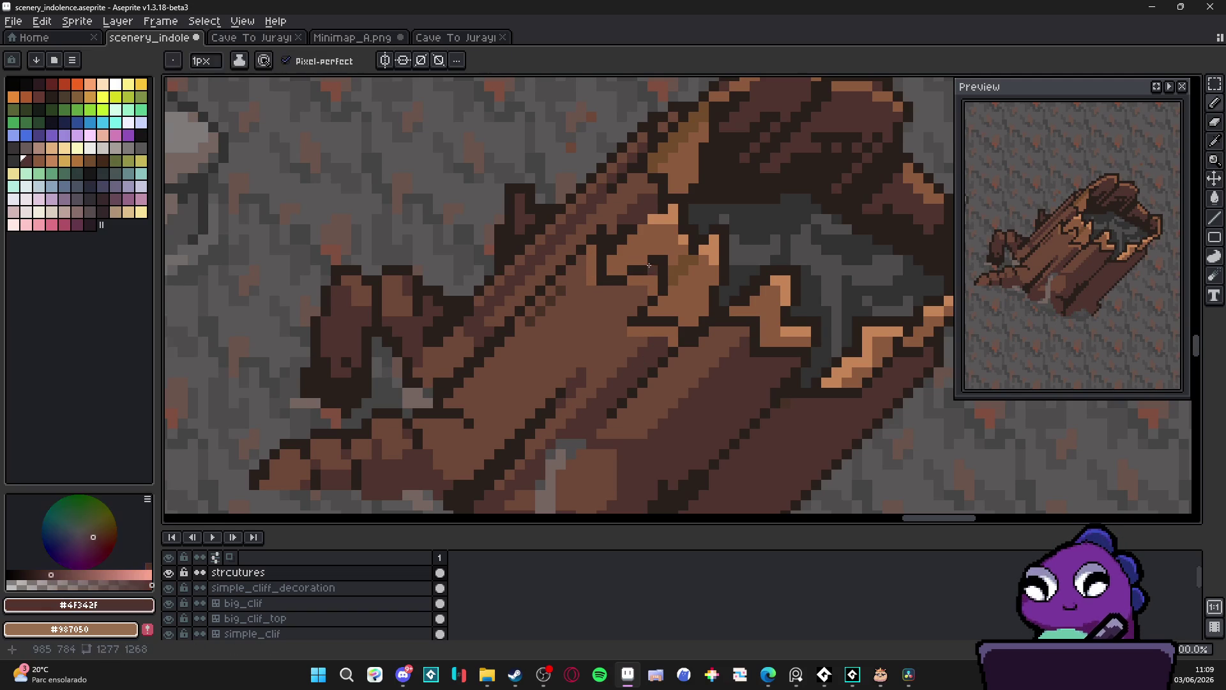
{"action": "mouse_move", "coordinate": [661, 259]}
{"action": "left_mouse_down"}
{"action": "mouse_move", "coordinate": [660, 295]}
{"action": "mouse_move", "coordinate": [603, 274]}
{"action": "mouse_move", "coordinate": [603, 261]}
{"action": "left_mouse_up"}
{"action": "scroll", "coordinate": [606, 263], "scroll_direction": "down", "scroll_amount": 3}
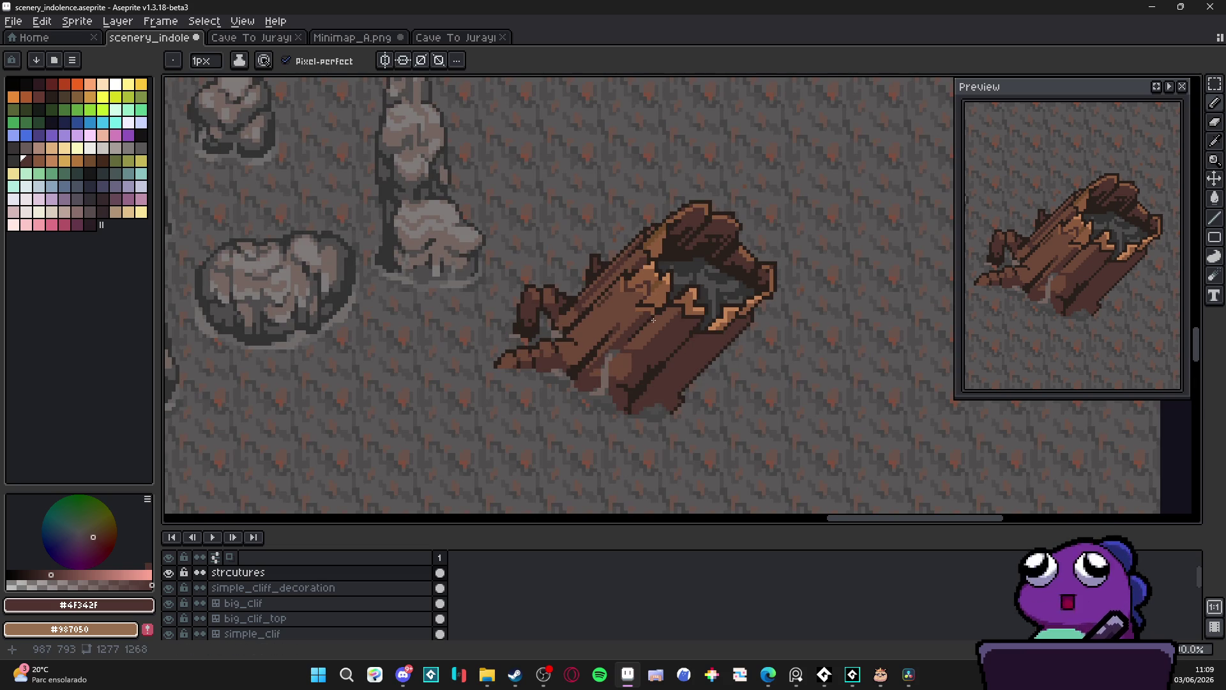
{"action": "scroll", "coordinate": [631, 298], "scroll_direction": "up", "scroll_amount": 4}
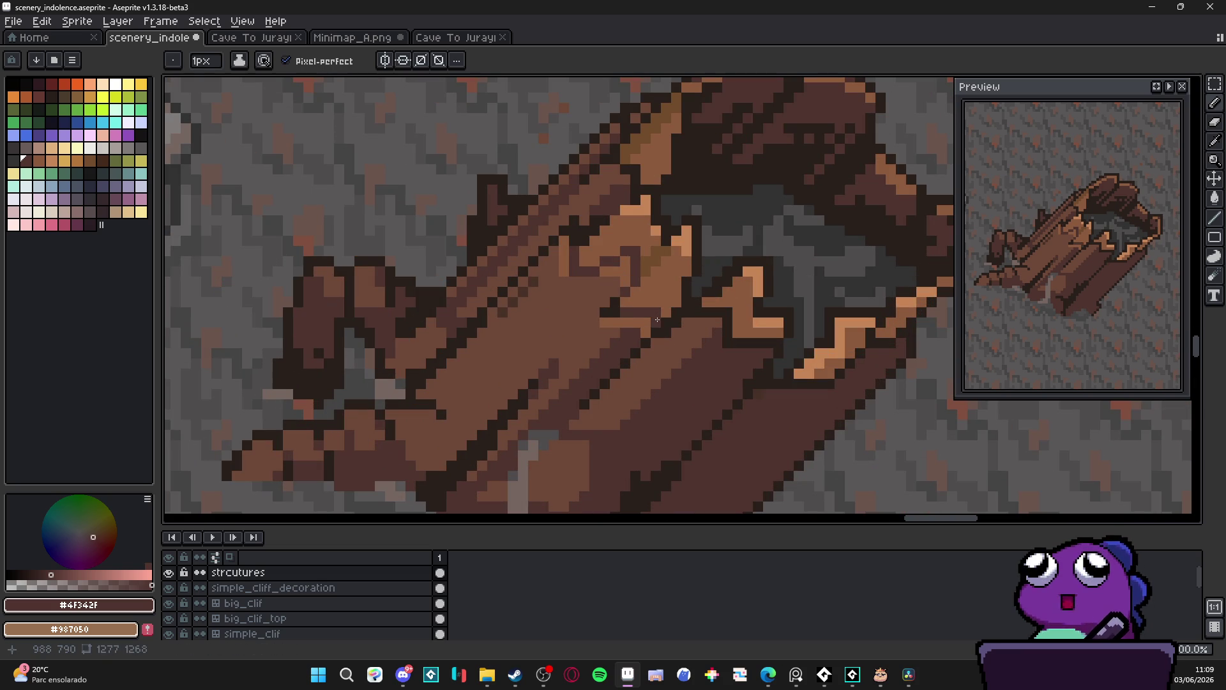
{"action": "scroll", "coordinate": [664, 326], "scroll_direction": "down", "scroll_amount": 3}
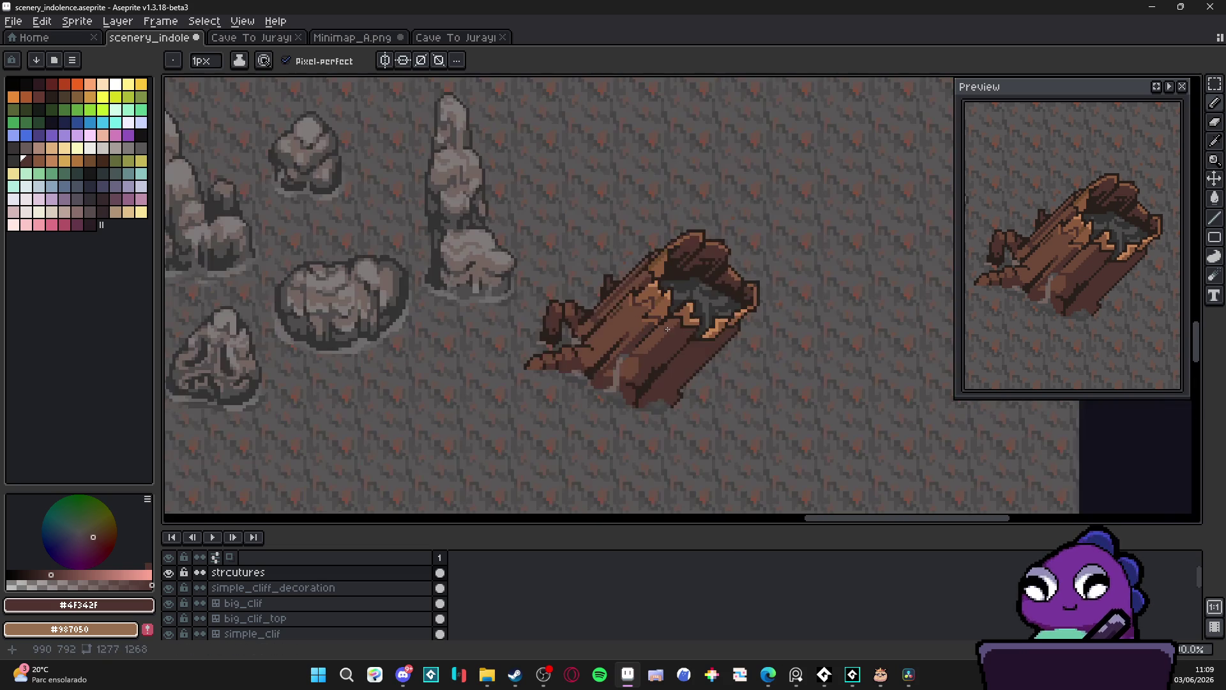
{"action": "scroll", "coordinate": [679, 340], "scroll_direction": "up", "scroll_amount": 2}
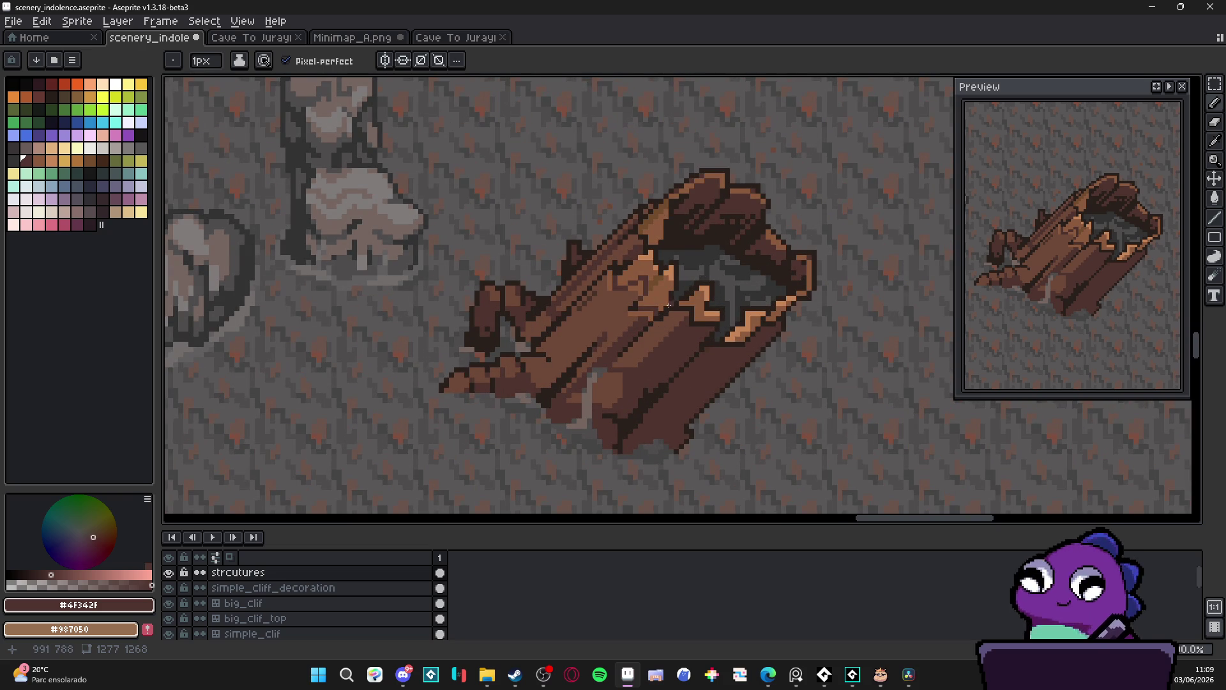
{"action": "scroll", "coordinate": [664, 322], "scroll_direction": "up", "scroll_amount": 2}
Paint darker brown pixels along the log's broken inner edge
{"action": "left_click", "coordinate": [629, 330], "text": "alt"}
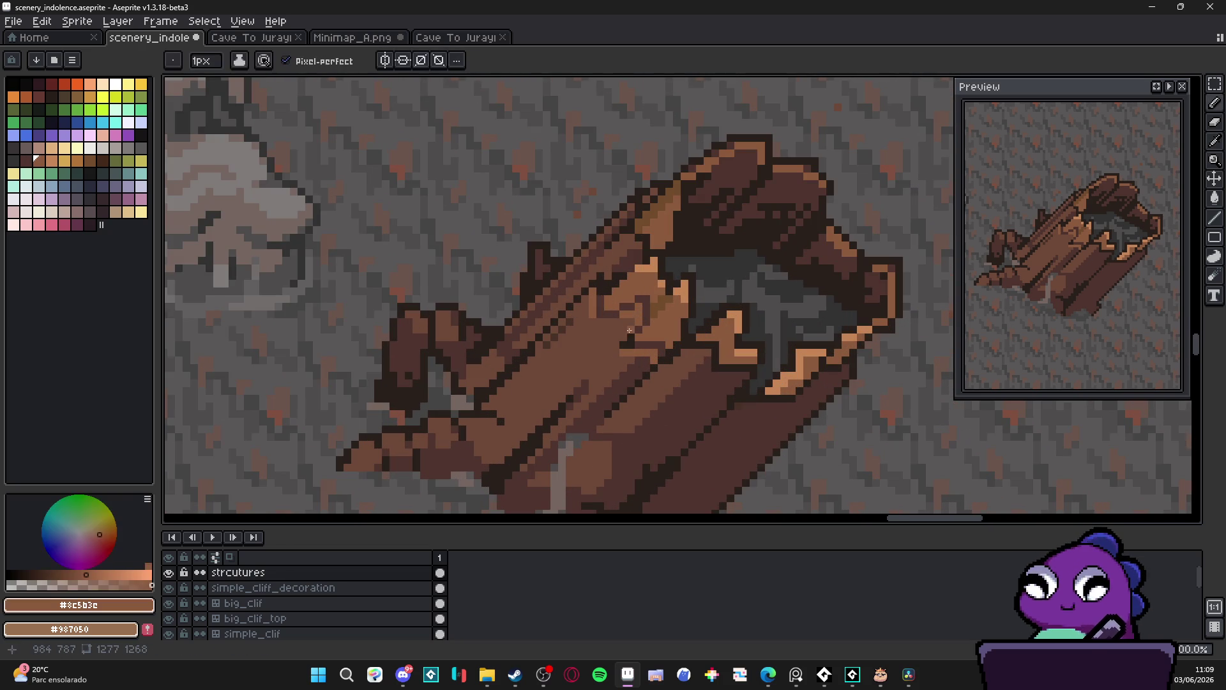
{"action": "left_click", "coordinate": [645, 297], "text": "alt"}
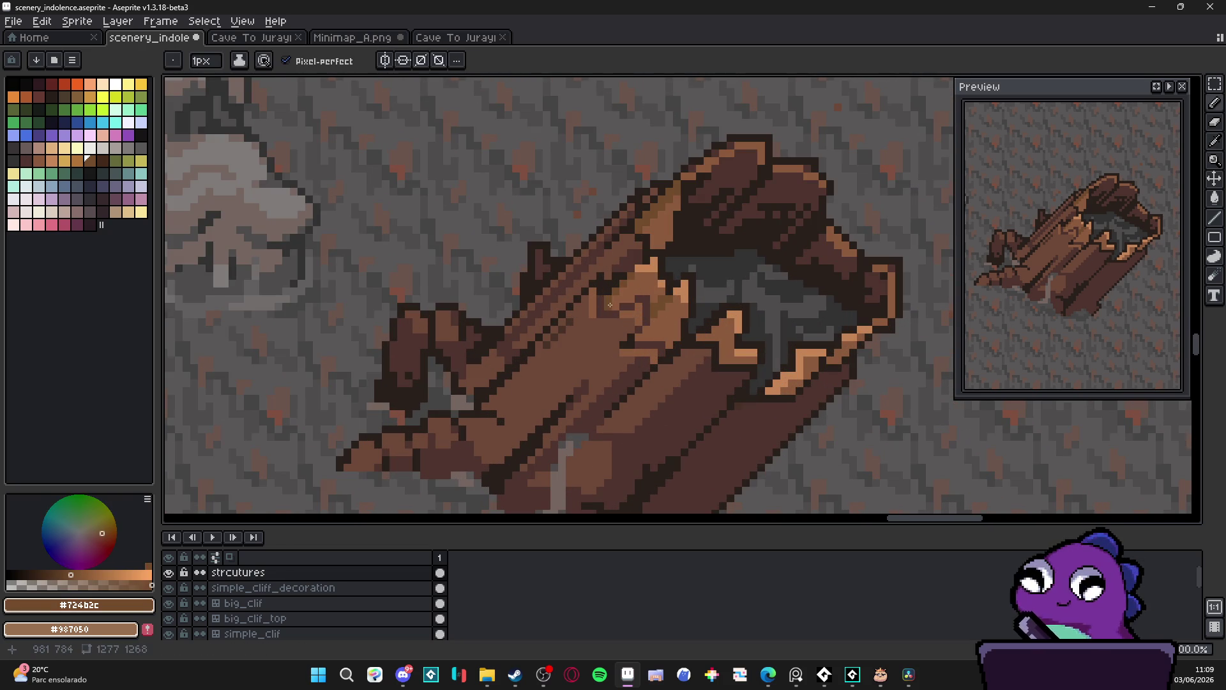
{"action": "scroll", "coordinate": [641, 276], "scroll_direction": "down", "scroll_amount": 3}
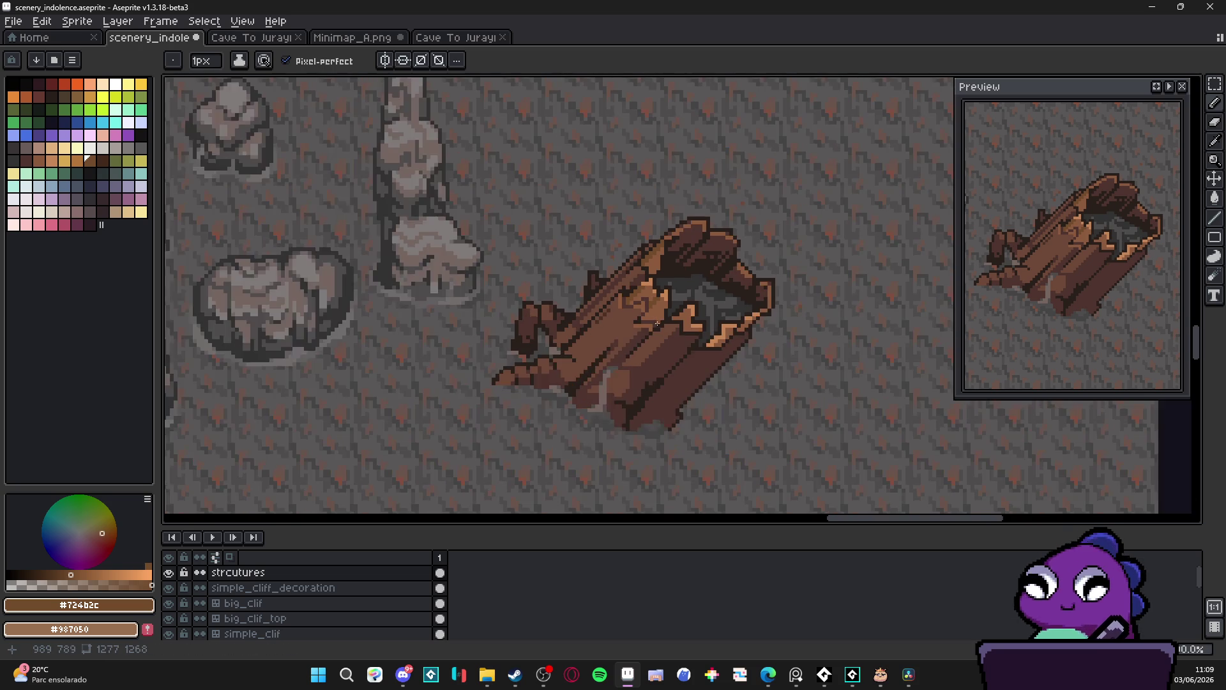
{"action": "scroll", "coordinate": [649, 314], "scroll_direction": "up", "scroll_amount": 4}
{"action": "left_click_drag", "start_coordinate": [650, 326], "coordinate": [676, 327]}
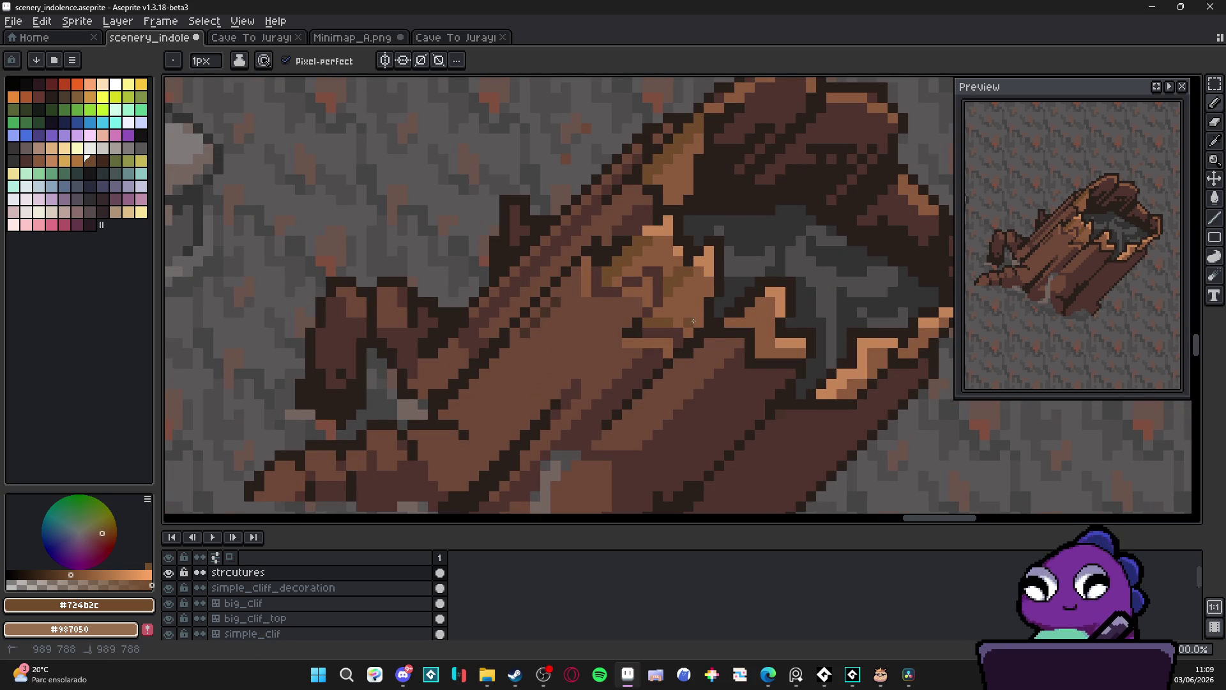
{"action": "left_click", "coordinate": [681, 321]}
{"action": "left_click", "coordinate": [678, 333]}
{"action": "left_click", "coordinate": [688, 332]}
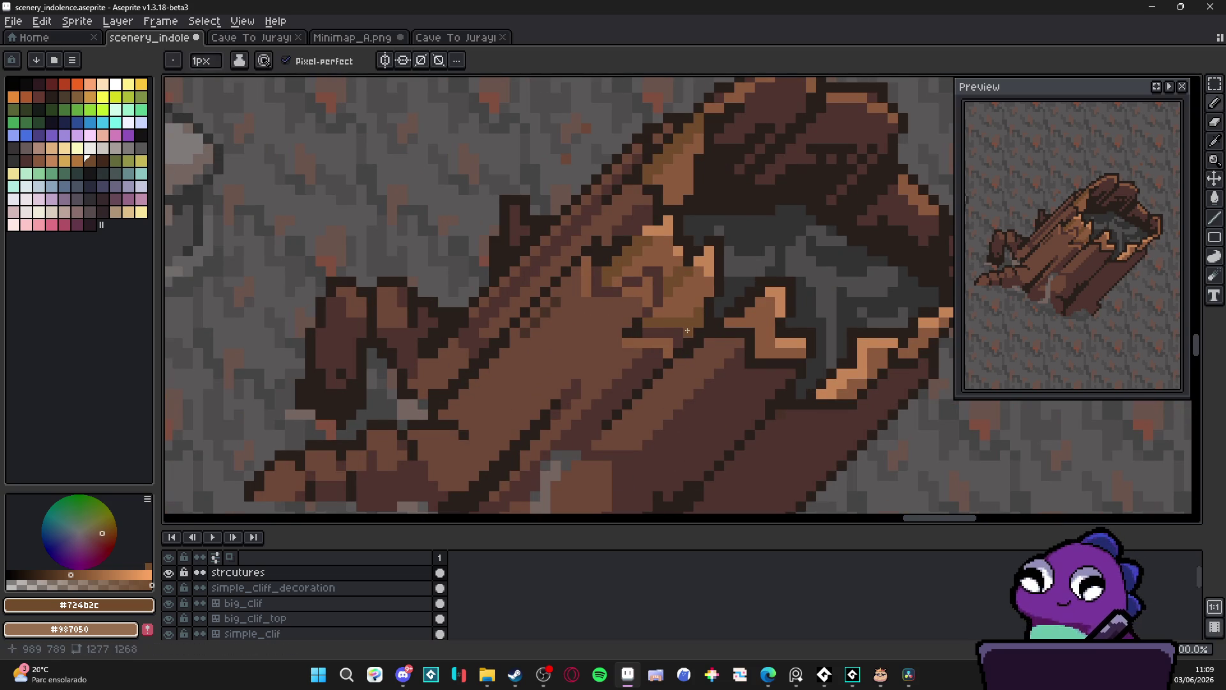
{"action": "left_click", "coordinate": [698, 303]}
{"action": "scroll", "coordinate": [697, 305], "scroll_direction": "down", "scroll_amount": 3}
{"action": "left_click_drag", "start_coordinate": [705, 333], "coordinate": [692, 351]}
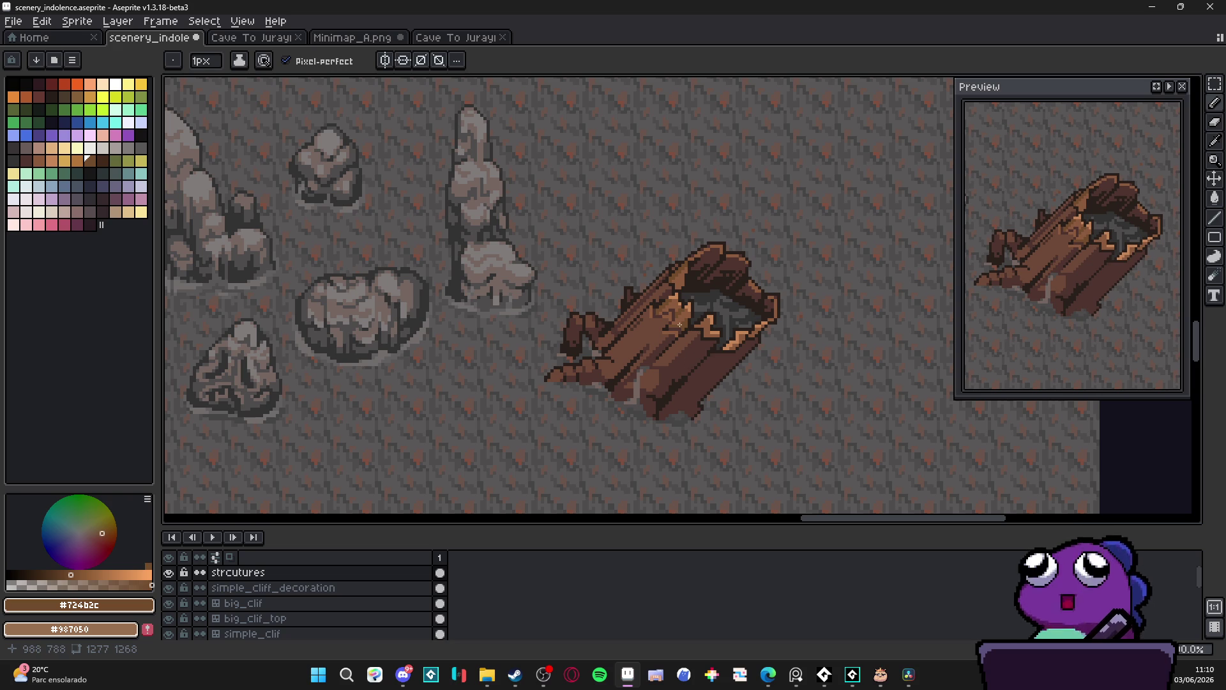
{"action": "scroll", "coordinate": [670, 325], "scroll_direction": "up", "scroll_amount": 6}
Add a near-black pixel to the log's edge, then sample dark brown #4f342f
{"action": "left_click", "coordinate": [693, 293], "text": "alt"}
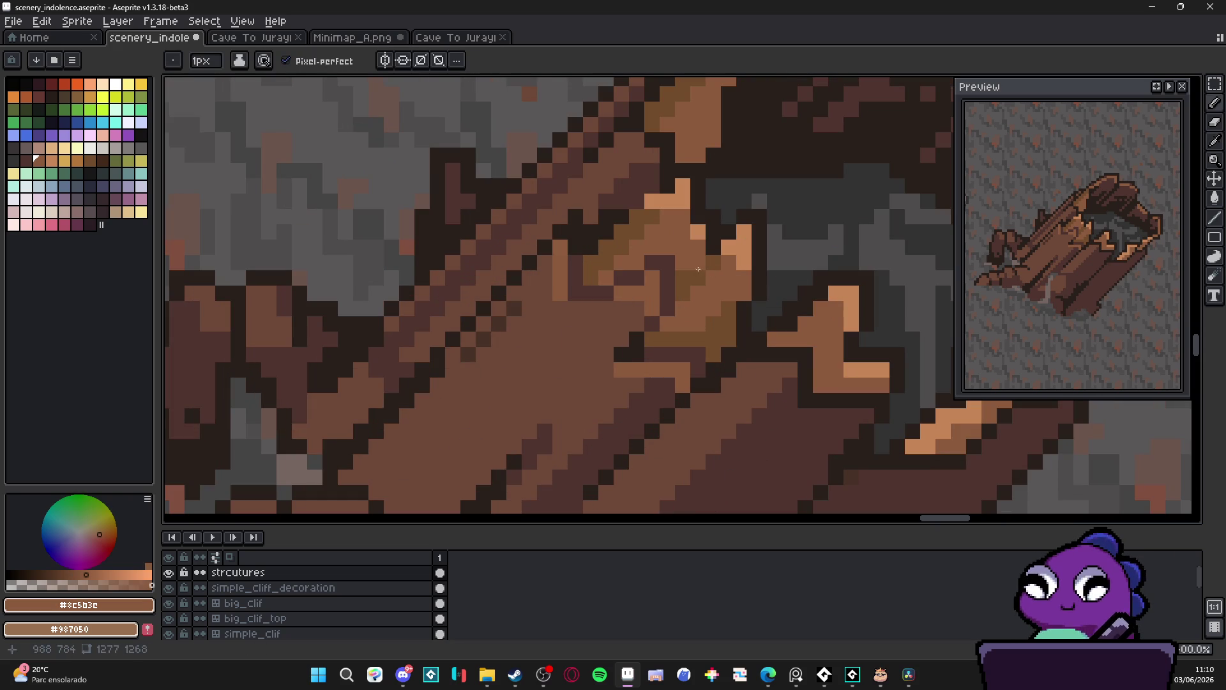
{"action": "scroll", "coordinate": [680, 291], "scroll_direction": "down", "scroll_amount": 4}
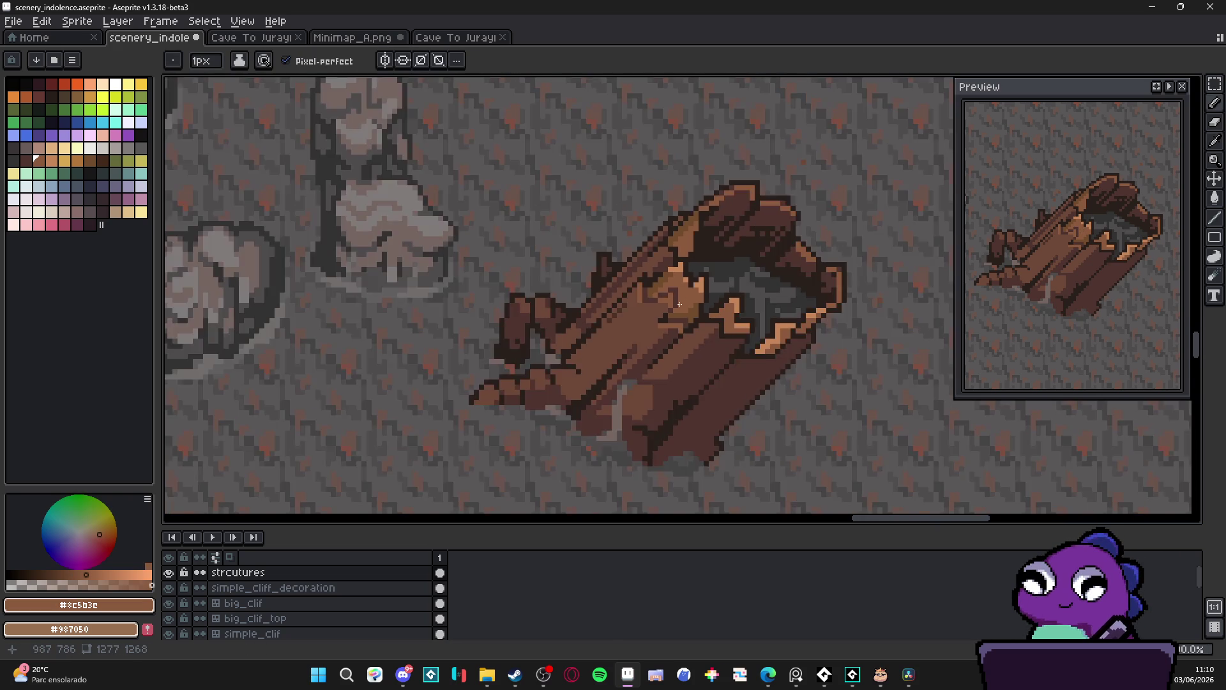
{"action": "scroll", "coordinate": [645, 276], "scroll_direction": "up", "scroll_amount": 3}
{"action": "left_click", "coordinate": [644, 278], "text": "alt"}
{"action": "left_click", "coordinate": [684, 352]}
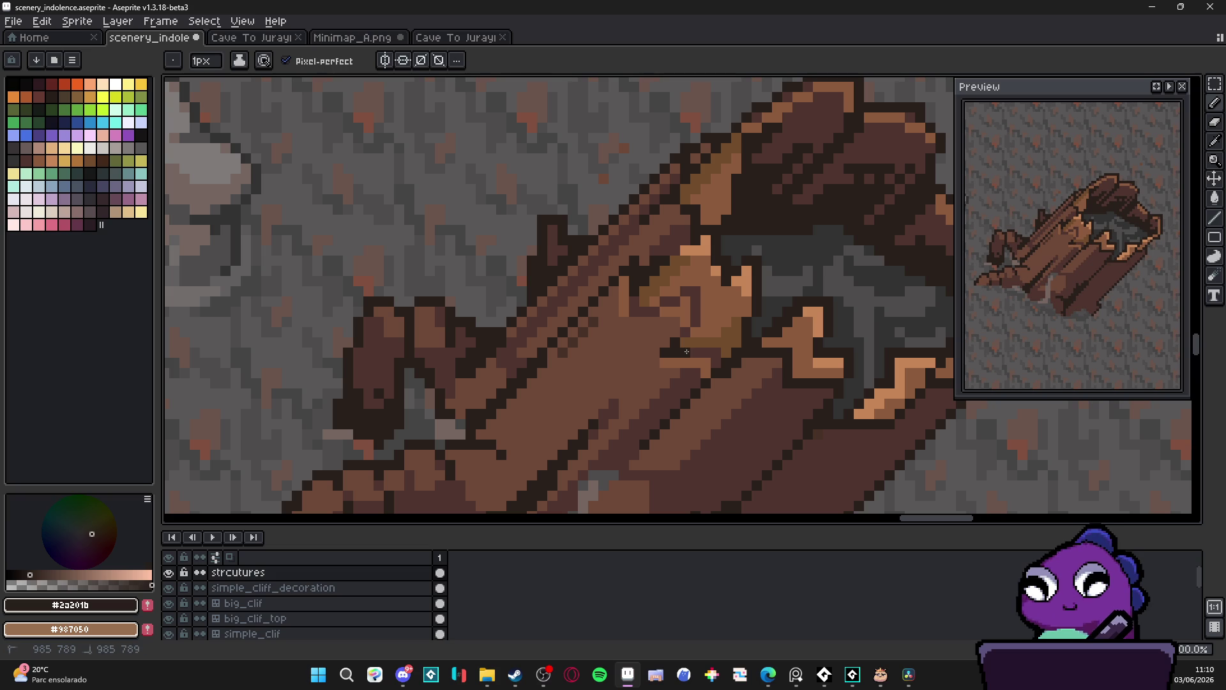
{"action": "scroll", "coordinate": [690, 354], "scroll_direction": "down", "scroll_amount": 3}
{"action": "scroll", "coordinate": [696, 356], "scroll_direction": "up", "scroll_amount": 3}
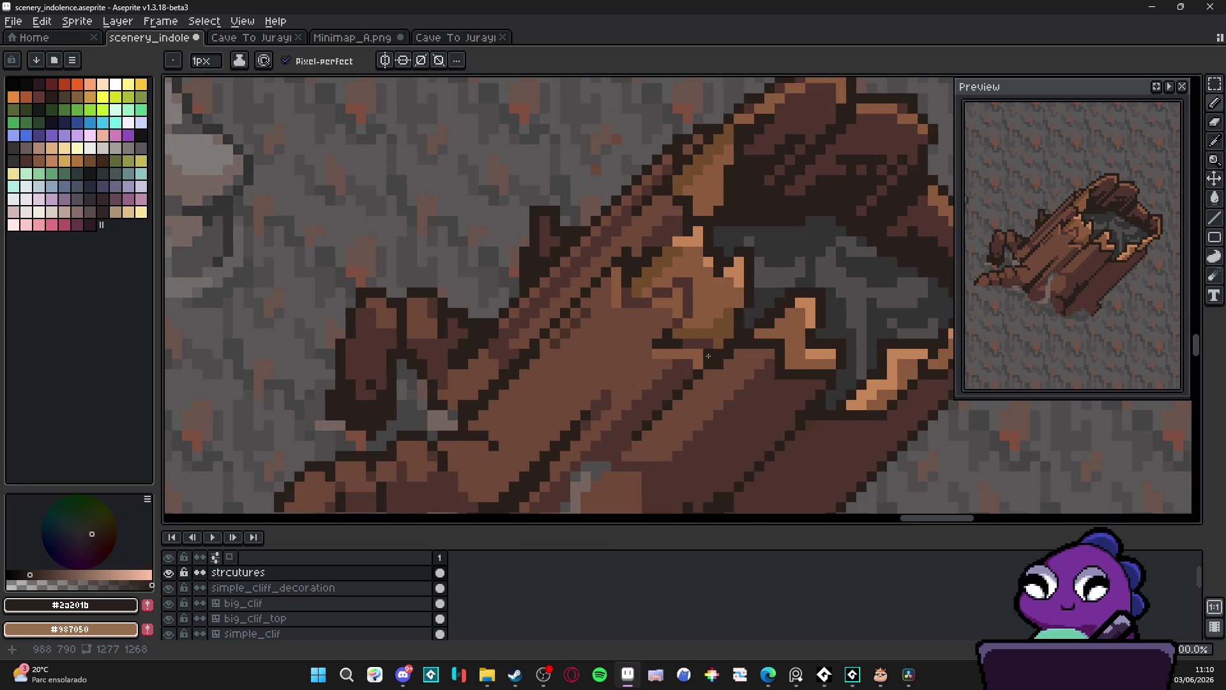
{"action": "scroll", "coordinate": [709, 356], "scroll_direction": "down", "scroll_amount": 4}
{"action": "scroll", "coordinate": [618, 326], "scroll_direction": "up", "scroll_amount": 3}
{"action": "left_click", "coordinate": [602, 315], "text": "alt"}
{"action": "scroll", "coordinate": [629, 335], "scroll_direction": "down", "scroll_amount": 3}
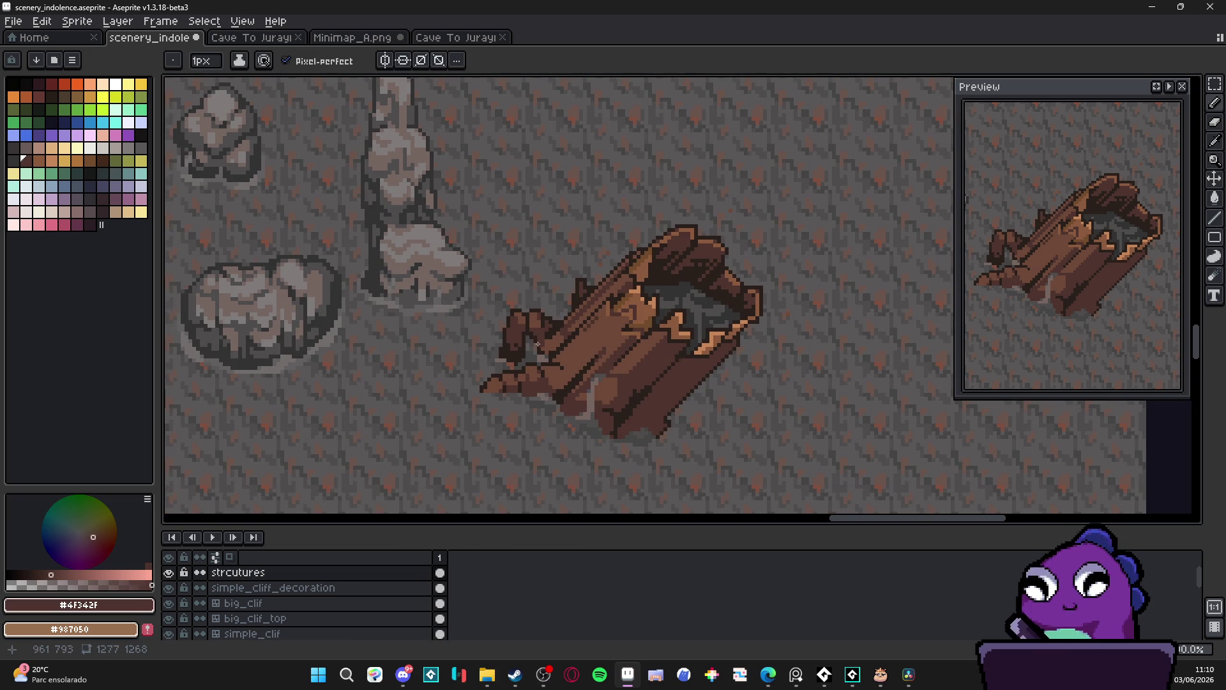
Bucket-fill a region of the log with darker brown and return to the Pencil
{"action": "scroll", "coordinate": [547, 318], "scroll_direction": "up", "scroll_amount": 3}
{"action": "key", "text": "g"}
{"action": "left_click", "coordinate": [597, 312]}
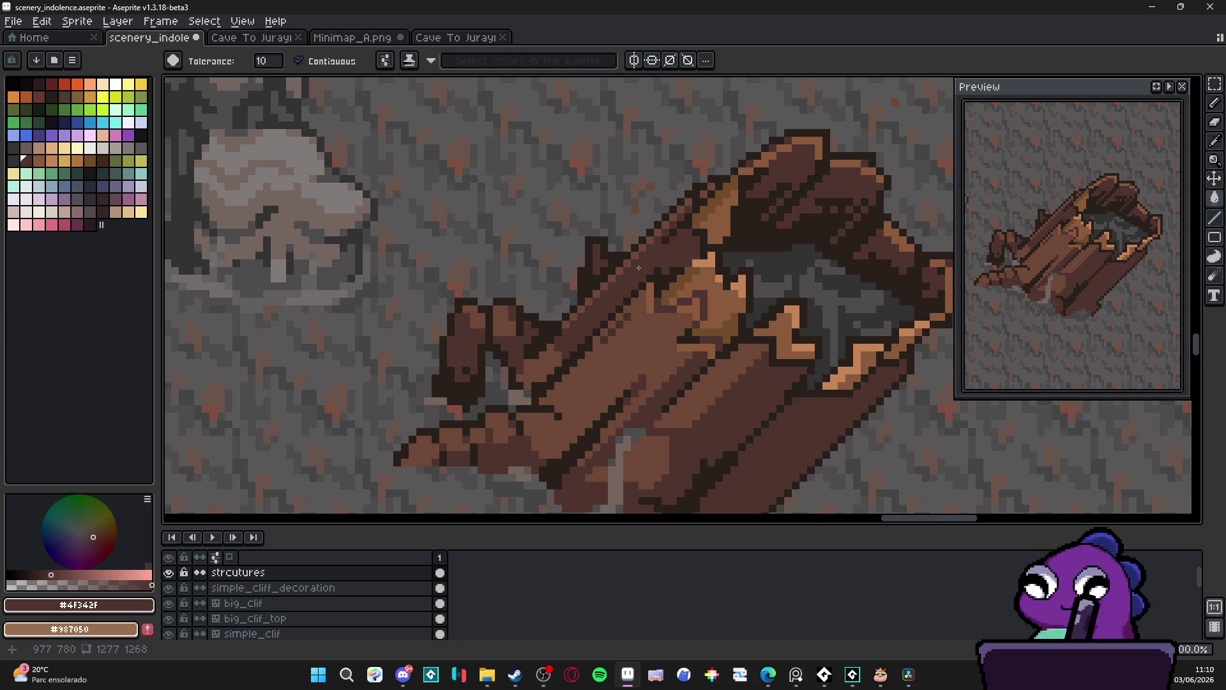
{"action": "key", "text": "b"}
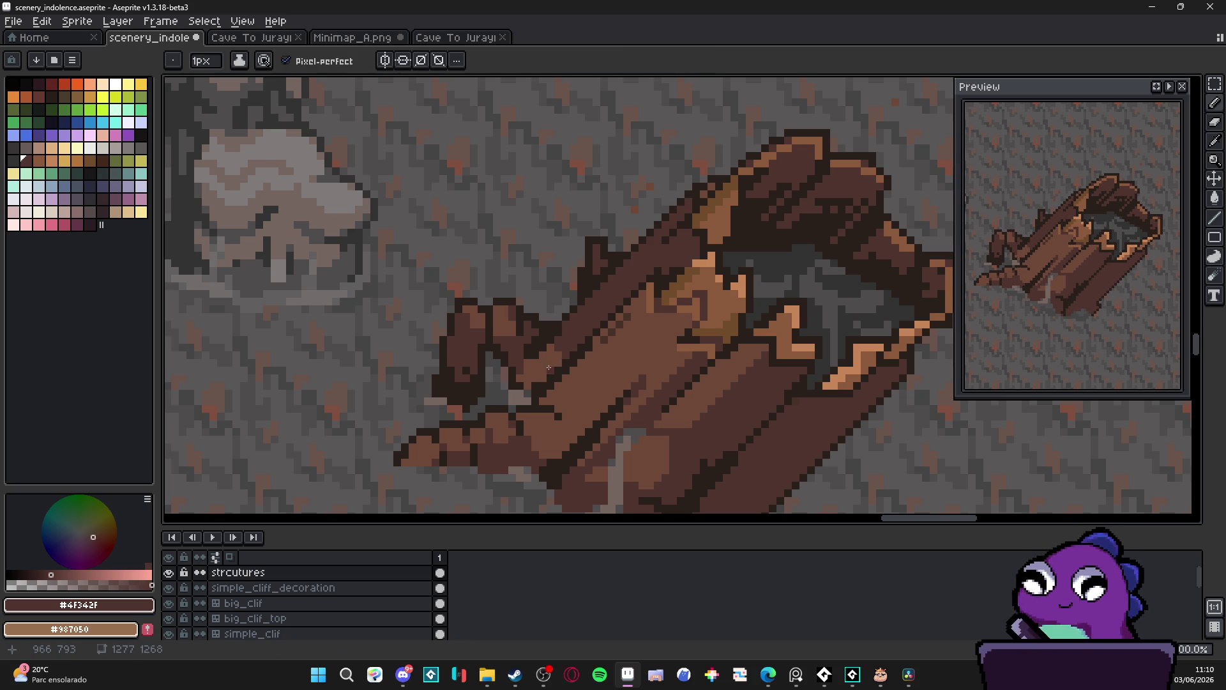
{"action": "scroll", "coordinate": [549, 366], "scroll_direction": "down", "scroll_amount": 3}
{"action": "scroll", "coordinate": [549, 375], "scroll_direction": "up", "scroll_amount": 1}
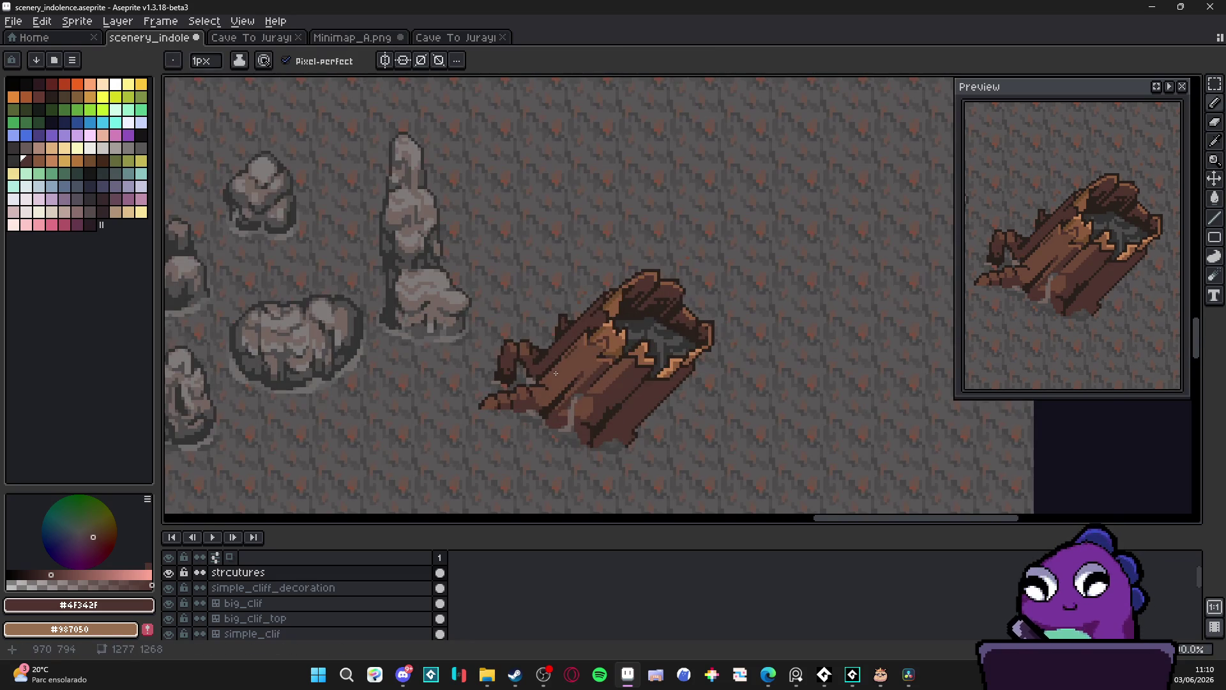
{"action": "scroll", "coordinate": [622, 381], "scroll_direction": "up", "scroll_amount": 1}
Eyedrop the log's browns #6C4837, #4F342F and #2A201B
{"action": "left_click", "coordinate": [626, 378], "text": "alt"}
{"action": "scroll", "coordinate": [629, 377], "scroll_direction": "up", "scroll_amount": 2}
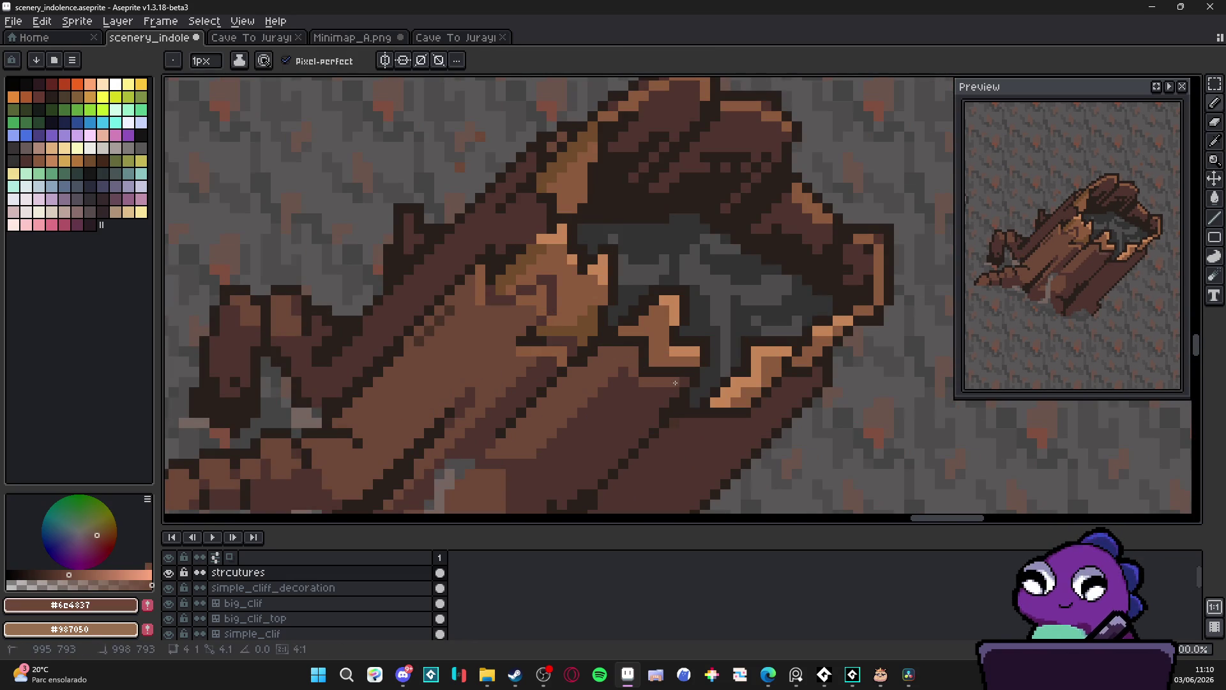
{"action": "left_click", "coordinate": [655, 393], "text": "alt"}
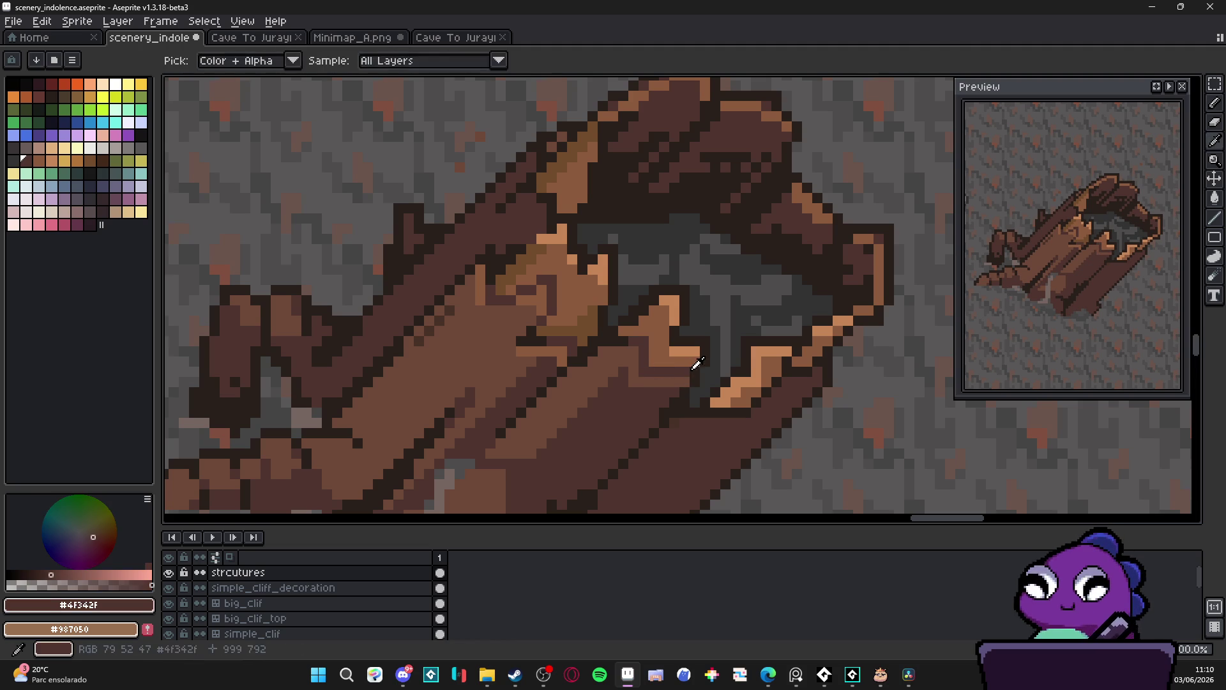
{"action": "left_click", "coordinate": [678, 376], "text": "alt"}
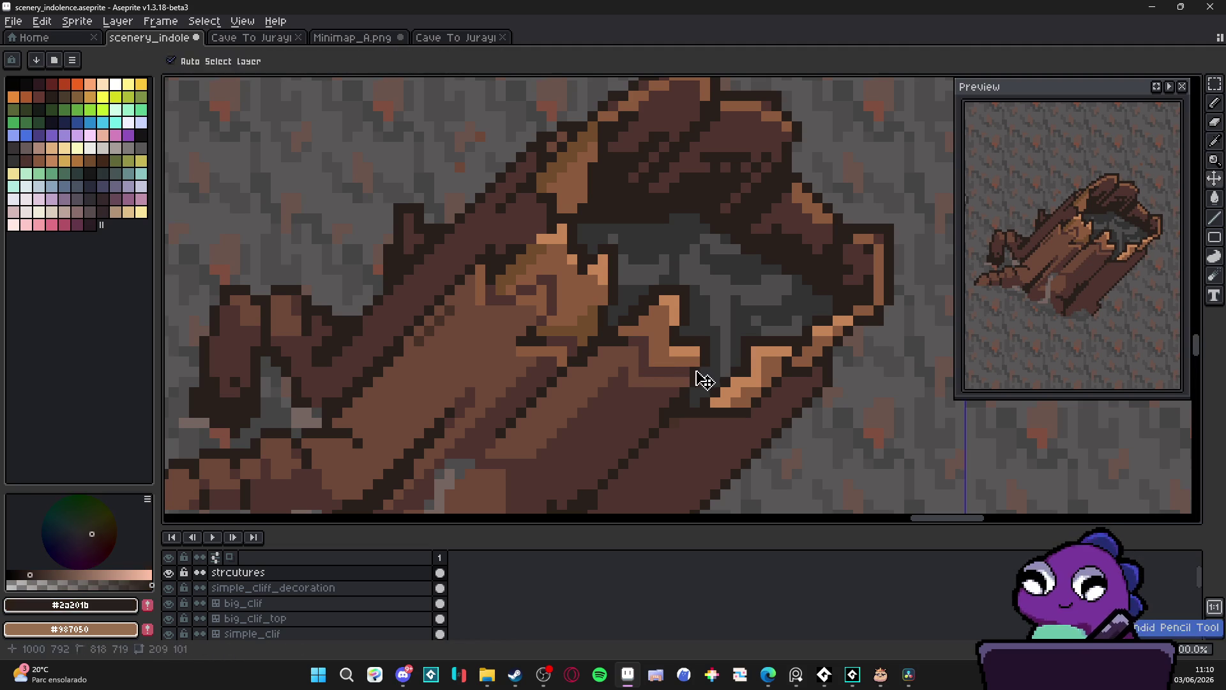
{"action": "scroll", "coordinate": [691, 371], "scroll_direction": "down", "scroll_amount": 2}
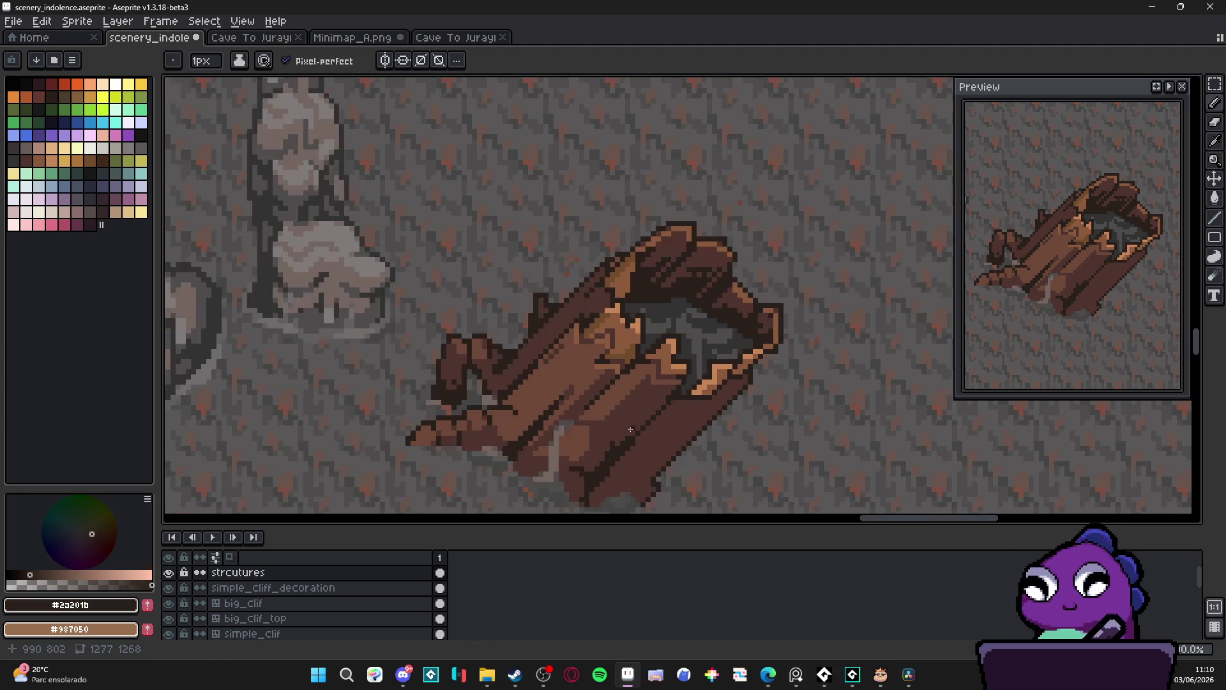
{"action": "scroll", "coordinate": [677, 385], "scroll_direction": "up", "scroll_amount": 2}
{"action": "scroll", "coordinate": [660, 391], "scroll_direction": "down", "scroll_amount": 2}
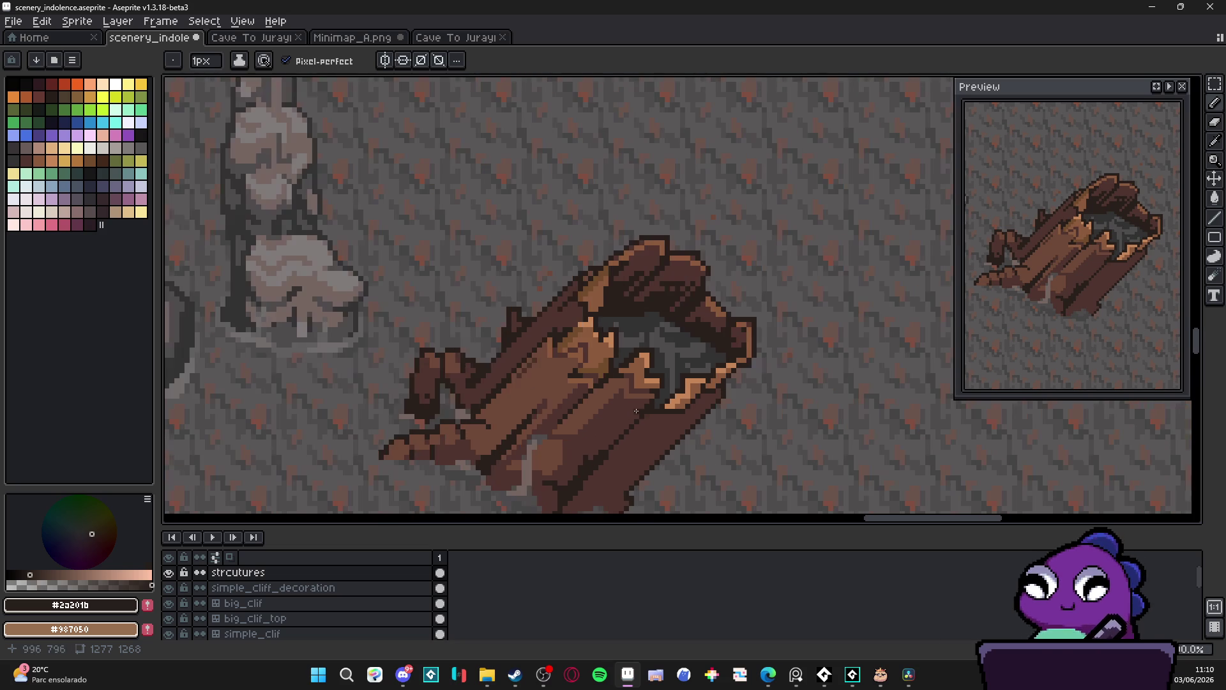
{"action": "scroll", "coordinate": [613, 392], "scroll_direction": "down", "scroll_amount": 1}
Draw a short light line along the hollow's rim in #6c4837
{"action": "left_click_drag", "start_coordinate": [583, 395], "coordinate": [598, 399]}
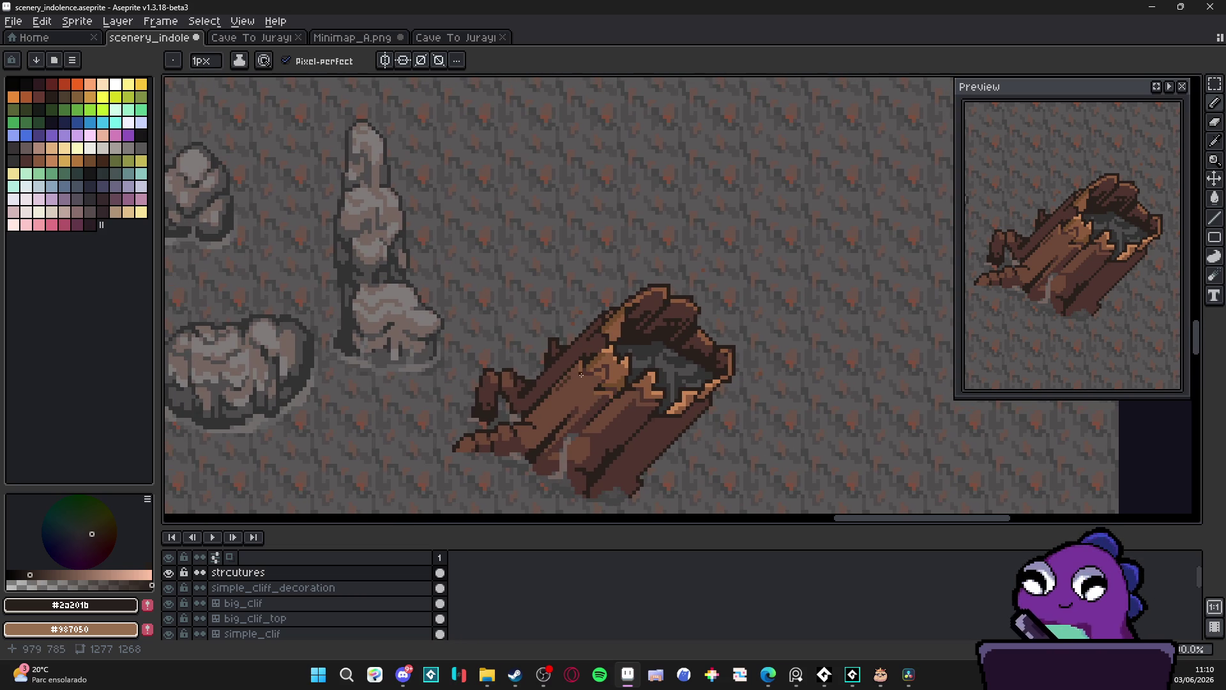
{"action": "scroll", "coordinate": [588, 359], "scroll_direction": "up", "scroll_amount": 3}
{"action": "left_click", "coordinate": [622, 337], "text": "alt"}
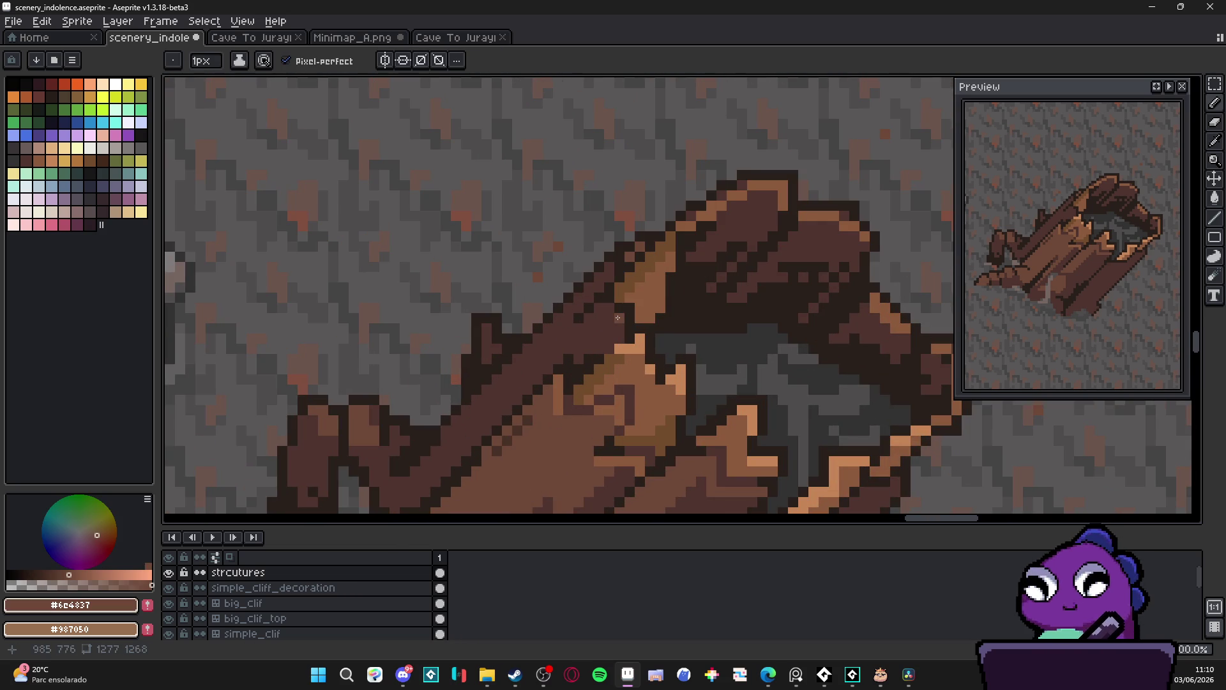
{"action": "scroll", "coordinate": [613, 392], "scroll_direction": "down", "scroll_amount": 3}
{"action": "scroll", "coordinate": [613, 392], "scroll_direction": "up", "scroll_amount": 5}
{"action": "left_click", "coordinate": [700, 392], "text": "shift"}
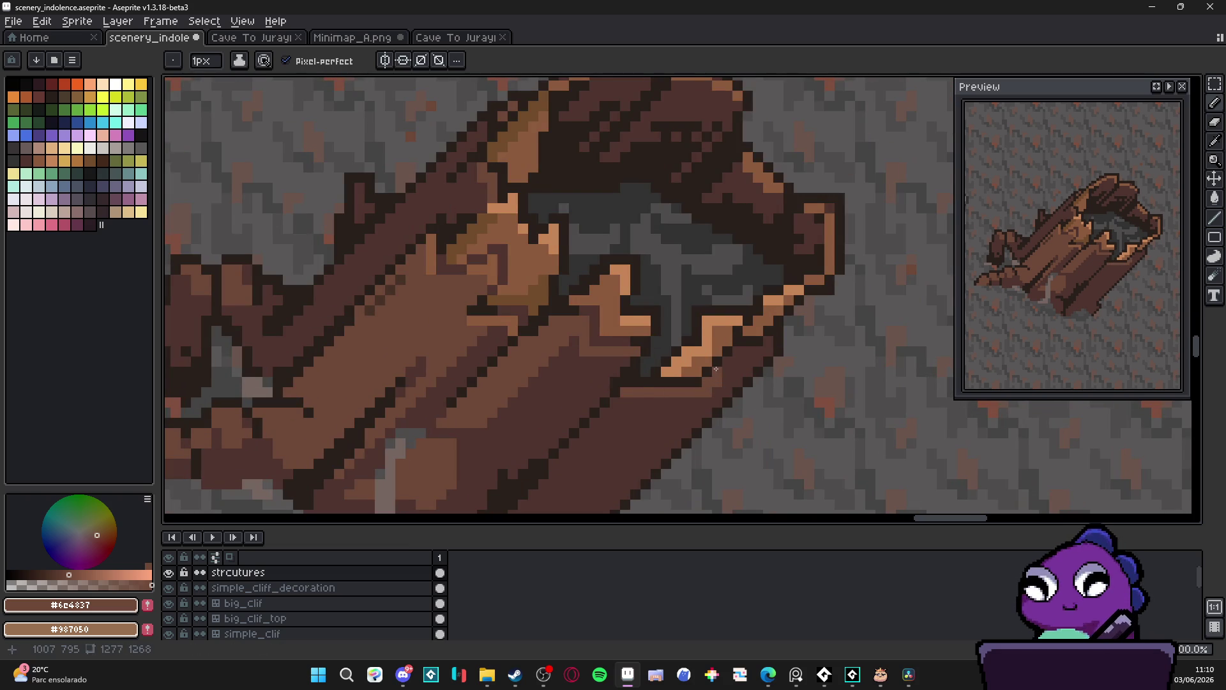
{"action": "scroll", "coordinate": [656, 416], "scroll_direction": "down", "scroll_amount": 4}
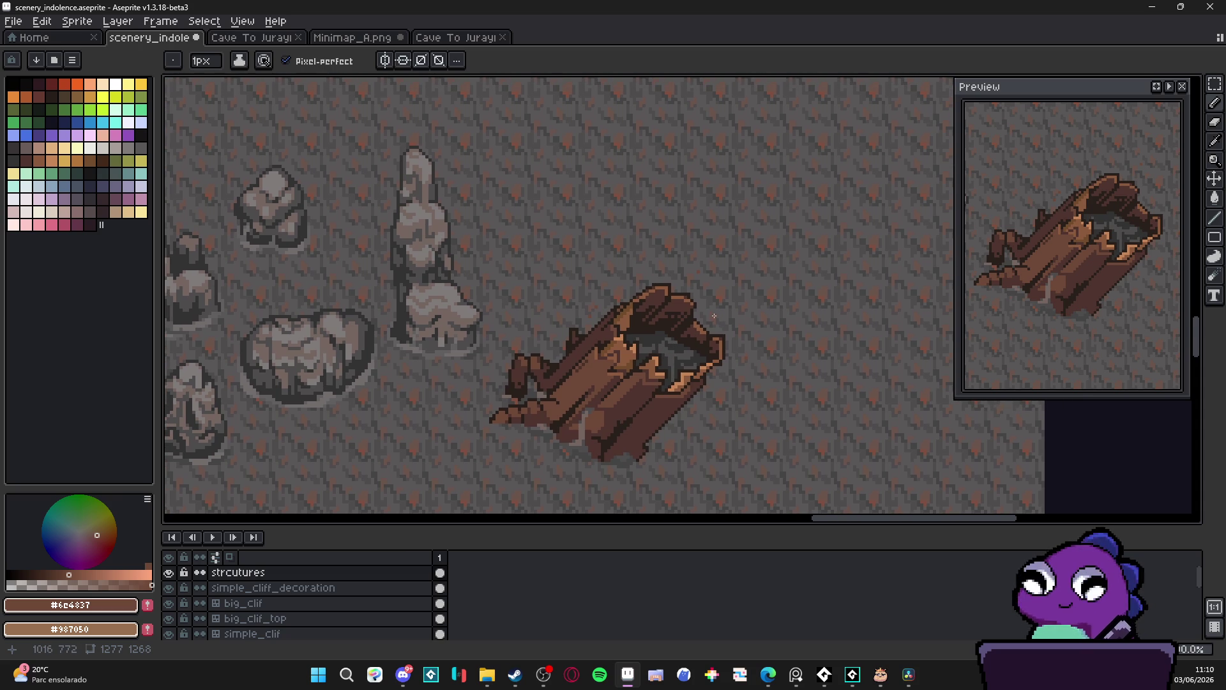
{"action": "scroll", "coordinate": [704, 320], "scroll_direction": "up", "scroll_amount": 4}
Repaint several dark rim pixels in #4F342F and add a #2a201b pixel
{"action": "left_click", "coordinate": [621, 293], "text": "alt"}
{"action": "mouse_move", "coordinate": [632, 310]}
{"action": "left_mouse_down"}
{"action": "mouse_move", "coordinate": [579, 310]}
{"action": "mouse_move", "coordinate": [599, 320]}
{"action": "left_mouse_up"}
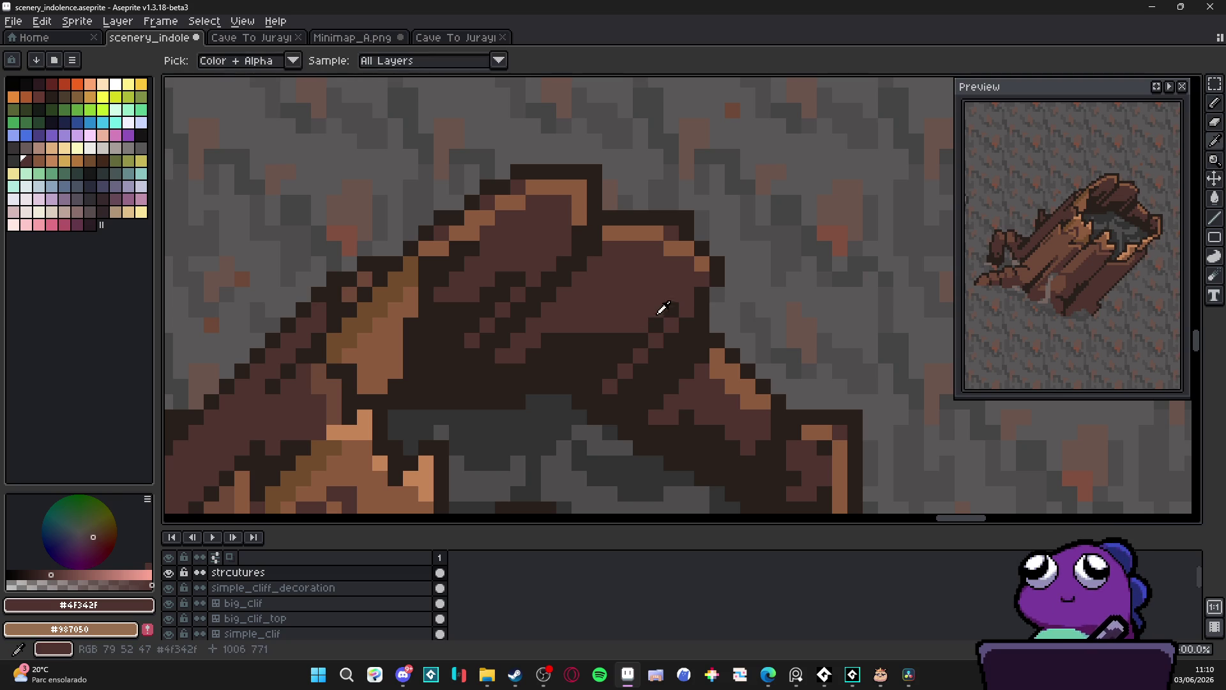
{"action": "left_click", "coordinate": [656, 309], "text": "alt"}
{"action": "left_click", "coordinate": [642, 324]}
{"action": "scroll", "coordinate": [641, 338], "scroll_direction": "down", "scroll_amount": 3}
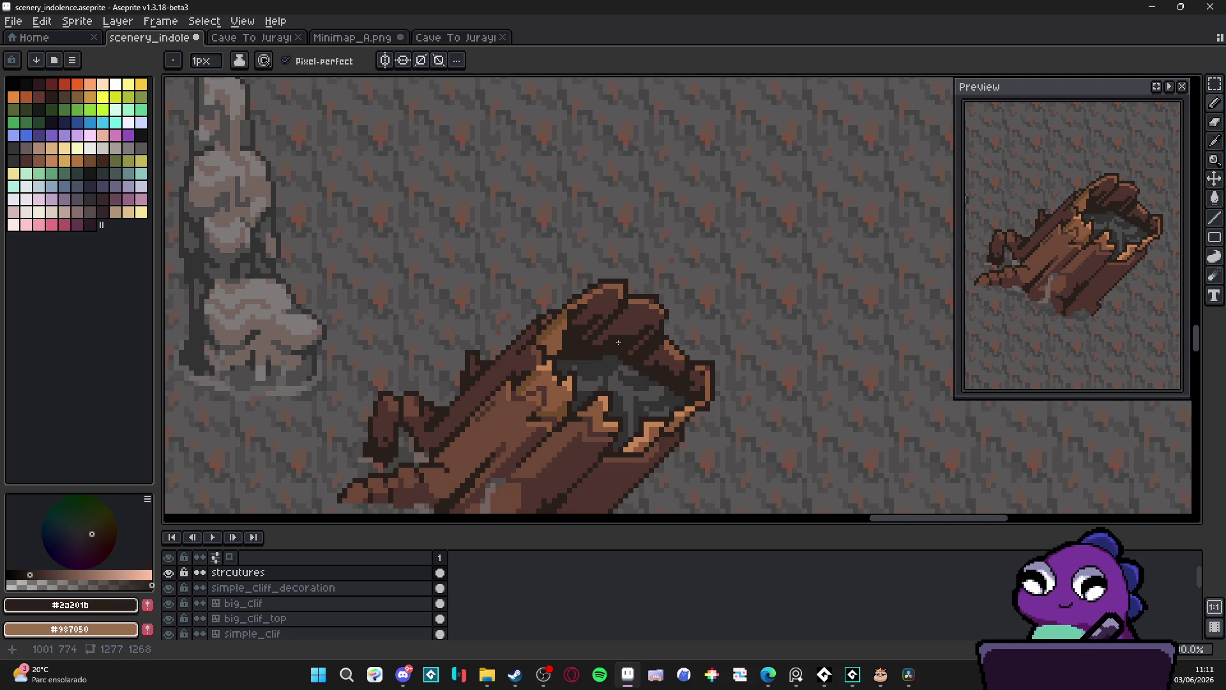
{"action": "scroll", "coordinate": [618, 342], "scroll_direction": "down", "scroll_amount": 3}
{"action": "scroll", "coordinate": [617, 324], "scroll_direction": "up", "scroll_amount": 3}
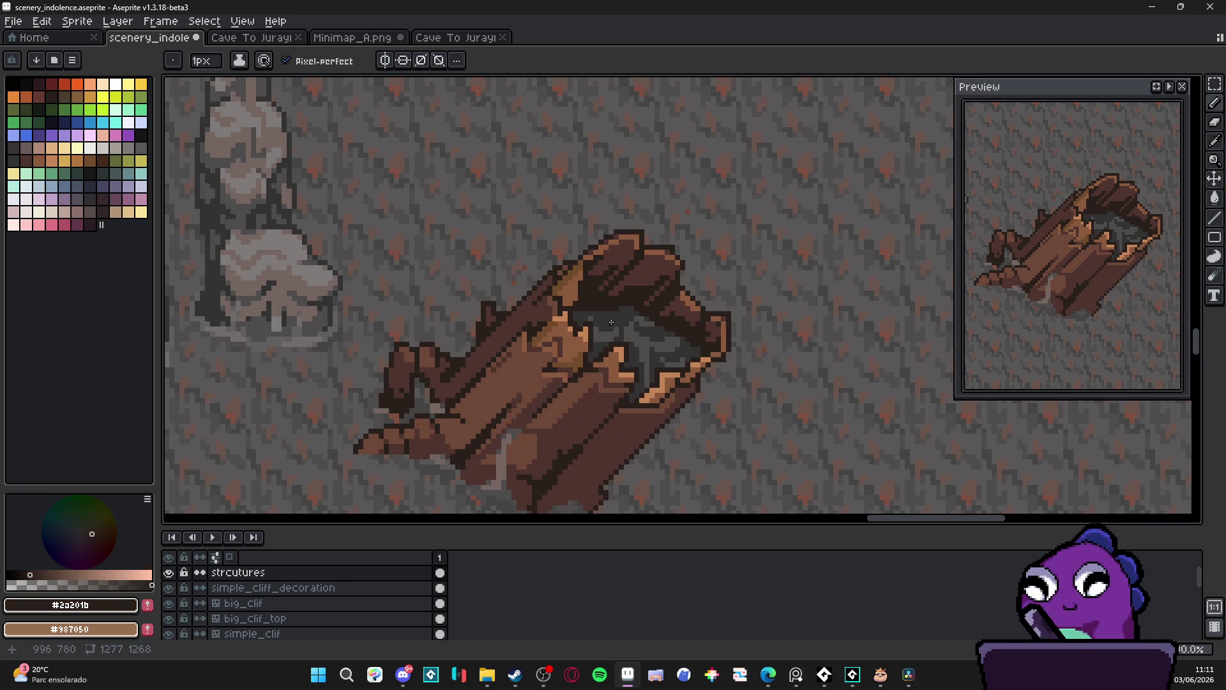
Darken the hollow's interior with #323232 using a 2px brush, then save
{"action": "key", "text": "ctrl+plus"}
{"action": "left_click", "coordinate": [611, 322], "text": "alt"}
{"action": "scroll", "coordinate": [611, 322], "scroll_direction": "up", "scroll_amount": 2}
{"action": "mouse_move", "coordinate": [608, 347]}
{"action": "left_mouse_down"}
{"action": "mouse_move", "coordinate": [587, 342]}
{"action": "mouse_move", "coordinate": [662, 347]}
{"action": "mouse_move", "coordinate": [645, 347]}
{"action": "mouse_move", "coordinate": [664, 309]}
{"action": "mouse_move", "coordinate": [685, 318]}
{"action": "mouse_move", "coordinate": [666, 352]}
{"action": "mouse_move", "coordinate": [738, 370]}
{"action": "mouse_move", "coordinate": [747, 346]}
{"action": "mouse_move", "coordinate": [754, 392]}
{"action": "mouse_move", "coordinate": [680, 384]}
{"action": "mouse_move", "coordinate": [683, 433]}
{"action": "left_mouse_up"}
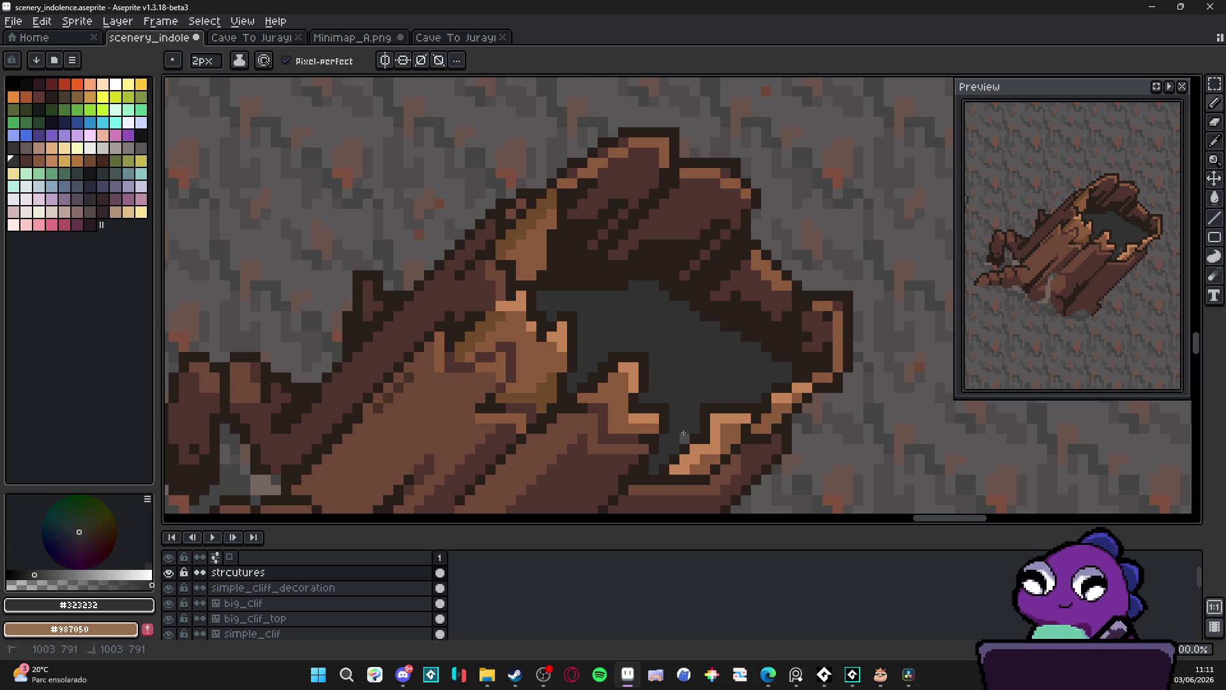
{"action": "key", "text": "minus"}
{"action": "scroll", "coordinate": [677, 409], "scroll_direction": "down", "scroll_amount": 3}
{"action": "key", "text": "ctrl+s"}
{"action": "left_click_drag", "start_coordinate": [627, 366], "coordinate": [638, 394]}
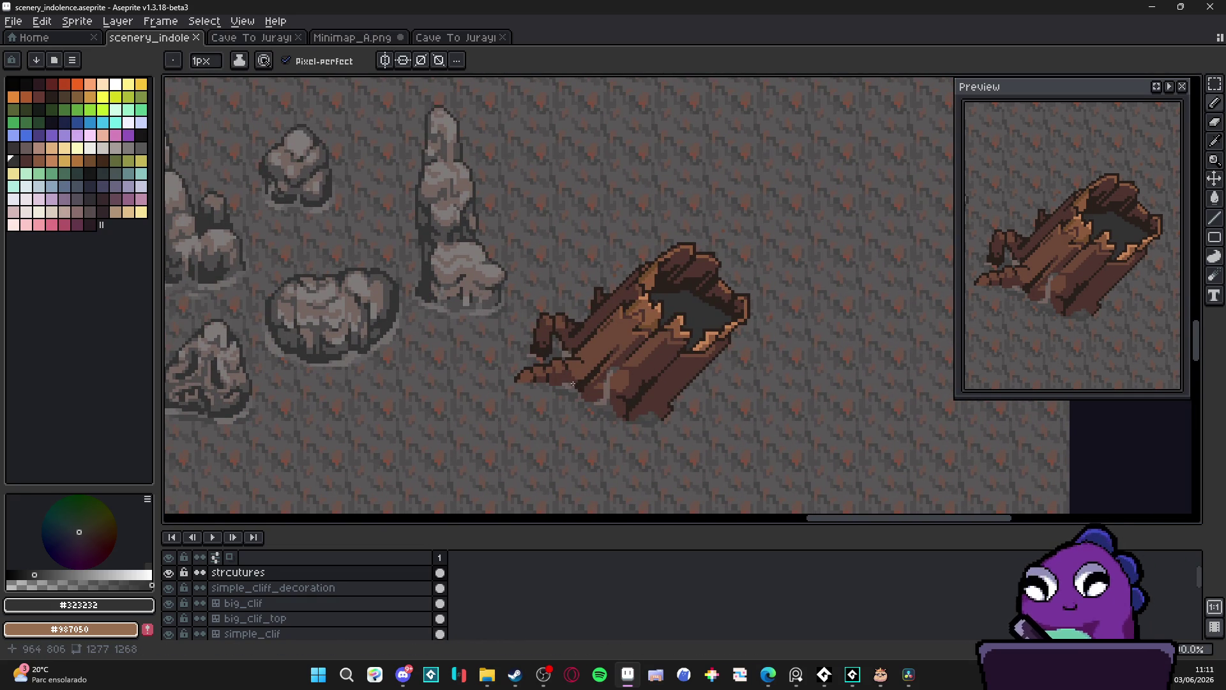
Paint dark brown #4f342f pixels along the log's bark groove
{"action": "scroll", "coordinate": [572, 384], "scroll_direction": "down", "scroll_amount": 2}
{"action": "scroll", "coordinate": [572, 368], "scroll_direction": "up", "scroll_amount": 1}
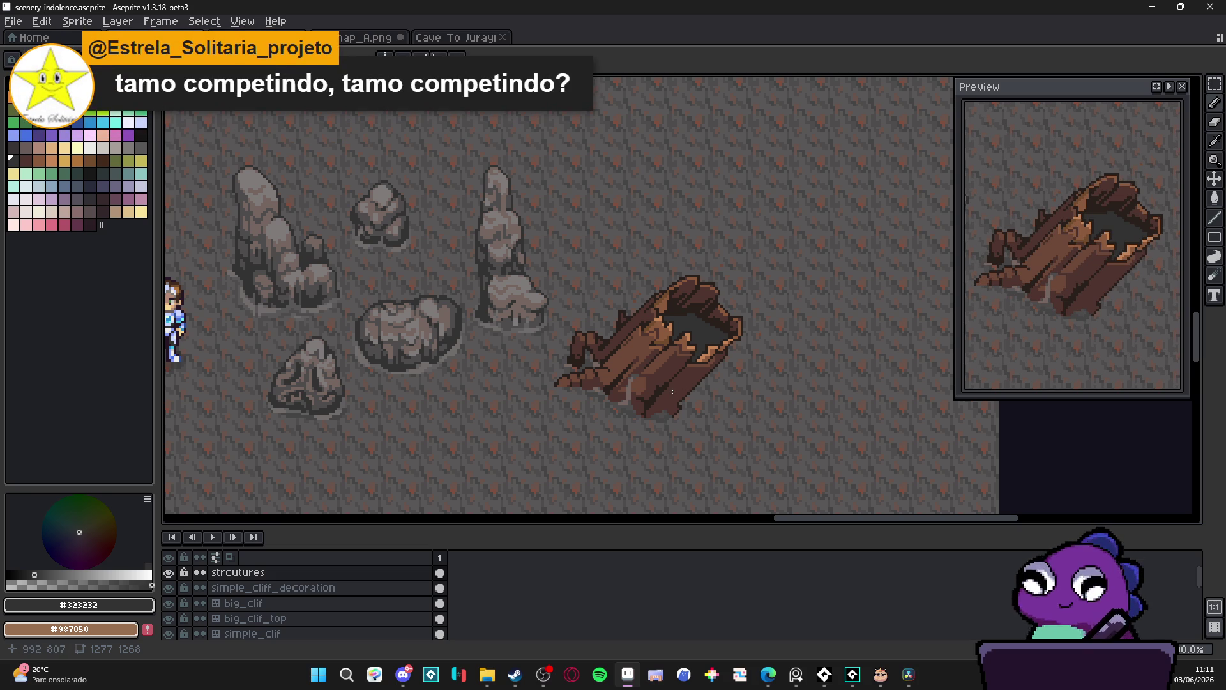
{"action": "scroll", "coordinate": [575, 390], "scroll_direction": "up", "scroll_amount": 8}
{"action": "left_click", "coordinate": [536, 388], "text": "alt"}
{"action": "left_click", "coordinate": [539, 376], "text": "alt"}
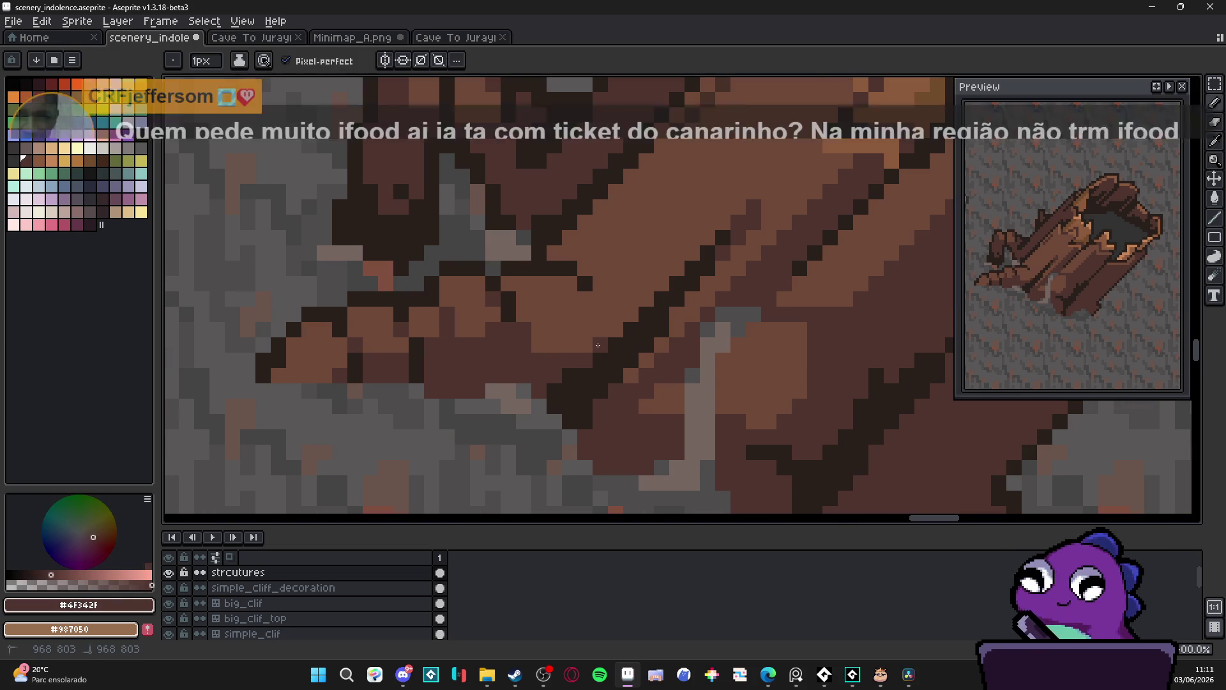
{"action": "left_click", "coordinate": [598, 299]}
{"action": "left_click", "coordinate": [600, 328]}
{"action": "left_click", "coordinate": [585, 297]}
Draw a dark brown line along the log's edge and add one more outline pixel
{"action": "scroll", "coordinate": [569, 300], "scroll_direction": "down", "scroll_amount": 2}
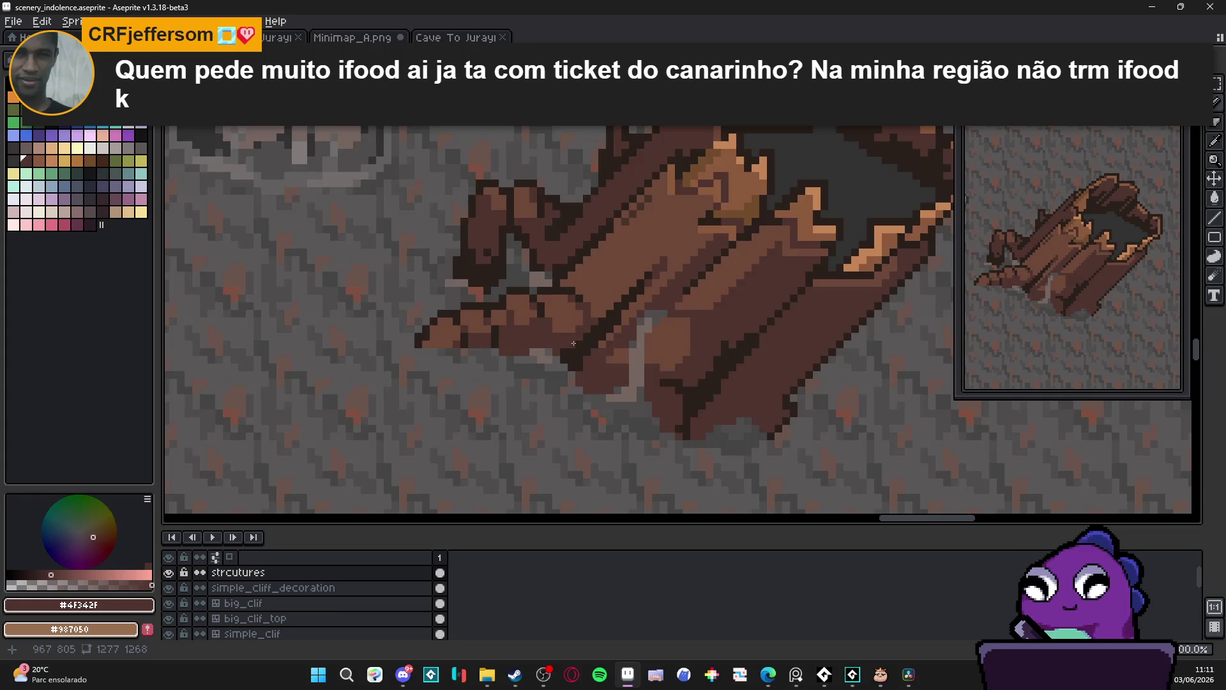
{"action": "scroll", "coordinate": [545, 315], "scroll_direction": "up", "scroll_amount": 2}
{"action": "scroll", "coordinate": [535, 302], "scroll_direction": "down", "scroll_amount": 2}
{"action": "scroll", "coordinate": [550, 285], "scroll_direction": "up", "scroll_amount": 2}
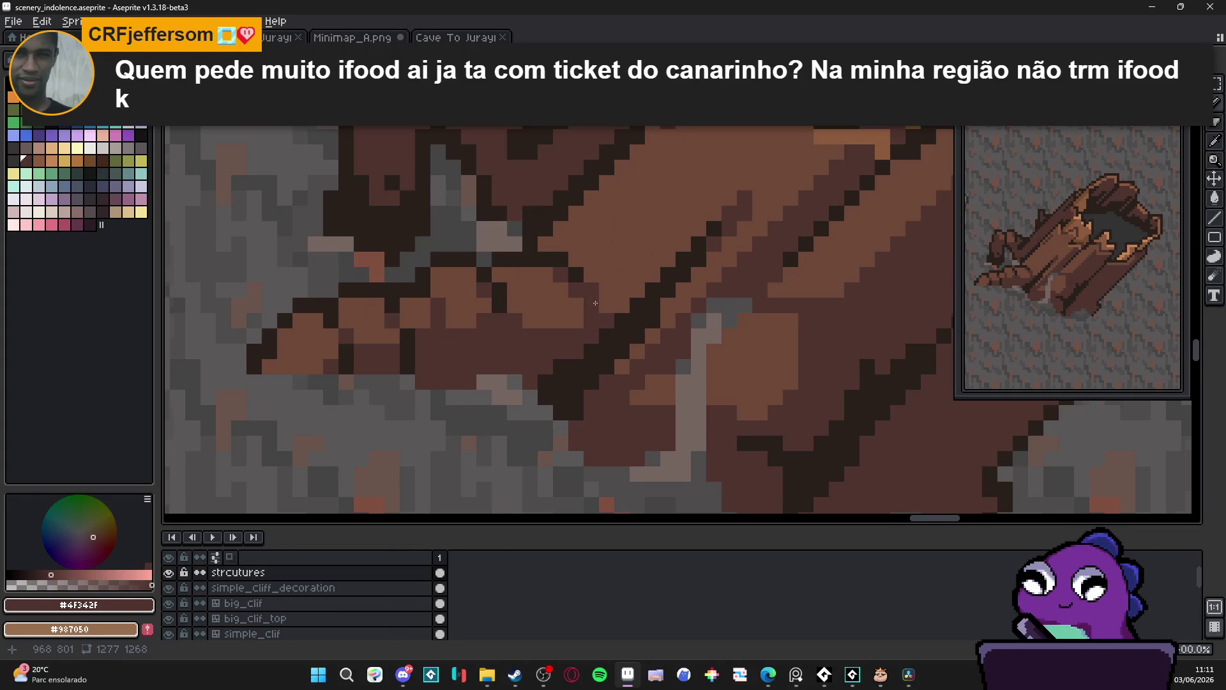
{"action": "left_click_drag", "start_coordinate": [548, 252], "coordinate": [555, 231]}
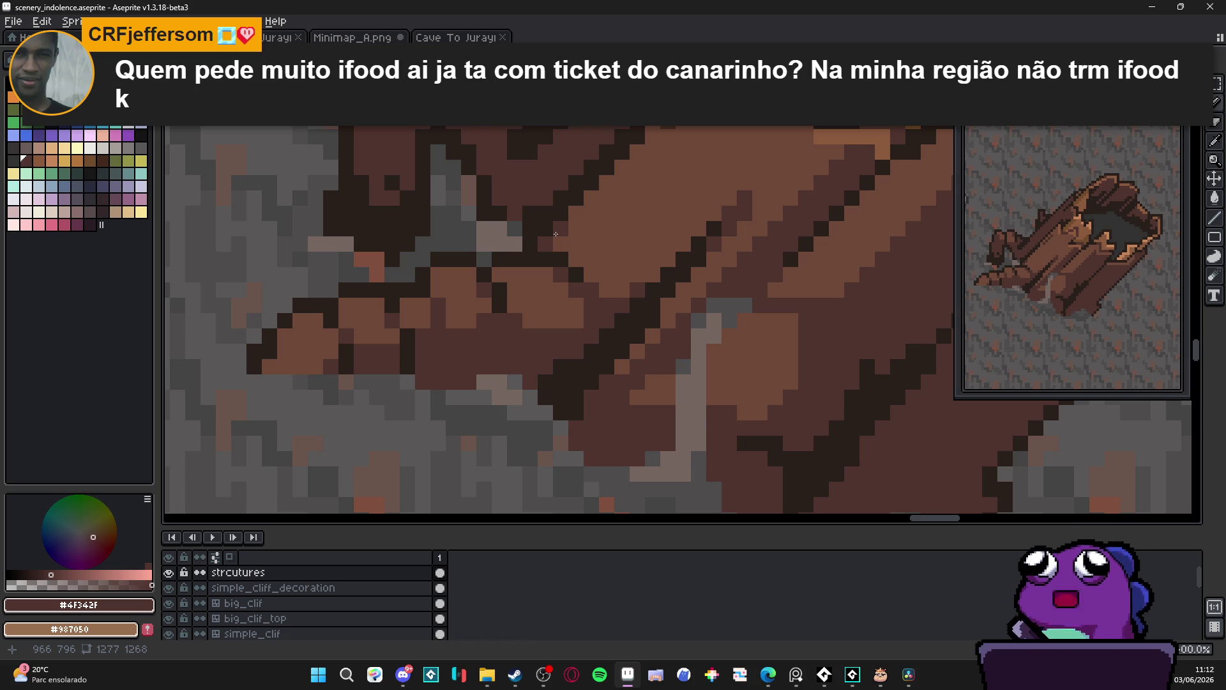
{"action": "left_click", "coordinate": [575, 213]}
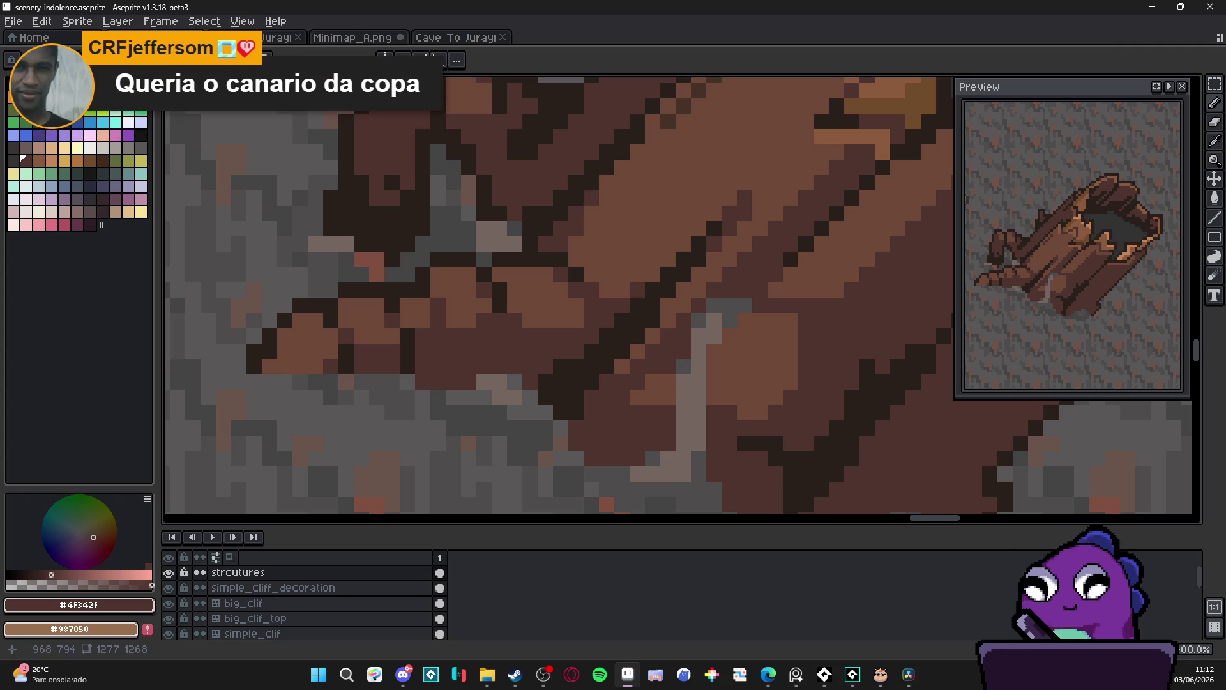
{"action": "scroll", "coordinate": [593, 205], "scroll_direction": "down", "scroll_amount": 2}
{"action": "scroll", "coordinate": [593, 205], "scroll_direction": "down", "scroll_amount": 3}
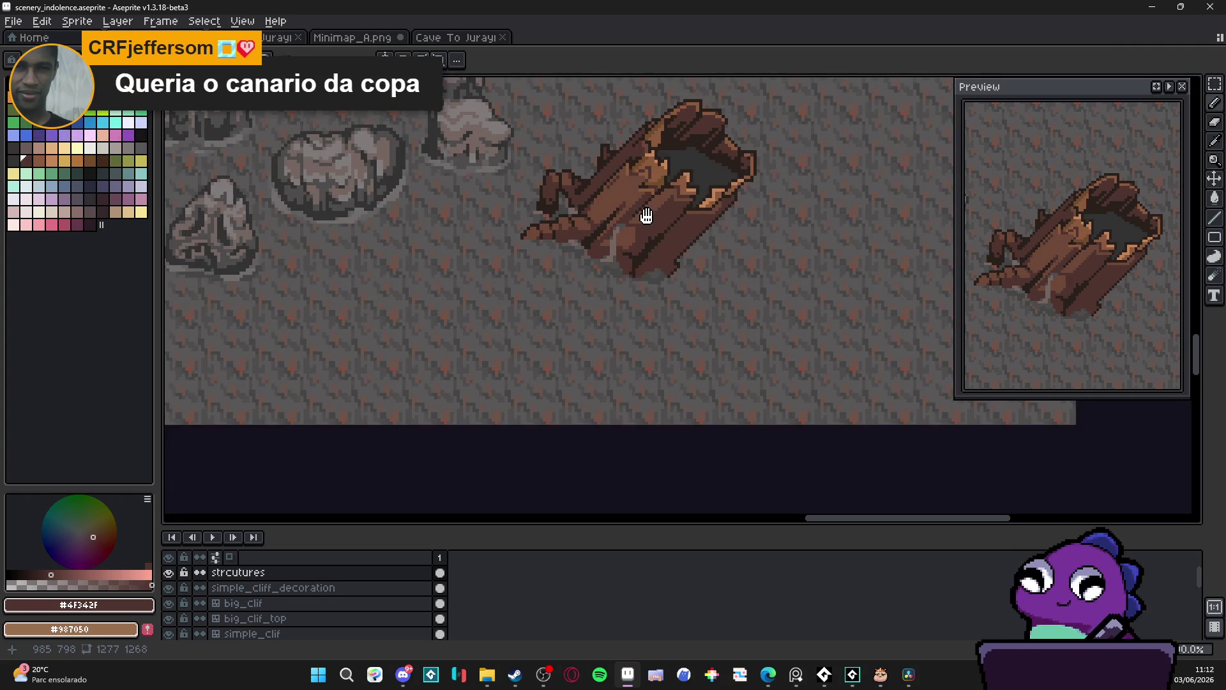
Eyedrop #6C4837 and #4F342F from the log, finishing on outline brown #2a201b
{"action": "scroll", "coordinate": [597, 271], "scroll_direction": "up", "scroll_amount": 3}
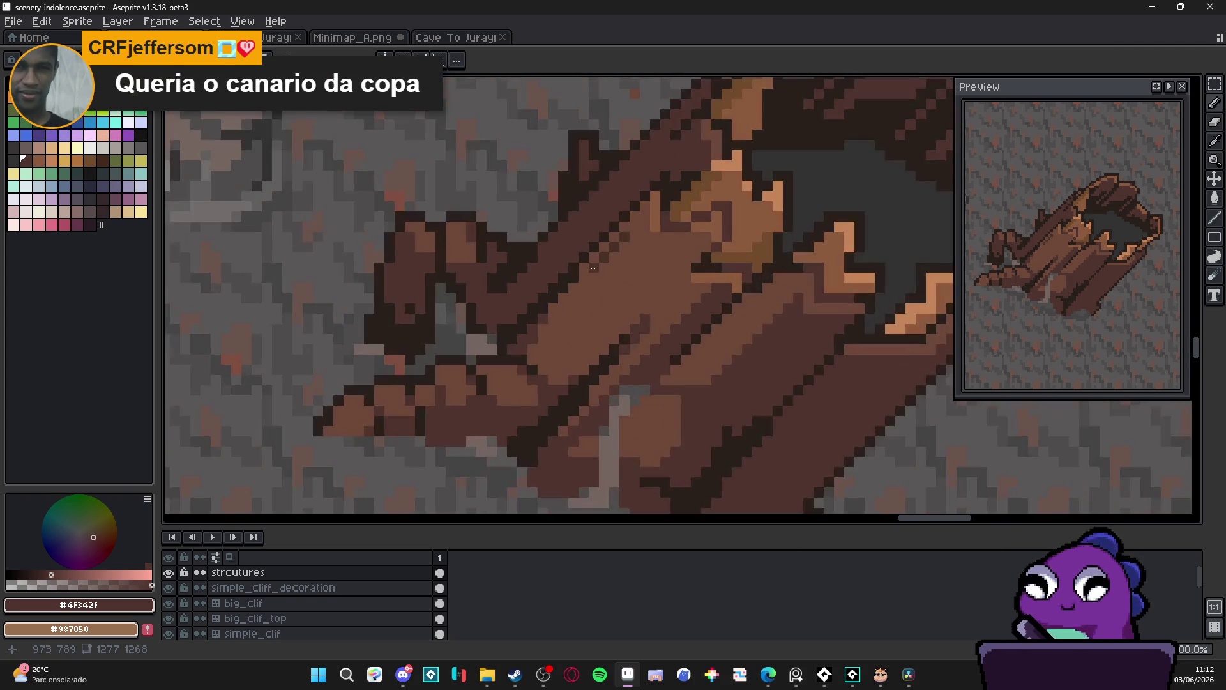
{"action": "left_click", "coordinate": [618, 245], "text": "alt"}
{"action": "scroll", "coordinate": [618, 345], "scroll_direction": "down", "scroll_amount": 3}
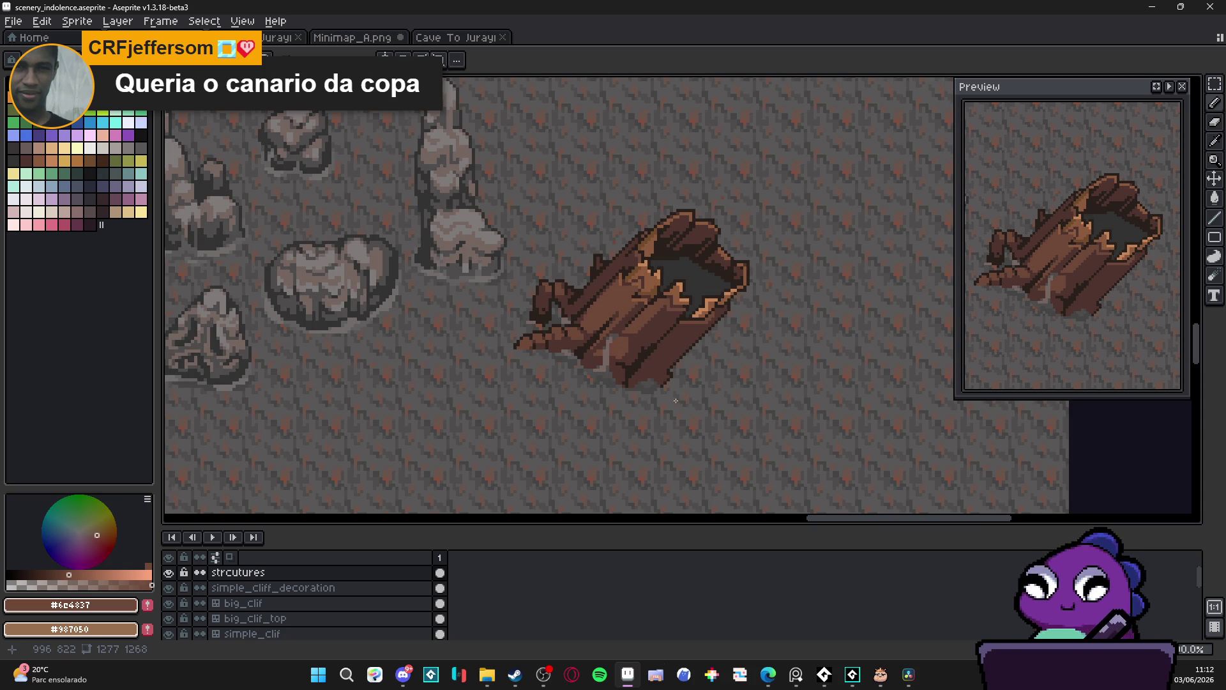
{"action": "scroll", "coordinate": [642, 238], "scroll_direction": "up", "scroll_amount": 4}
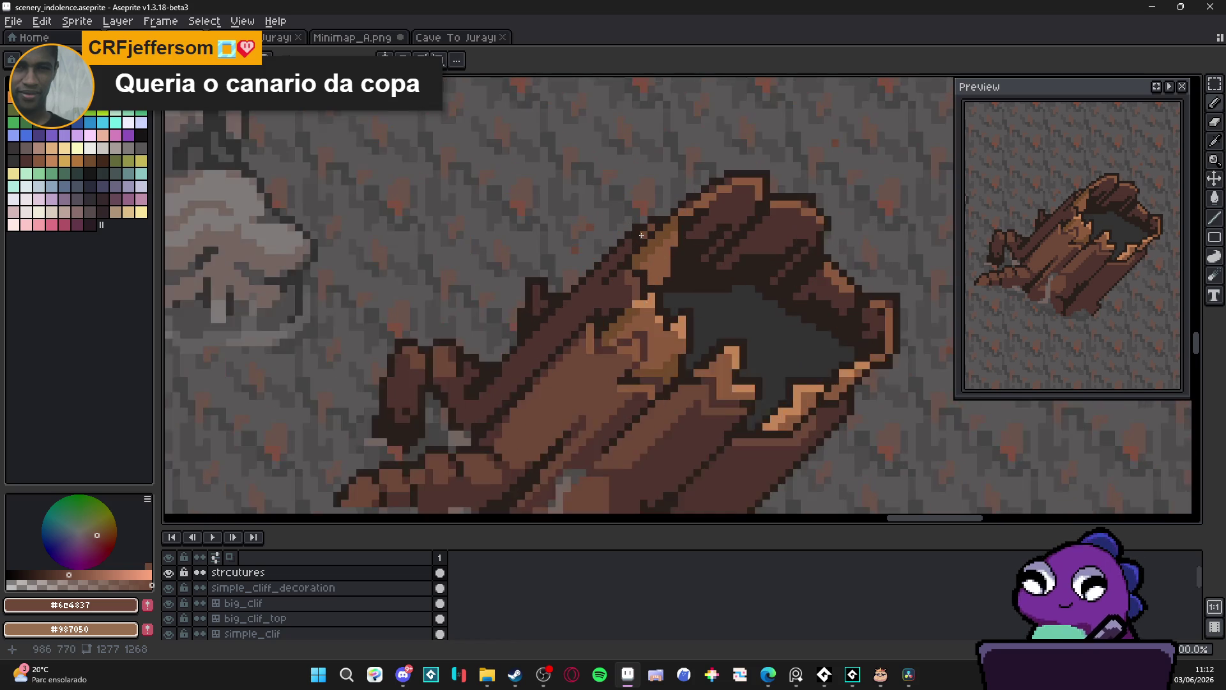
{"action": "left_click", "coordinate": [632, 238], "text": "alt"}
{"action": "left_click", "coordinate": [632, 238], "text": "alt"}
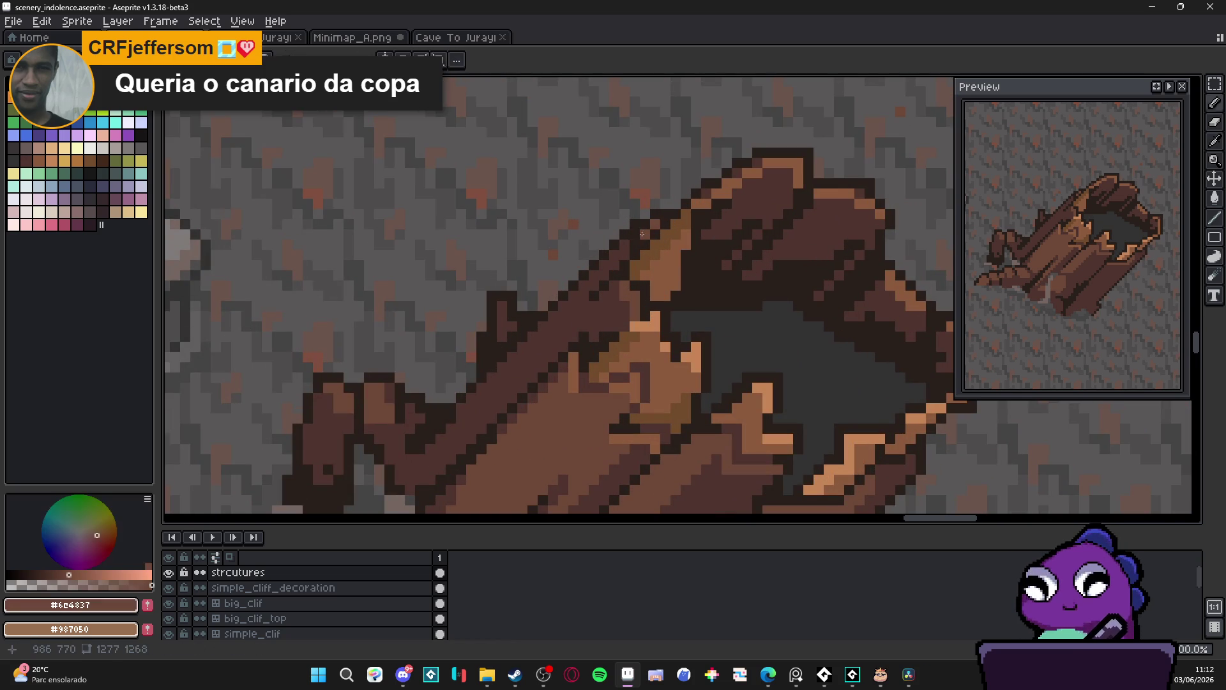
{"action": "scroll", "coordinate": [625, 249], "scroll_direction": "down", "scroll_amount": 4}
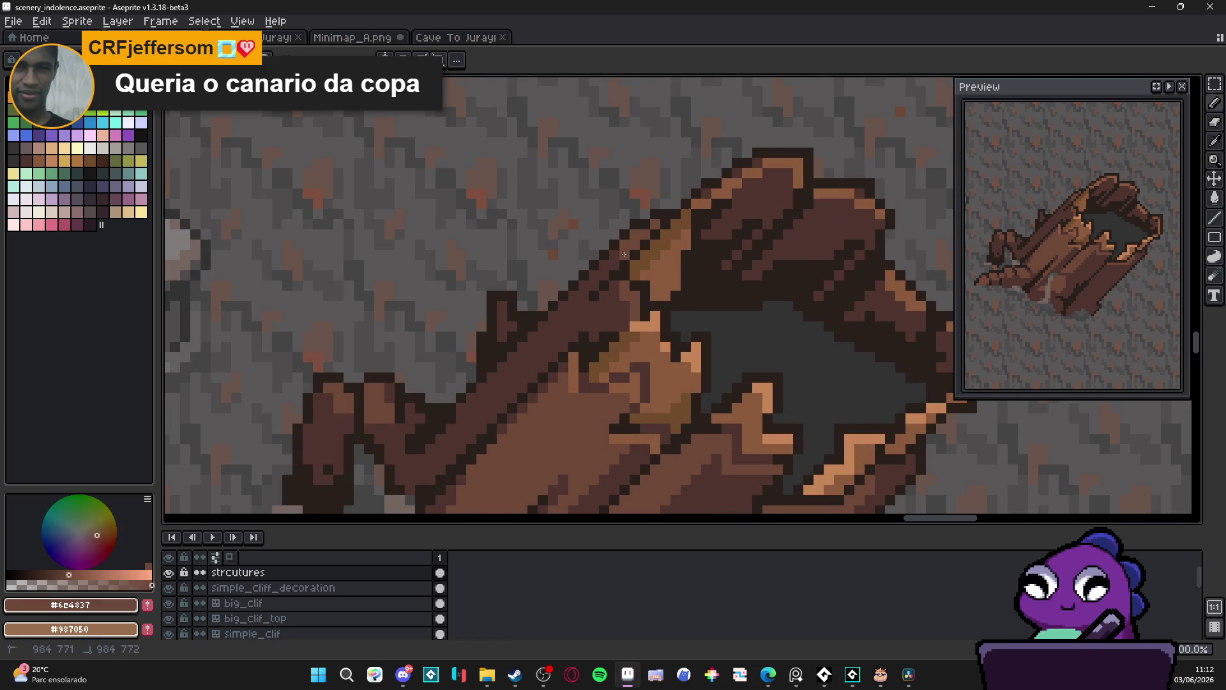
{"action": "scroll", "coordinate": [624, 274], "scroll_direction": "up", "scroll_amount": 2}
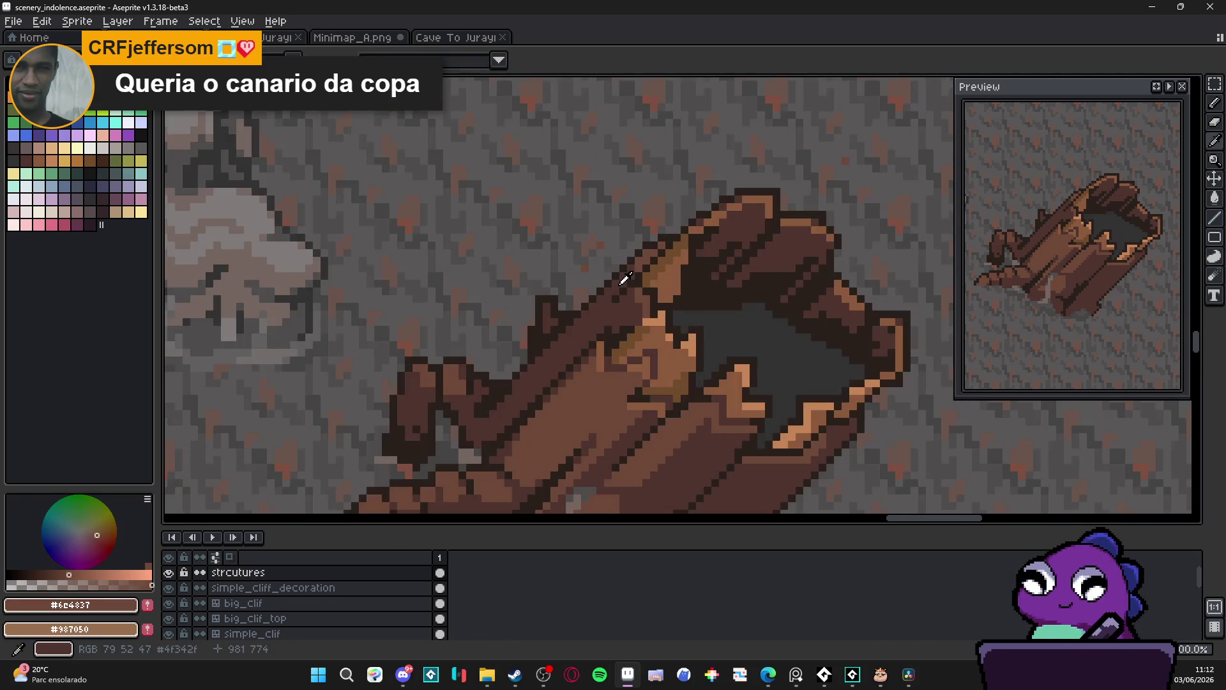
{"action": "left_click", "coordinate": [624, 273], "text": "alt"}
{"action": "scroll", "coordinate": [629, 272], "scroll_direction": "up", "scroll_amount": 2}
{"action": "left_click", "coordinate": [677, 229], "text": "alt"}
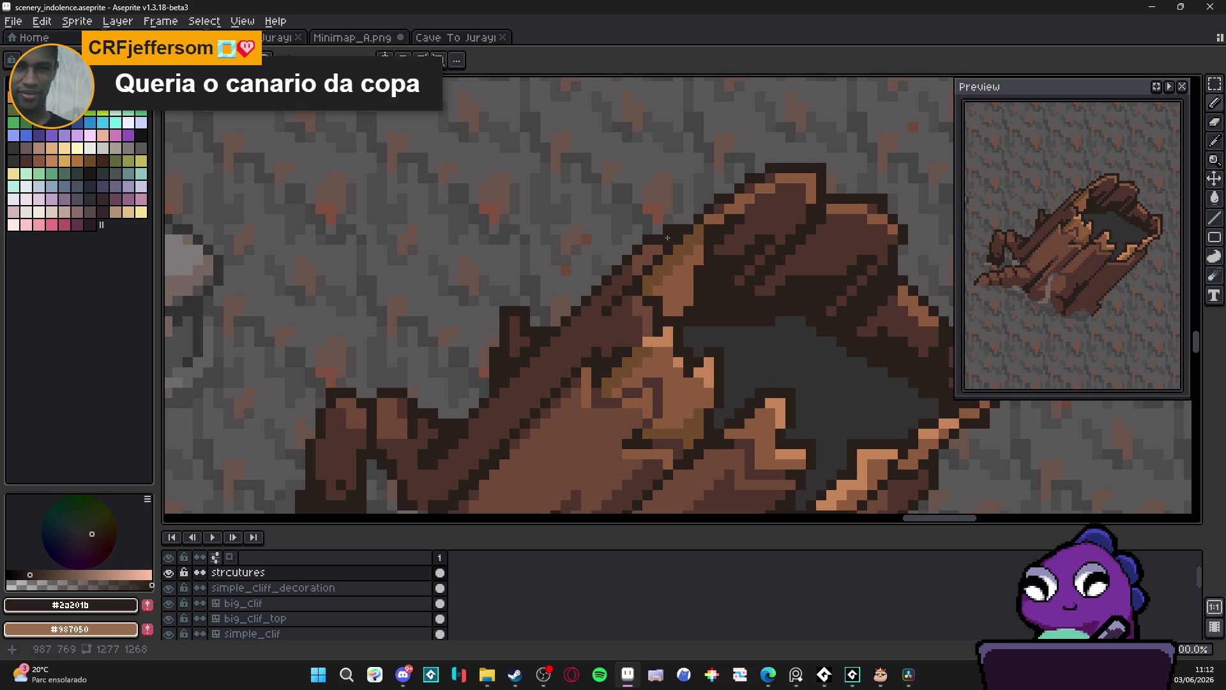
{"action": "scroll", "coordinate": [670, 238], "scroll_direction": "down", "scroll_amount": 4}
{"action": "scroll", "coordinate": [760, 326], "scroll_direction": "up", "scroll_amount": 4}
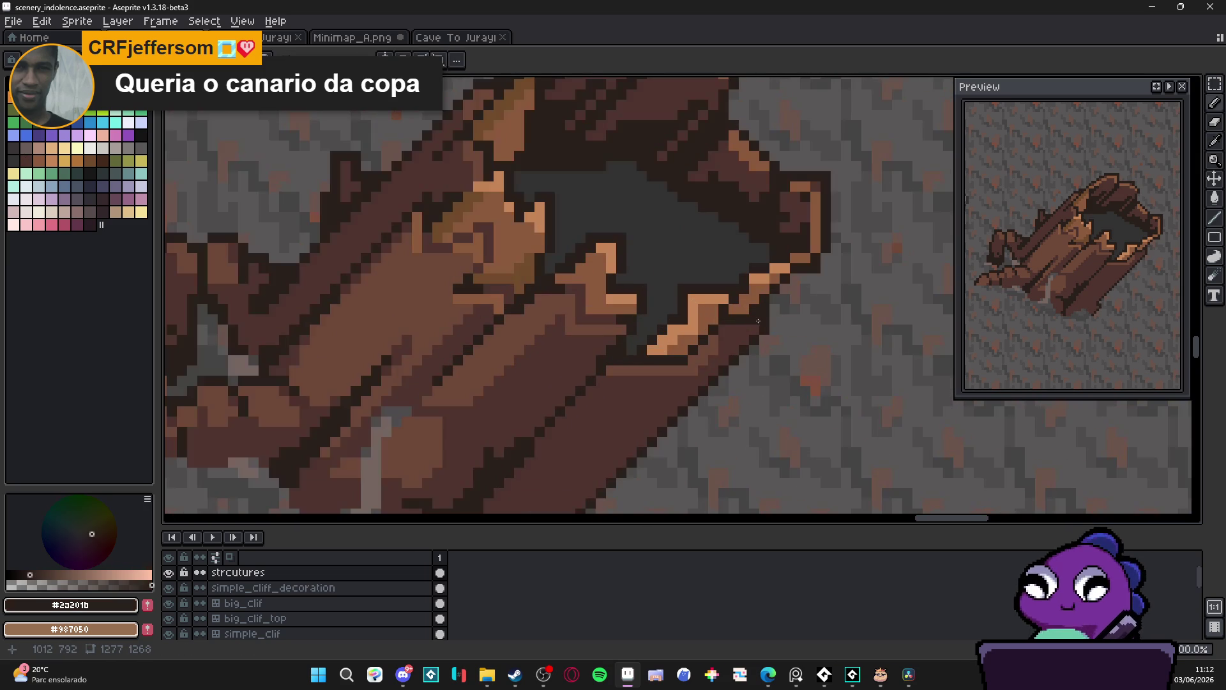
{"action": "scroll", "coordinate": [744, 374], "scroll_direction": "down", "scroll_amount": 3}
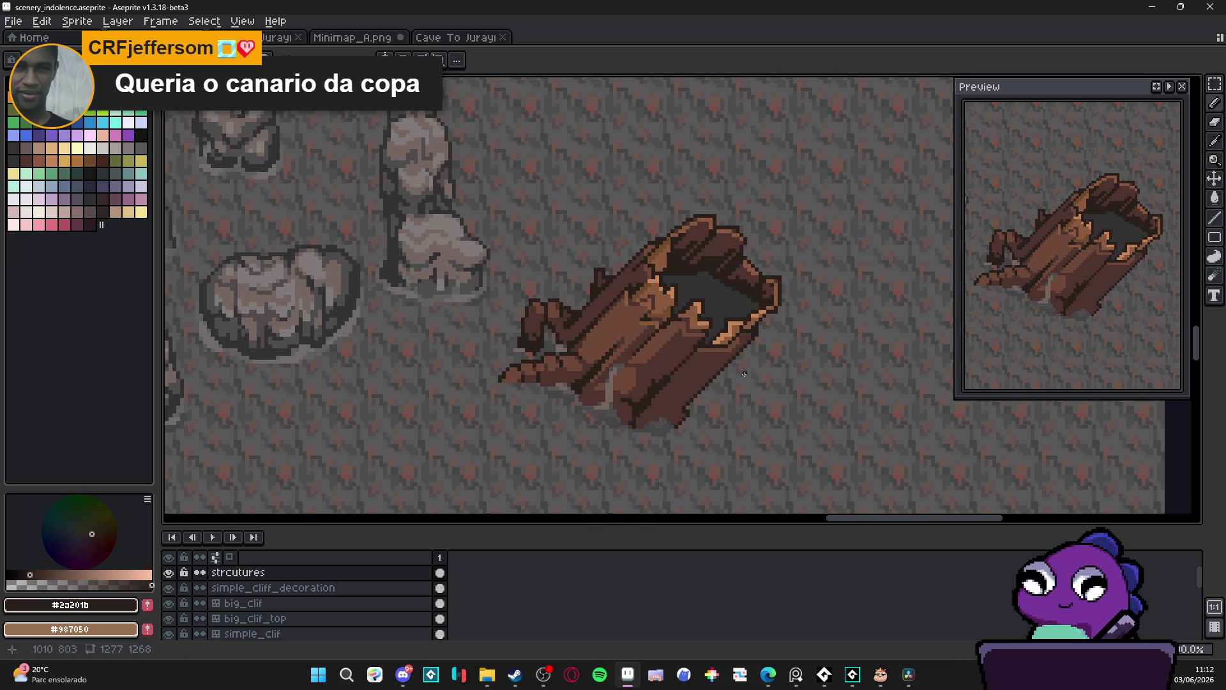
{"action": "scroll", "coordinate": [730, 331], "scroll_direction": "up", "scroll_amount": 3}
{"action": "scroll", "coordinate": [747, 351], "scroll_direction": "down", "scroll_amount": 3}
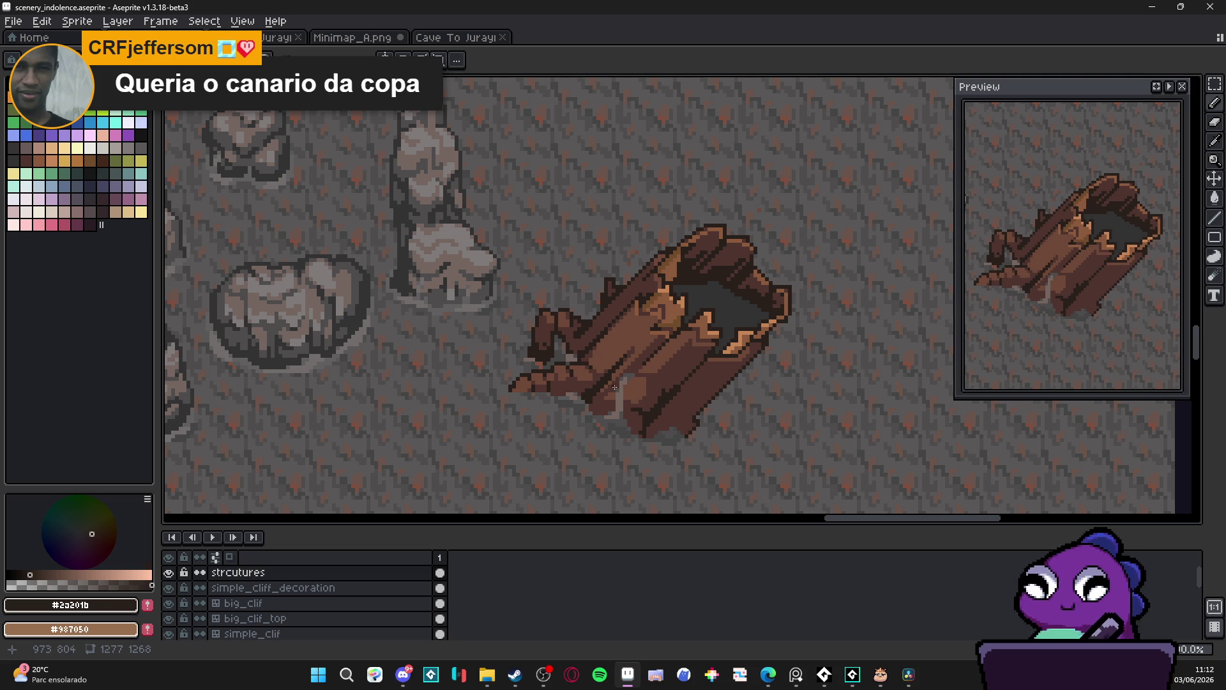
{"action": "scroll", "coordinate": [614, 387], "scroll_direction": "left", "scroll_amount": 1}
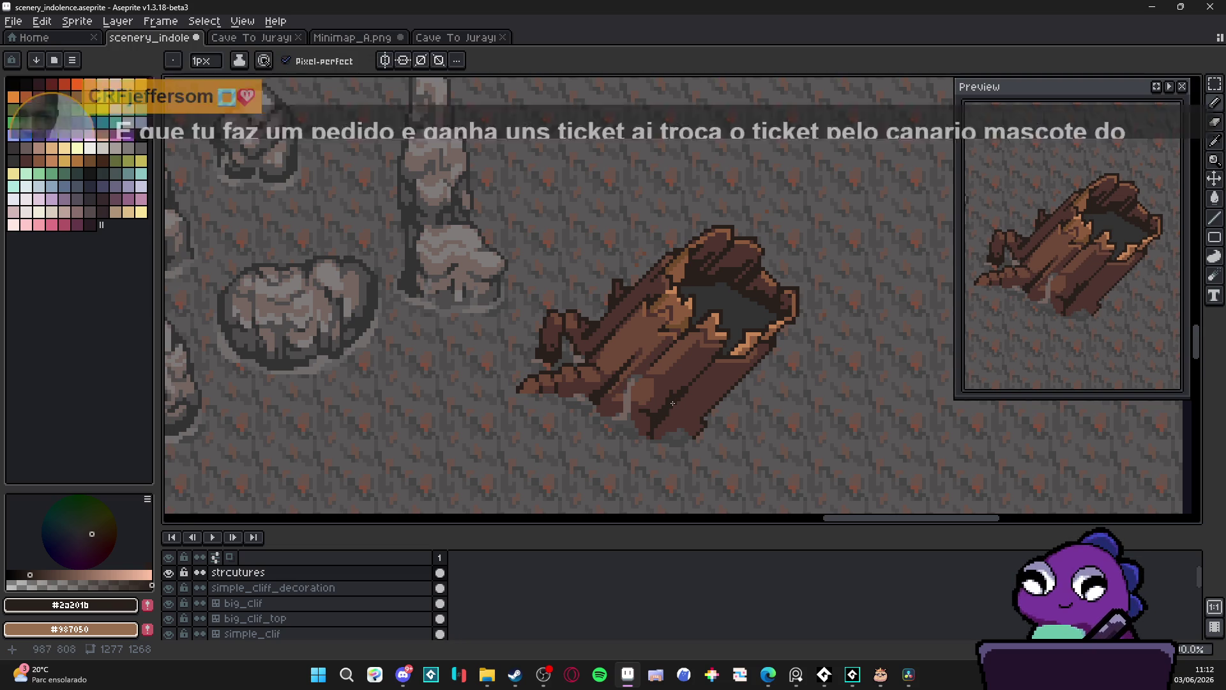
{"action": "scroll", "coordinate": [623, 397], "scroll_direction": "up", "scroll_amount": 4}
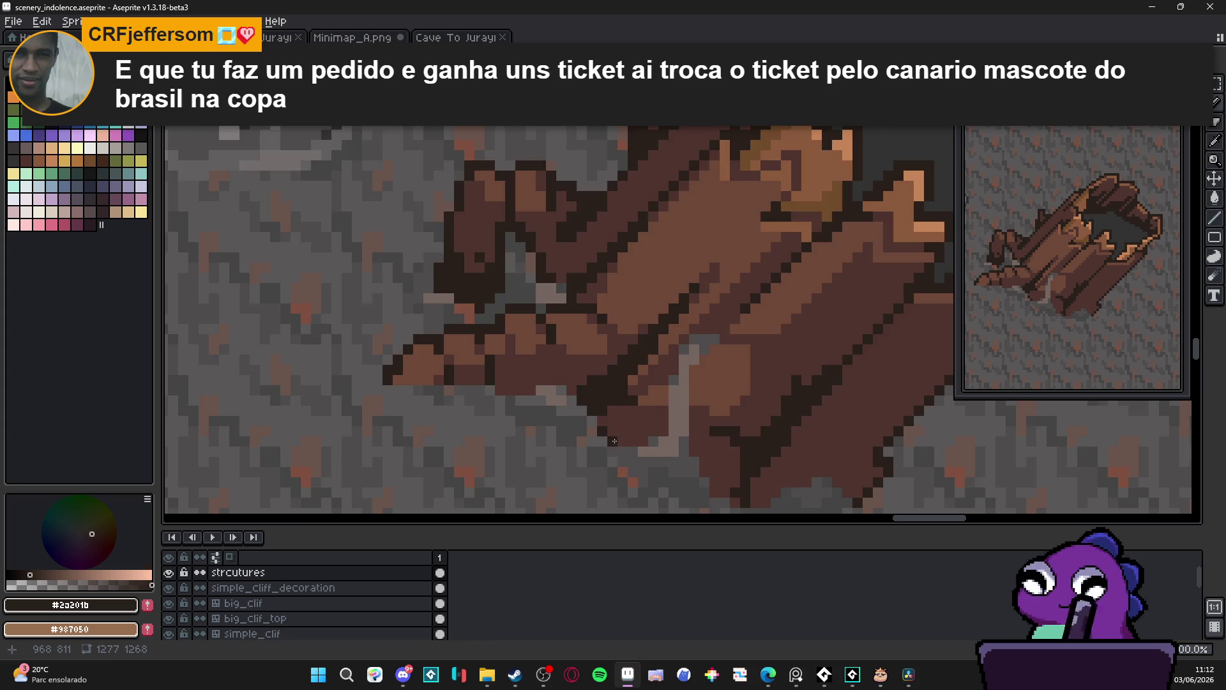
{"action": "scroll", "coordinate": [612, 439], "scroll_direction": "down", "scroll_amount": 4}
{"action": "scroll", "coordinate": [694, 478], "scroll_direction": "up", "scroll_amount": 4}
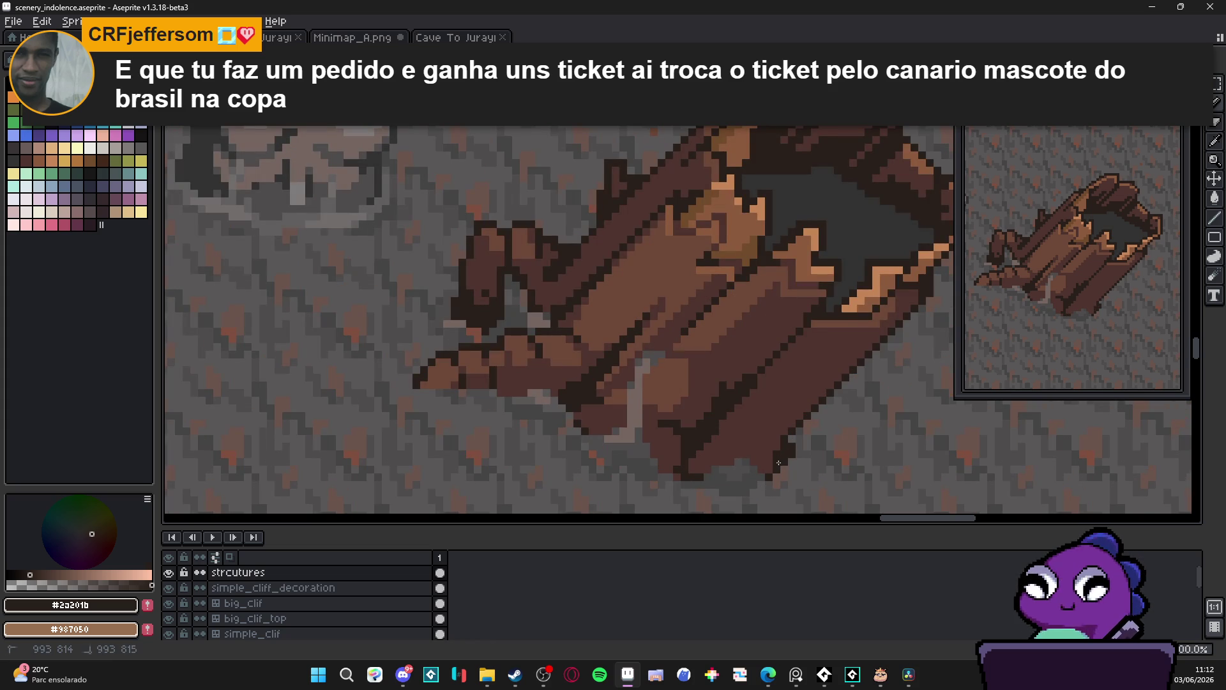
{"action": "scroll", "coordinate": [770, 471], "scroll_direction": "down", "scroll_amount": 1}
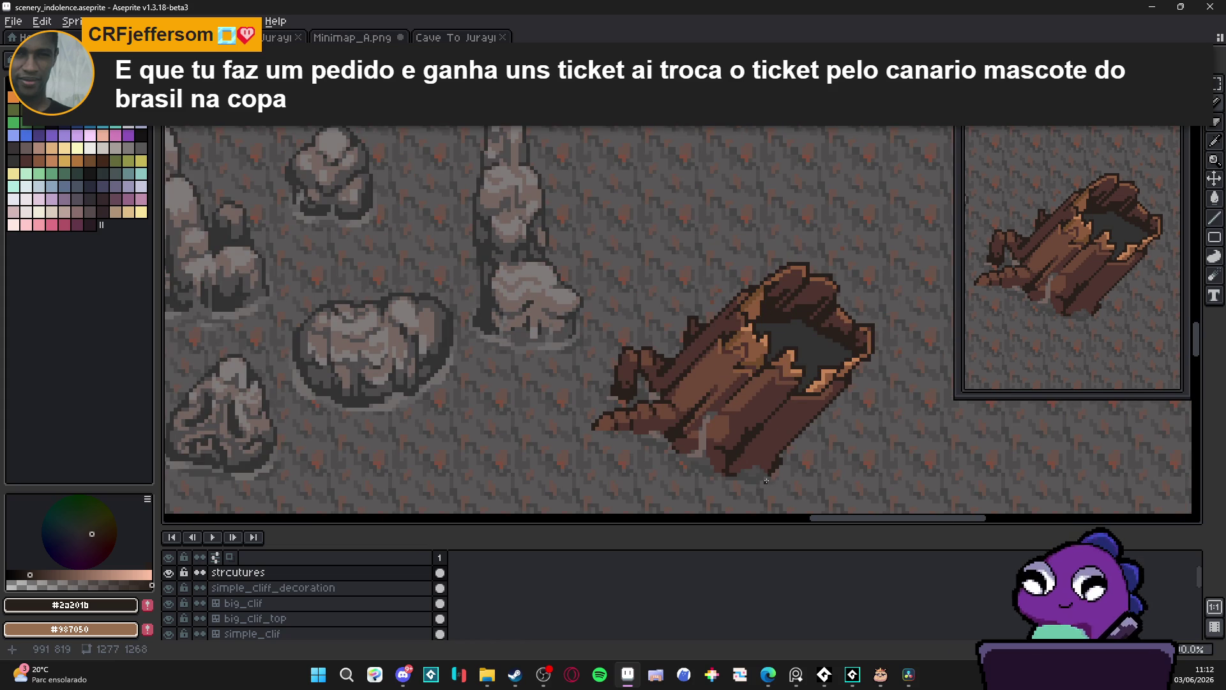
{"action": "scroll", "coordinate": [766, 479], "scroll_direction": "down", "scroll_amount": 1}
{"action": "scroll", "coordinate": [715, 429], "scroll_direction": "down", "scroll_amount": 2}
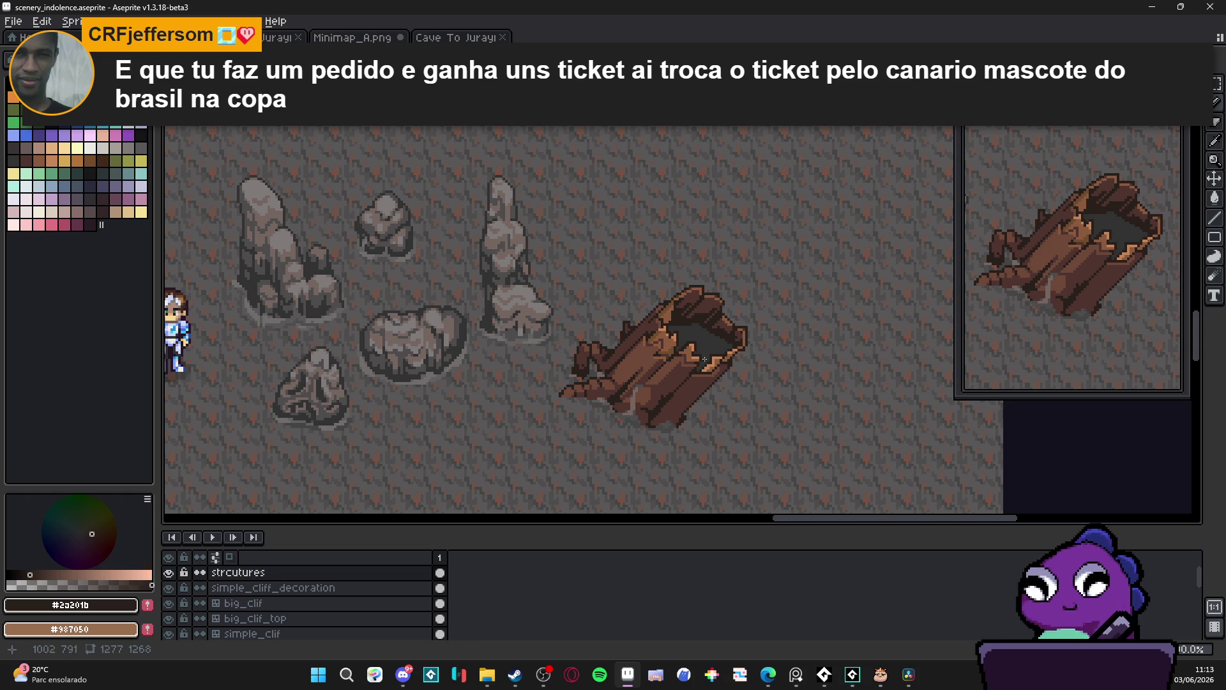
{"action": "scroll", "coordinate": [745, 352], "scroll_direction": "down", "scroll_amount": 1}
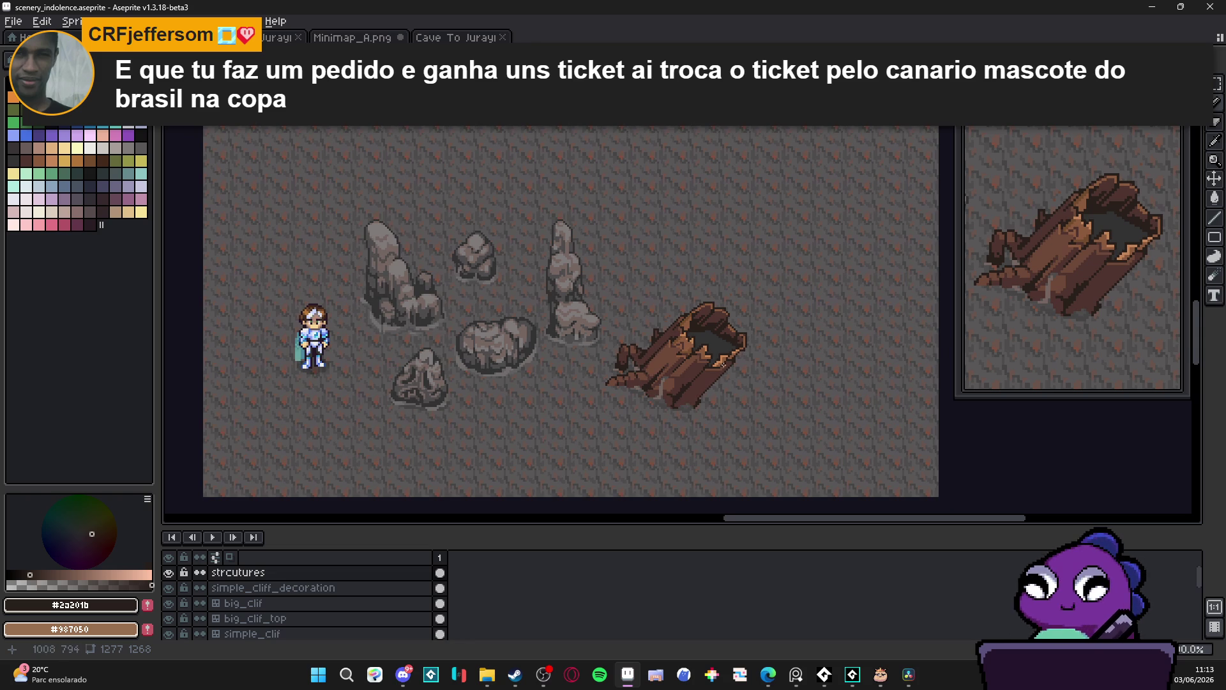
{"action": "scroll", "coordinate": [707, 364], "scroll_direction": "up", "scroll_amount": 1}
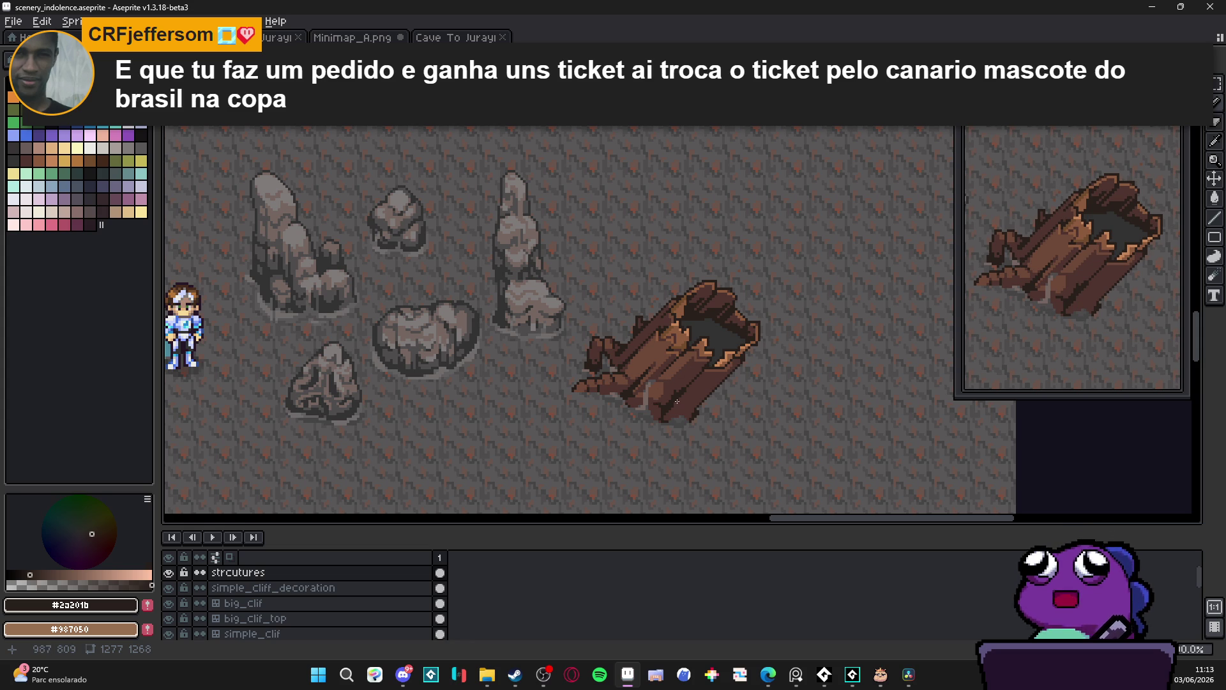
{"action": "scroll", "coordinate": [658, 390], "scroll_direction": "up", "scroll_amount": 5}
{"action": "key", "text": "e"}
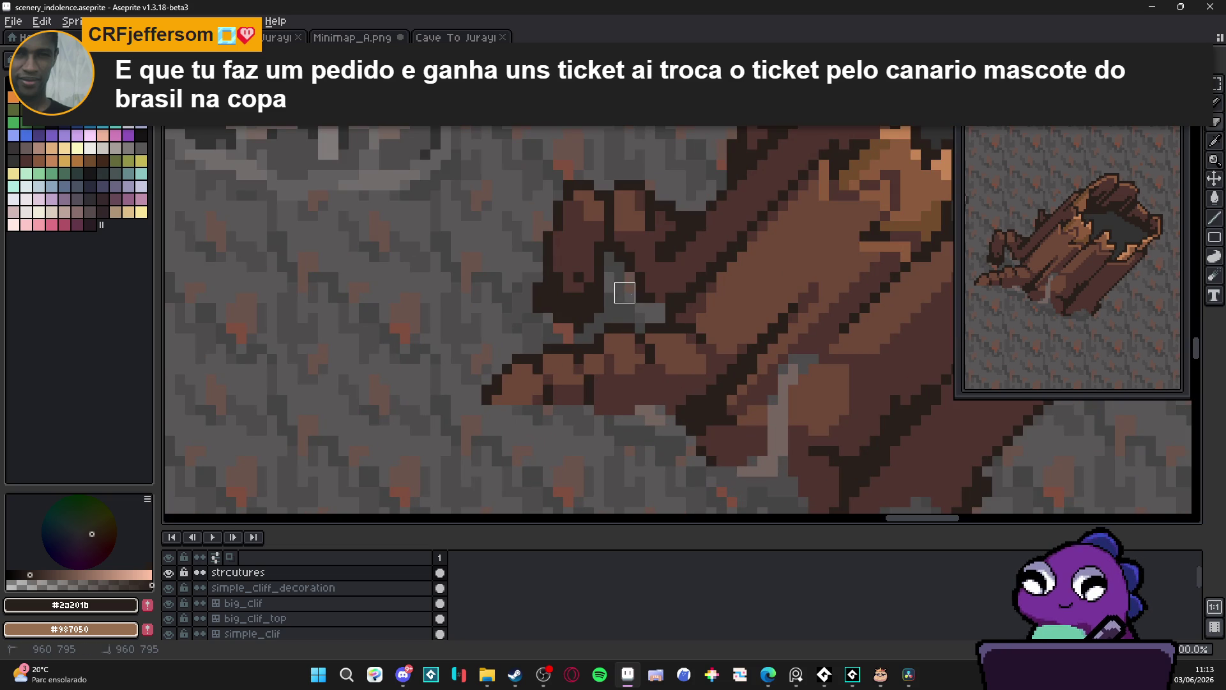
{"action": "scroll", "coordinate": [733, 405], "scroll_direction": "down", "scroll_amount": 5}
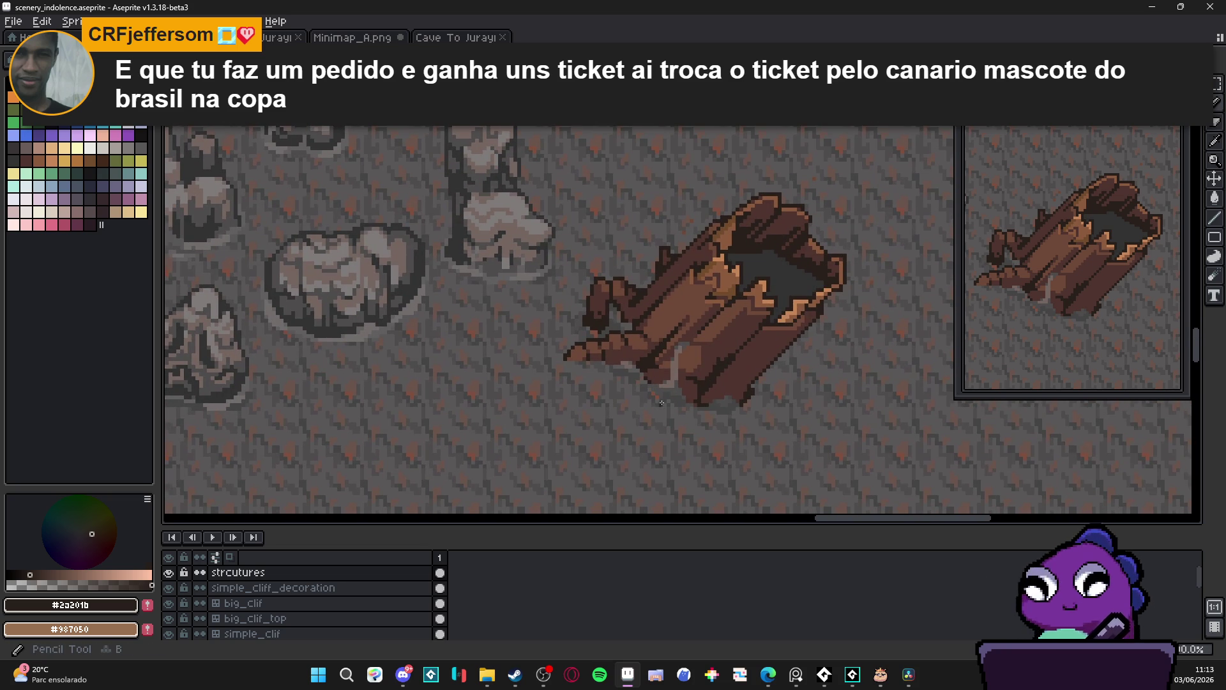
{"action": "scroll", "coordinate": [661, 404], "scroll_direction": "down", "scroll_amount": 3}
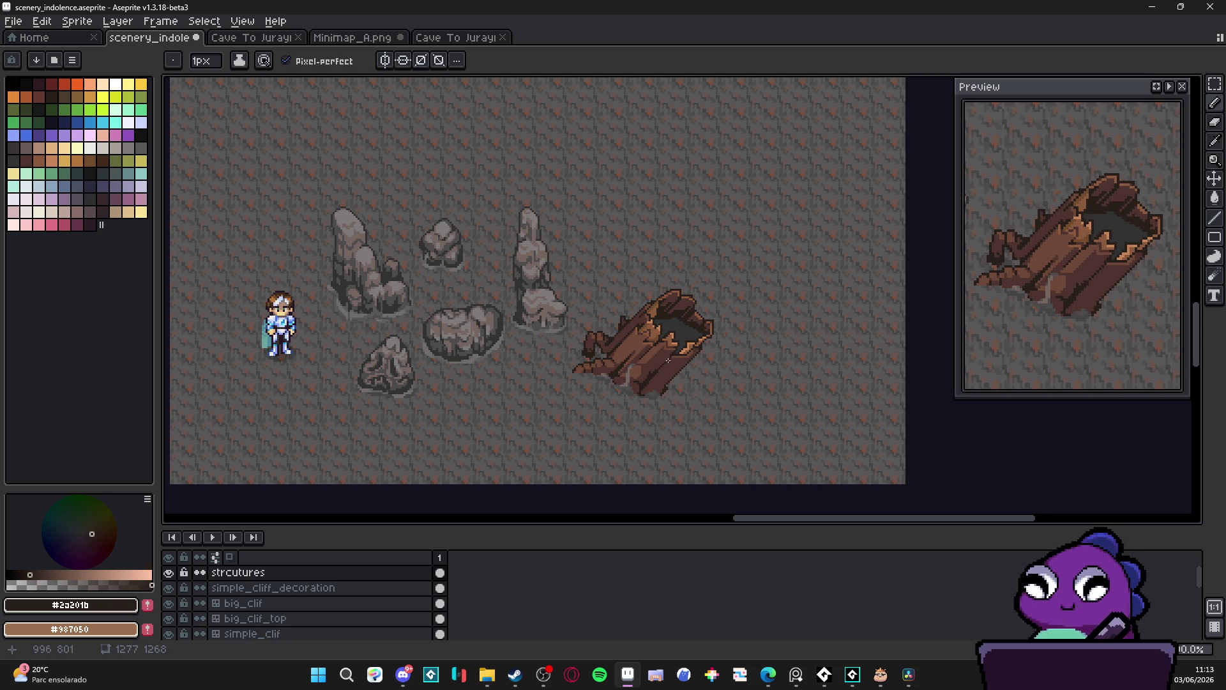
Enlarge the brush to 5px and sample the shadow brown #534340
{"action": "scroll", "coordinate": [652, 340], "scroll_direction": "up", "scroll_amount": 3}
{"action": "scroll", "coordinate": [633, 400], "scroll_direction": "up", "scroll_amount": 1}
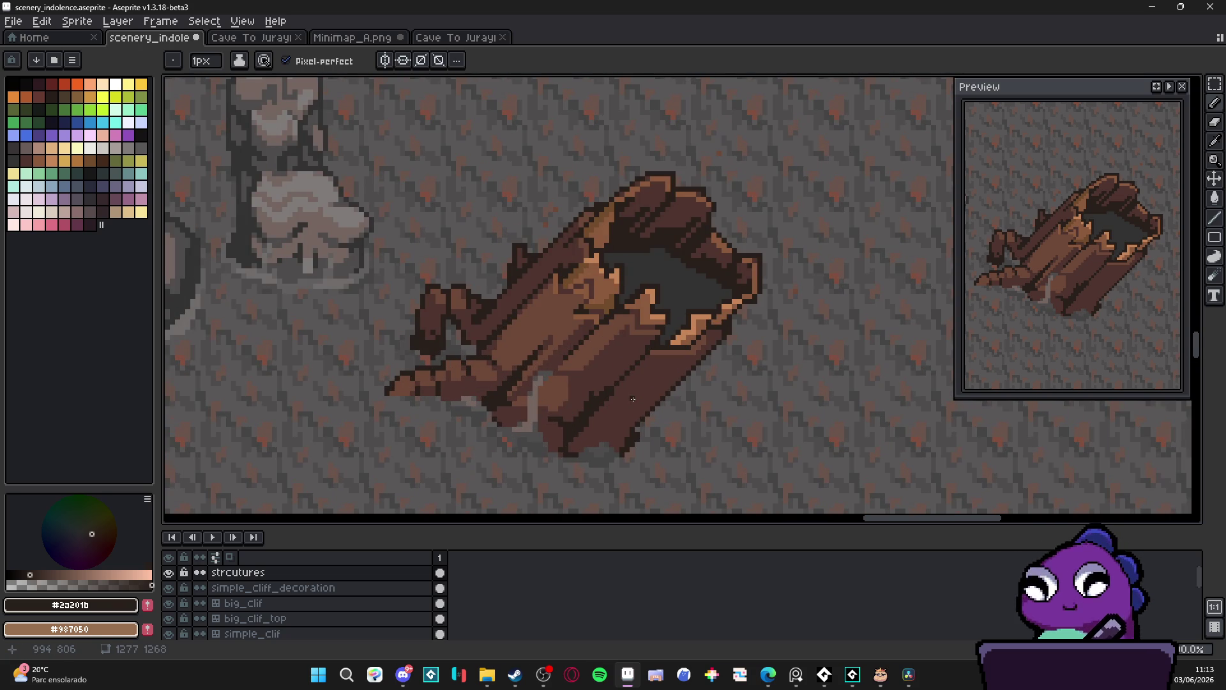
{"action": "scroll", "coordinate": [642, 394], "scroll_direction": "down", "scroll_amount": 1}
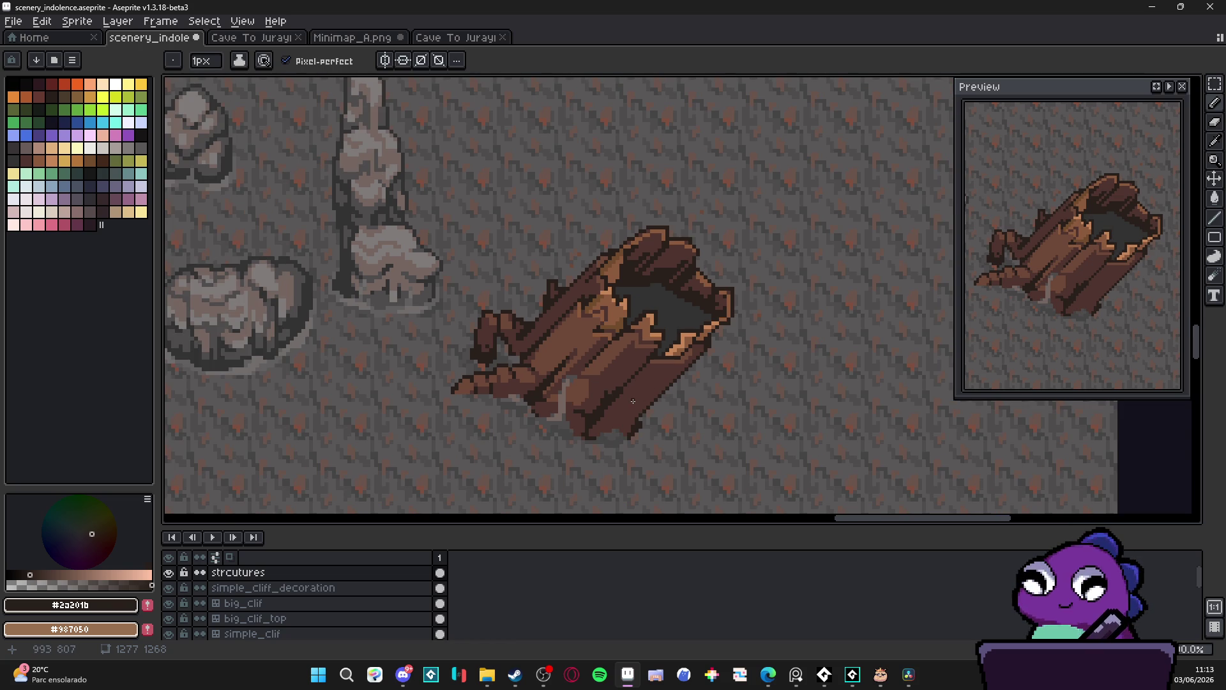
{"action": "scroll", "coordinate": [616, 394], "scroll_direction": "up", "scroll_amount": 1}
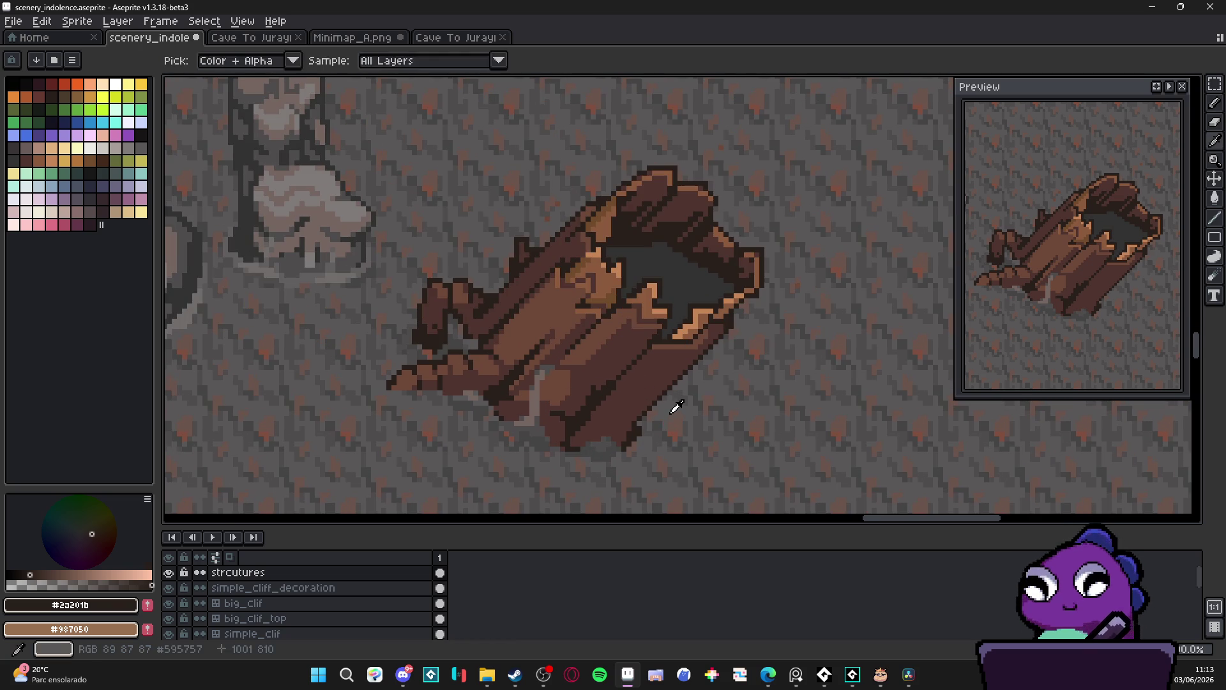
{"action": "left_click", "coordinate": [673, 405], "text": "alt"}
{"action": "scroll", "coordinate": [571, 405], "scroll_direction": "up", "scroll_amount": 2}
{"action": "key", "text": "plus"}
{"action": "key", "text": "plus"}
{"action": "key", "text": "plus"}
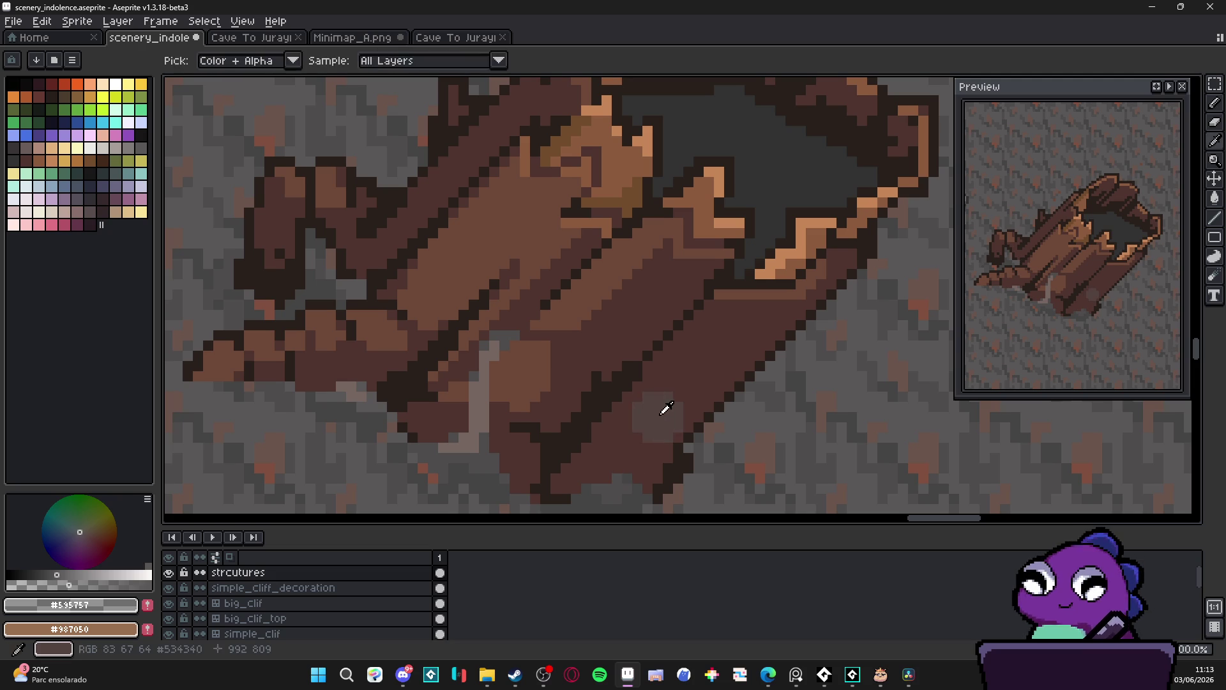
{"action": "left_click", "coordinate": [632, 455], "text": "alt"}
Paint #534340 over the log's grey and light underside patches, then sample #4F342F
{"action": "key", "text": "w"}
{"action": "left_click", "coordinate": [631, 452]}
{"action": "key", "text": "ctrl+d"}
{"action": "key", "text": "b"}
{"action": "mouse_move", "coordinate": [645, 447]}
{"action": "left_mouse_down"}
{"action": "mouse_move", "coordinate": [627, 416]}
{"action": "mouse_move", "coordinate": [650, 446]}
{"action": "mouse_move", "coordinate": [664, 390]}
{"action": "mouse_move", "coordinate": [747, 345]}
{"action": "mouse_move", "coordinate": [711, 358]}
{"action": "left_mouse_up"}
{"action": "mouse_move", "coordinate": [642, 374]}
{"action": "left_mouse_down"}
{"action": "mouse_move", "coordinate": [622, 334]}
{"action": "mouse_move", "coordinate": [651, 323]}
{"action": "mouse_move", "coordinate": [572, 398]}
{"action": "mouse_move", "coordinate": [603, 409]}
{"action": "mouse_move", "coordinate": [594, 383]}
{"action": "mouse_move", "coordinate": [639, 367]}
{"action": "left_mouse_up"}
{"action": "scroll", "coordinate": [684, 345], "scroll_direction": "down", "scroll_amount": 3}
{"action": "left_click", "coordinate": [684, 345], "text": "alt"}
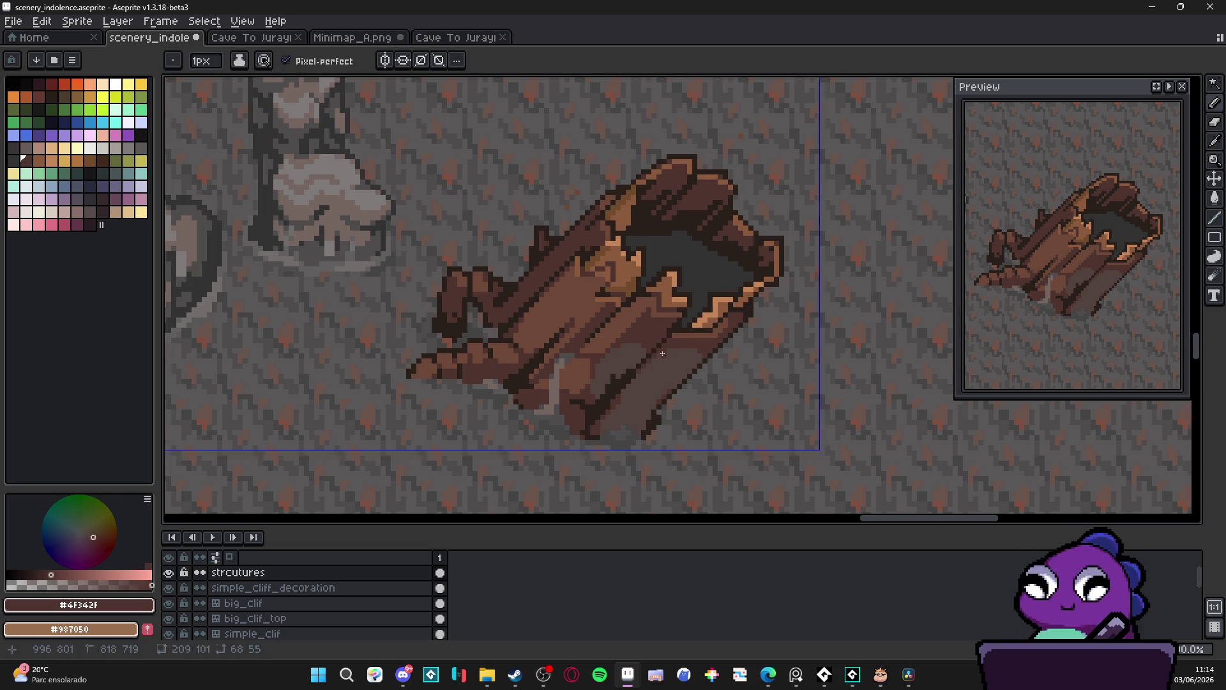
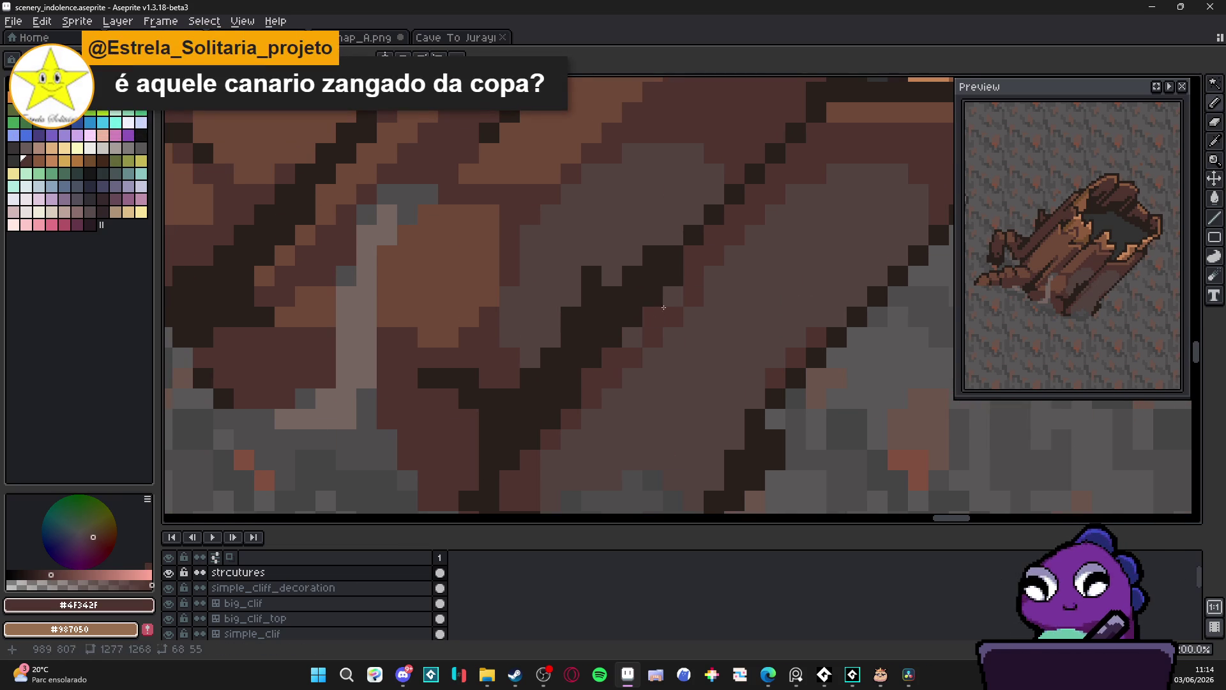
Fill the diagonal brown plank strips with dark brown via a Magic Wand selection
{"action": "scroll", "coordinate": [696, 344], "scroll_direction": "down", "scroll_amount": 2}
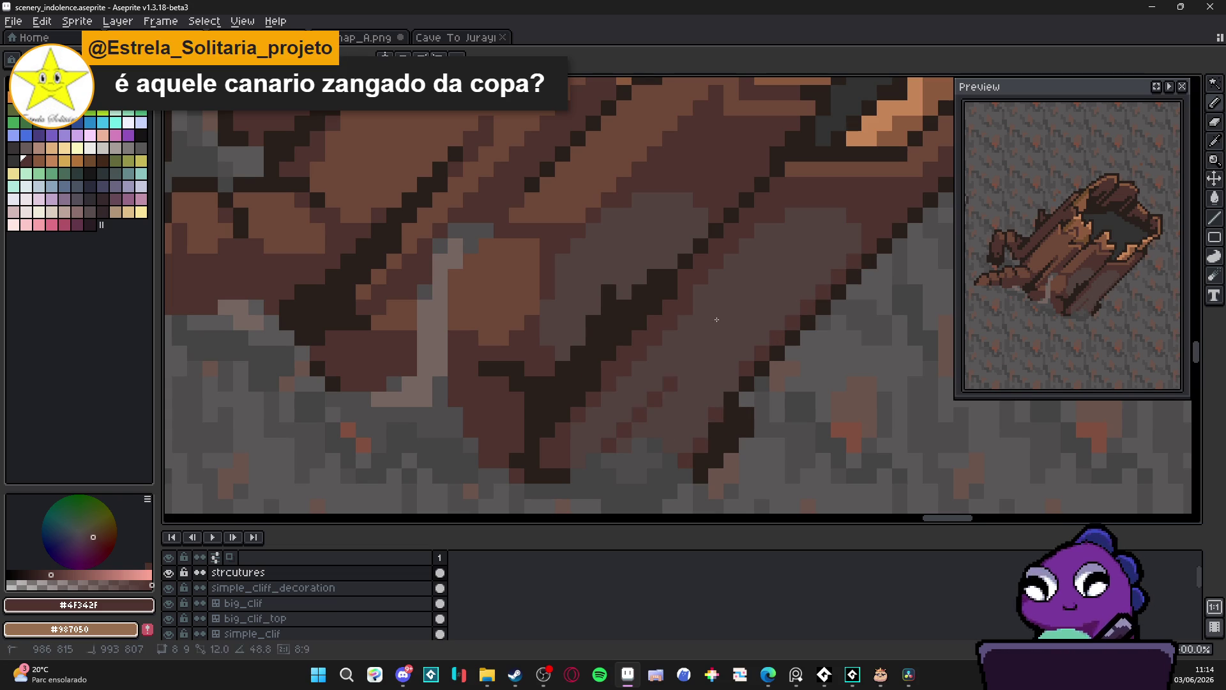
{"action": "key", "text": "w"}
{"action": "left_click", "coordinate": [669, 367]}
{"action": "key", "text": "f"}
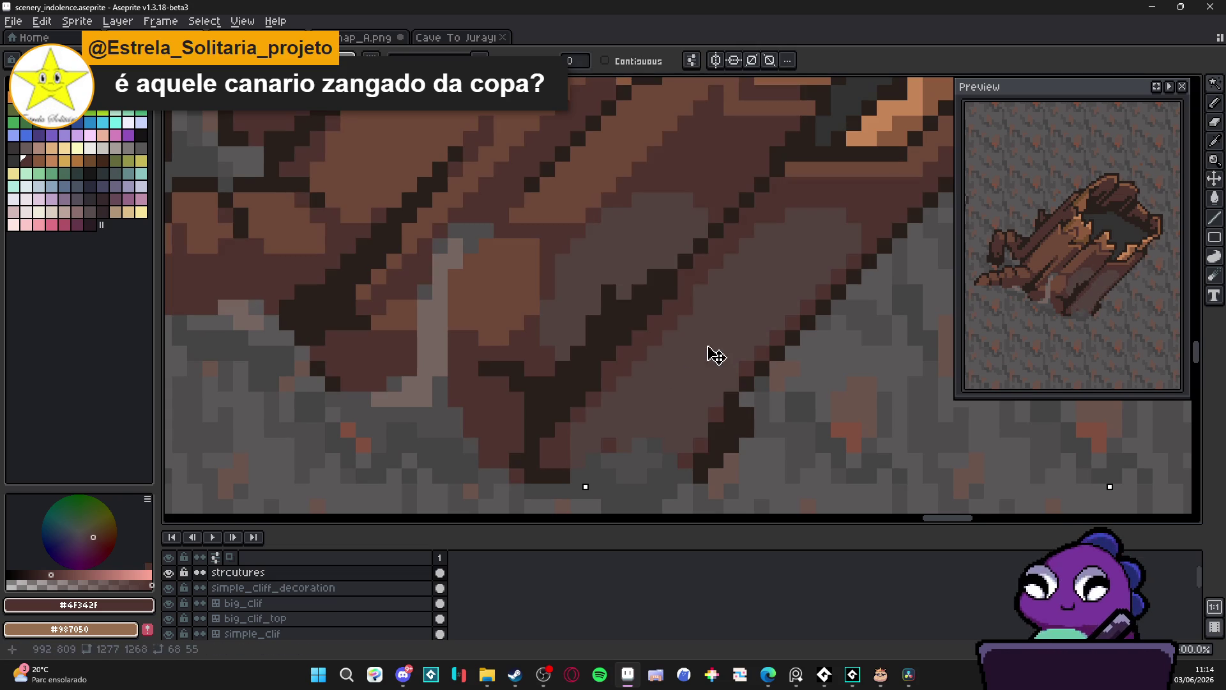
{"action": "key", "text": "b"}
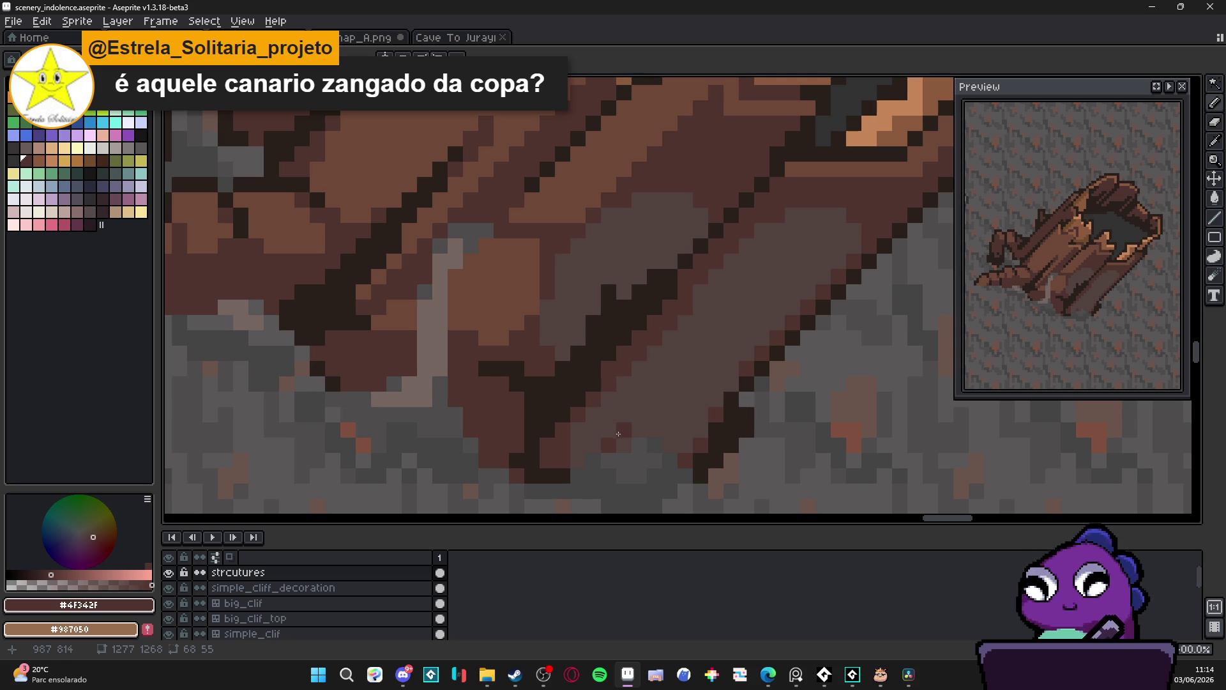
Draw a dark diagonal seam across the planks and retouch grey-brown pixels along it
{"action": "mouse_move", "coordinate": [625, 429]}
{"action": "left_mouse_down"}
{"action": "mouse_move", "coordinate": [693, 357]}
{"action": "mouse_move", "coordinate": [716, 386]}
{"action": "mouse_move", "coordinate": [684, 452]}
{"action": "left_mouse_up"}
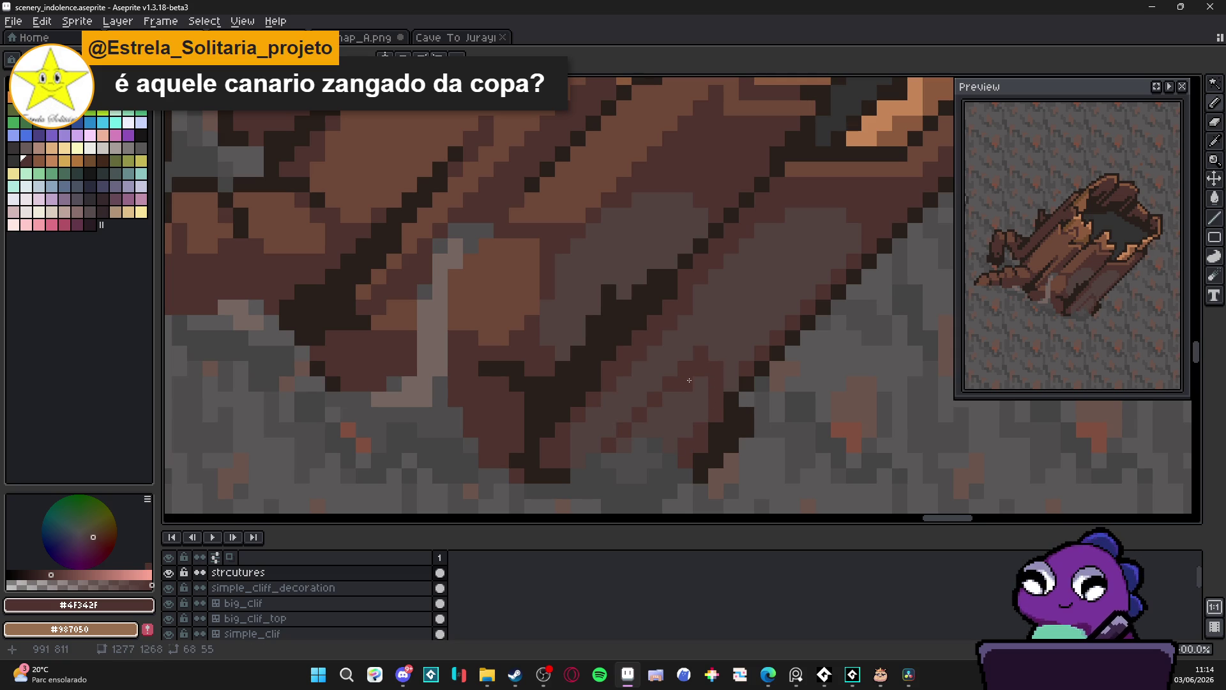
{"action": "left_click", "coordinate": [715, 345], "text": "alt"}
{"action": "left_click", "coordinate": [702, 369]}
{"action": "left_click", "coordinate": [717, 384]}
{"action": "left_click", "coordinate": [685, 368]}
{"action": "left_click", "coordinate": [716, 400]}
{"action": "left_click", "coordinate": [719, 405], "text": "alt"}
{"action": "left_click", "coordinate": [696, 415]}
Retouch the grey-brown pixels beside the lower plank seam
{"action": "left_click", "coordinate": [698, 412], "text": "alt"}
{"action": "left_click", "coordinate": [716, 409]}
{"action": "left_click", "coordinate": [701, 444]}
{"action": "left_click", "coordinate": [687, 444]}
{"action": "left_click", "coordinate": [685, 443], "text": "alt"}
{"action": "left_click", "coordinate": [671, 444]}
{"action": "left_click", "coordinate": [678, 446], "text": "alt"}
{"action": "left_click", "coordinate": [683, 450], "text": "alt"}
{"action": "left_click", "coordinate": [689, 455], "text": "alt"}
{"action": "left_click", "coordinate": [701, 429]}
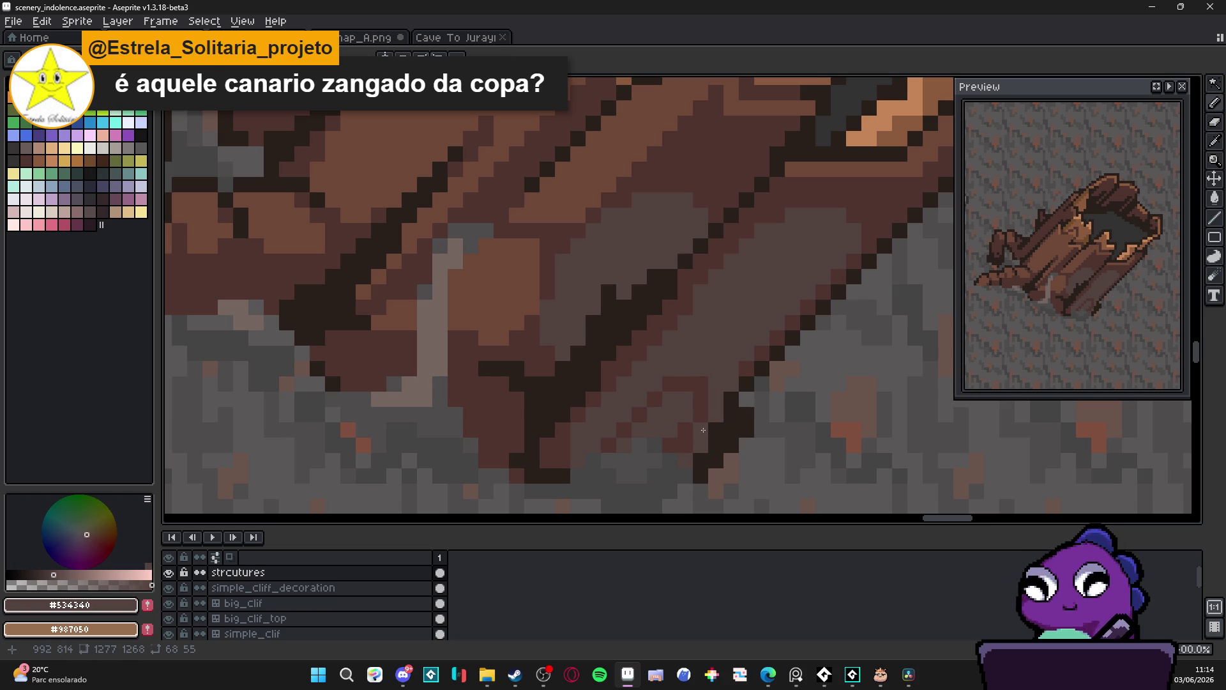
Draw two more dark brown diagonal seam lines along the upper plank edges
{"action": "left_click", "coordinate": [703, 385], "text": "alt"}
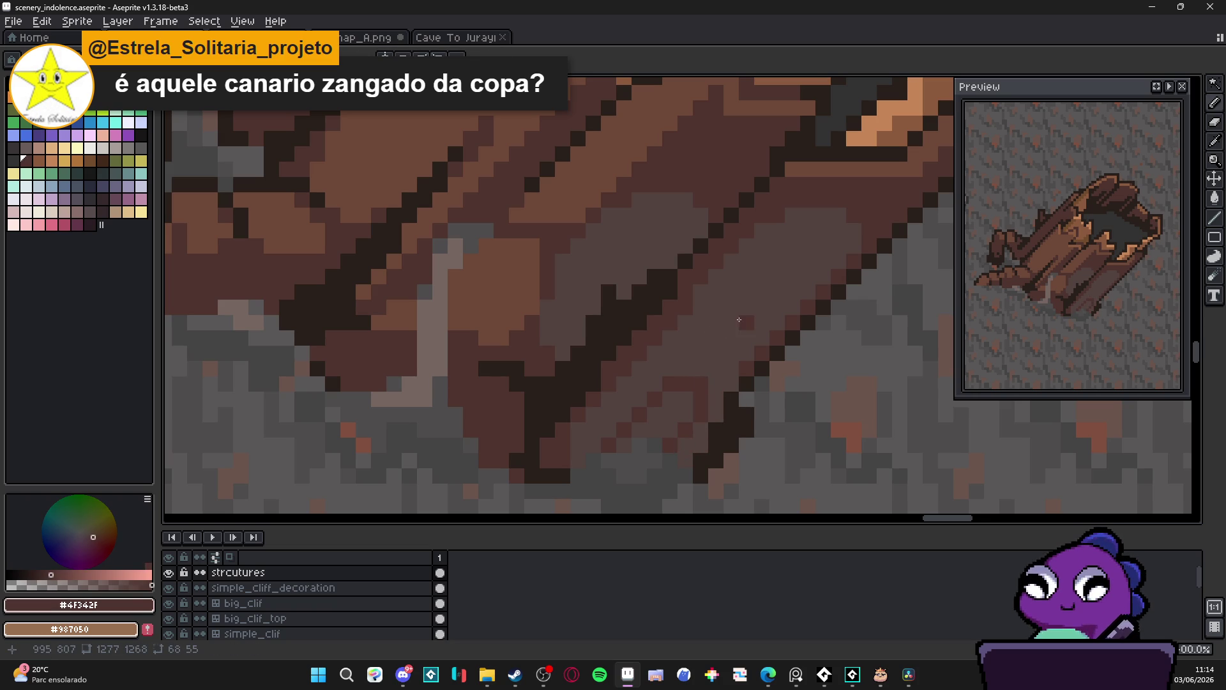
{"action": "left_click_drag", "start_coordinate": [855, 183], "coordinate": [763, 281]}
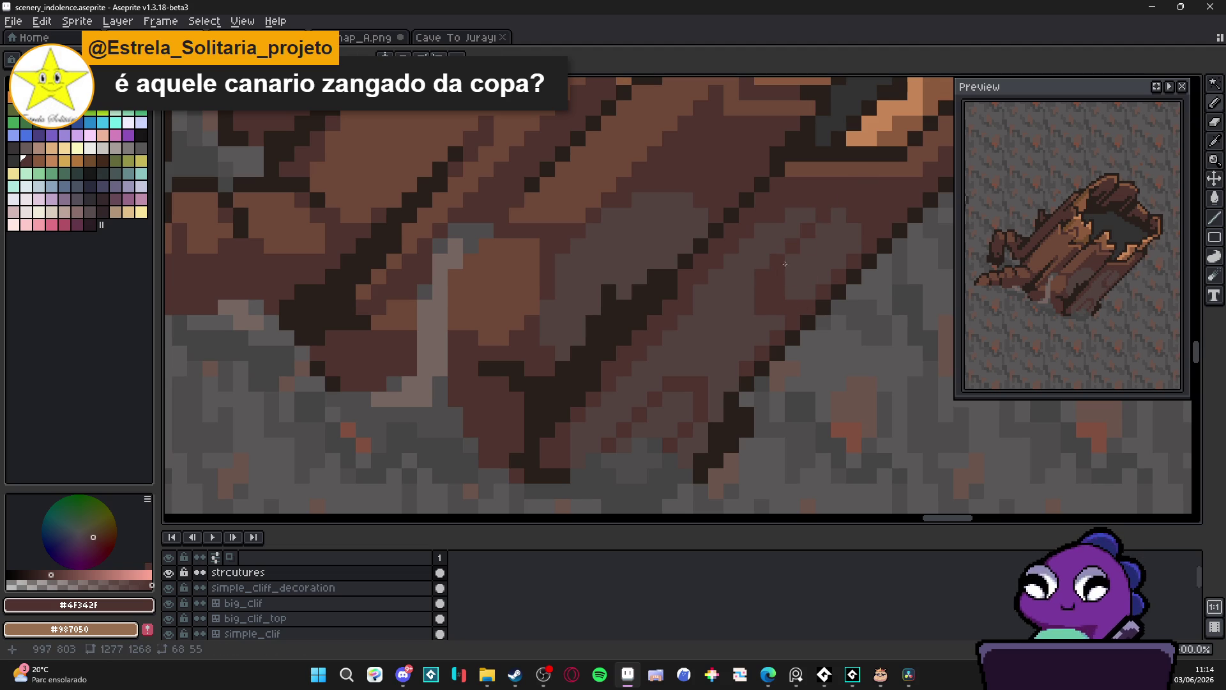
{"action": "left_click_drag", "start_coordinate": [747, 276], "coordinate": [764, 309]}
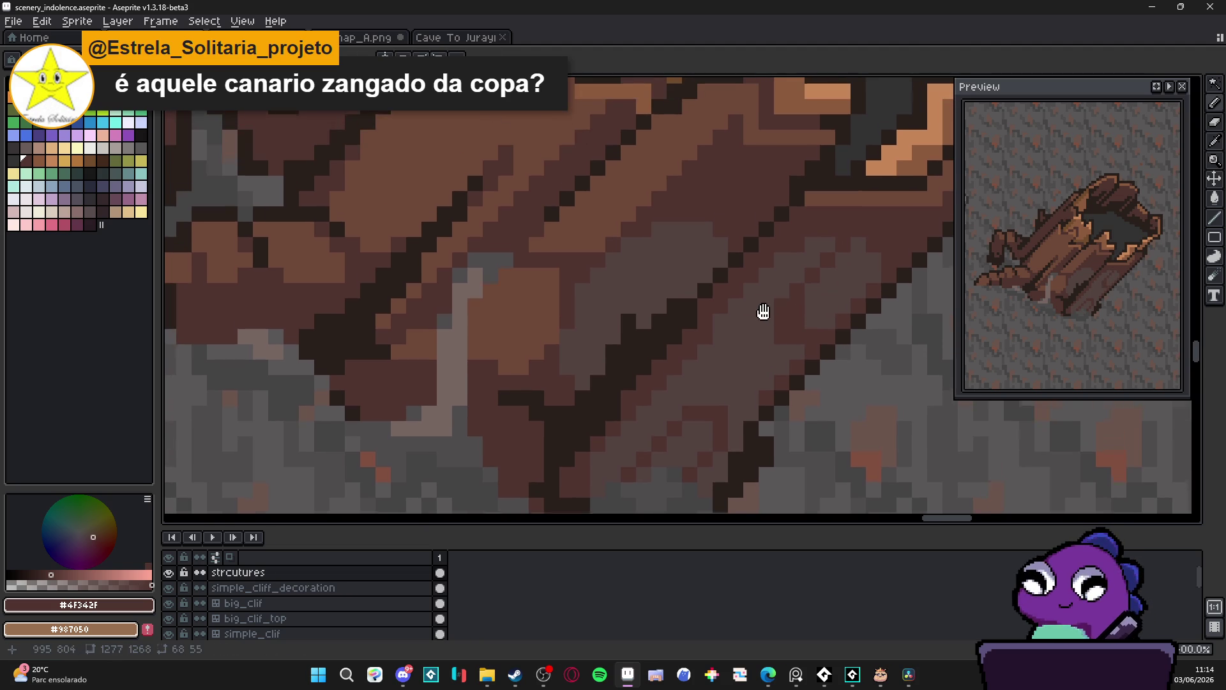
{"action": "left_click_drag", "start_coordinate": [705, 229], "coordinate": [627, 295]}
{"action": "scroll", "coordinate": [700, 251], "scroll_direction": "down", "scroll_amount": 3}
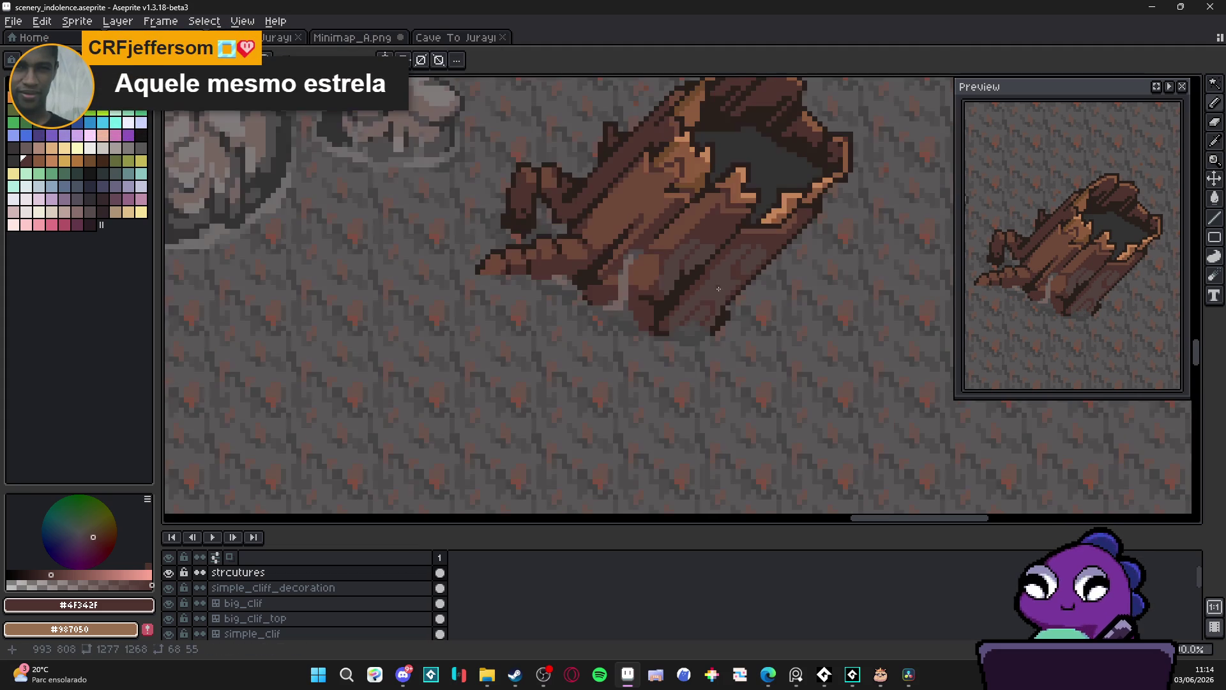
{"action": "scroll", "coordinate": [700, 250], "scroll_direction": "up", "scroll_amount": 3}
{"action": "left_click", "coordinate": [701, 251], "text": "alt"}
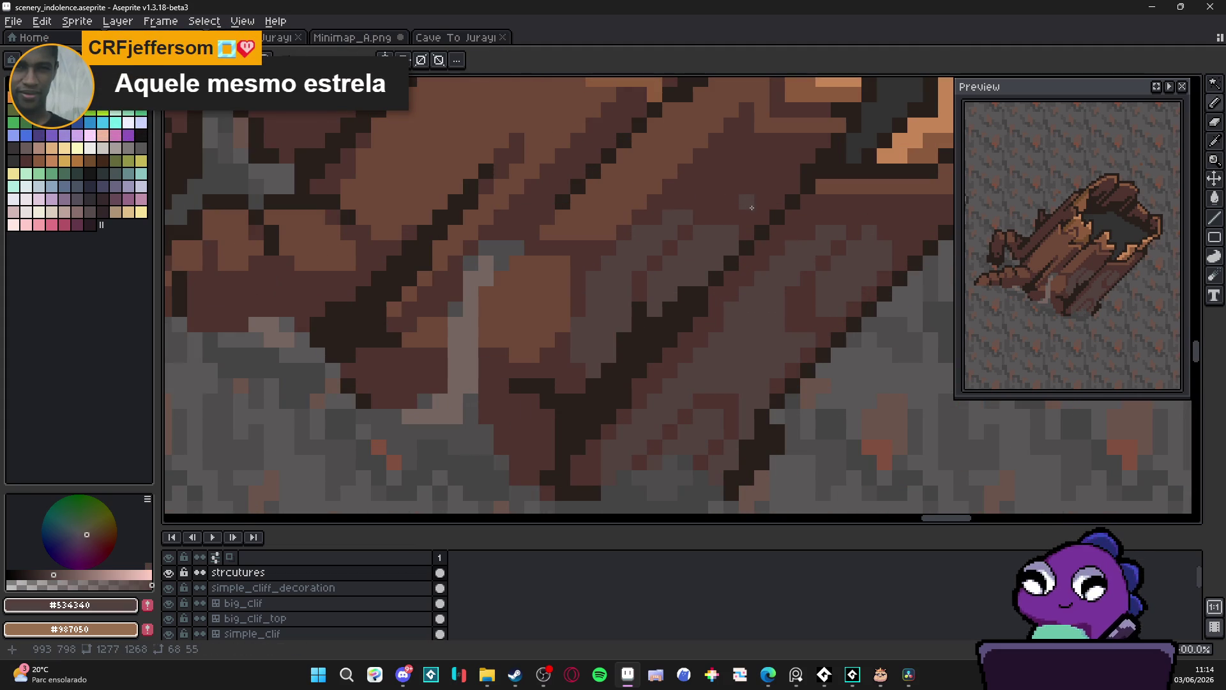
{"action": "left_click", "coordinate": [755, 170]}
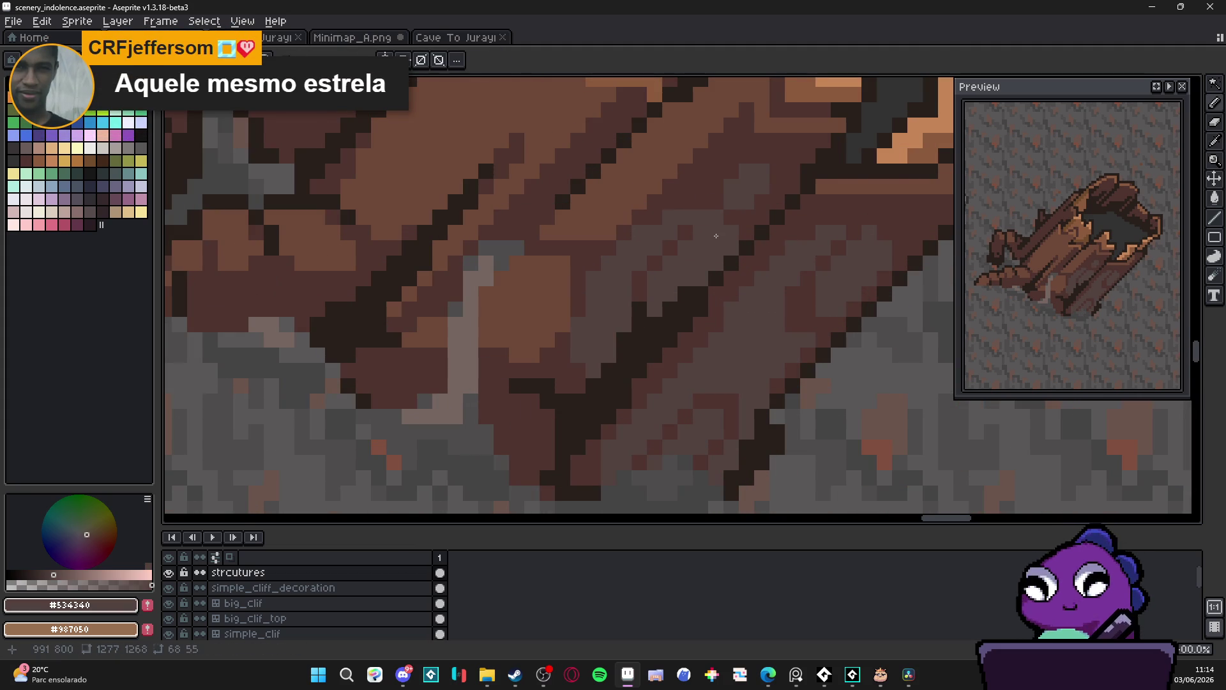
{"action": "scroll", "coordinate": [684, 269], "scroll_direction": "down", "scroll_amount": 3}
{"action": "scroll", "coordinate": [684, 269], "scroll_direction": "up", "scroll_amount": 3}
{"action": "left_click", "coordinate": [568, 407]}
{"action": "left_click", "coordinate": [577, 434]}
{"action": "left_click", "coordinate": [598, 428]}
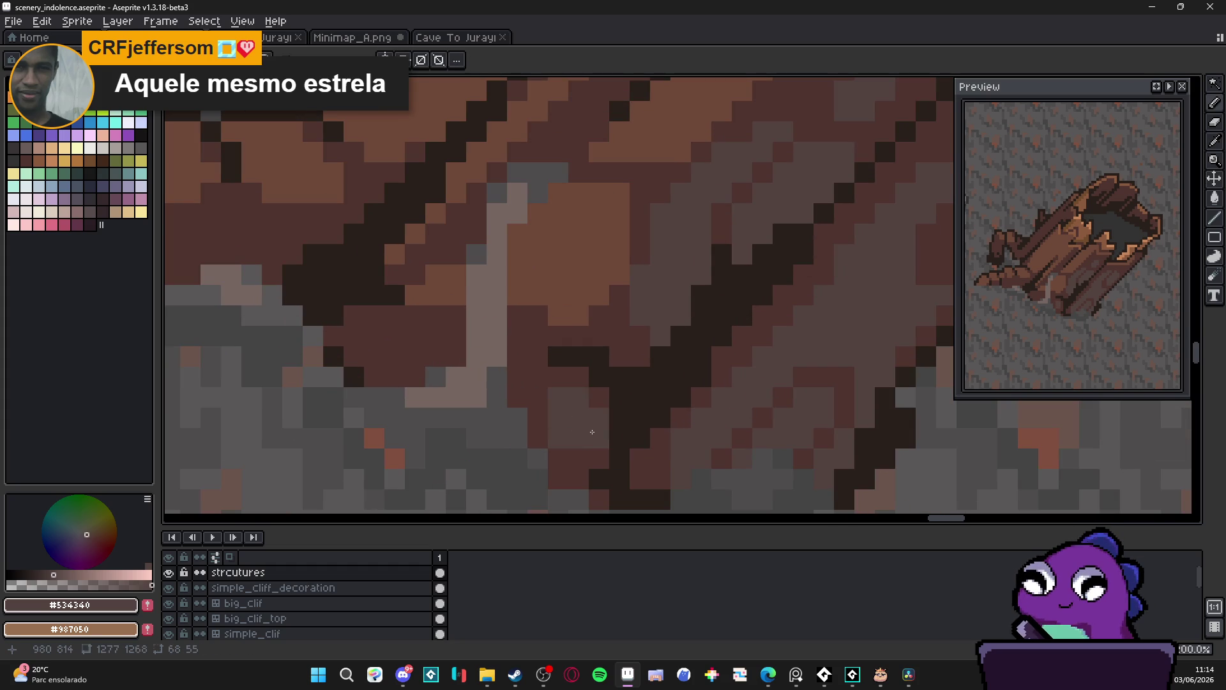
{"action": "scroll", "coordinate": [655, 382], "scroll_direction": "down", "scroll_amount": 4}
{"action": "scroll", "coordinate": [654, 383], "scroll_direction": "down", "scroll_amount": 5}
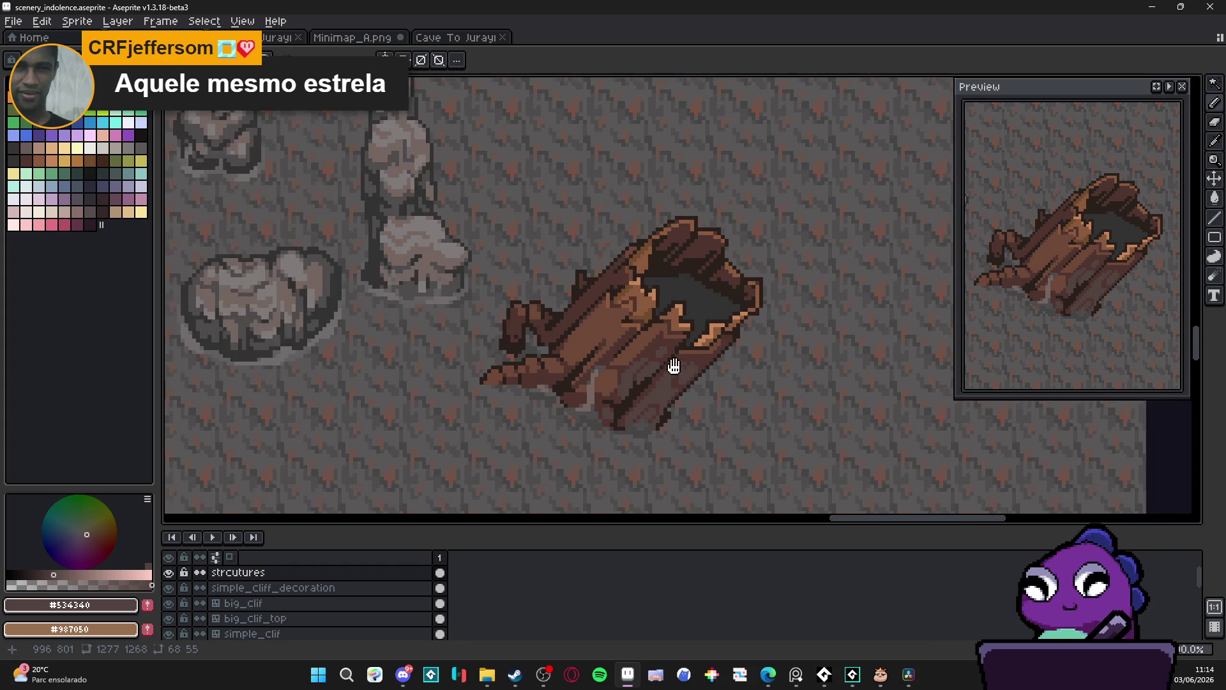
{"action": "scroll", "coordinate": [743, 351], "scroll_direction": "up", "scroll_amount": 2}
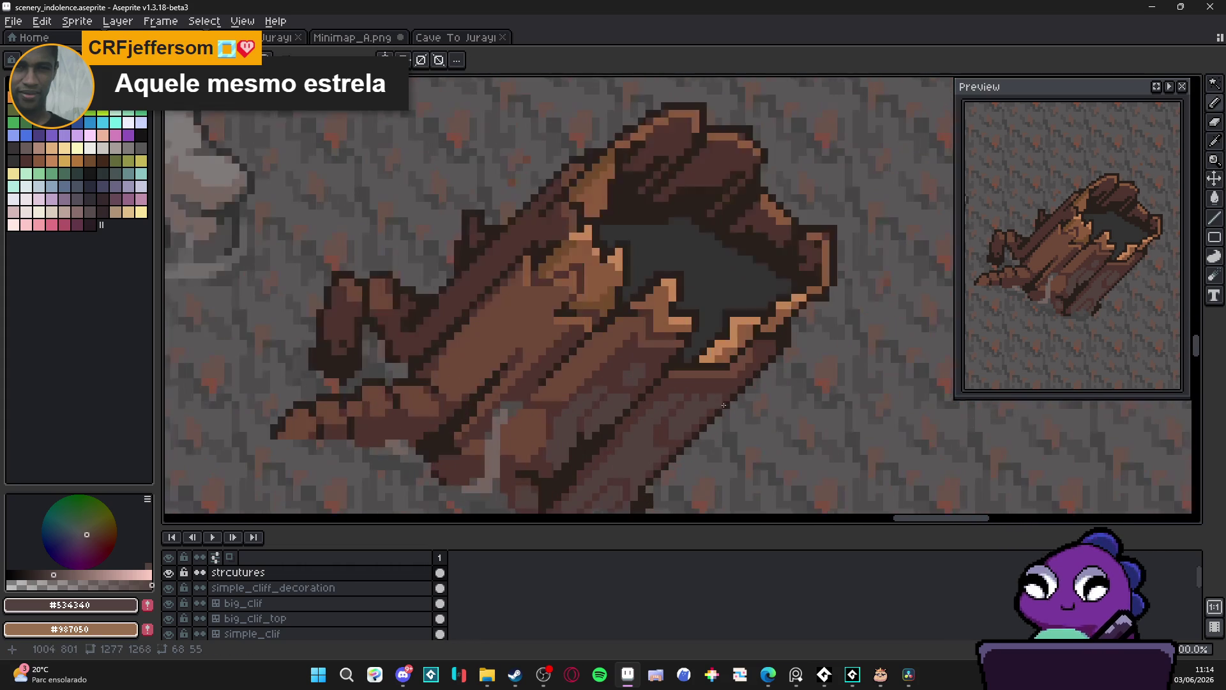
{"action": "scroll", "coordinate": [682, 415], "scroll_direction": "down", "scroll_amount": 2}
{"action": "scroll", "coordinate": [682, 415], "scroll_direction": "down", "scroll_amount": 1}
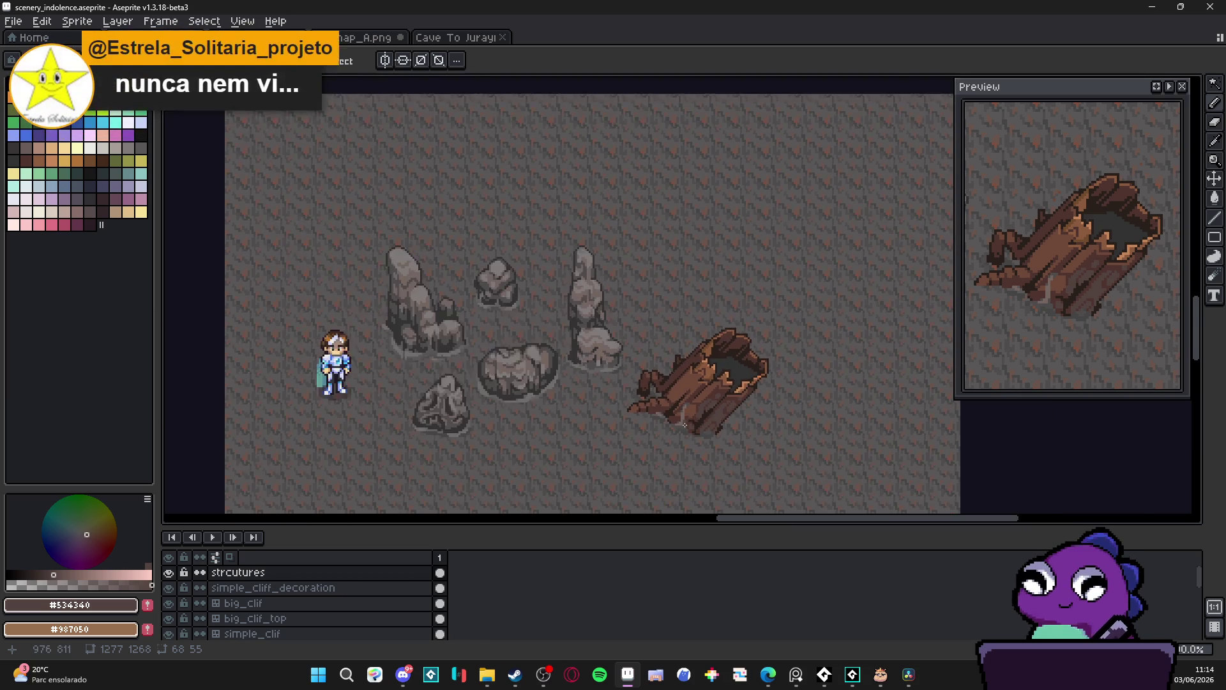
{"action": "scroll", "coordinate": [666, 408], "scroll_direction": "up", "scroll_amount": 3}
{"action": "scroll", "coordinate": [666, 408], "scroll_direction": "down", "scroll_amount": 1}
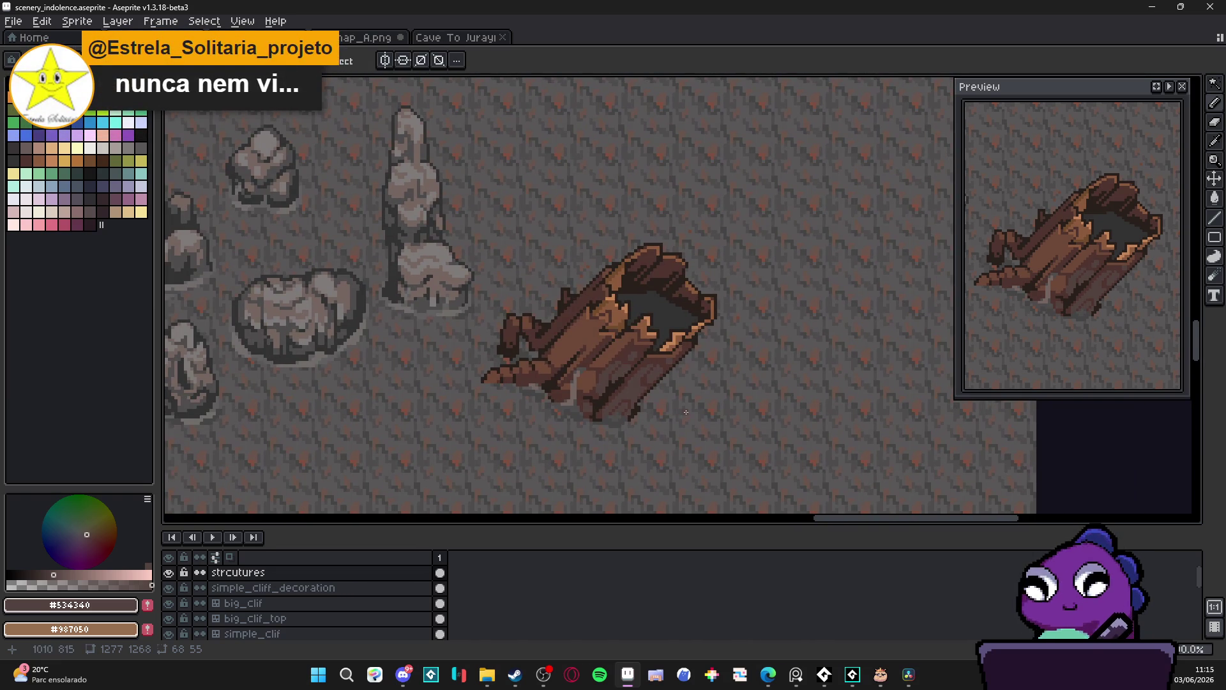
{"action": "scroll", "coordinate": [694, 381], "scroll_direction": "down", "scroll_amount": 1}
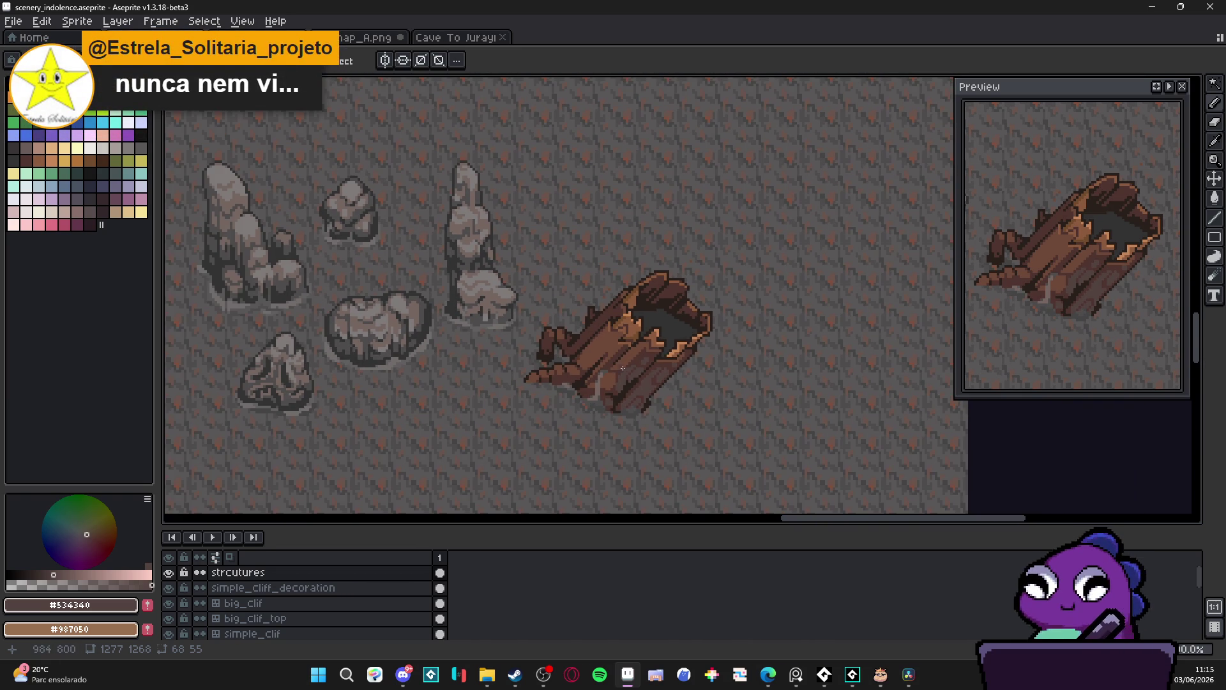
{"action": "scroll", "coordinate": [608, 353], "scroll_direction": "up", "scroll_amount": 2}
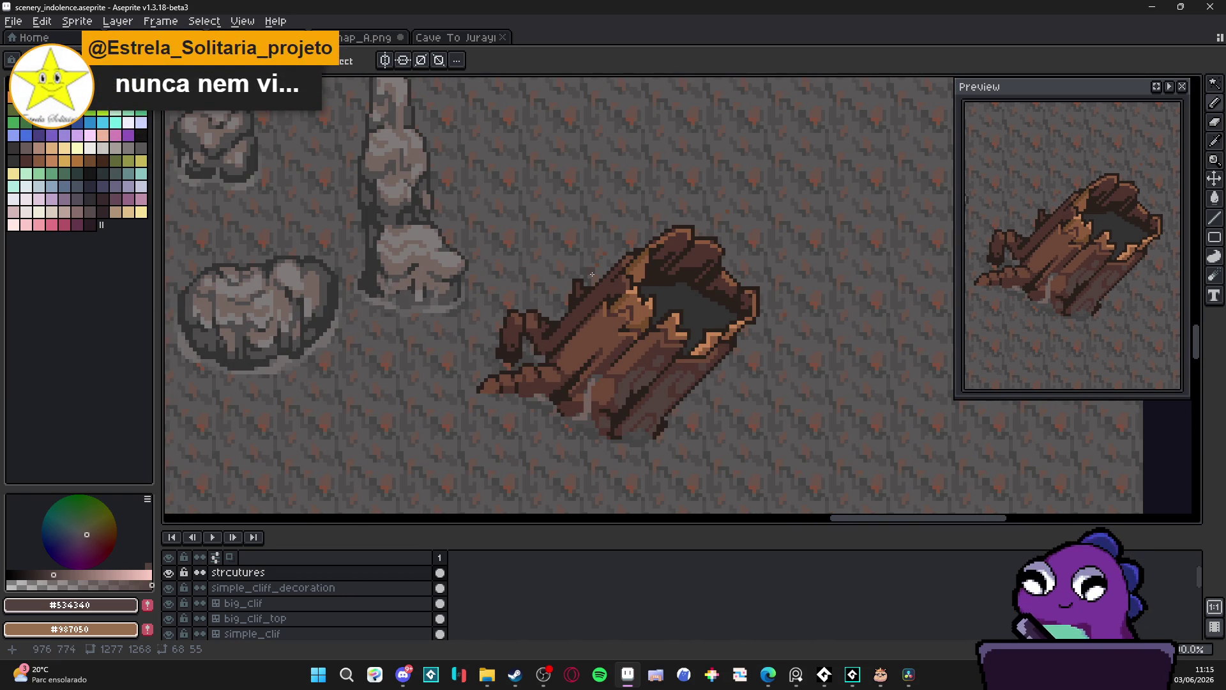
{"action": "scroll", "coordinate": [592, 275], "scroll_direction": "up", "scroll_amount": 3}
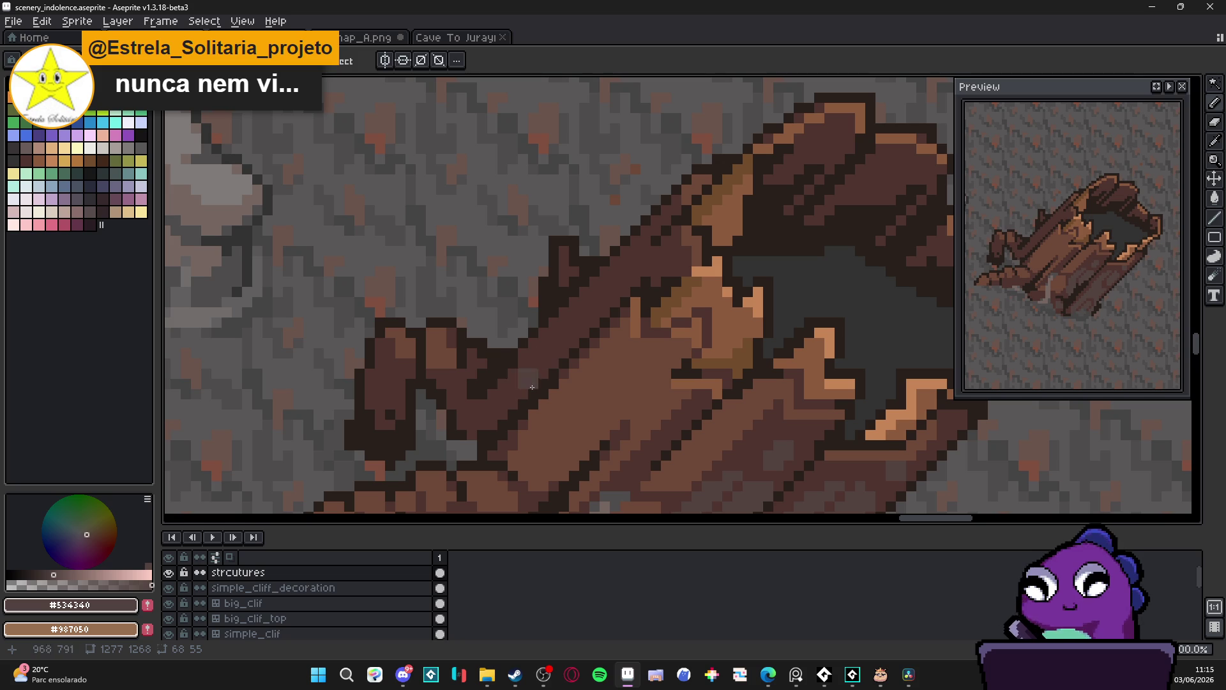
{"action": "left_click_drag", "start_coordinate": [539, 348], "coordinate": [521, 391]}
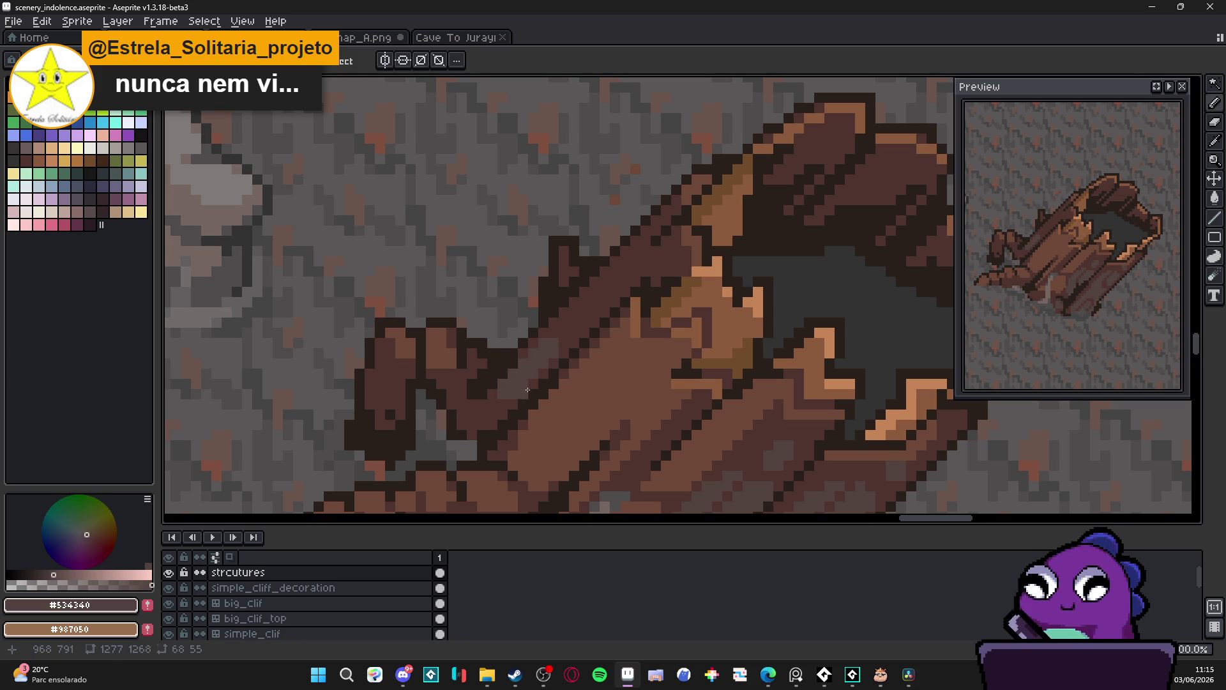
{"action": "scroll", "coordinate": [575, 391], "scroll_direction": "down", "scroll_amount": 3}
{"action": "scroll", "coordinate": [583, 392], "scroll_direction": "up", "scroll_amount": 5}
{"action": "mouse_move", "coordinate": [494, 420]}
{"action": "left_mouse_down"}
{"action": "mouse_move", "coordinate": [505, 402]}
{"action": "mouse_move", "coordinate": [511, 415]}
{"action": "mouse_move", "coordinate": [498, 415]}
{"action": "mouse_move", "coordinate": [544, 418]}
{"action": "left_mouse_up"}
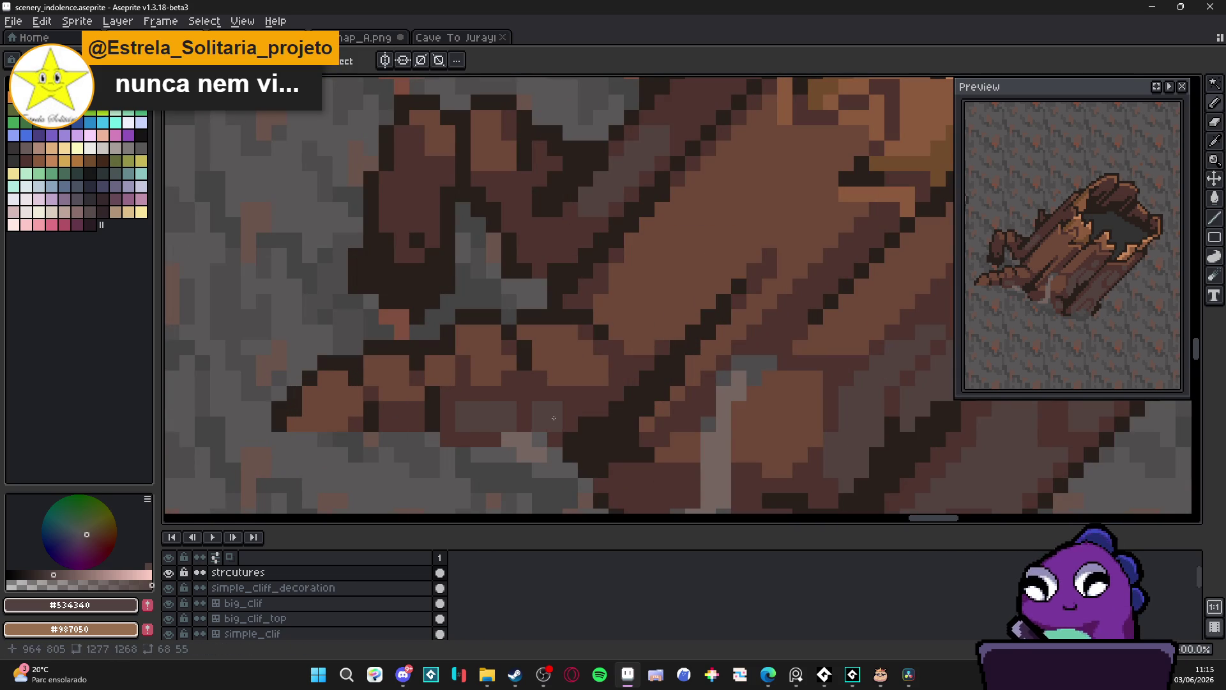
{"action": "scroll", "coordinate": [511, 428], "scroll_direction": "down", "scroll_amount": 2}
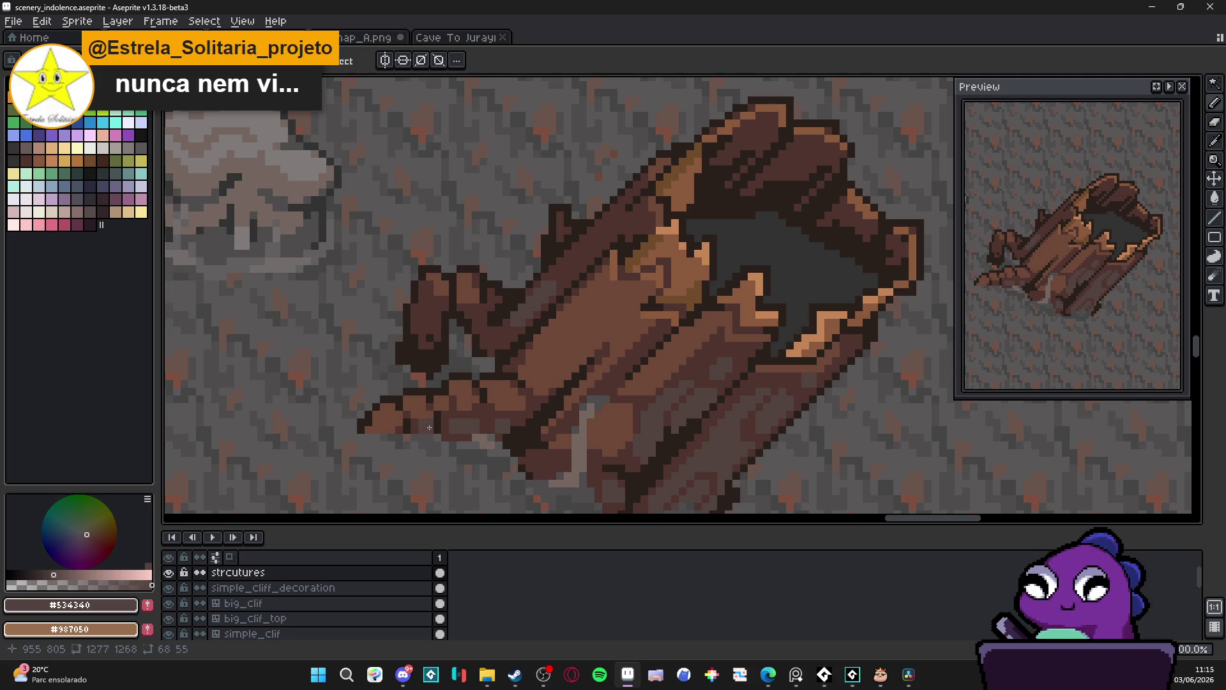
{"action": "scroll", "coordinate": [434, 433], "scroll_direction": "down", "scroll_amount": 2}
{"action": "scroll", "coordinate": [440, 440], "scroll_direction": "up", "scroll_amount": 3}
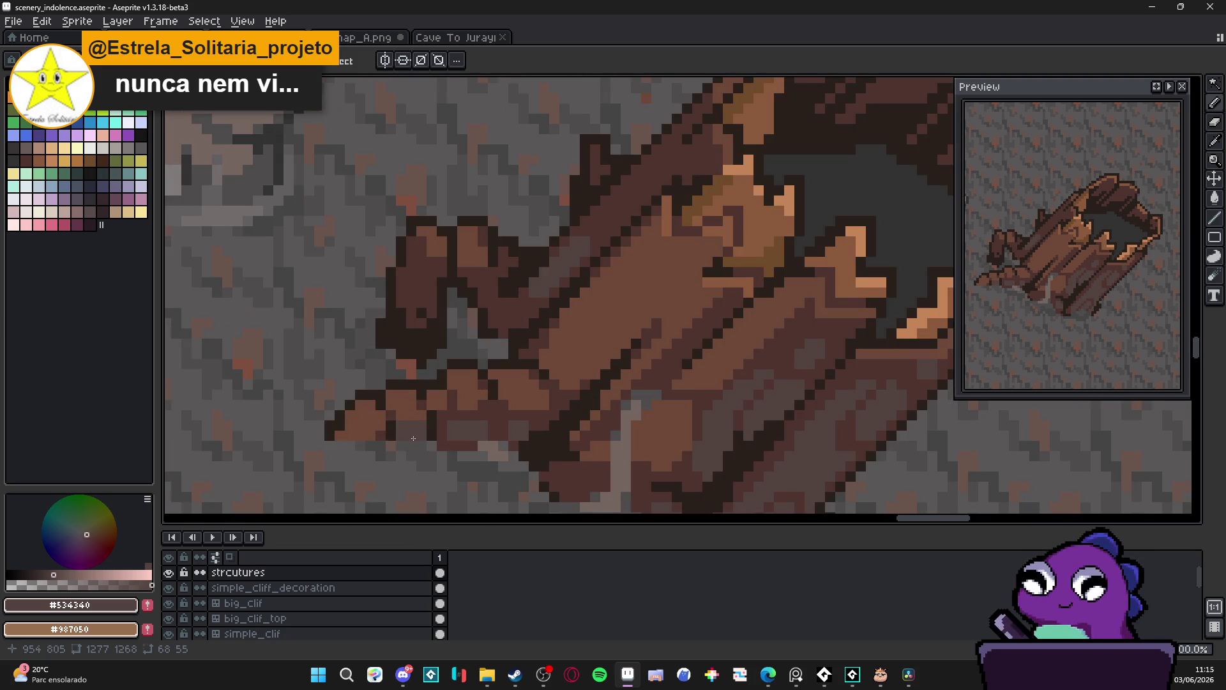
{"action": "scroll", "coordinate": [455, 454], "scroll_direction": "down", "scroll_amount": 3}
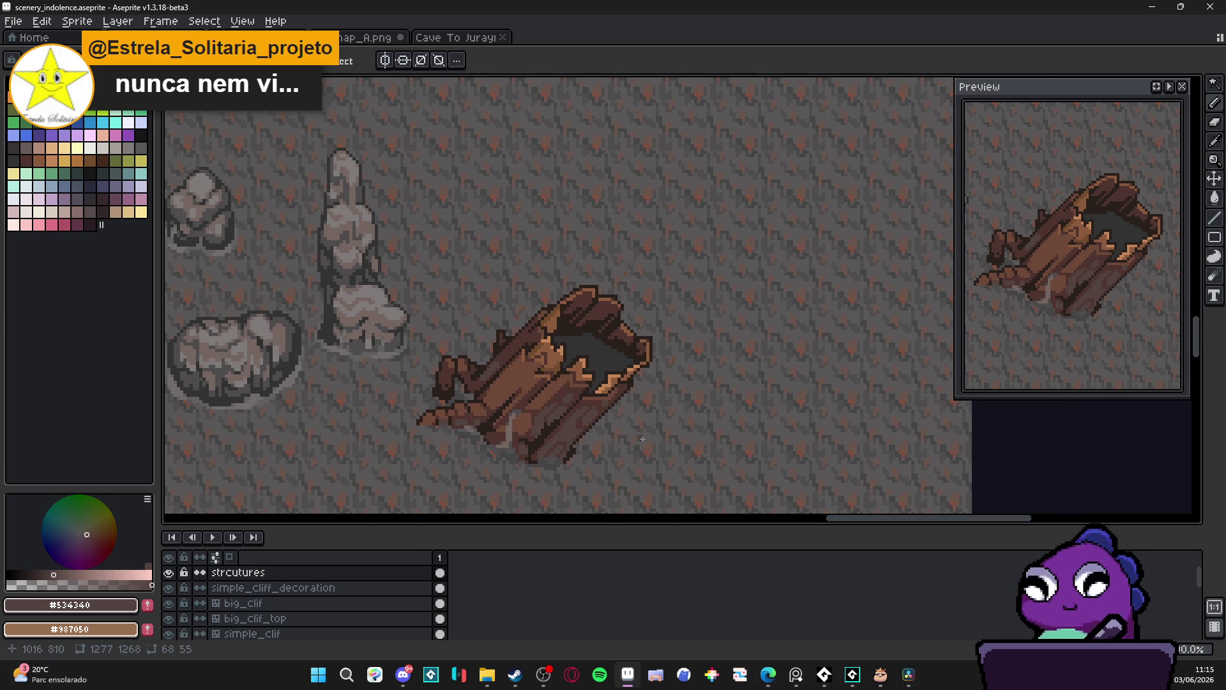
{"action": "left_click_drag", "start_coordinate": [597, 424], "coordinate": [608, 409]}
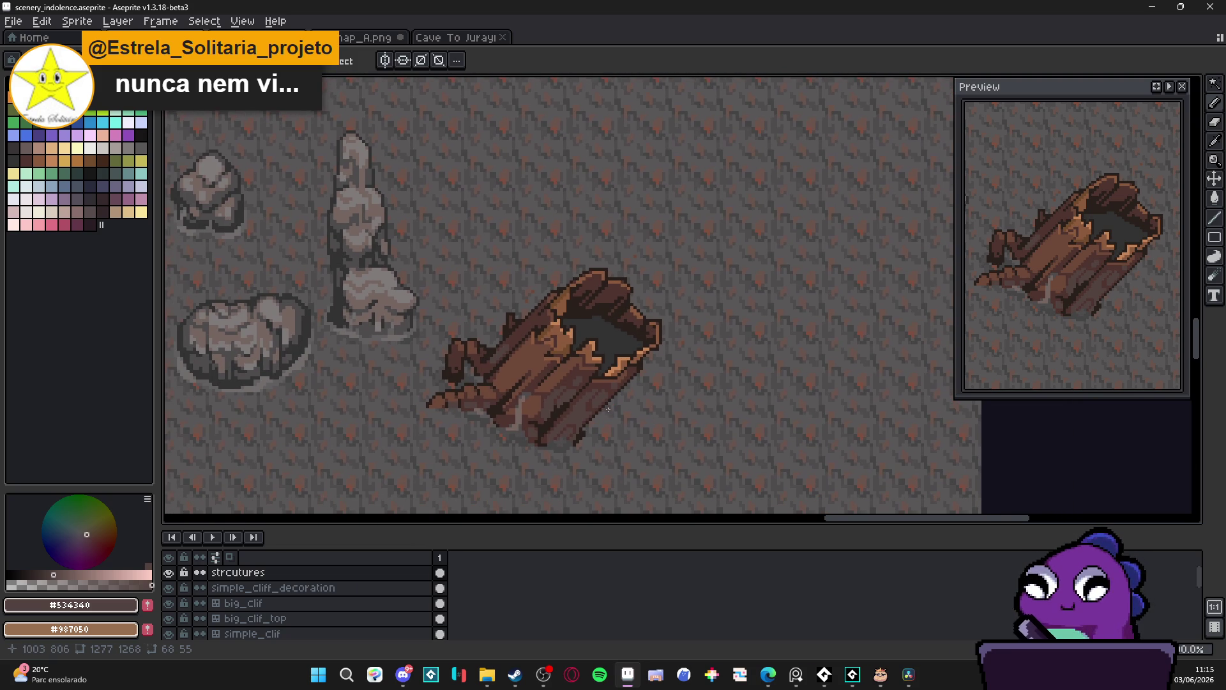
{"action": "scroll", "coordinate": [603, 364], "scroll_direction": "down", "scroll_amount": 1}
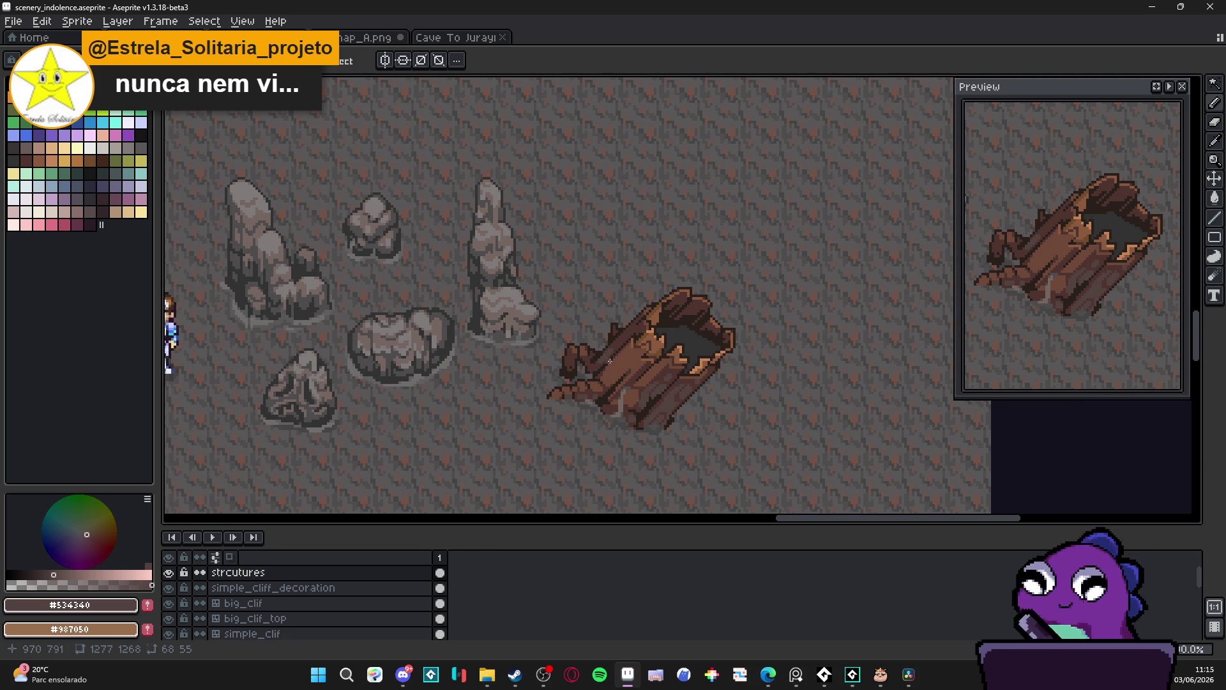
{"action": "scroll", "coordinate": [663, 293], "scroll_direction": "down", "scroll_amount": 1}
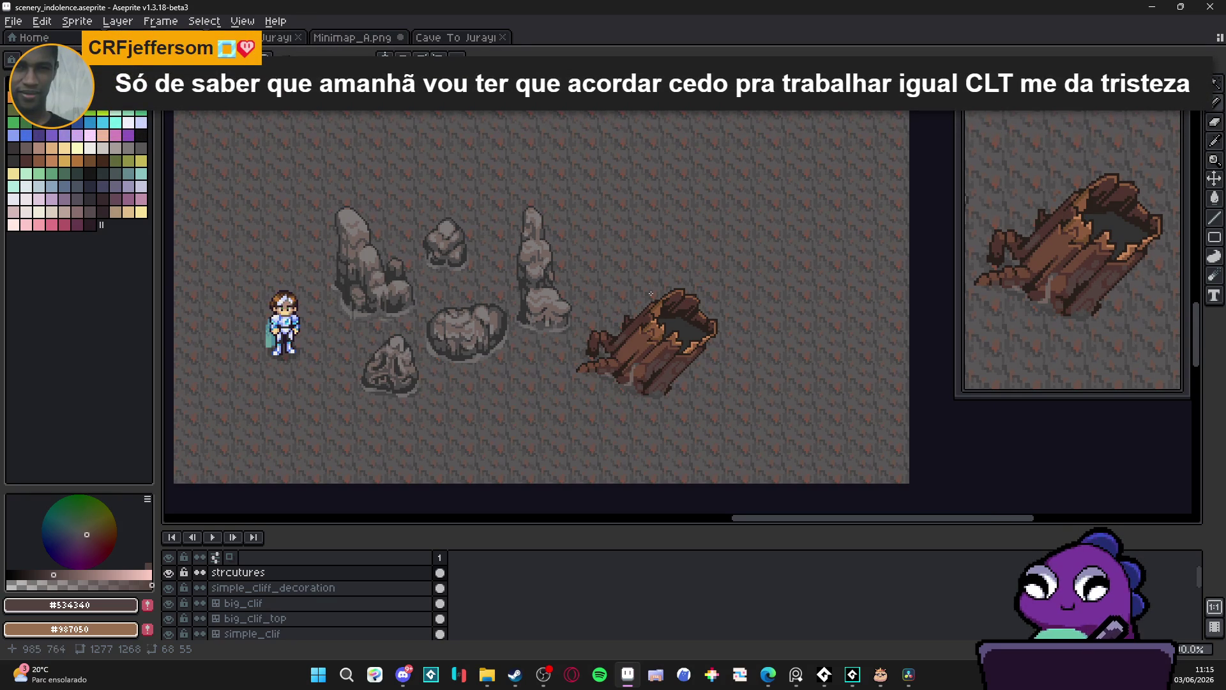
{"action": "scroll", "coordinate": [651, 293], "scroll_direction": "up", "scroll_amount": 1}
{"action": "scroll", "coordinate": [652, 295], "scroll_direction": "down", "scroll_amount": 1}
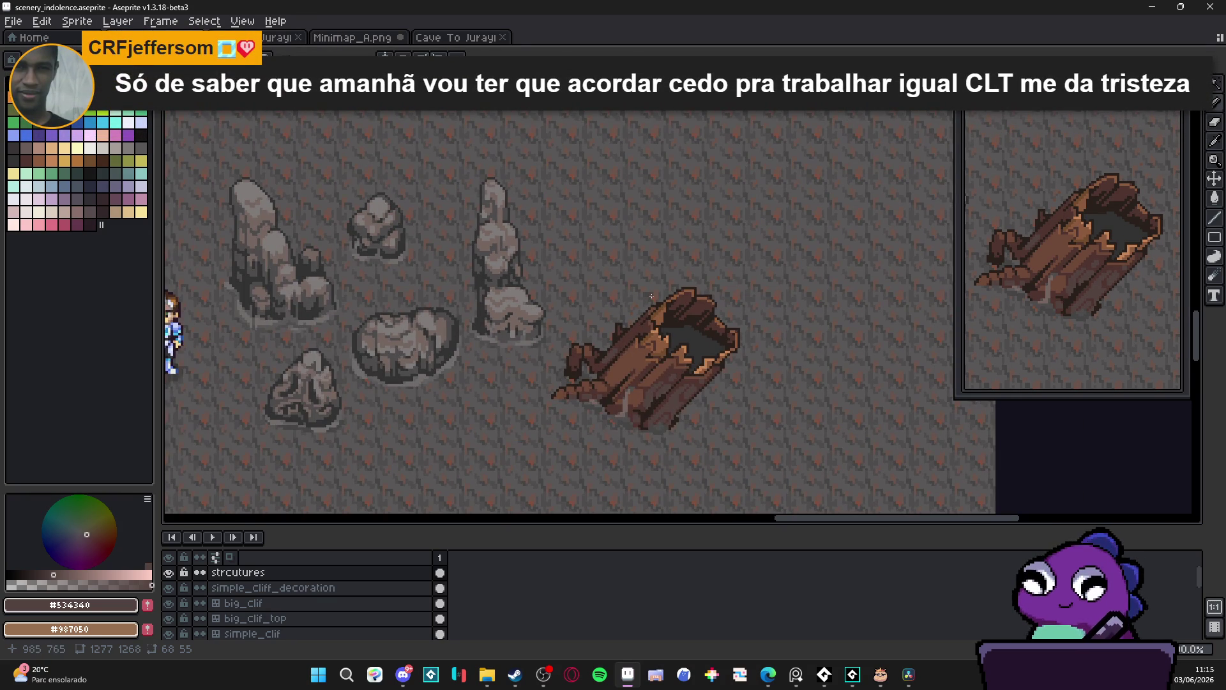
{"action": "scroll", "coordinate": [651, 295], "scroll_direction": "up", "scroll_amount": 1}
{"action": "mouse_move", "coordinate": [786, 264]}
{"action": "left_mouse_down"}
{"action": "mouse_move", "coordinate": [565, 458]}
{"action": "mouse_move", "coordinate": [517, 480]}
{"action": "left_mouse_up"}
Sample the cave floor grey #595757 and switch to the Paint Bucket around the stump
{"action": "scroll", "coordinate": [565, 480], "scroll_direction": "up", "scroll_amount": 1}
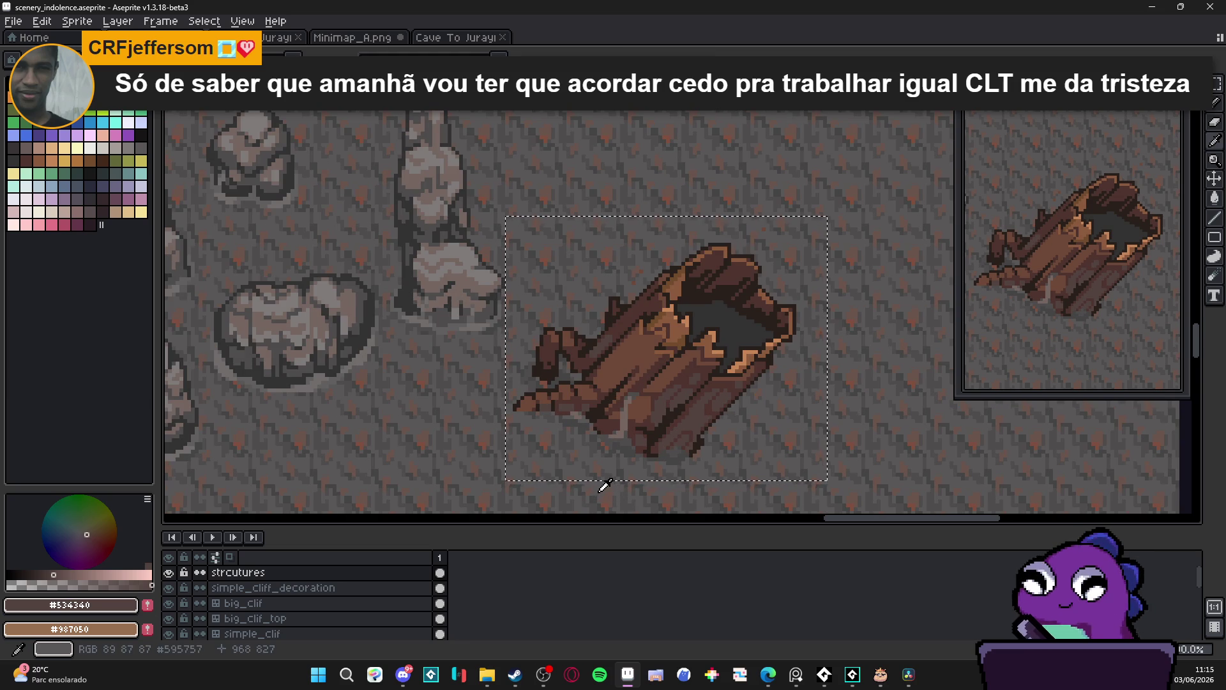
{"action": "left_click", "coordinate": [599, 491]}
{"action": "key", "text": "g"}
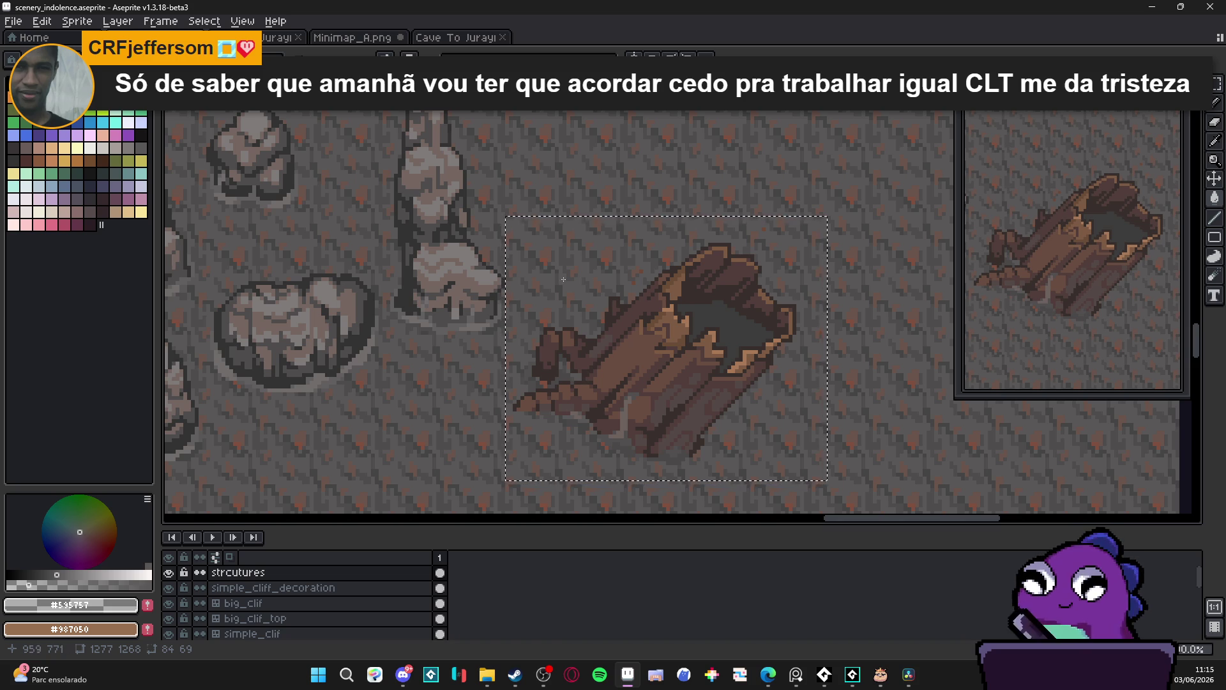
{"action": "key", "text": "g"}
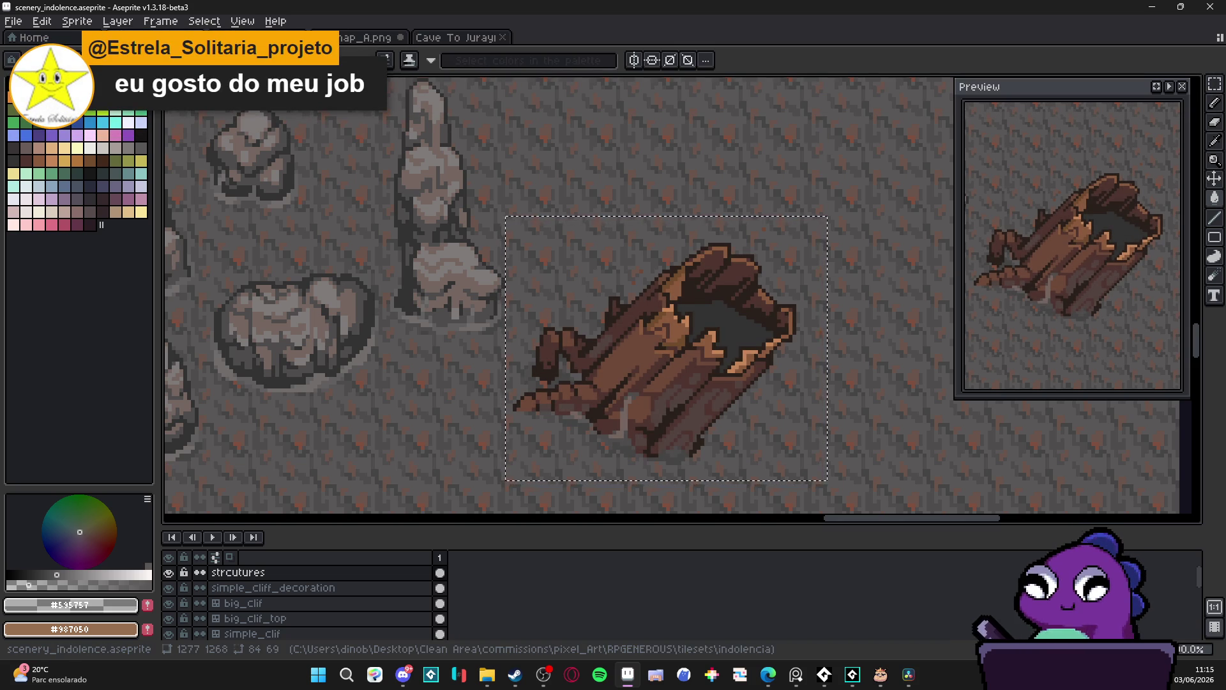
{"action": "key", "text": "g"}
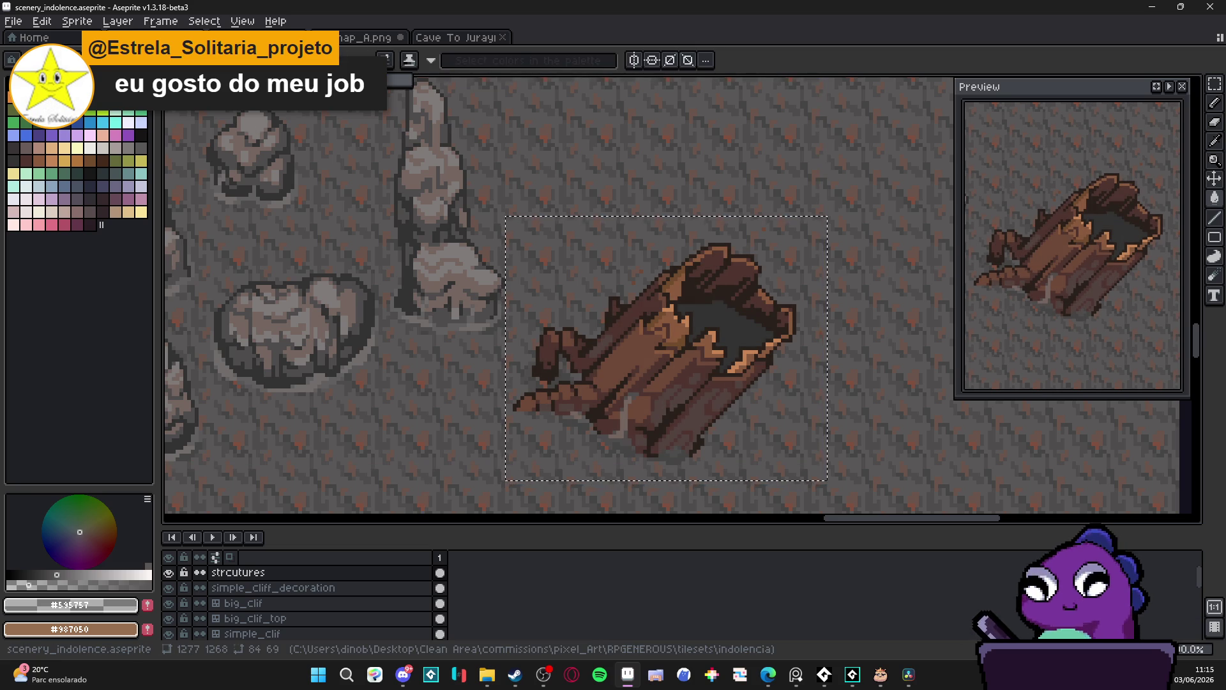
{"action": "key", "text": "ctrl"}
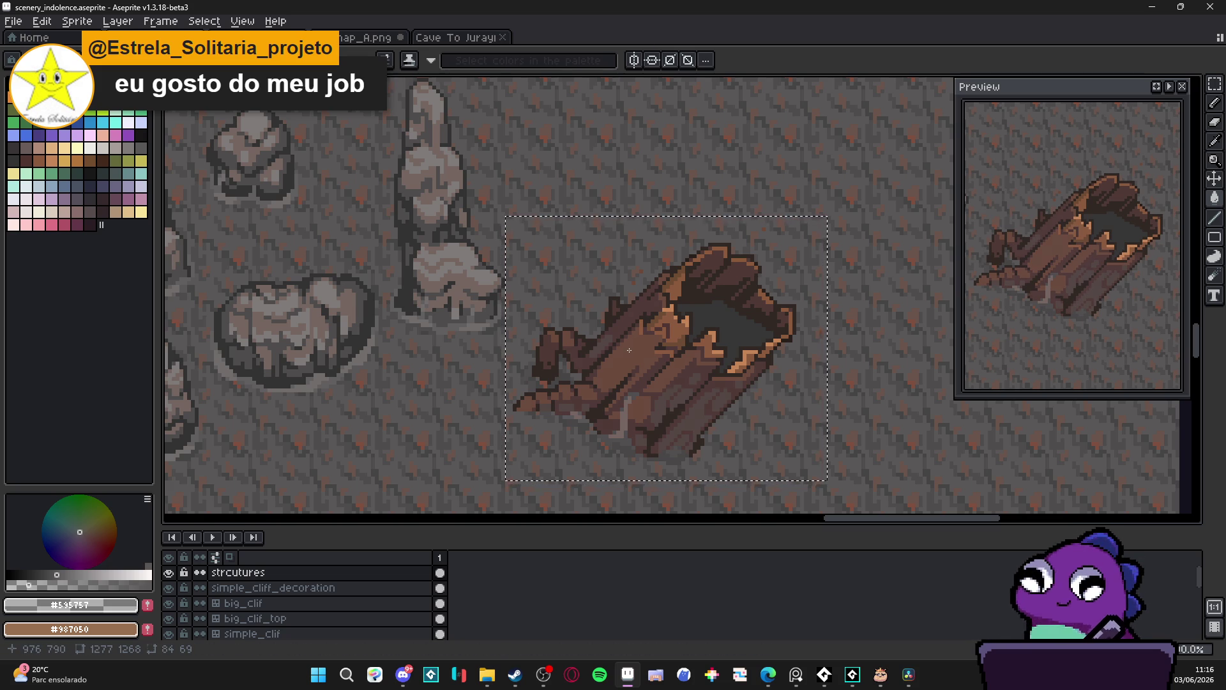
{"action": "scroll", "coordinate": [636, 346], "scroll_direction": "down", "scroll_amount": 2}
{"action": "scroll", "coordinate": [639, 345], "scroll_direction": "up", "scroll_amount": 2}
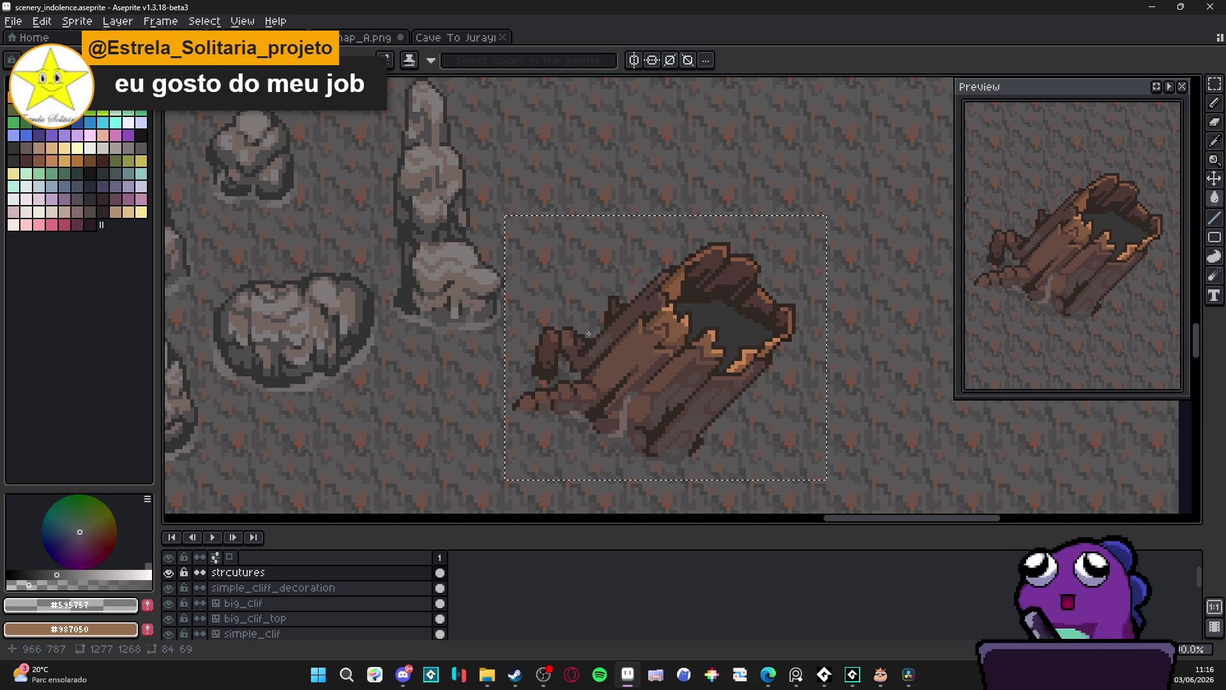
Sample the stump's dark outline colour and the cliff's dark reddish colour
{"action": "scroll", "coordinate": [602, 240], "scroll_direction": "up", "scroll_amount": 1}
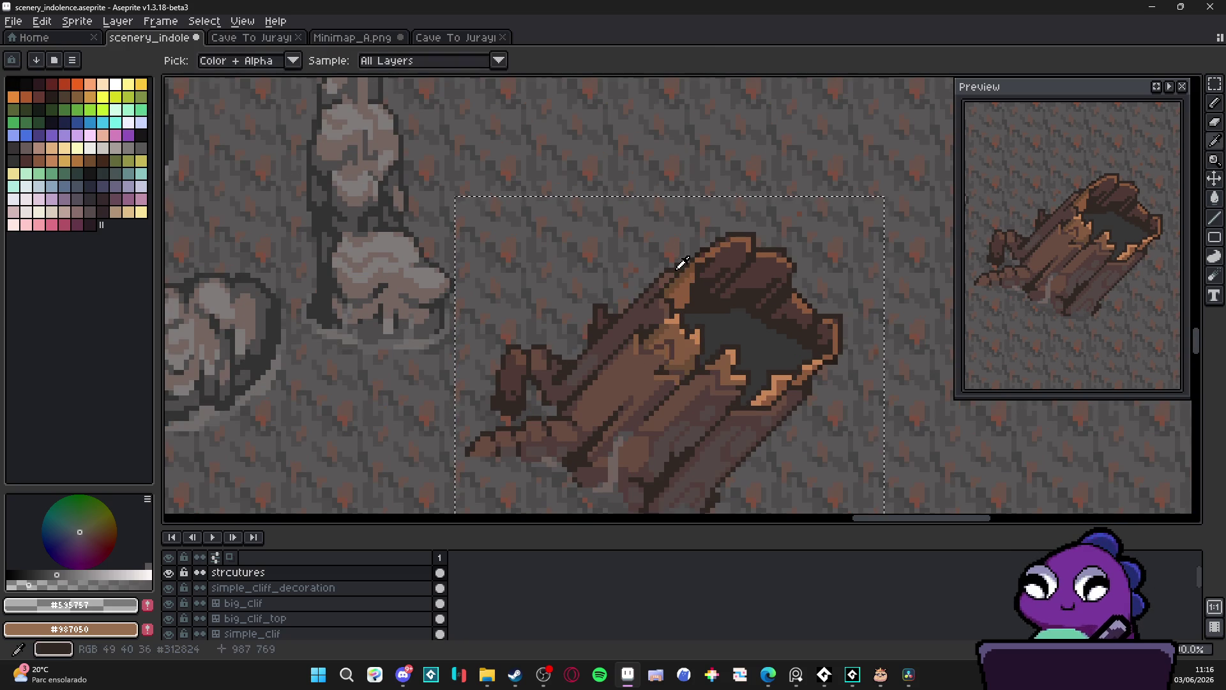
{"action": "left_click", "coordinate": [217, 192], "text": "alt"}
{"action": "scroll", "coordinate": [219, 200], "scroll_direction": "up", "scroll_amount": 1}
{"action": "scroll", "coordinate": [219, 200], "scroll_direction": "down", "scroll_amount": 5}
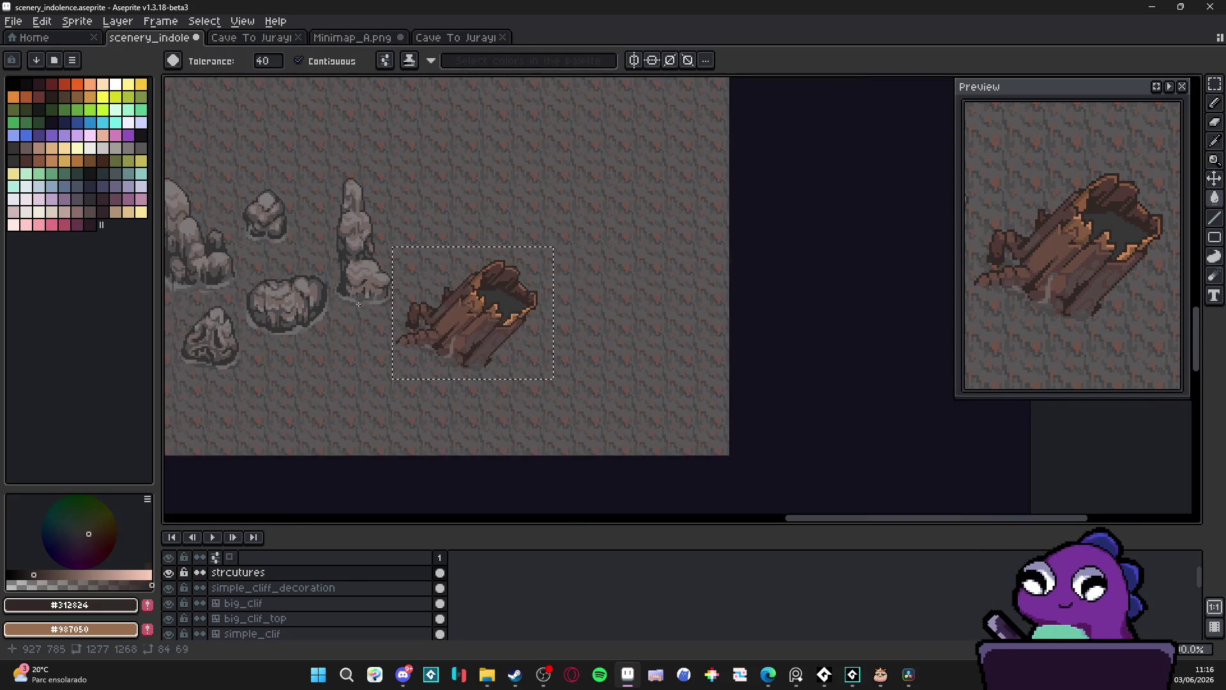
{"action": "scroll", "coordinate": [241, 392], "scroll_direction": "up", "scroll_amount": 3}
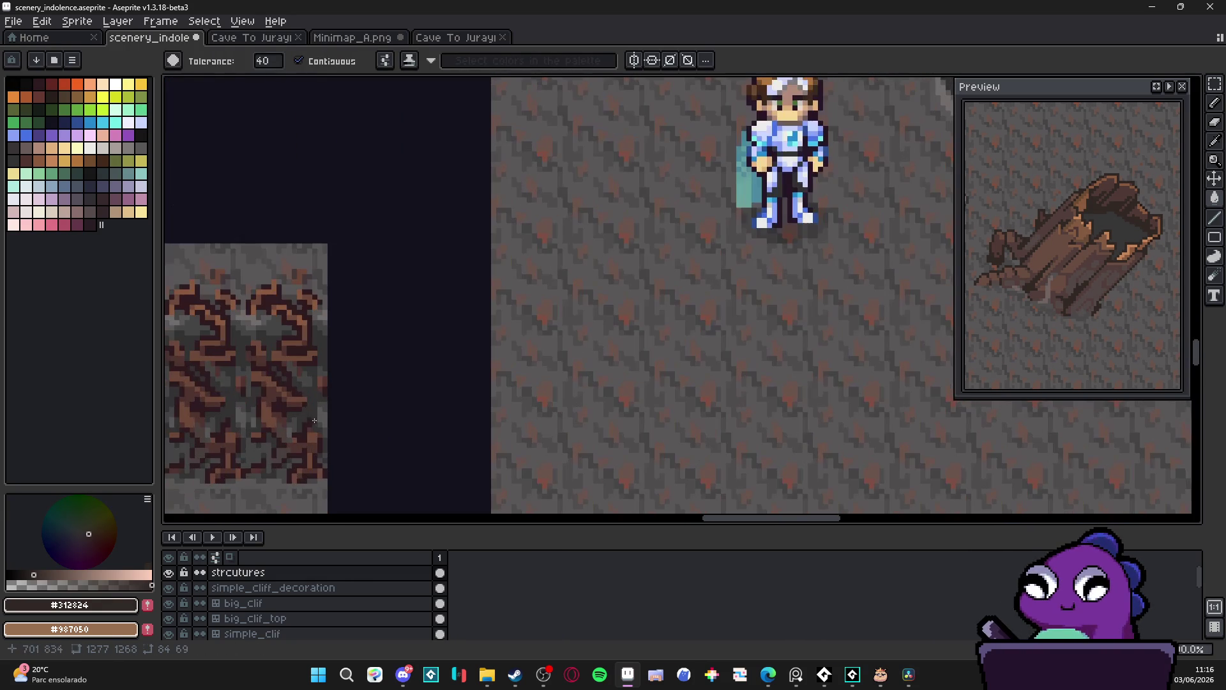
{"action": "left_click", "coordinate": [293, 381], "text": "alt"}
{"action": "scroll", "coordinate": [569, 430], "scroll_direction": "down", "scroll_amount": 2}
{"action": "scroll", "coordinate": [561, 339], "scroll_direction": "up", "scroll_amount": 1}
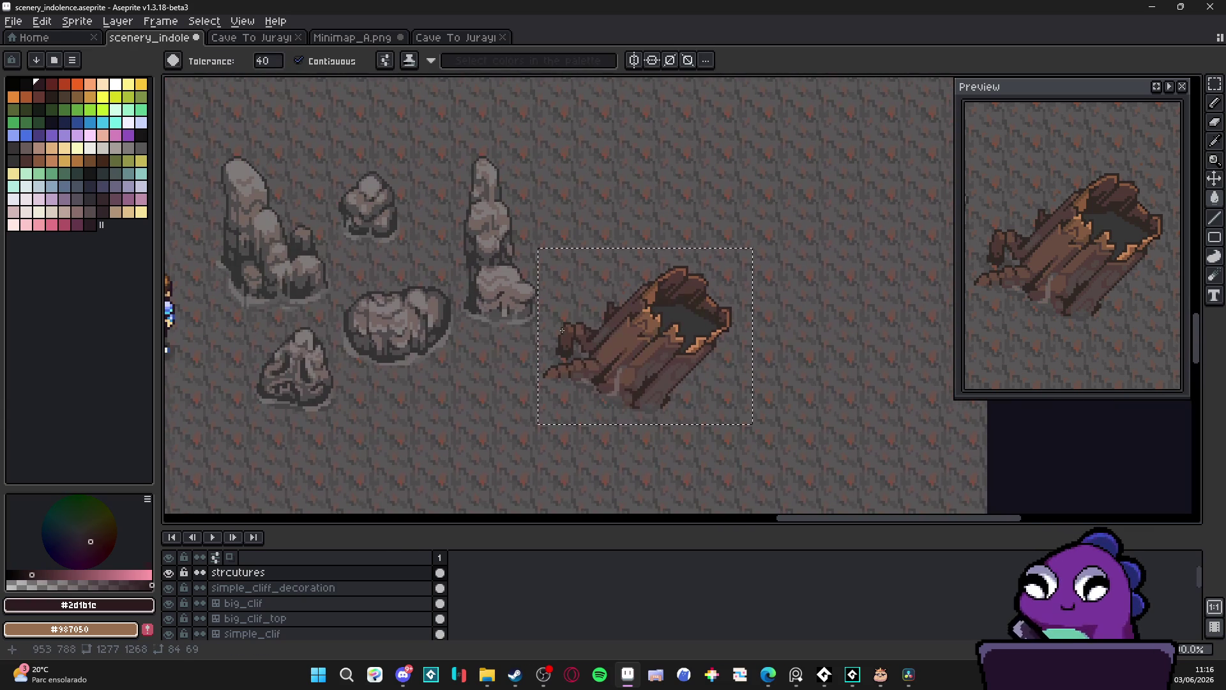
Set Magic Wand tolerance to 5 with Contiguous off, then deselect with Ctrl+D
{"action": "left_click", "coordinate": [273, 66]}
{"action": "type", "text": "5"}
{"action": "key", "text": "Return"}
{"action": "scroll", "coordinate": [668, 339], "scroll_direction": "up", "scroll_amount": 1}
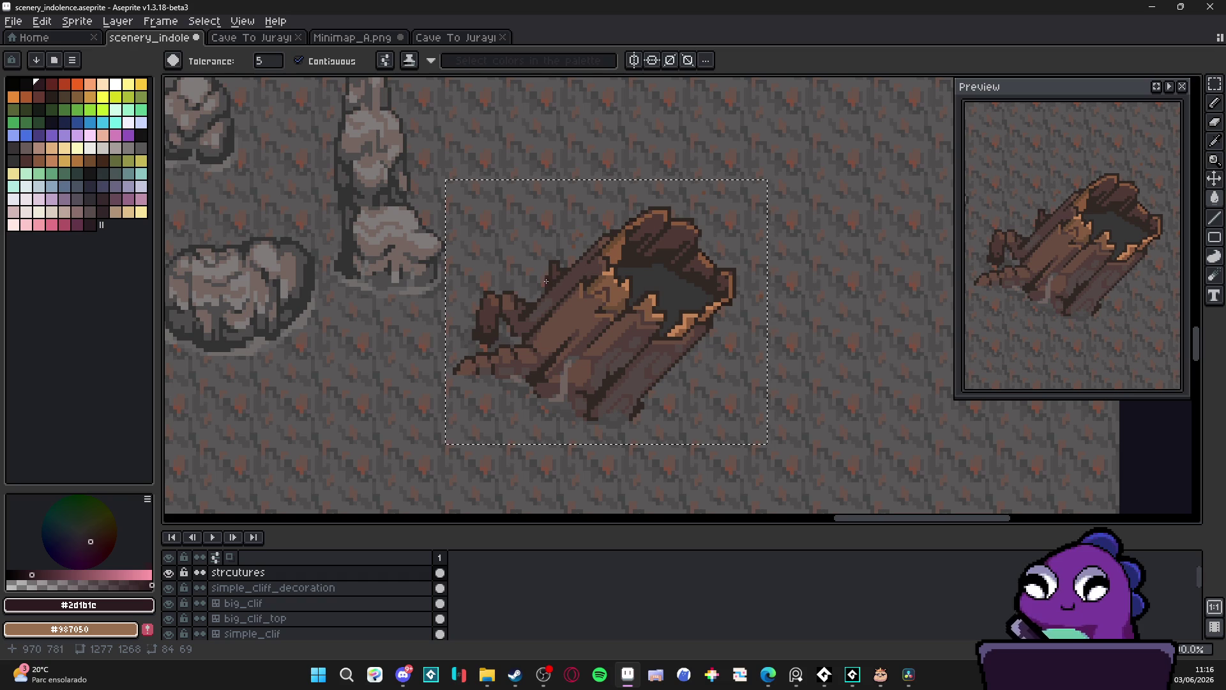
{"action": "left_click", "coordinate": [306, 61]}
{"action": "scroll", "coordinate": [547, 282], "scroll_direction": "down", "scroll_amount": 2}
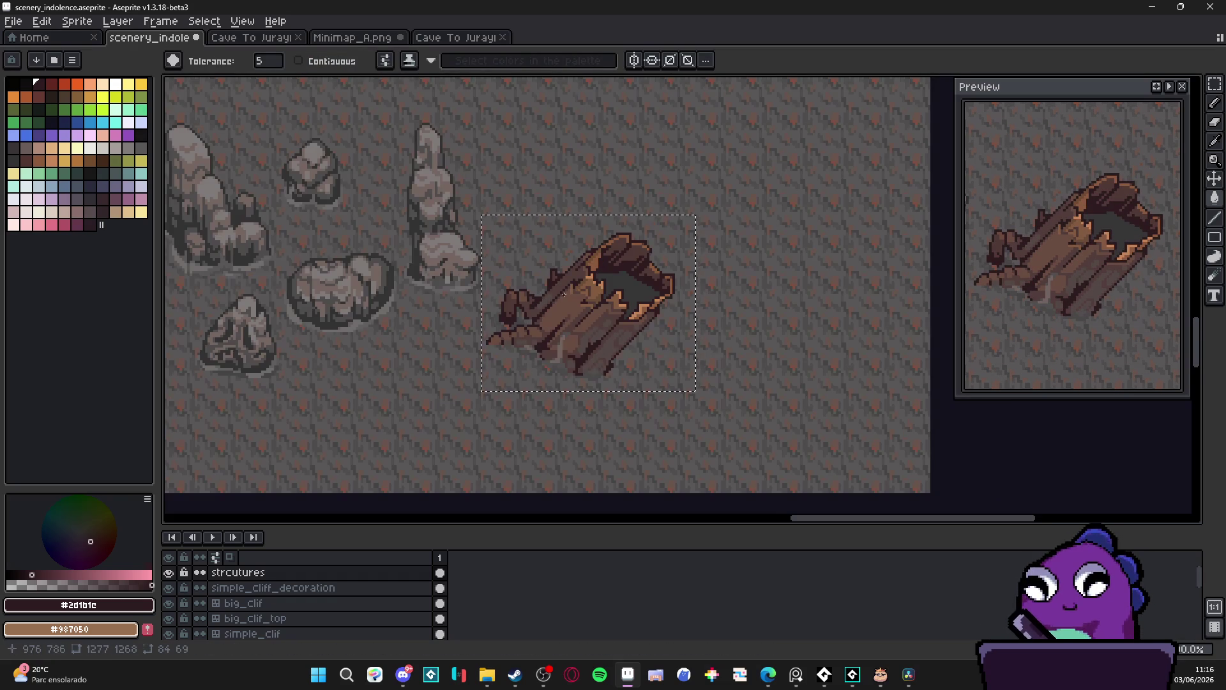
{"action": "left_click_drag", "start_coordinate": [535, 284], "coordinate": [556, 286]}
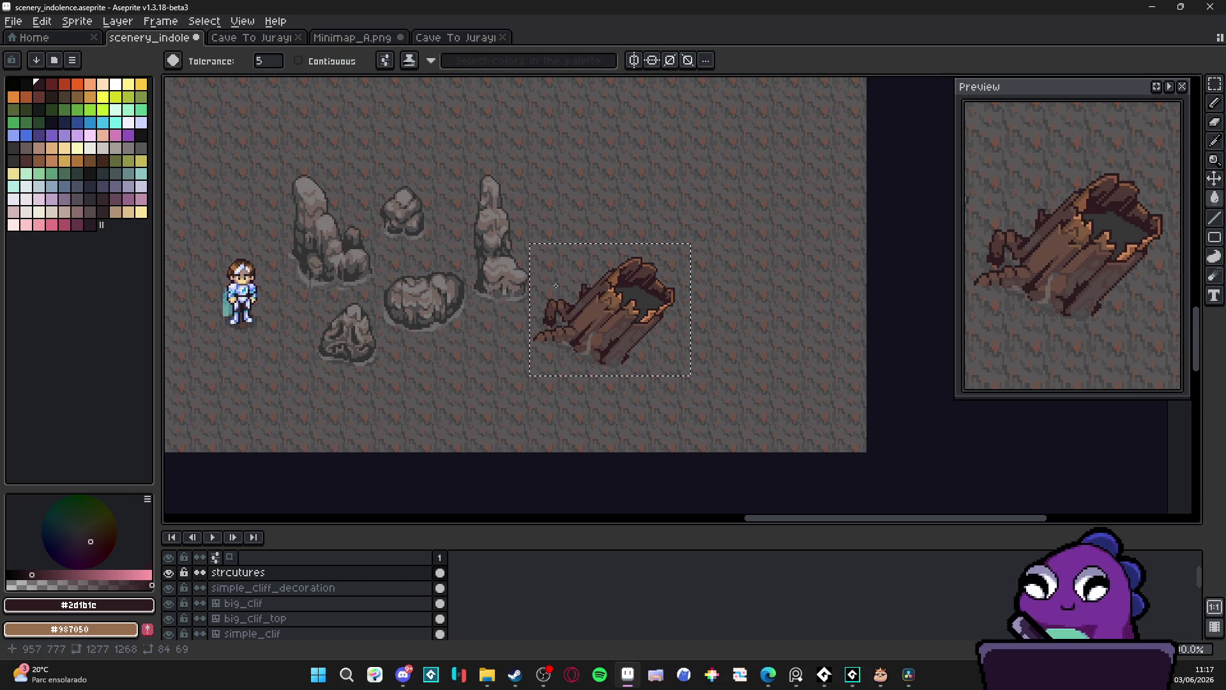
{"action": "key", "text": "ctrl+d"}
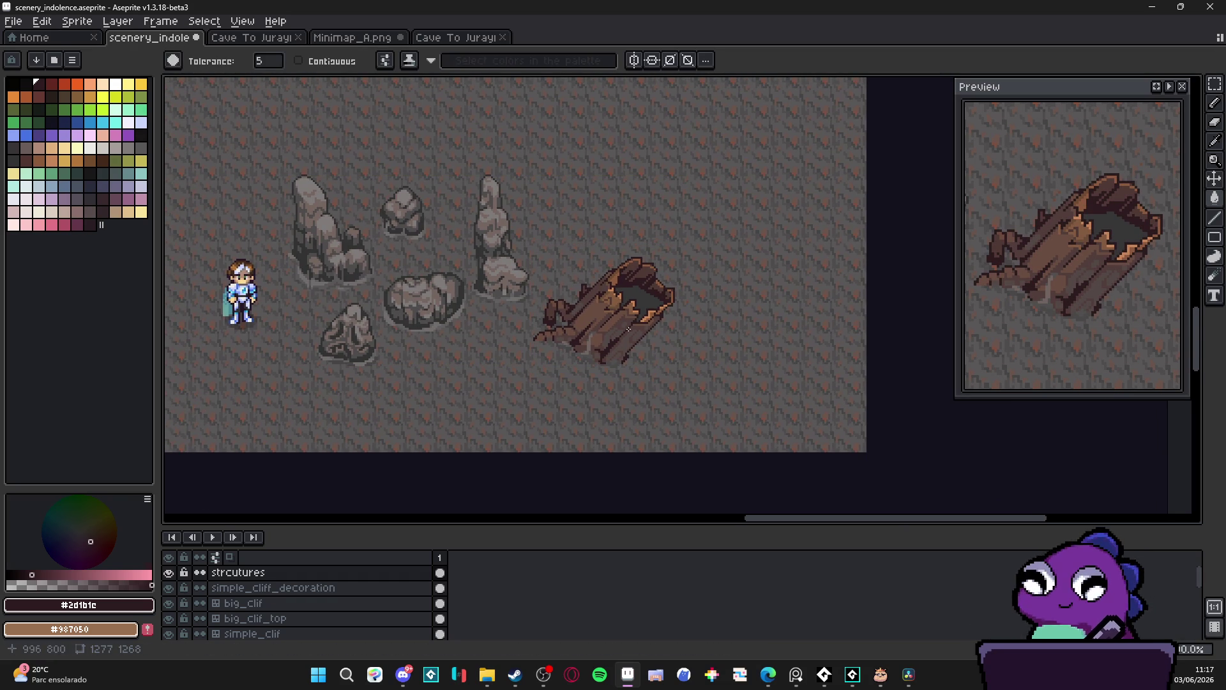
{"action": "scroll", "coordinate": [607, 327], "scroll_direction": "up", "scroll_amount": 1}
{"action": "scroll", "coordinate": [607, 327], "scroll_direction": "up", "scroll_amount": 1}
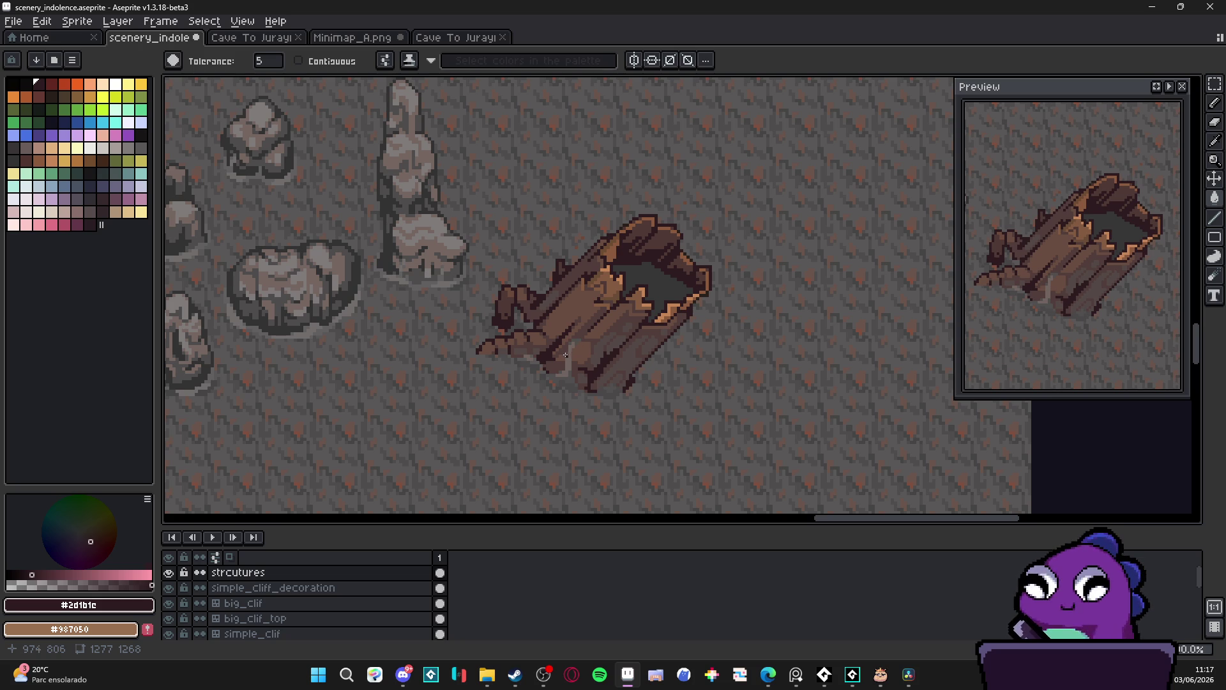
{"action": "scroll", "coordinate": [576, 384], "scroll_direction": "down", "scroll_amount": 2}
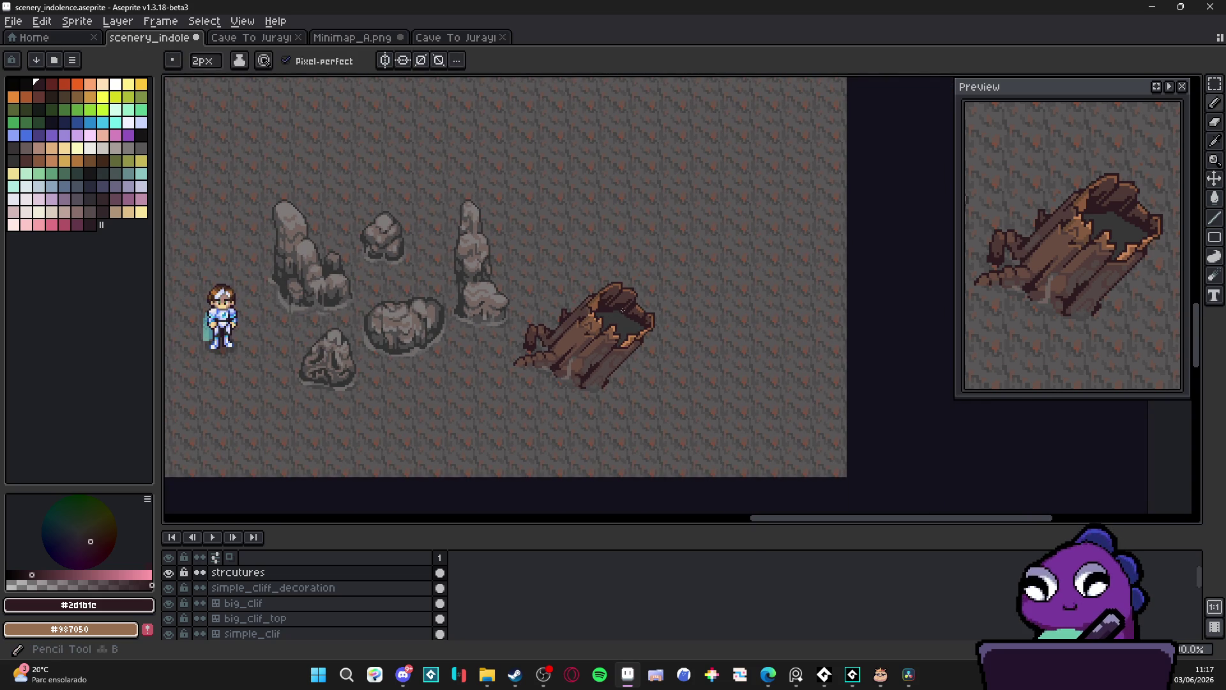
Take the 2px pixel-perfect Pencil, centre the stump, and sample the muted top-plank brown #513c3b
{"action": "key", "text": "b"}
{"action": "scroll", "coordinate": [623, 310], "scroll_direction": "up", "scroll_amount": 2}
{"action": "scroll", "coordinate": [529, 404], "scroll_direction": "down", "scroll_amount": 2}
{"action": "left_click_drag", "start_coordinate": [529, 404], "coordinate": [554, 346]}
{"action": "scroll", "coordinate": [644, 358], "scroll_direction": "up", "scroll_amount": 1}
{"action": "left_click", "coordinate": [652, 445], "text": "alt"}
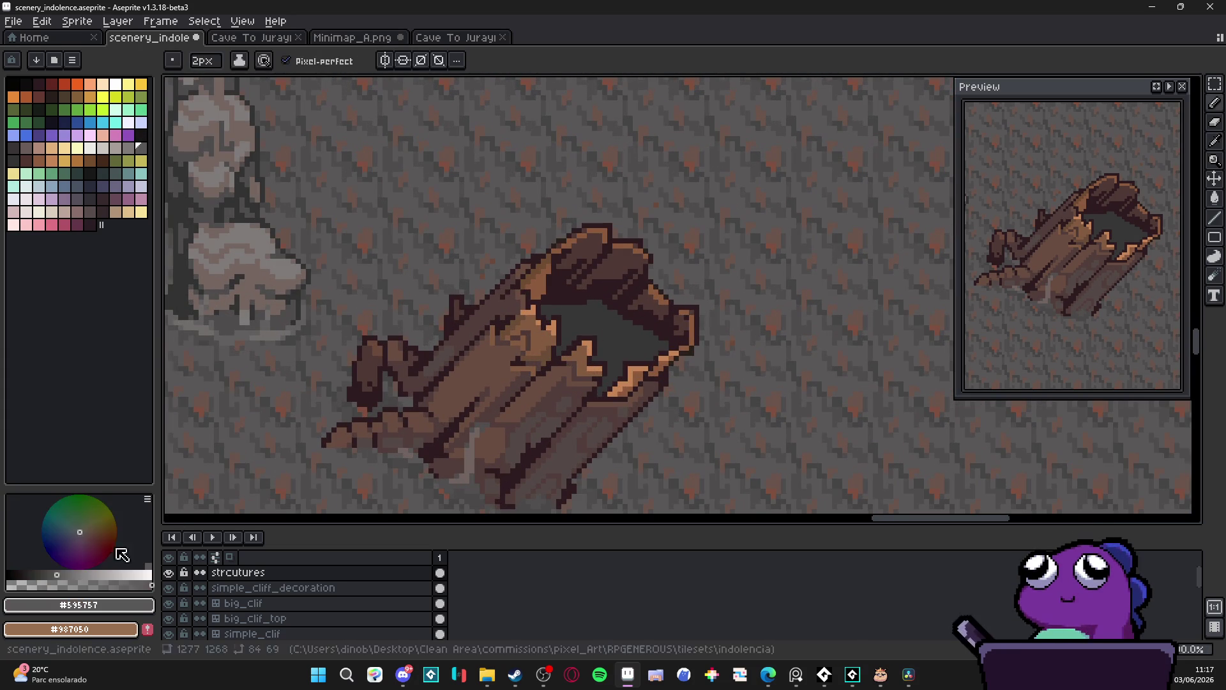
{"action": "scroll", "coordinate": [634, 280], "scroll_direction": "up", "scroll_amount": 3}
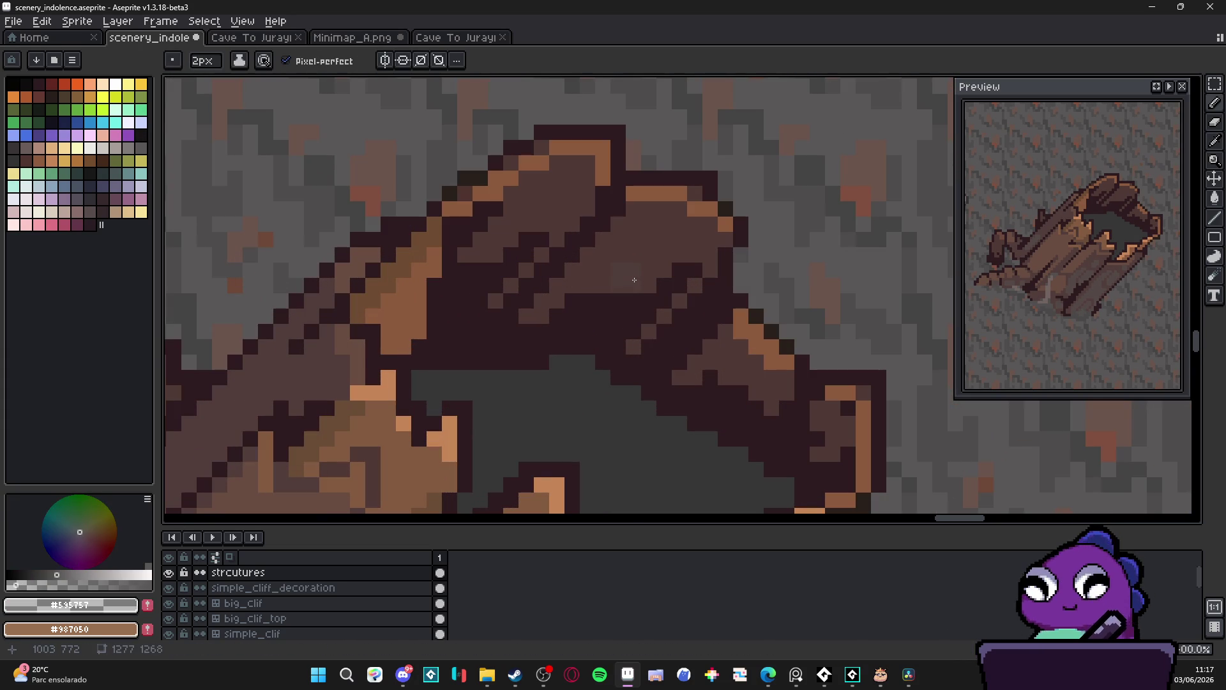
{"action": "key", "text": "v"}
{"action": "key", "text": "b"}
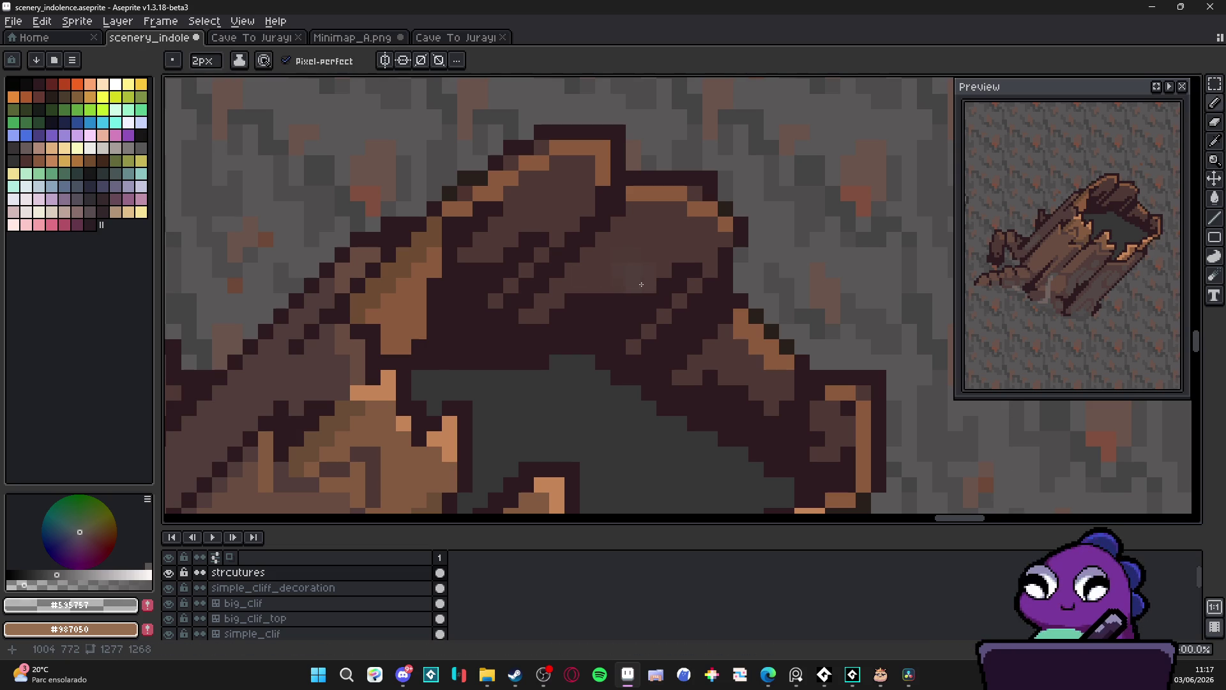
{"action": "left_click", "coordinate": [635, 287], "text": "alt"}
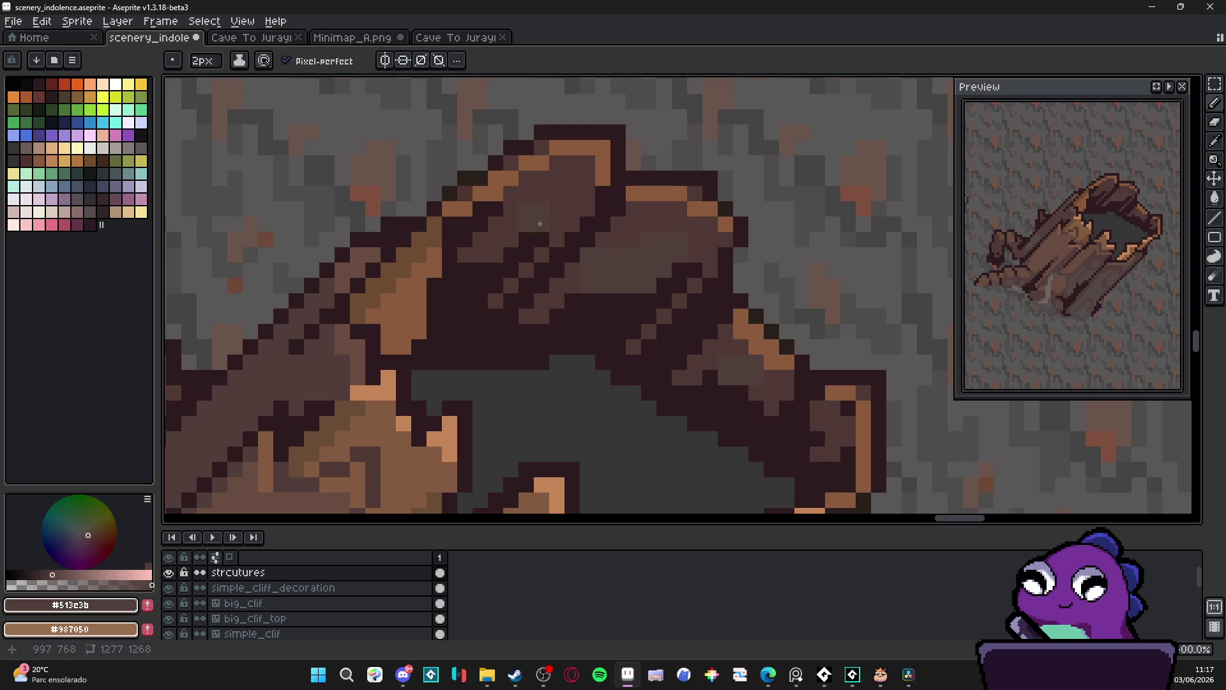
{"action": "scroll", "coordinate": [624, 325], "scroll_direction": "down", "scroll_amount": 3}
Zoom in and out to inspect the hollow stump's broken rim
{"action": "scroll", "coordinate": [623, 324], "scroll_direction": "down", "scroll_amount": 2}
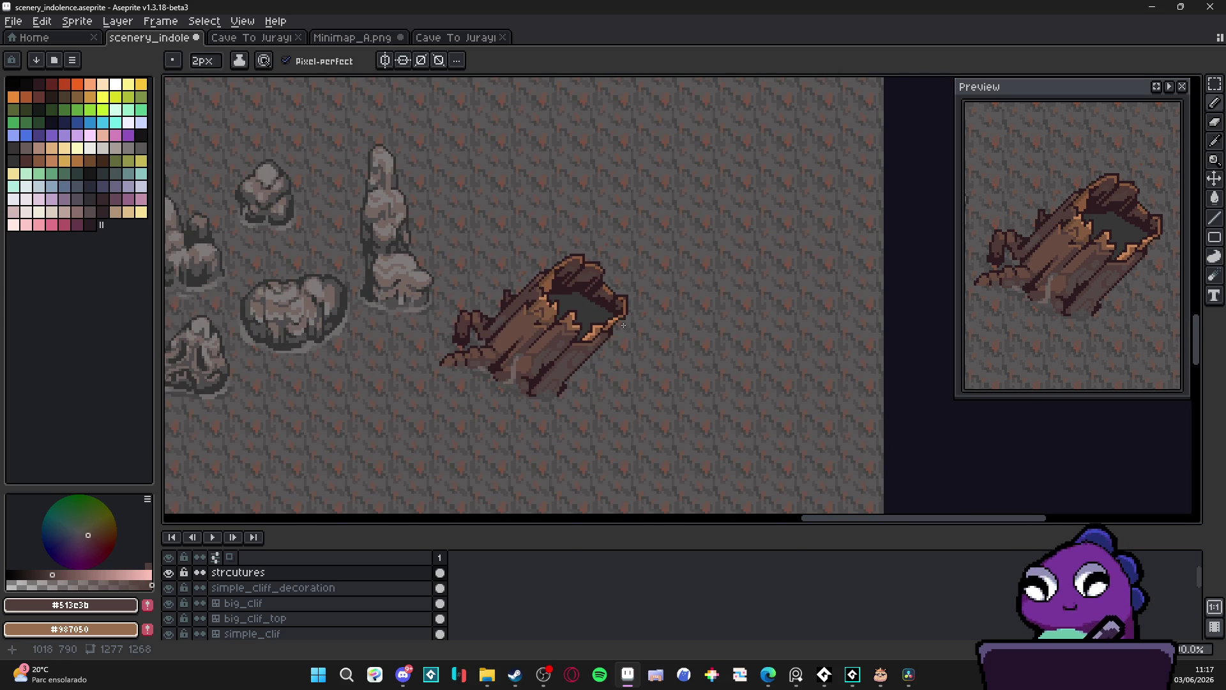
{"action": "scroll", "coordinate": [623, 327], "scroll_direction": "down", "scroll_amount": 1}
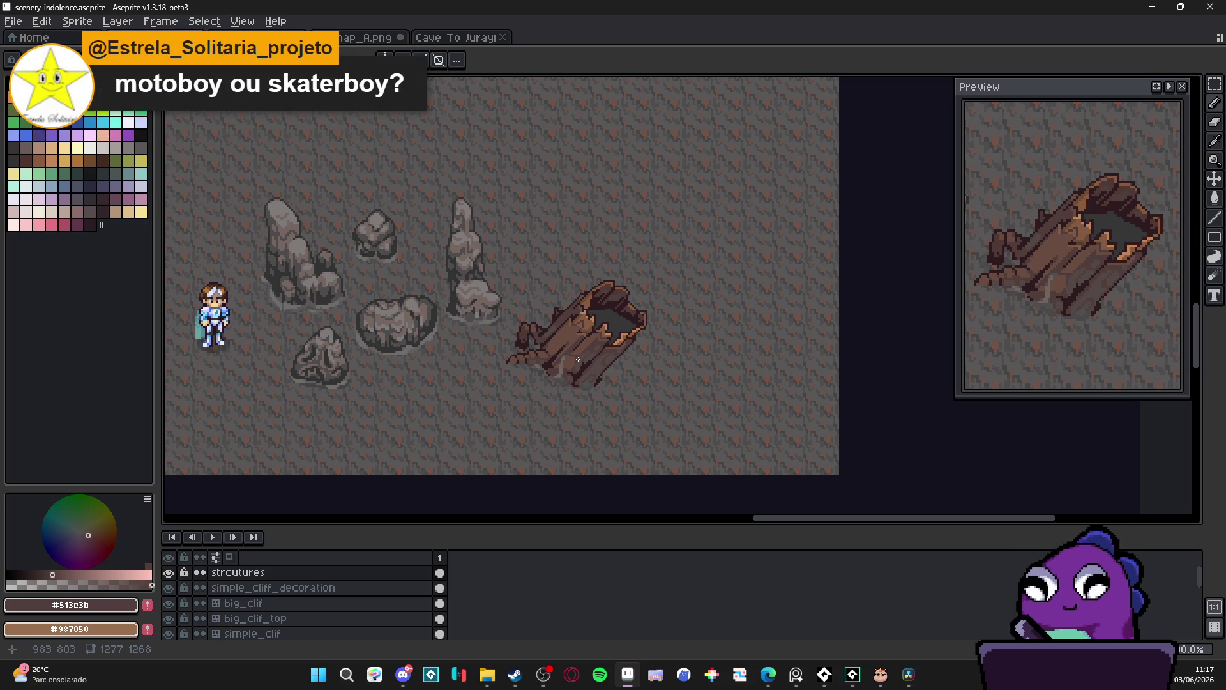
{"action": "scroll", "coordinate": [581, 360], "scroll_direction": "up", "scroll_amount": 1}
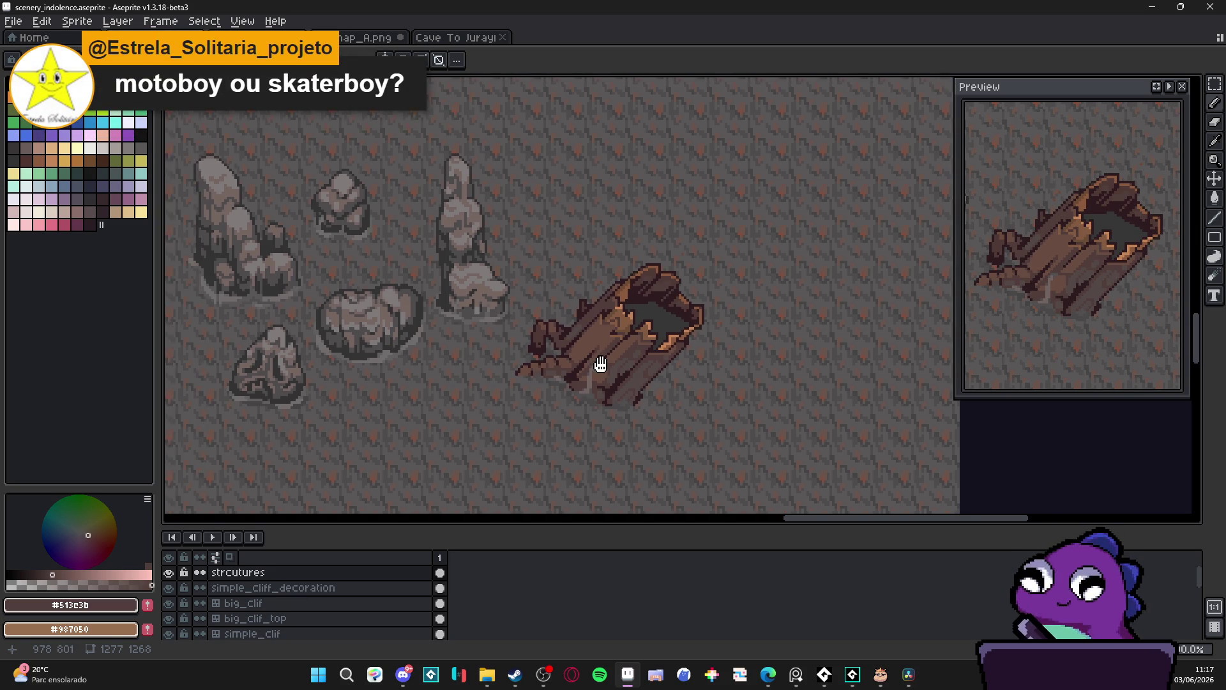
{"action": "scroll", "coordinate": [583, 358], "scroll_direction": "down", "scroll_amount": 2}
{"action": "scroll", "coordinate": [594, 363], "scroll_direction": "up", "scroll_amount": 2}
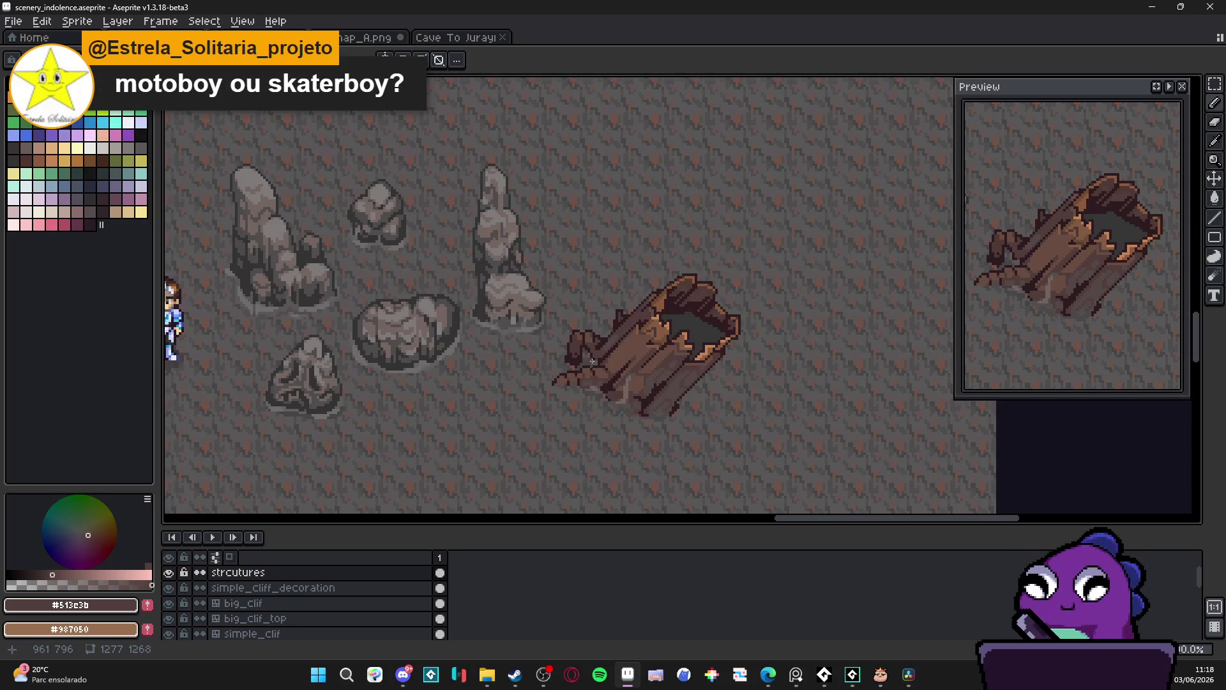
{"action": "scroll", "coordinate": [592, 361], "scroll_direction": "down", "scroll_amount": 3}
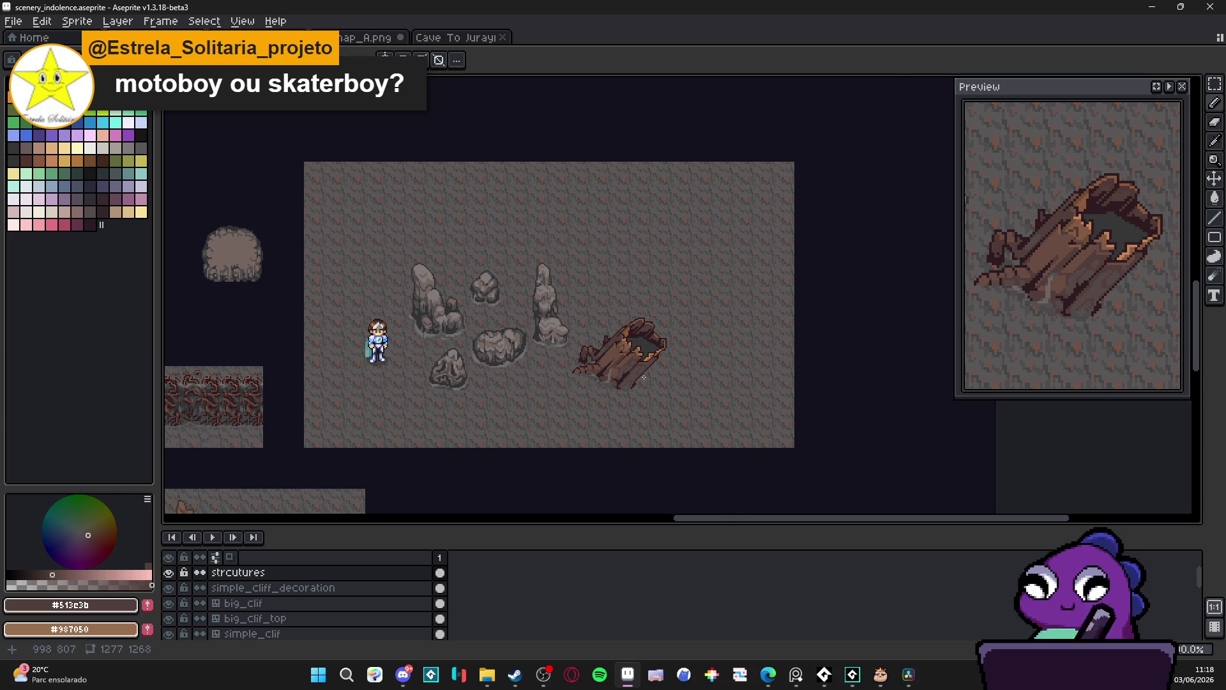
{"action": "scroll", "coordinate": [592, 361], "scroll_direction": "up", "scroll_amount": 2}
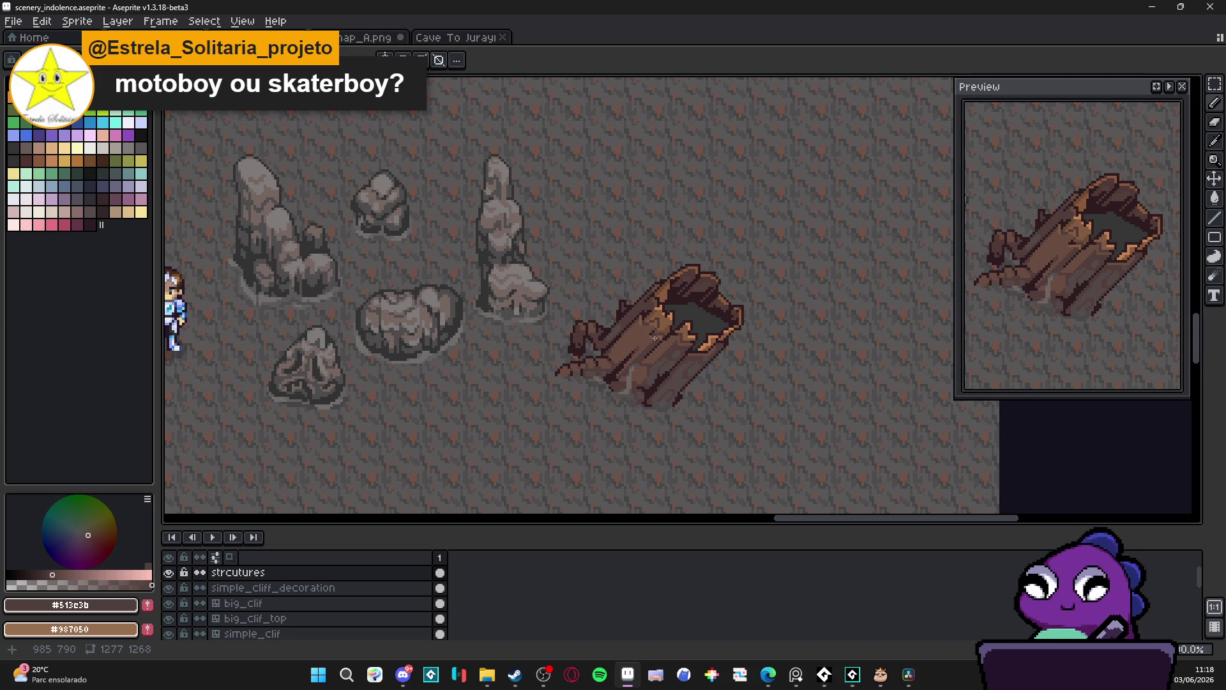
{"action": "scroll", "coordinate": [654, 343], "scroll_direction": "down", "scroll_amount": 1}
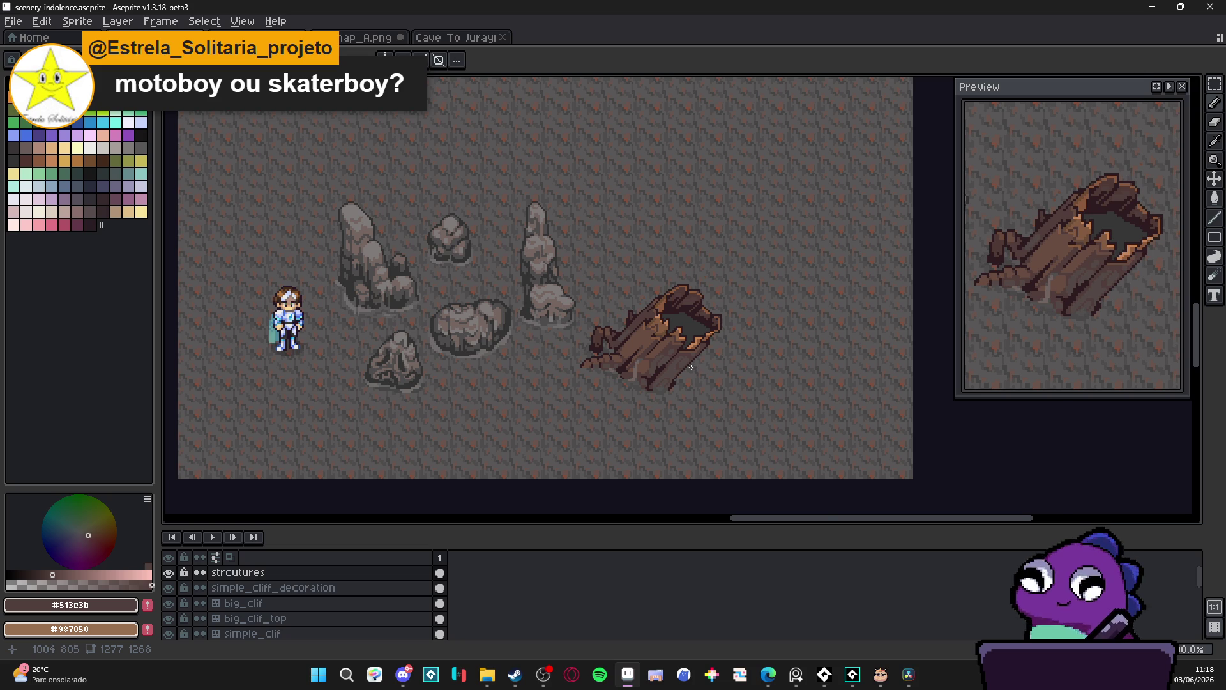
{"action": "scroll", "coordinate": [694, 367], "scroll_direction": "up", "scroll_amount": 3}
Sample the stump's outline, brighter rim and mid-brown wood colours for the highlights
{"action": "left_click", "coordinate": [691, 330], "text": "alt"}
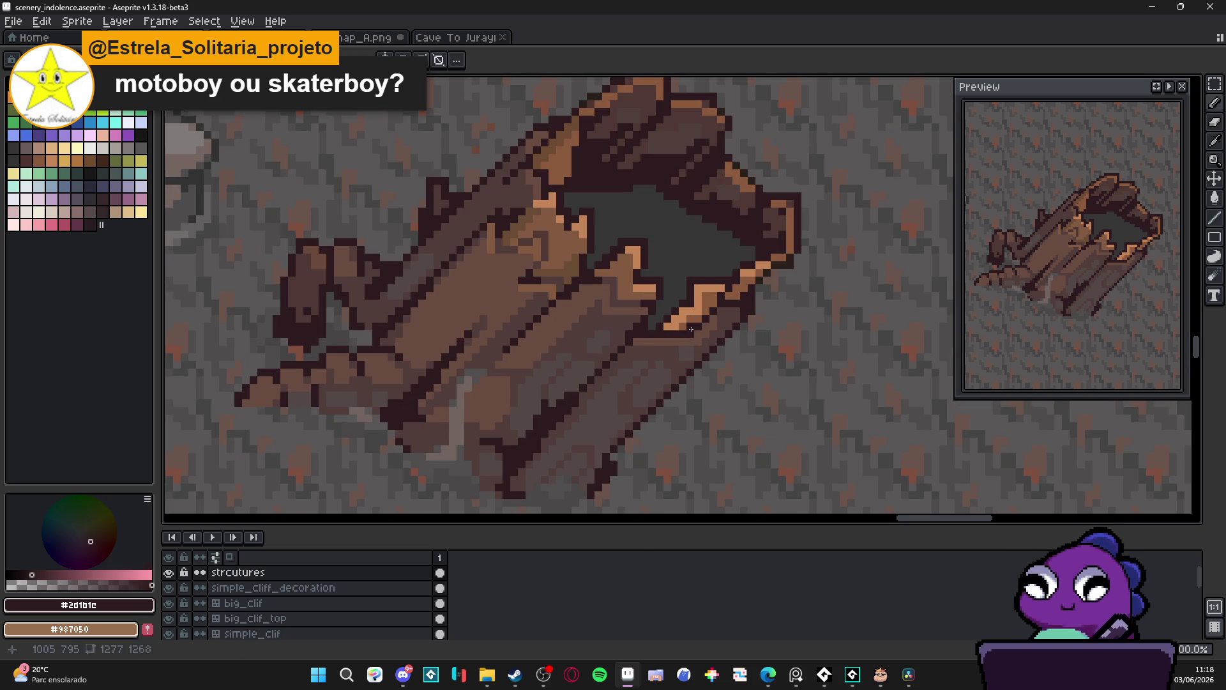
{"action": "left_click", "coordinate": [690, 330], "text": "alt"}
{"action": "left_click", "coordinate": [701, 341], "text": "alt"}
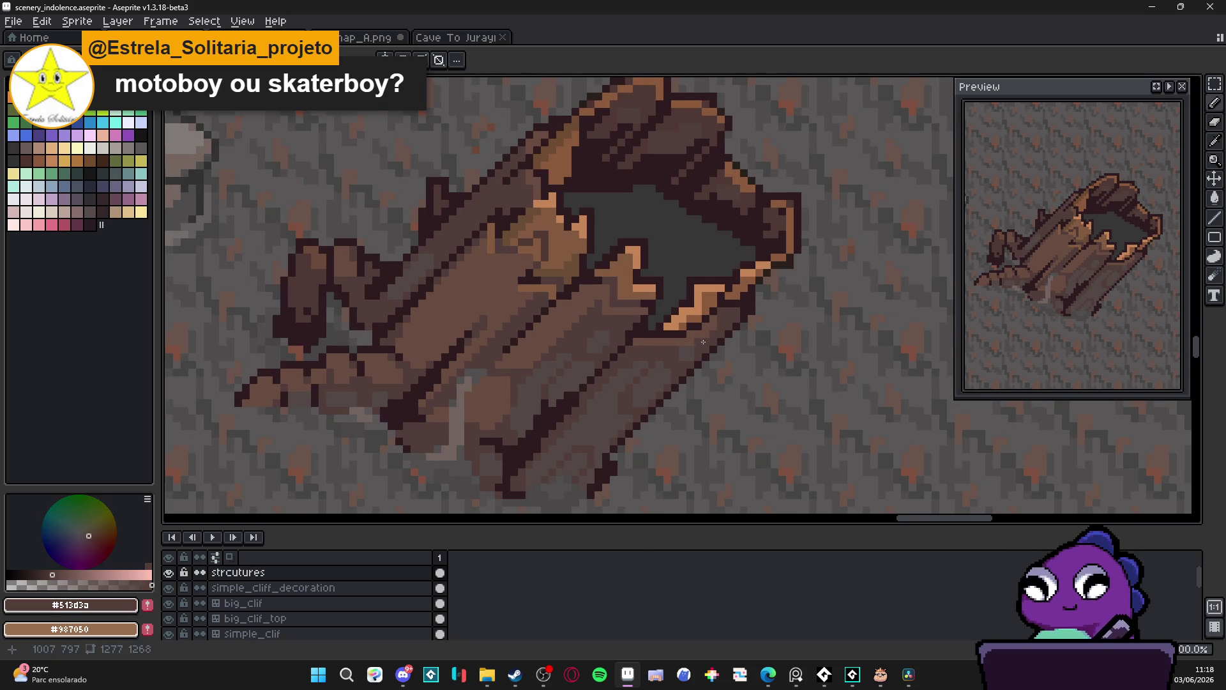
{"action": "scroll", "coordinate": [693, 342], "scroll_direction": "down", "scroll_amount": 3}
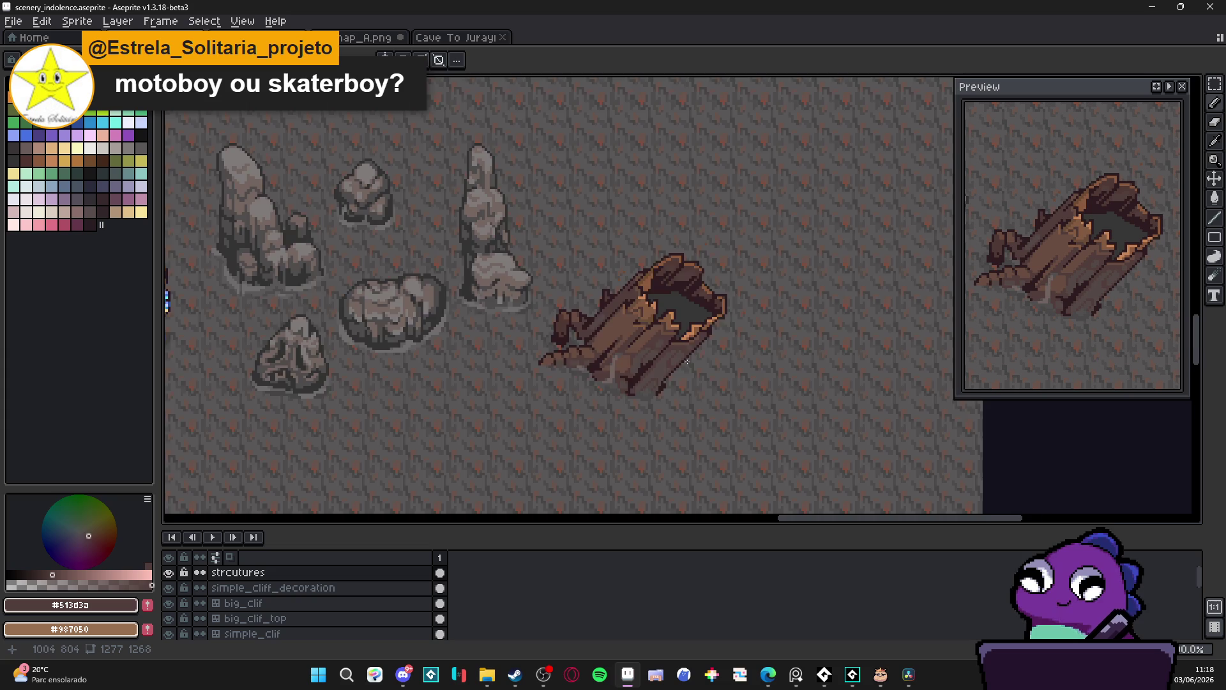
{"action": "scroll", "coordinate": [688, 362], "scroll_direction": "down", "scroll_amount": 2}
{"action": "scroll", "coordinate": [687, 362], "scroll_direction": "up", "scroll_amount": 1}
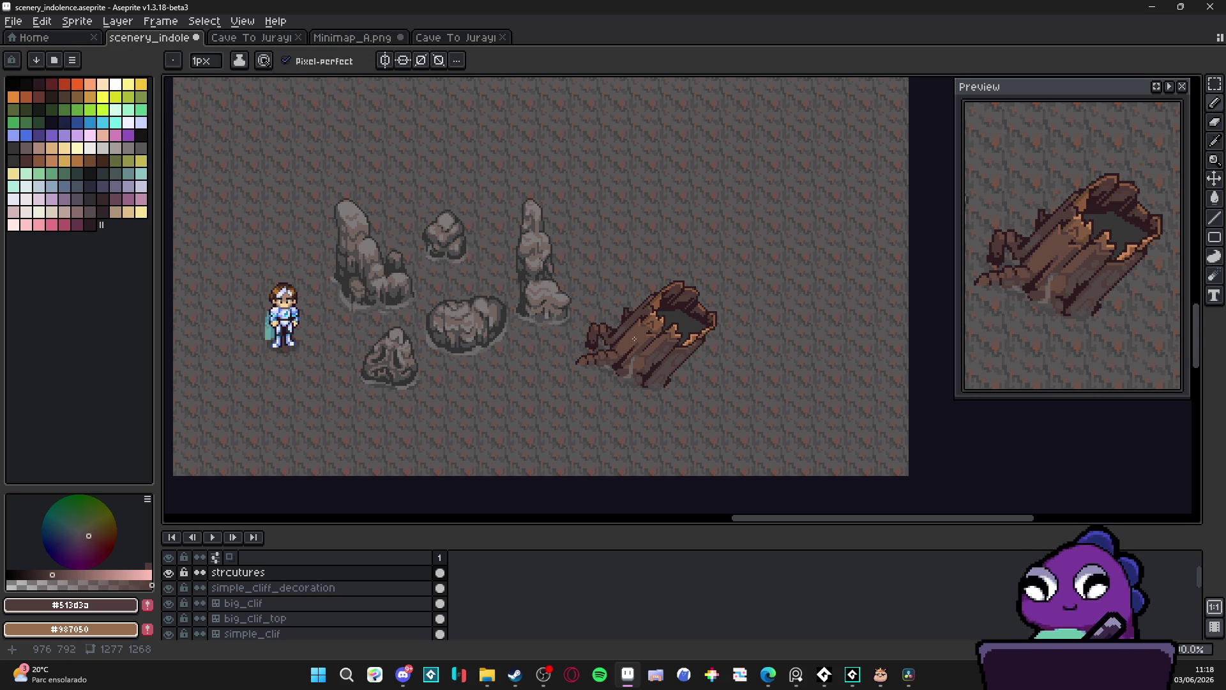
Choose a green swatch and darken it to a deep moss tone
{"action": "scroll", "coordinate": [634, 338], "scroll_direction": "up", "scroll_amount": 4}
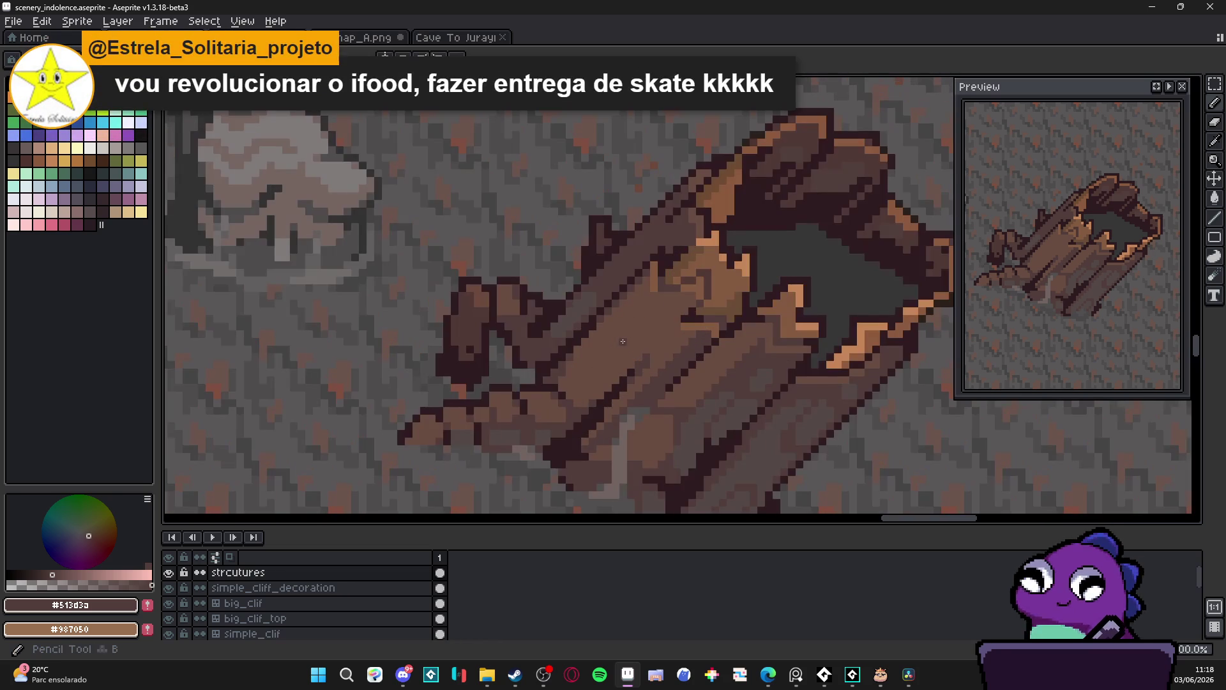
{"action": "left_click", "coordinate": [38, 173]}
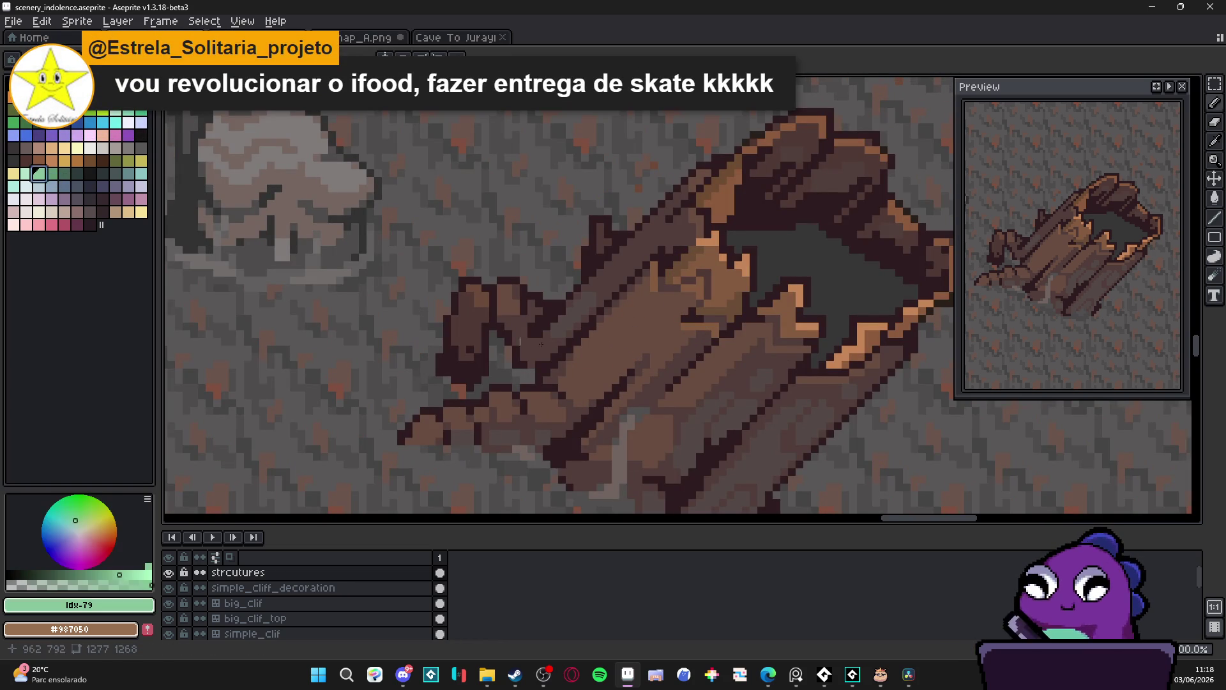
{"action": "scroll", "coordinate": [632, 370], "scroll_direction": "up", "scroll_amount": 1}
{"action": "left_click", "coordinate": [83, 584]}
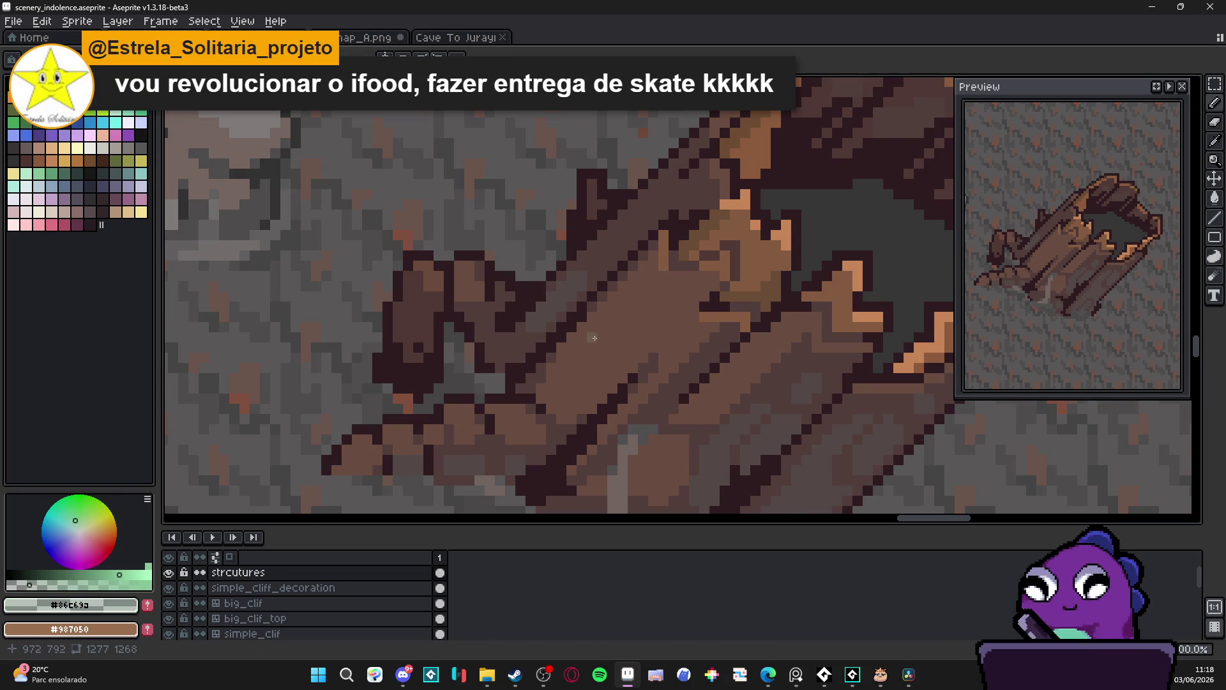
{"action": "left_click", "coordinate": [42, 574]}
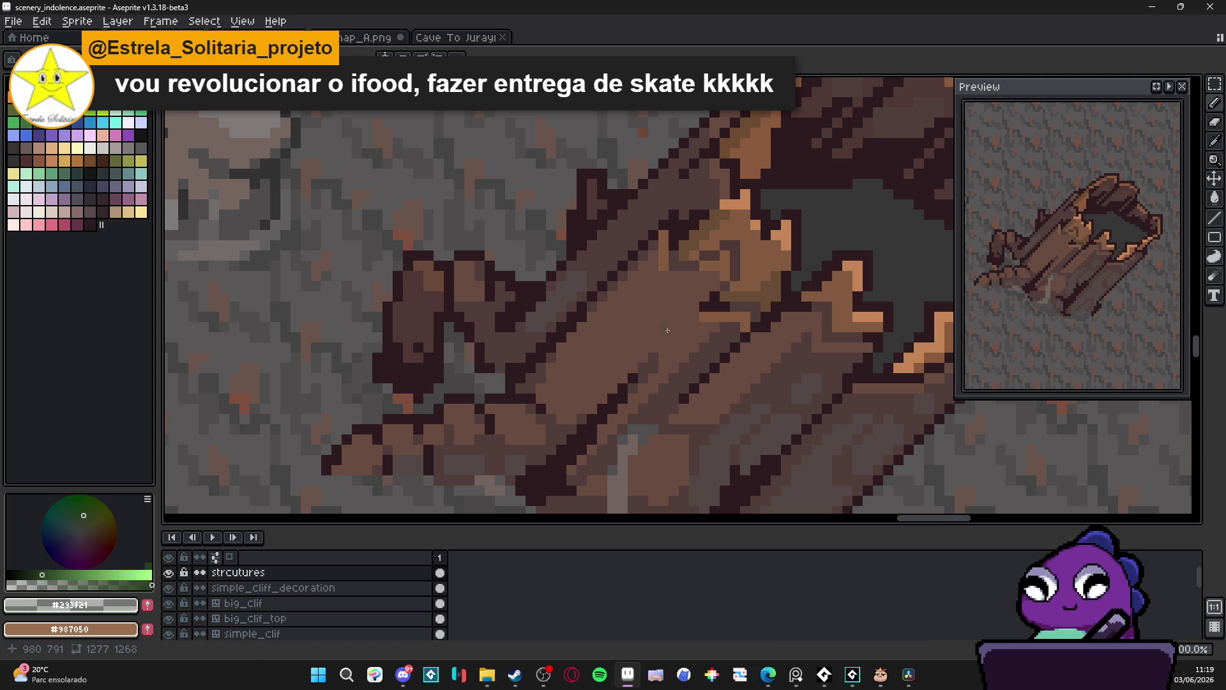
{"action": "scroll", "coordinate": [598, 355], "scroll_direction": "up", "scroll_amount": 1}
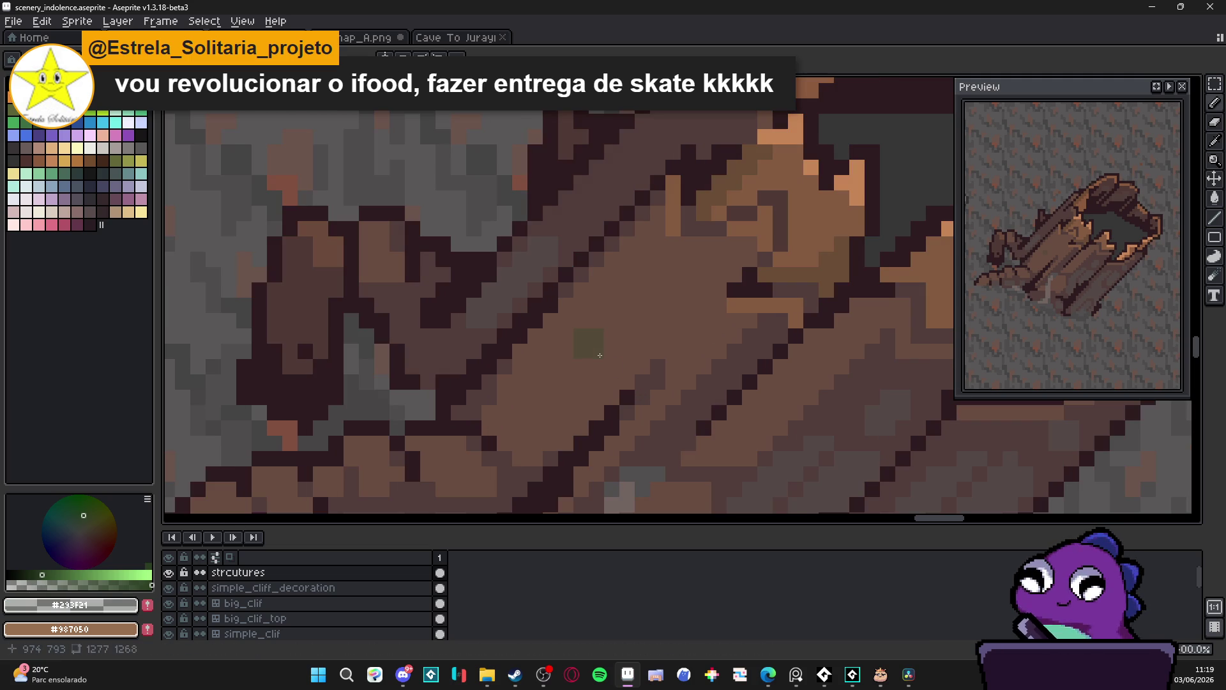
Paint olive moss patches diagonally across the stump's planks
{"action": "left_click", "coordinate": [600, 355], "text": "alt"}
{"action": "mouse_move", "coordinate": [602, 348]}
{"action": "left_mouse_down"}
{"action": "mouse_move", "coordinate": [580, 347]}
{"action": "mouse_move", "coordinate": [559, 377]}
{"action": "mouse_move", "coordinate": [550, 353]}
{"action": "mouse_move", "coordinate": [626, 308]}
{"action": "mouse_move", "coordinate": [637, 327]}
{"action": "mouse_move", "coordinate": [597, 305]}
{"action": "mouse_move", "coordinate": [598, 361]}
{"action": "left_mouse_up"}
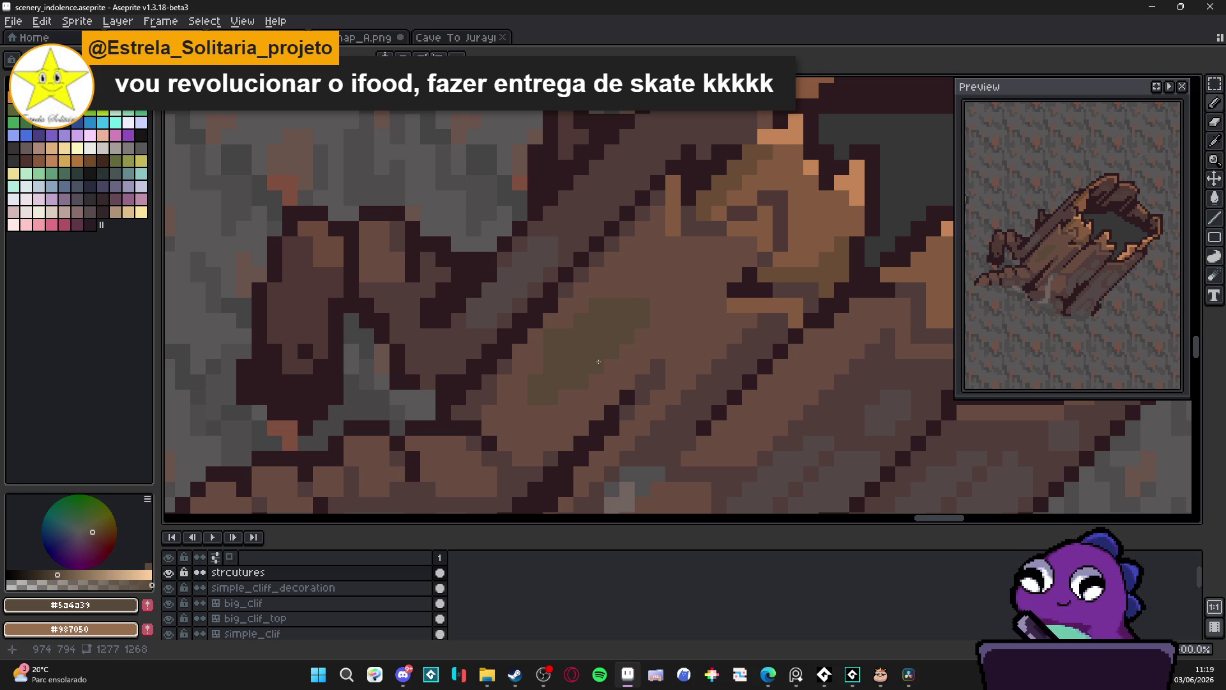
{"action": "left_click_drag", "start_coordinate": [693, 309], "coordinate": [595, 392]}
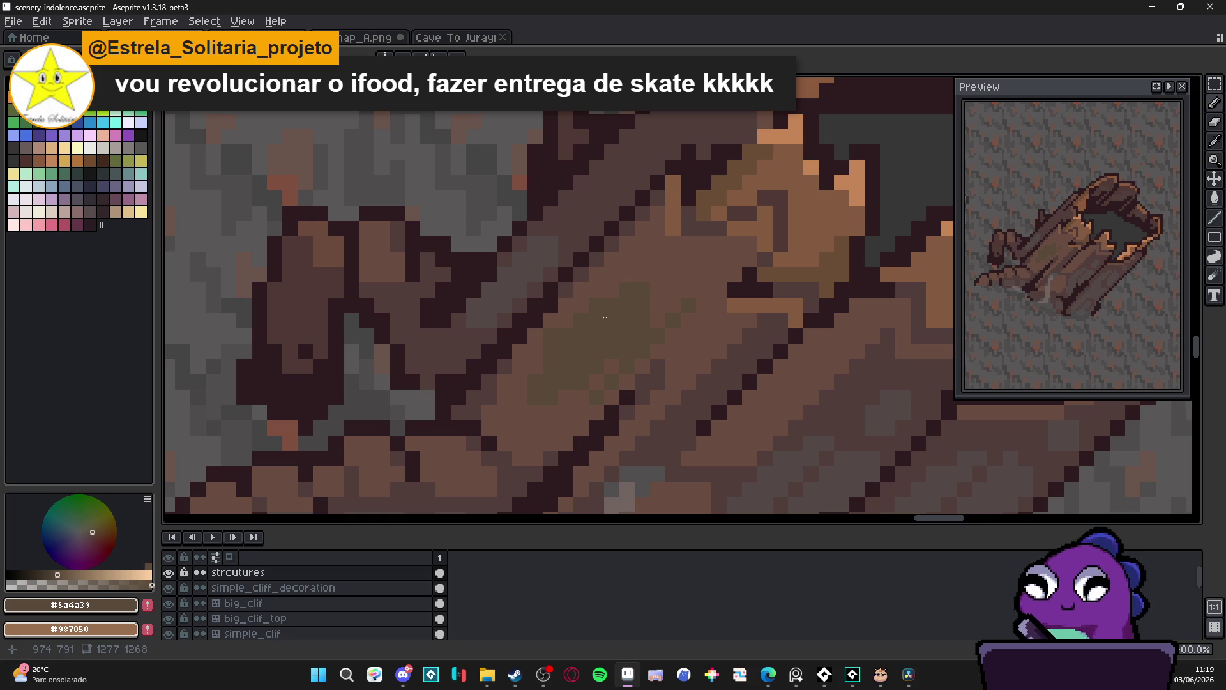
{"action": "scroll", "coordinate": [610, 322], "scroll_direction": "up", "scroll_amount": 1}
{"action": "left_click_drag", "start_coordinate": [686, 290], "coordinate": [685, 290]}
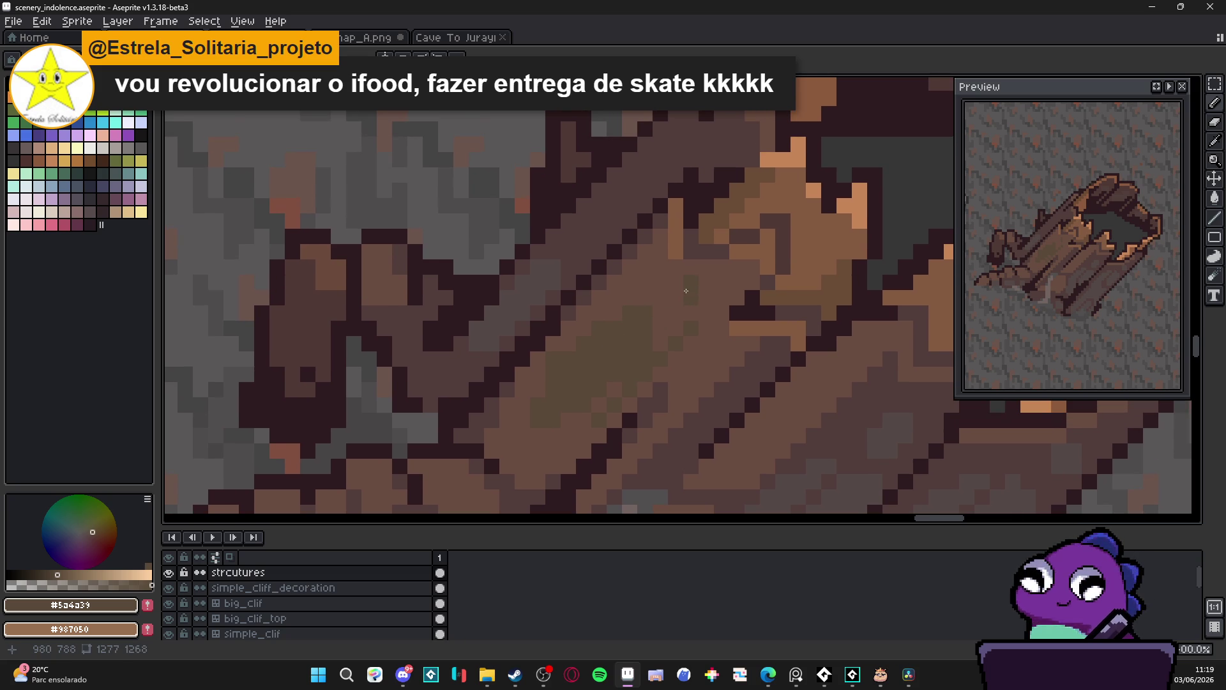
{"action": "scroll", "coordinate": [692, 286], "scroll_direction": "down", "scroll_amount": 3}
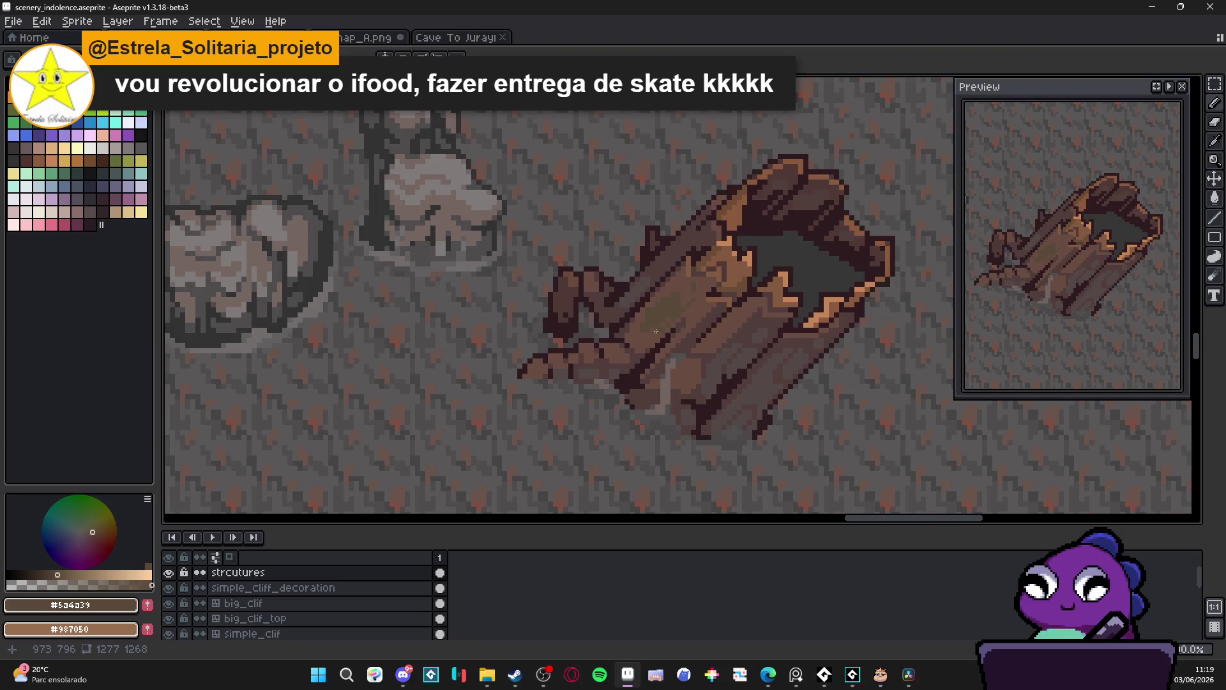
{"action": "scroll", "coordinate": [645, 345], "scroll_direction": "down", "scroll_amount": 2}
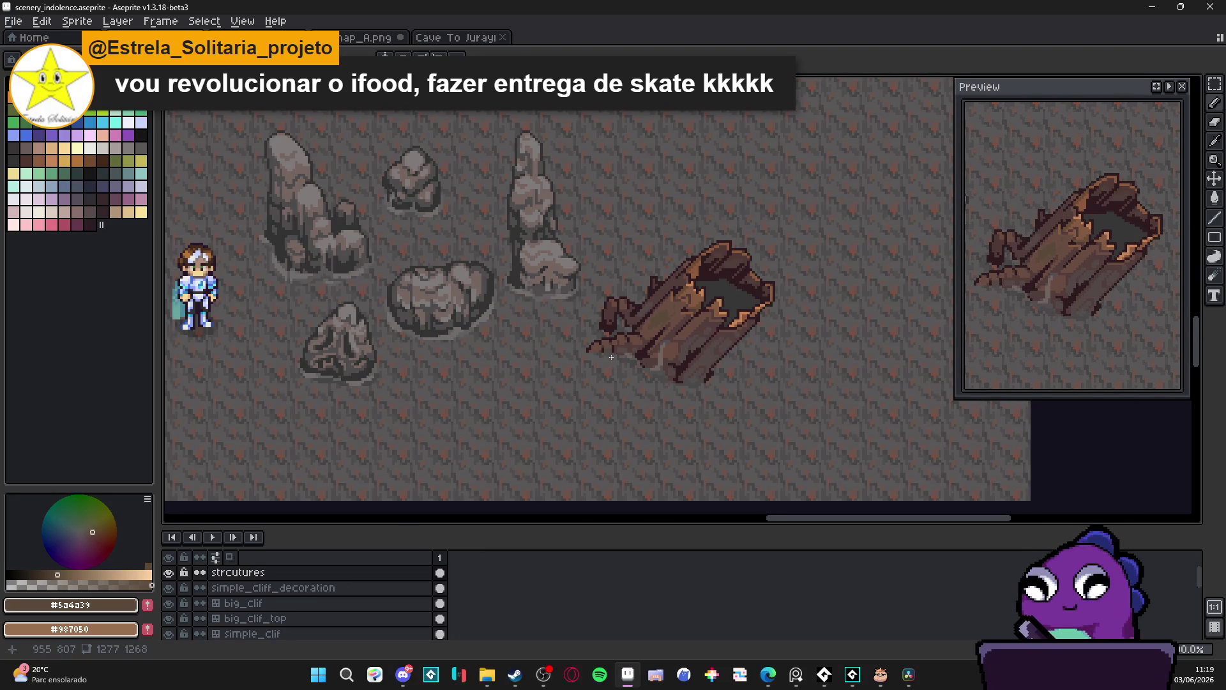
{"action": "scroll", "coordinate": [623, 342], "scroll_direction": "up", "scroll_amount": 5}
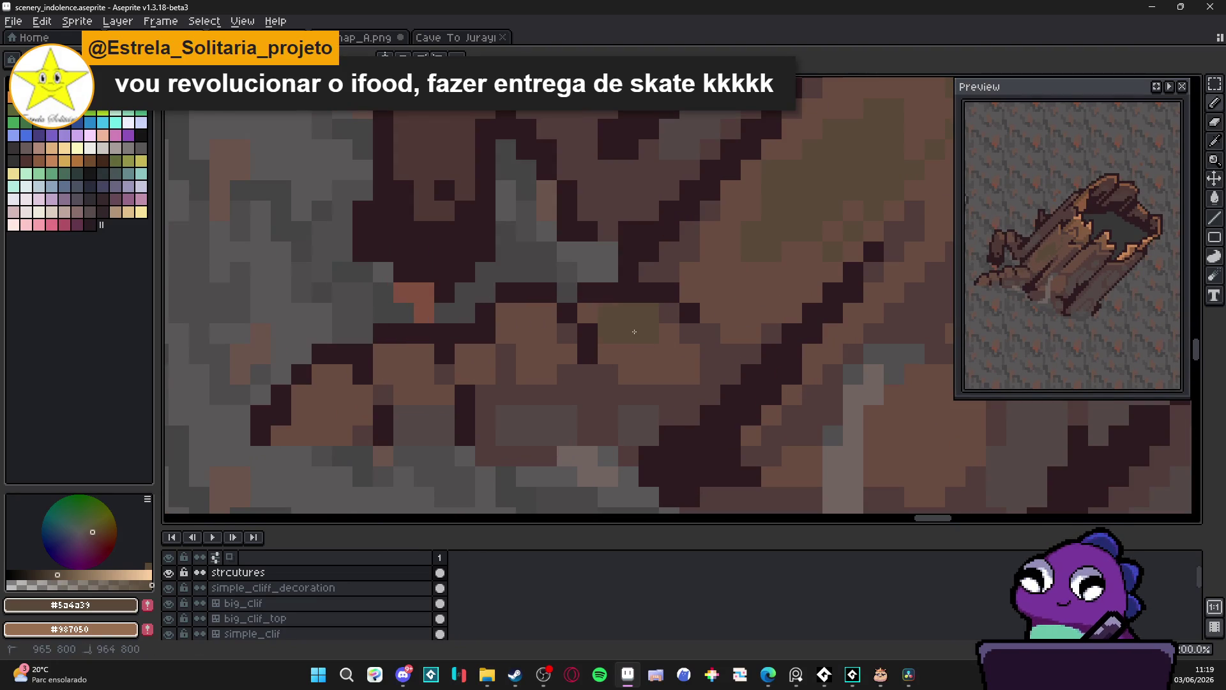
Deselect, make the moss green semi-transparent, sample the blended olive, and shrink the brush to 1px
{"action": "key", "text": "ctrl+d"}
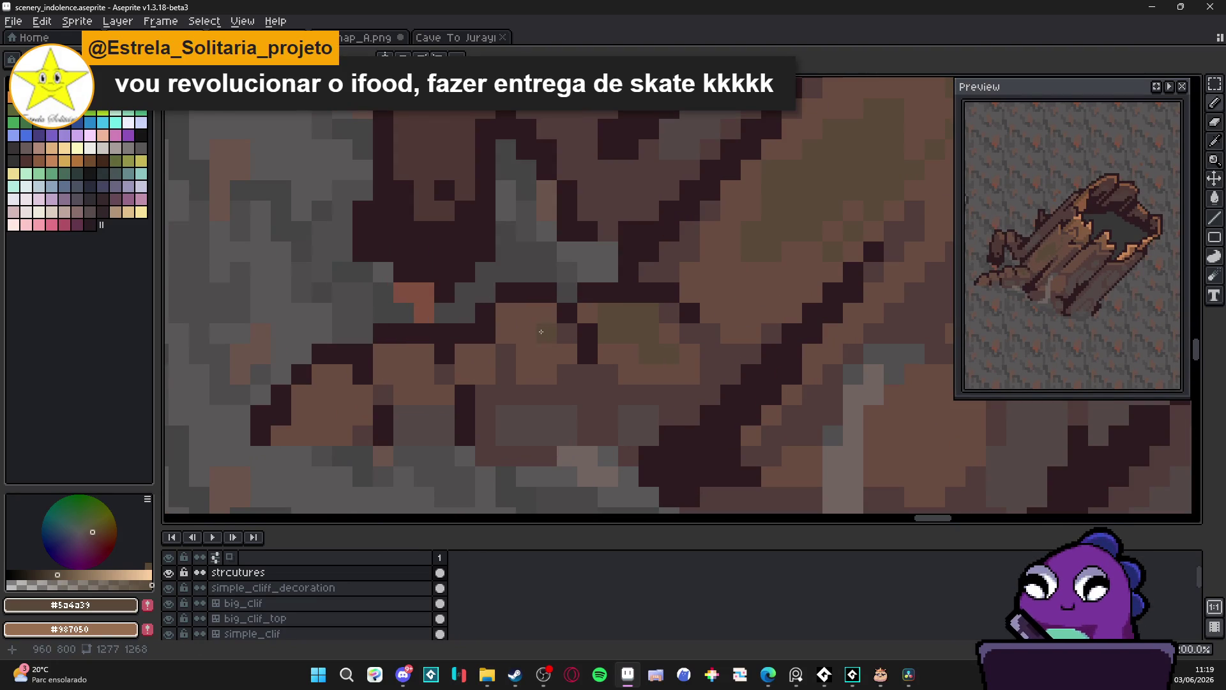
{"action": "scroll", "coordinate": [613, 366], "scroll_direction": "down", "scroll_amount": 4}
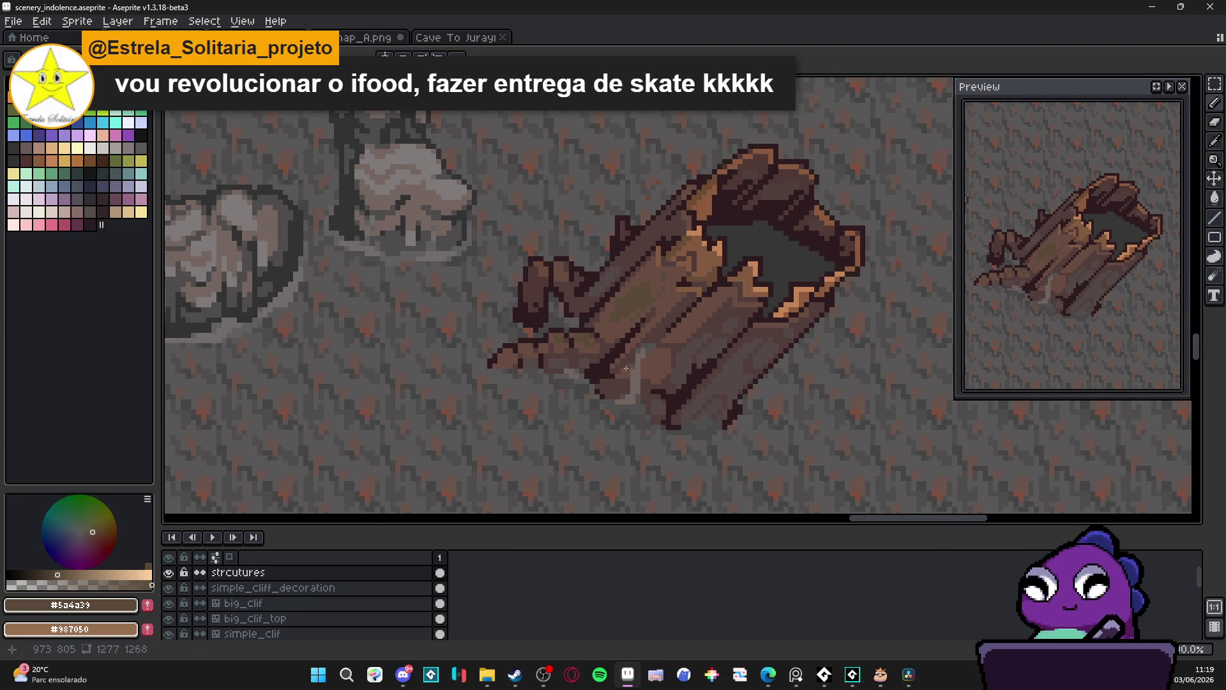
{"action": "scroll", "coordinate": [626, 369], "scroll_direction": "up", "scroll_amount": 1}
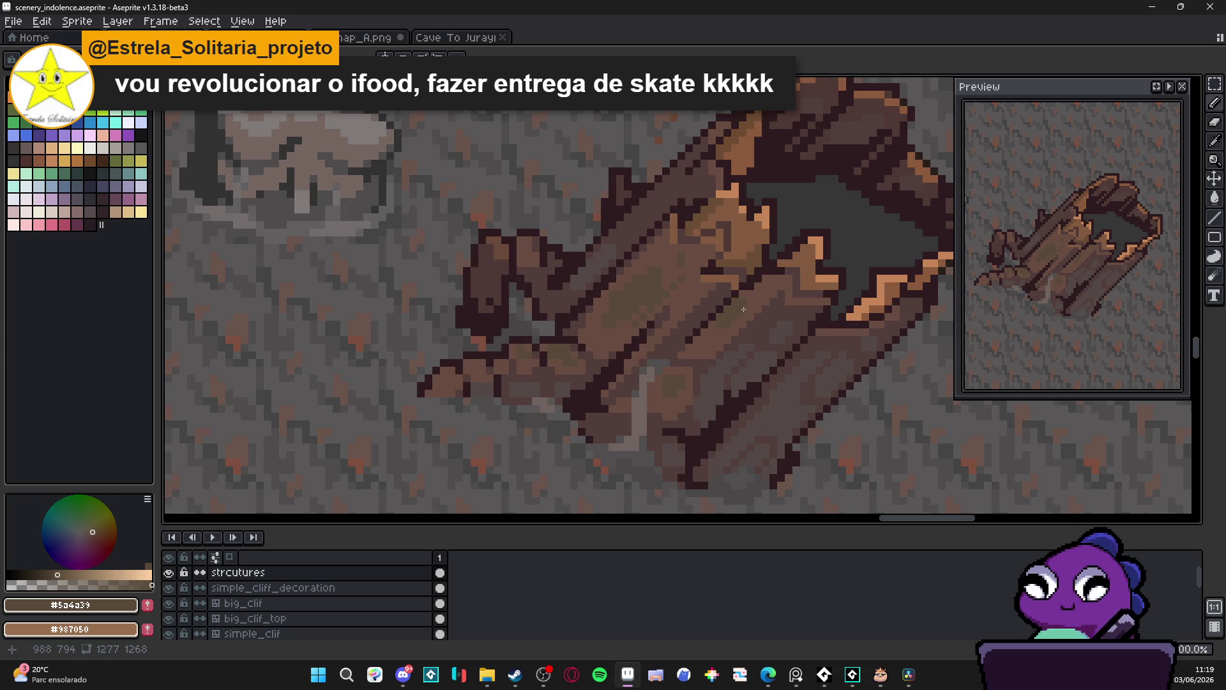
{"action": "scroll", "coordinate": [680, 339], "scroll_direction": "down", "scroll_amount": 3}
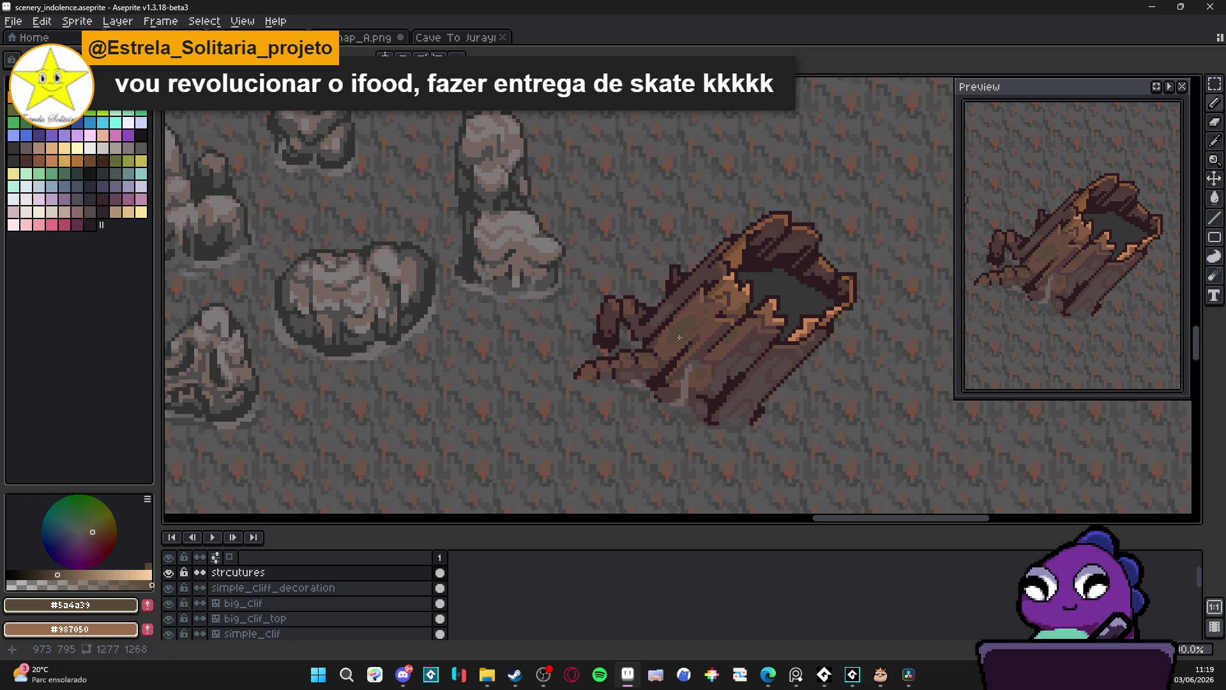
{"action": "scroll", "coordinate": [676, 335], "scroll_direction": "down", "scroll_amount": 2}
{"action": "scroll", "coordinate": [664, 340], "scroll_direction": "up", "scroll_amount": 5}
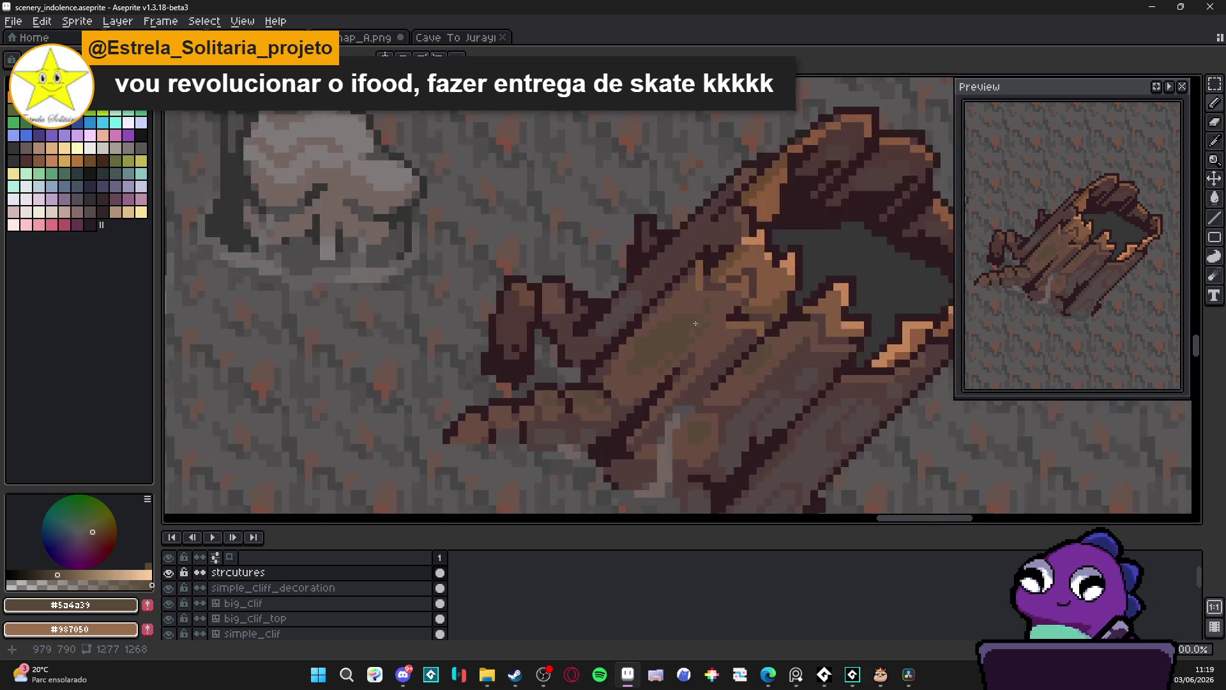
{"action": "left_click", "coordinate": [52, 110]}
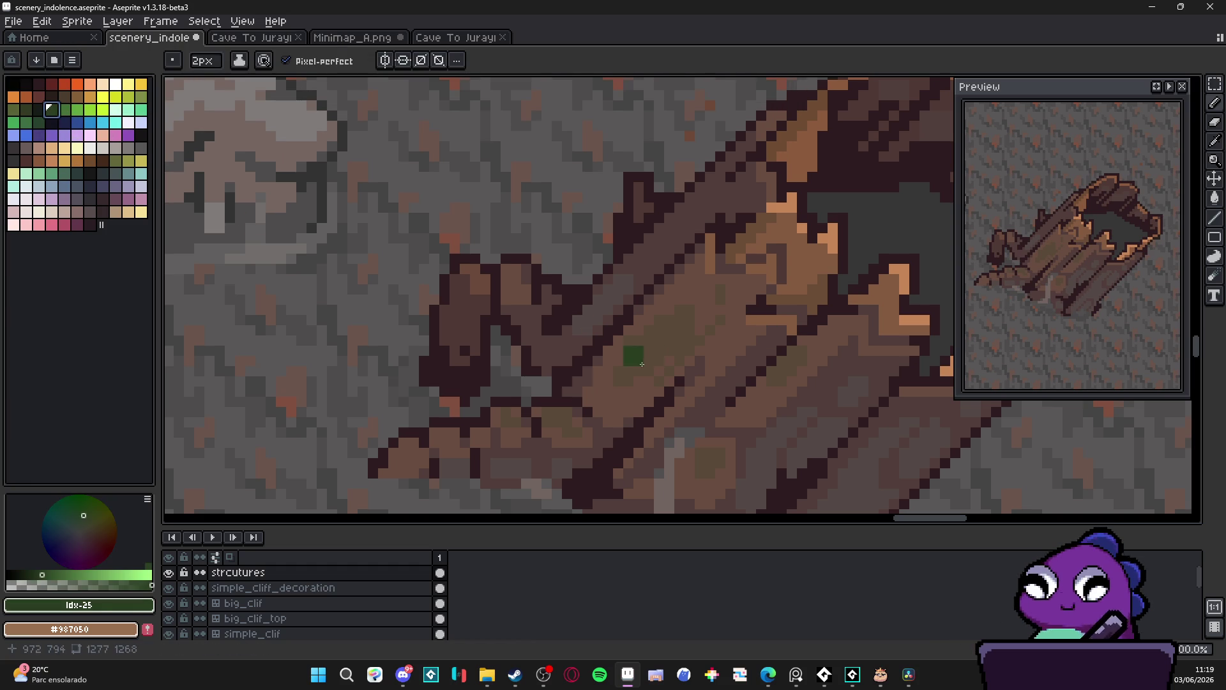
{"action": "left_click", "coordinate": [25, 582]}
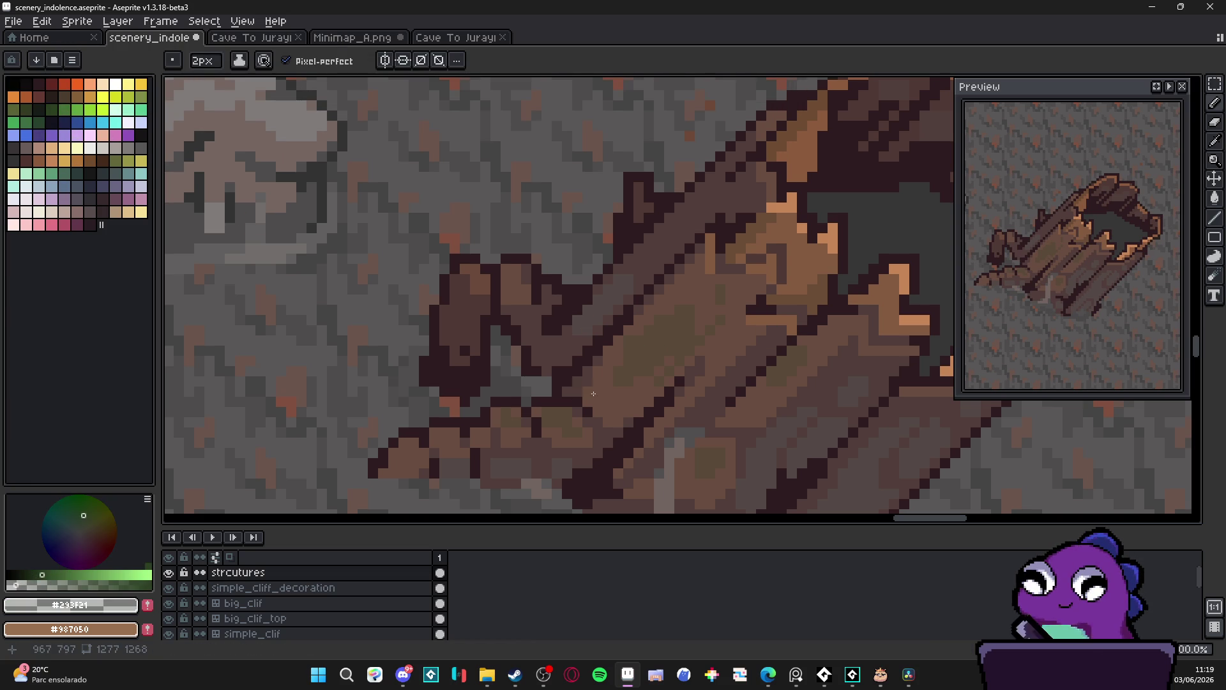
{"action": "left_click", "coordinate": [647, 372], "text": "alt"}
{"action": "key", "text": "minus"}
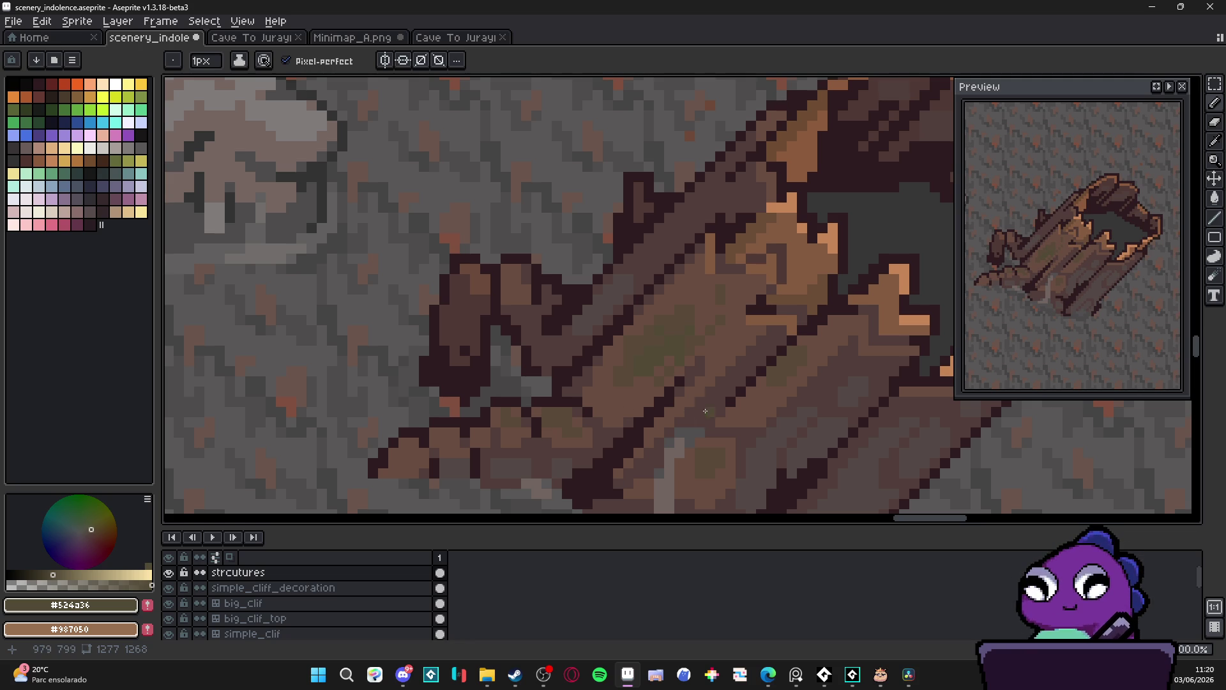
{"action": "scroll", "coordinate": [704, 399], "scroll_direction": "down", "scroll_amount": 5}
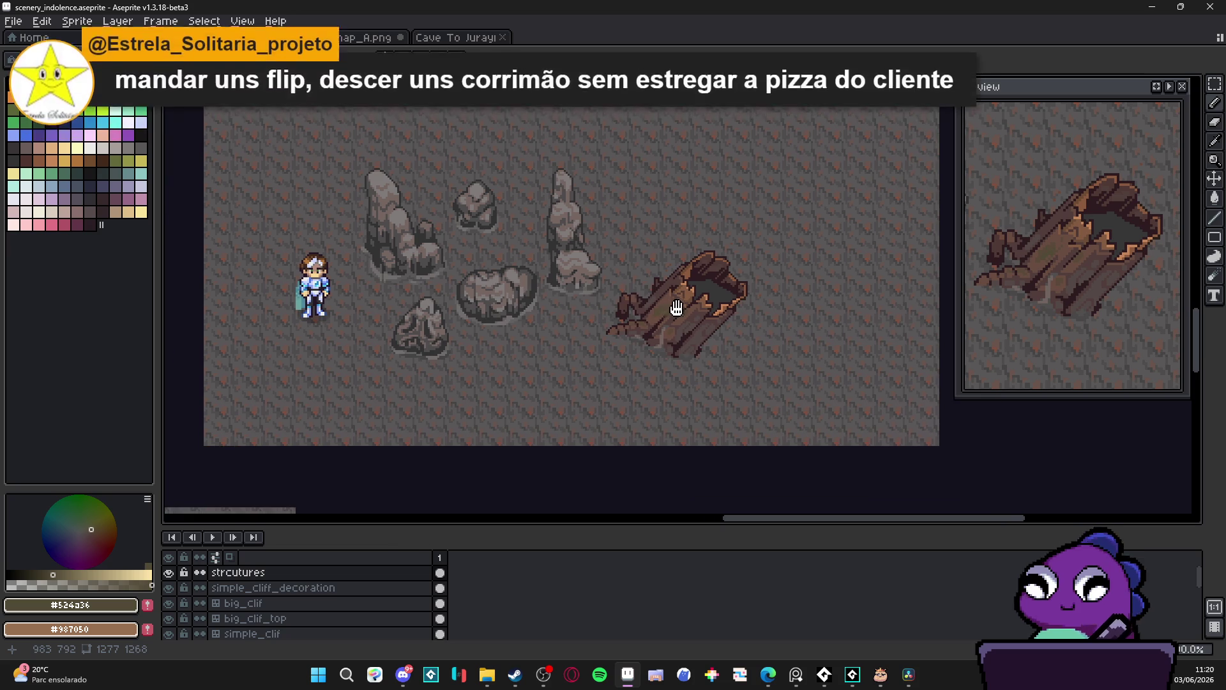
Undo the last stroke and paint two darker brown pixels on the log with the Pencil
{"action": "scroll", "coordinate": [698, 310], "scroll_direction": "up", "scroll_amount": 2}
{"action": "scroll", "coordinate": [698, 310], "scroll_direction": "down", "scroll_amount": 2}
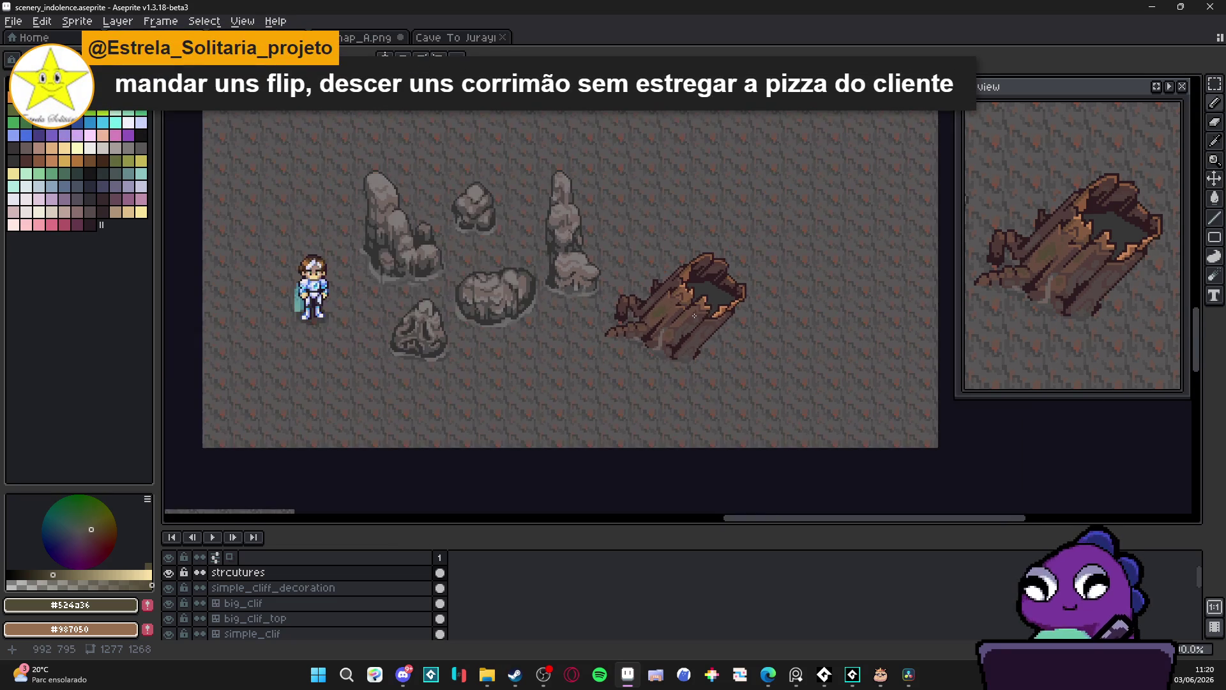
{"action": "scroll", "coordinate": [694, 315], "scroll_direction": "up", "scroll_amount": 1}
{"action": "key", "text": "ctrl+z"}
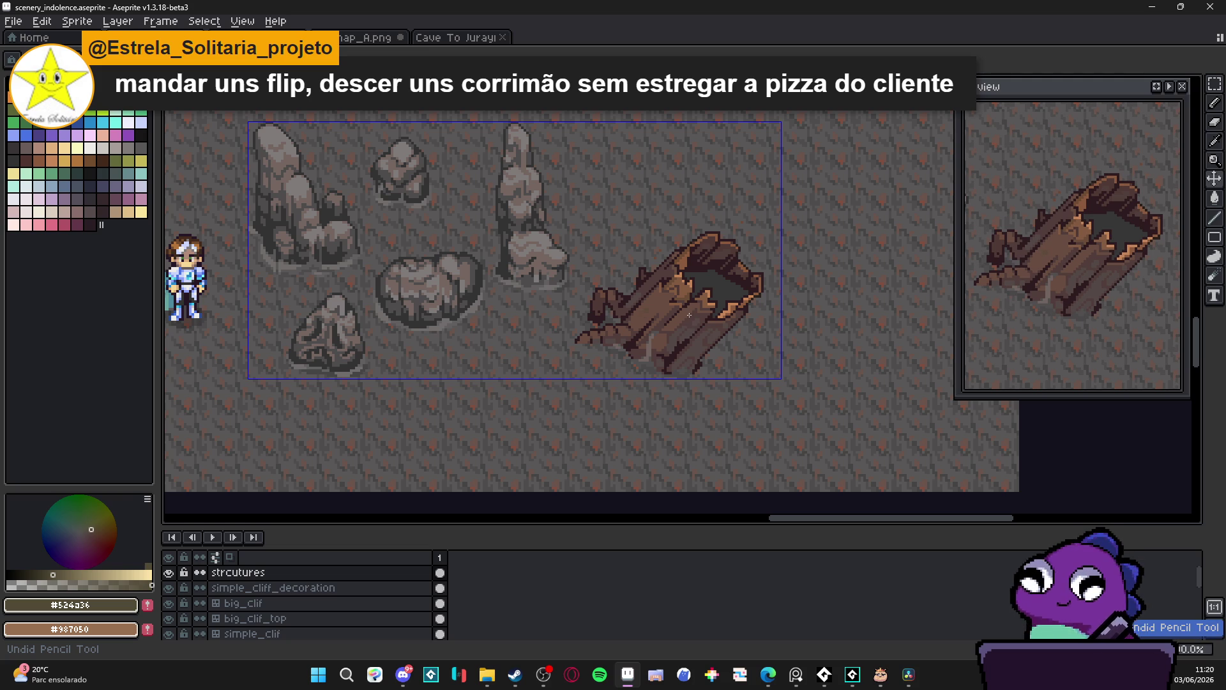
{"action": "key", "text": "b"}
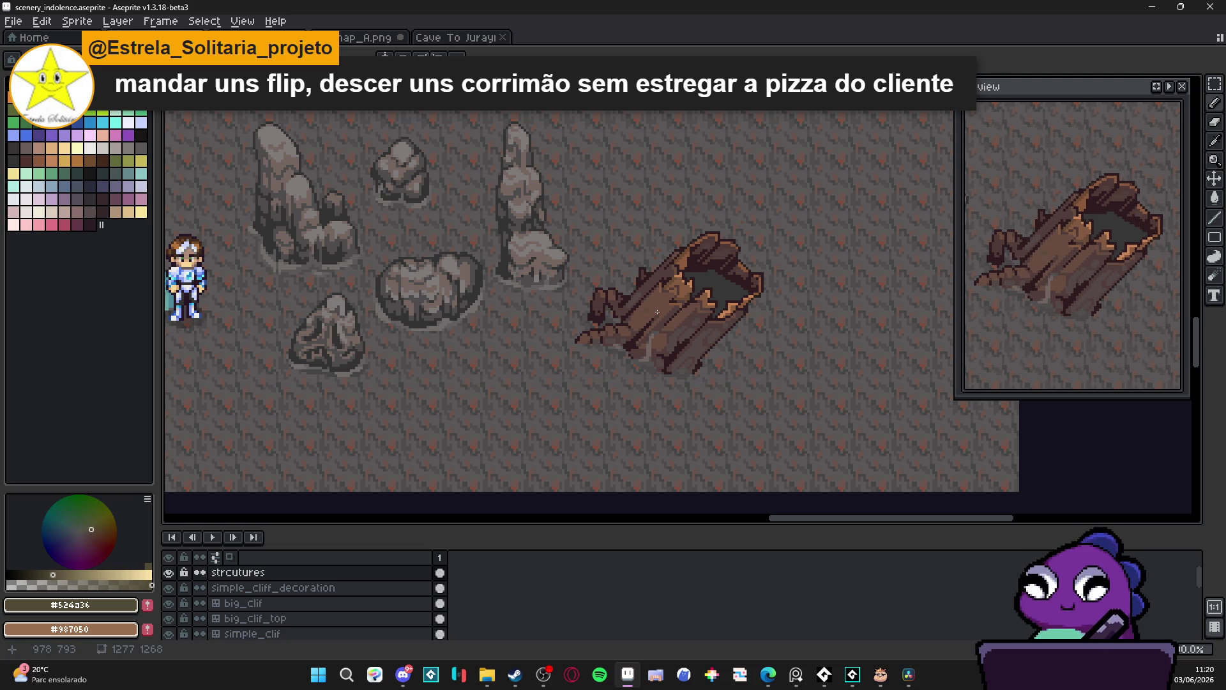
{"action": "scroll", "coordinate": [661, 310], "scroll_direction": "up", "scroll_amount": 4}
{"action": "left_click", "coordinate": [657, 286], "text": "alt"}
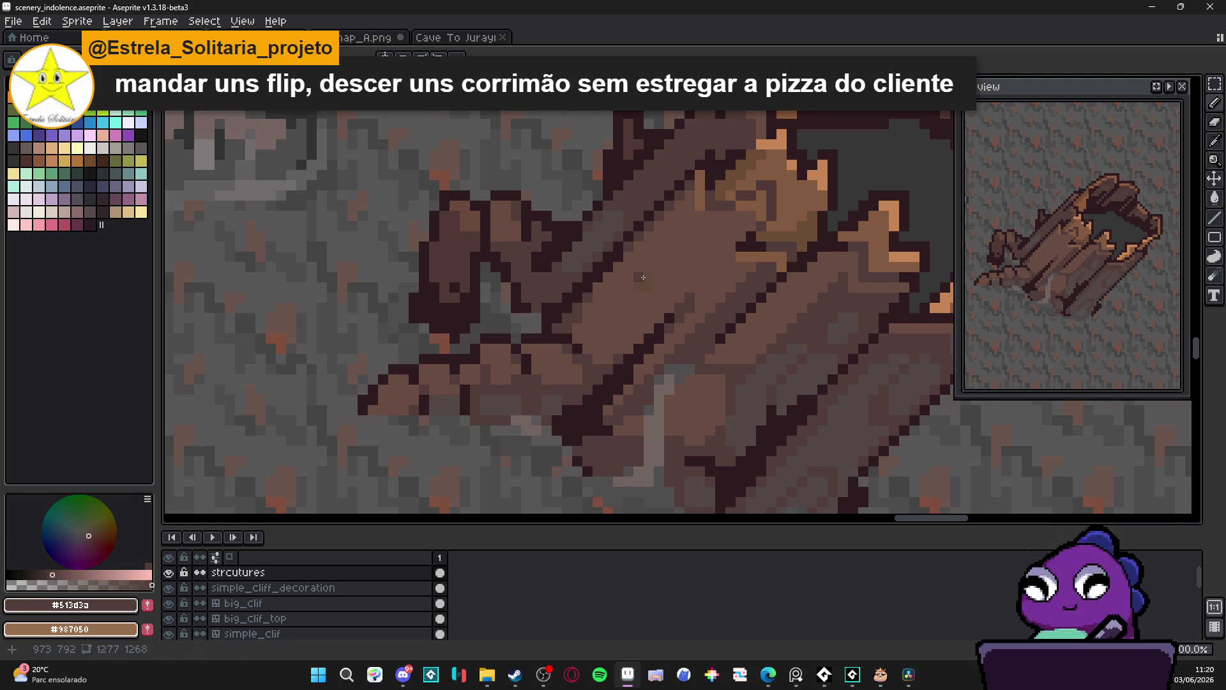
{"action": "left_click", "coordinate": [631, 287]}
{"action": "left_click", "coordinate": [651, 271], "text": "alt"}
{"action": "left_click", "coordinate": [656, 287], "text": "alt"}
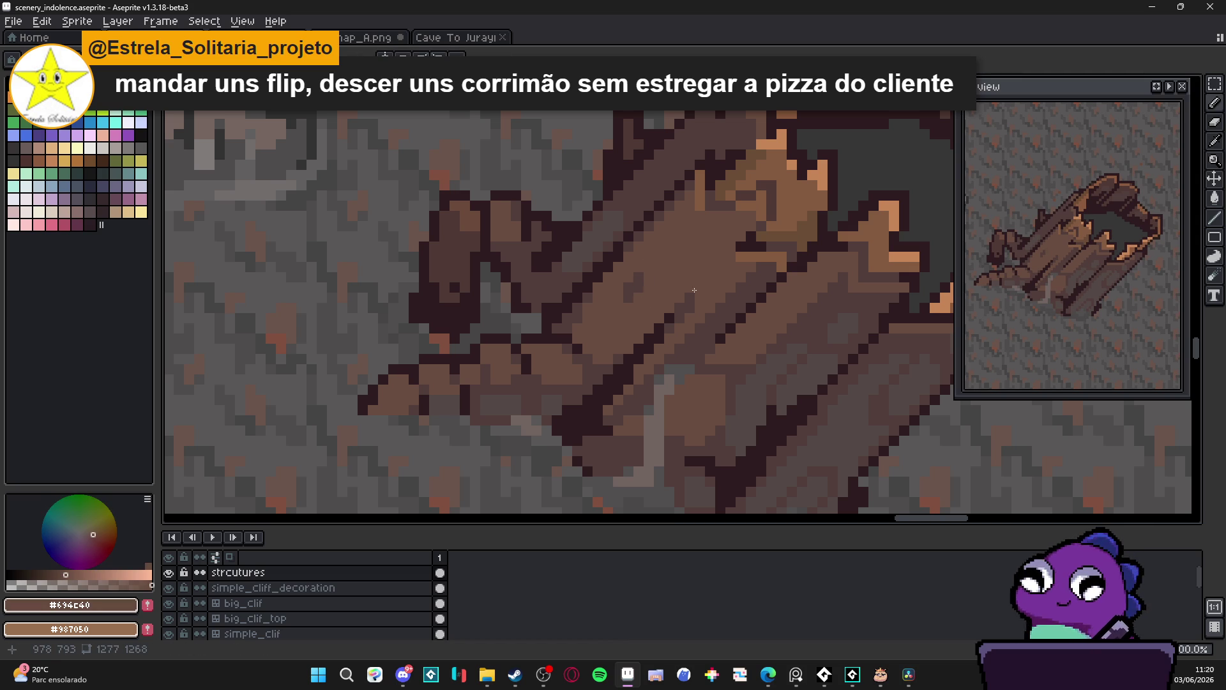
Paint a short dark brown strip and darken two more pixels along the plank
{"action": "scroll", "coordinate": [693, 291], "scroll_direction": "down", "scroll_amount": 3}
{"action": "scroll", "coordinate": [613, 313], "scroll_direction": "up", "scroll_amount": 3}
{"action": "left_click", "coordinate": [610, 315], "text": "alt"}
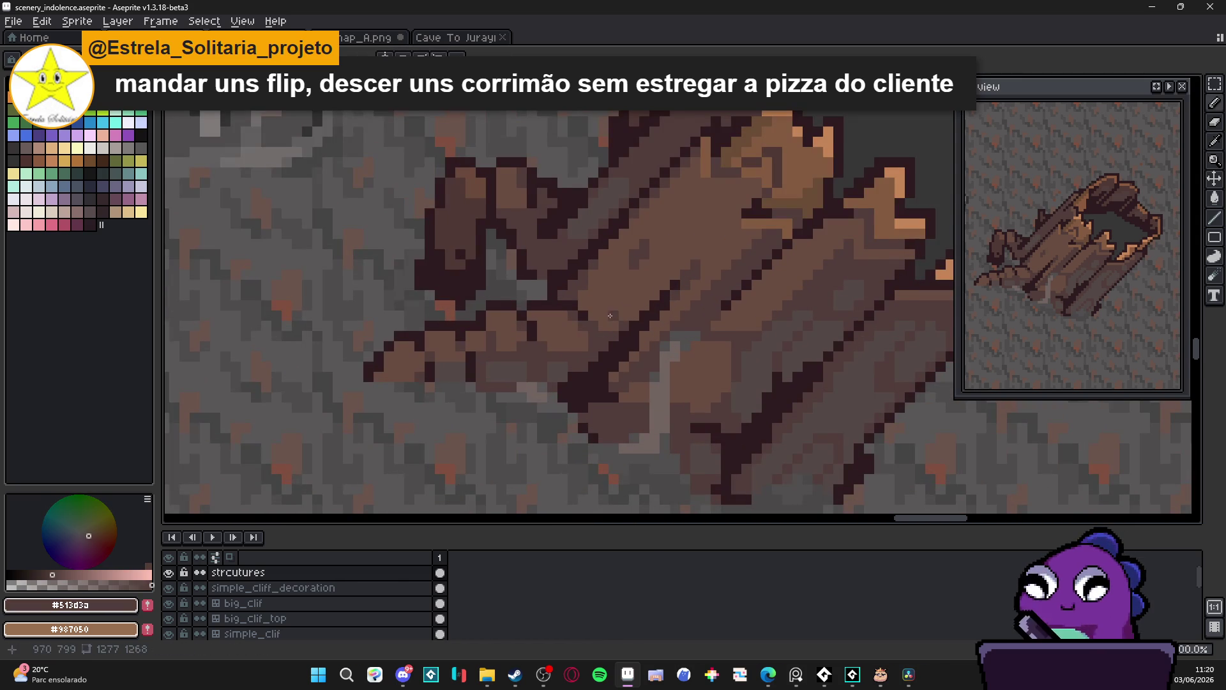
{"action": "scroll", "coordinate": [610, 316], "scroll_direction": "up", "scroll_amount": 2}
{"action": "left_click", "coordinate": [599, 317]}
{"action": "left_click", "coordinate": [615, 300]}
{"action": "left_click", "coordinate": [615, 286]}
Add a grey-brown highlight pixel on the lower plank
{"action": "scroll", "coordinate": [661, 343], "scroll_direction": "down", "scroll_amount": 3}
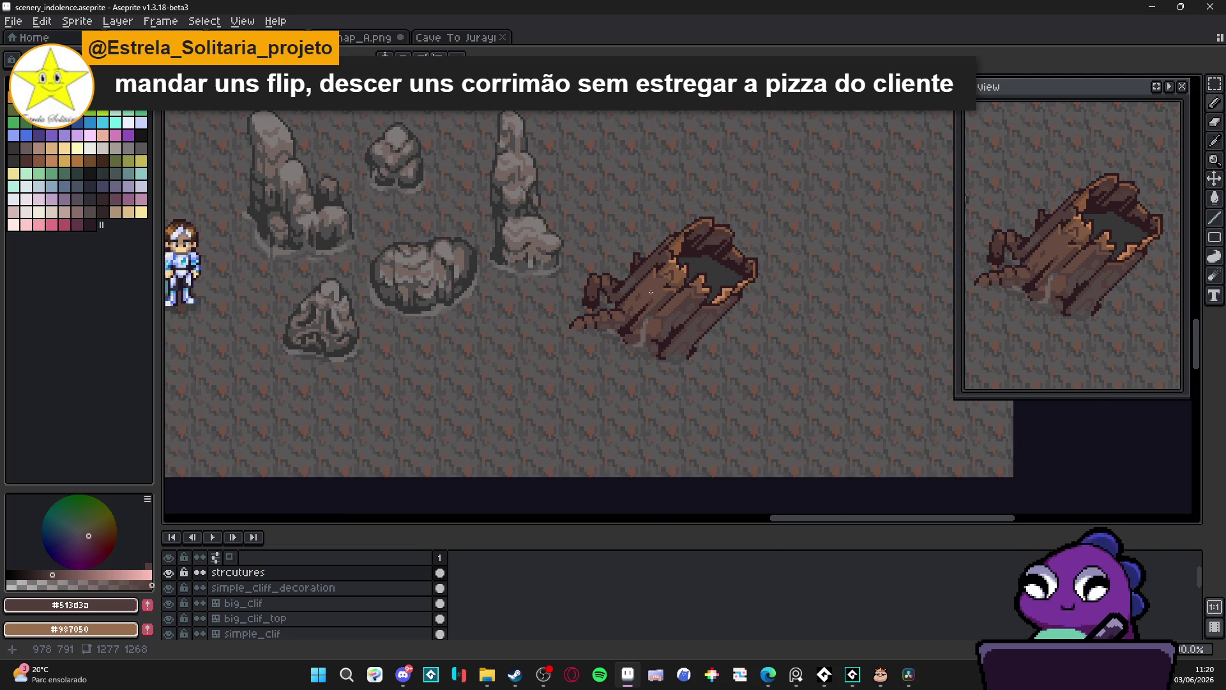
{"action": "scroll", "coordinate": [651, 292], "scroll_direction": "up", "scroll_amount": 4}
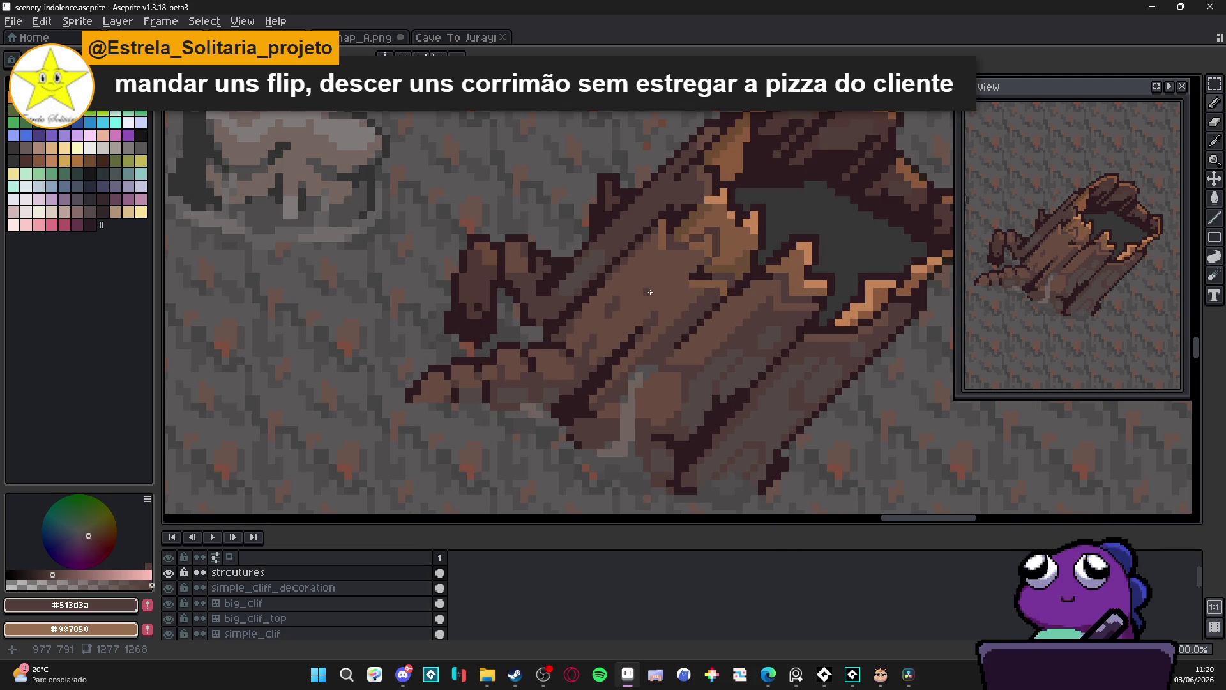
{"action": "scroll", "coordinate": [650, 292], "scroll_direction": "down", "scroll_amount": 2}
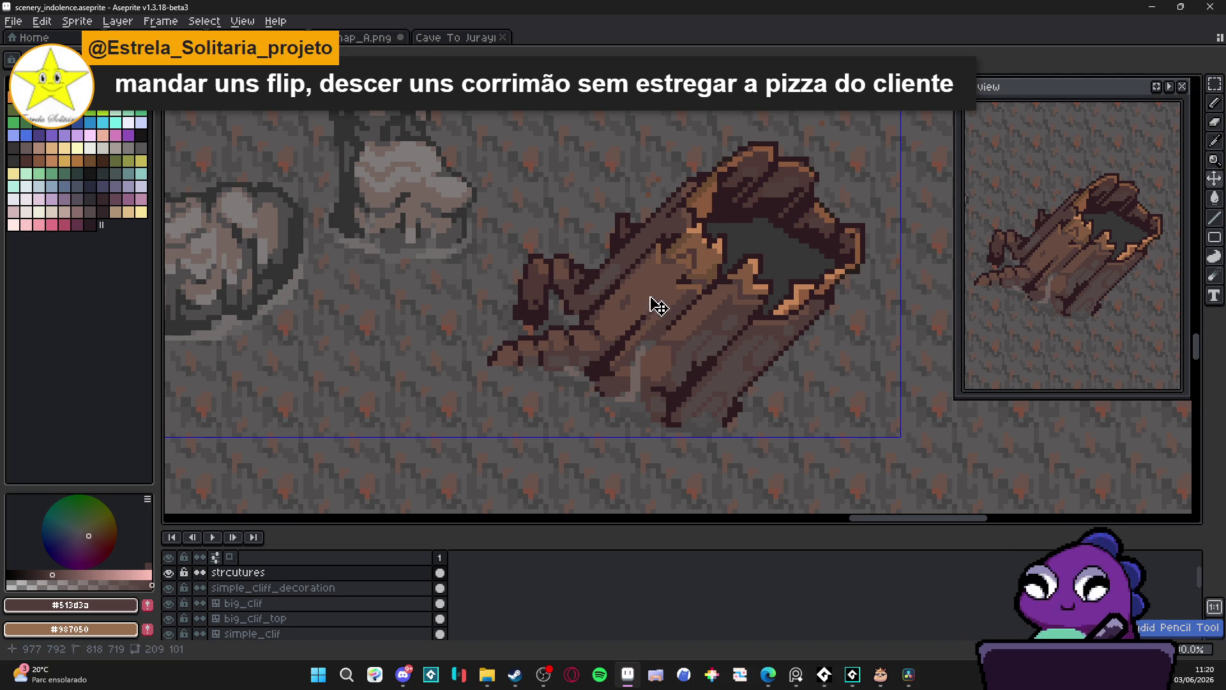
{"action": "scroll", "coordinate": [651, 300], "scroll_direction": "up", "scroll_amount": 3}
{"action": "scroll", "coordinate": [551, 380], "scroll_direction": "up", "scroll_amount": 1}
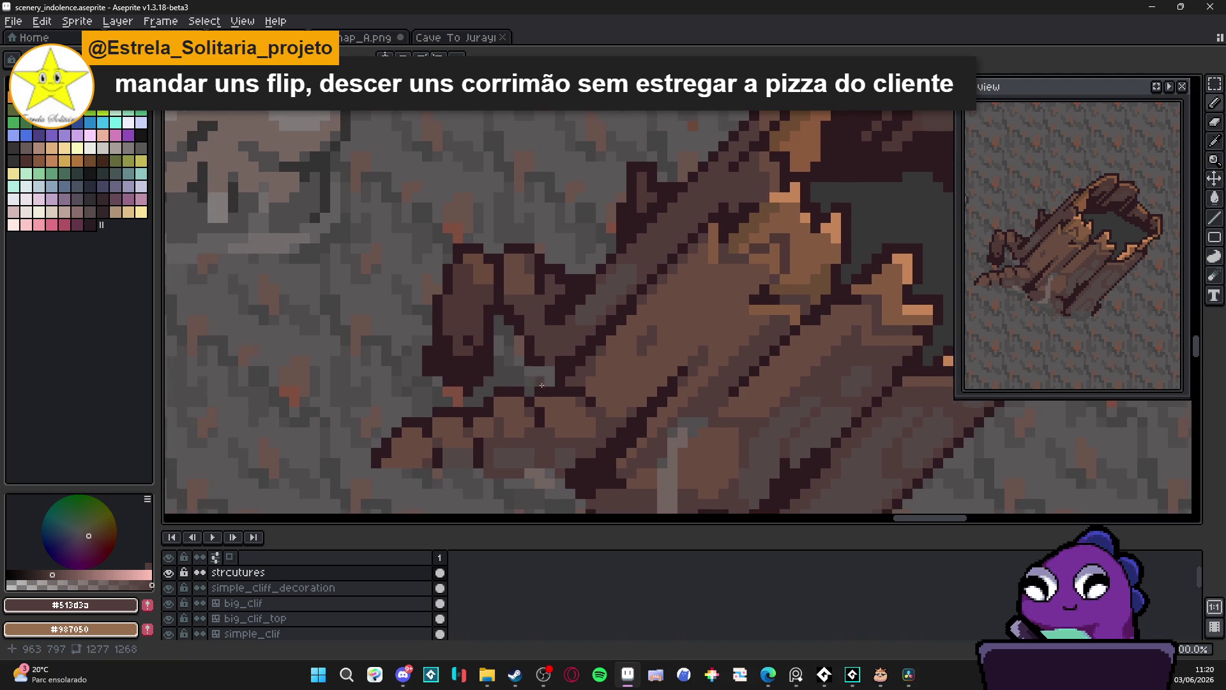
{"action": "left_click", "coordinate": [504, 403], "text": "alt"}
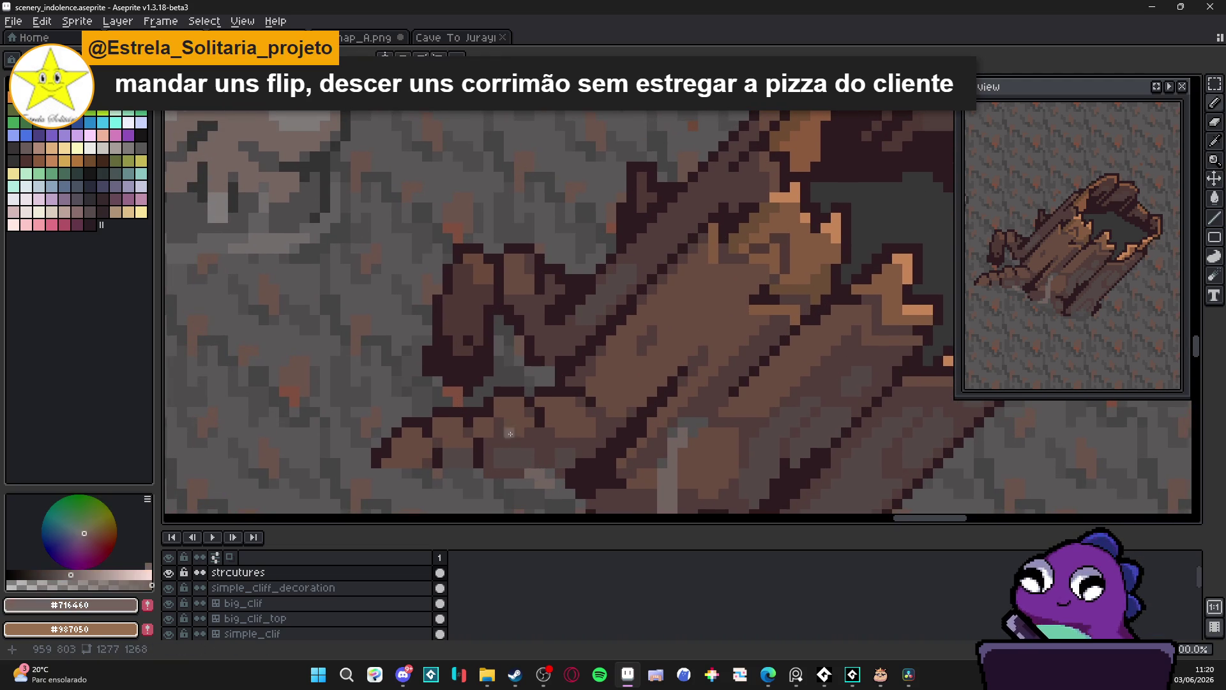
{"action": "left_click", "coordinate": [509, 406]}
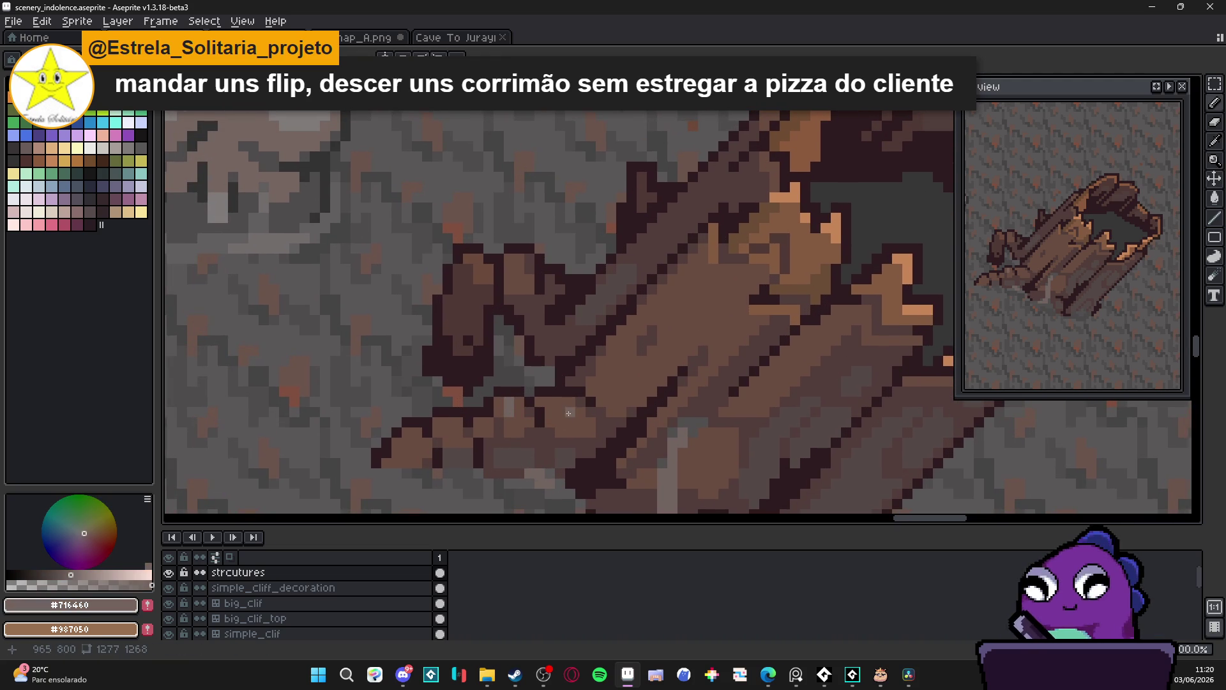
Eyedrop the plank's mid brown, grey highlight and darker grey-brown to compare them
{"action": "scroll", "coordinate": [578, 437], "scroll_direction": "down", "scroll_amount": 4}
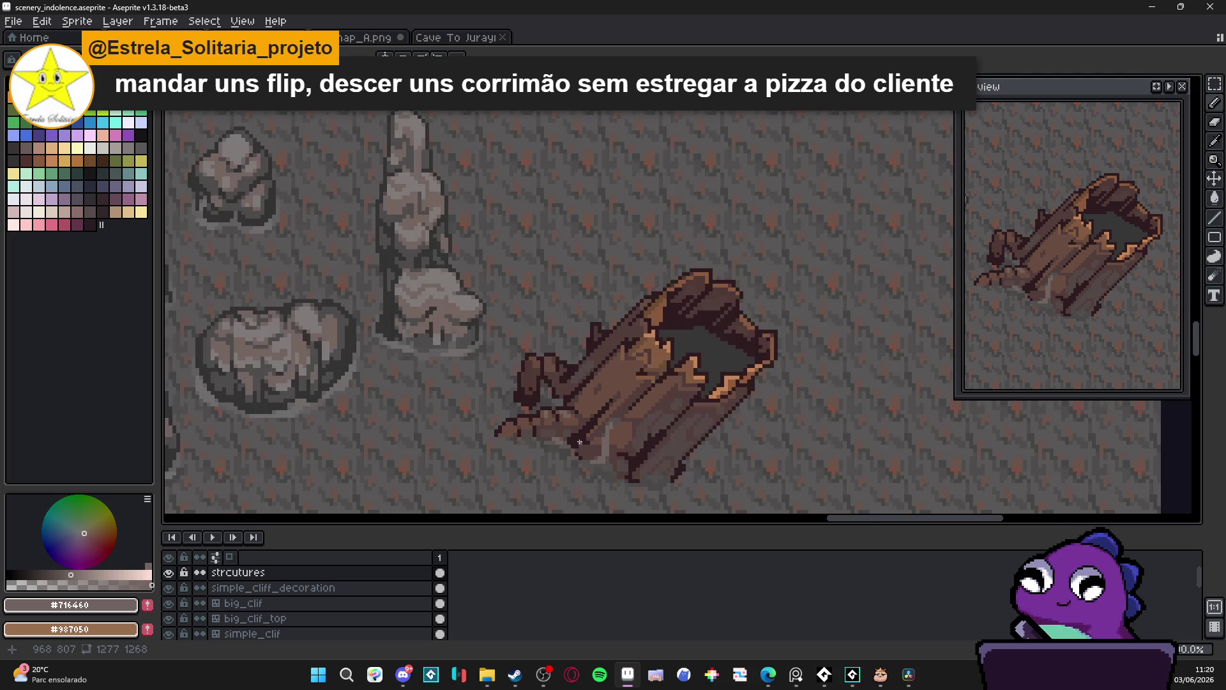
{"action": "scroll", "coordinate": [544, 422], "scroll_direction": "up", "scroll_amount": 3}
{"action": "scroll", "coordinate": [548, 448], "scroll_direction": "down", "scroll_amount": 4}
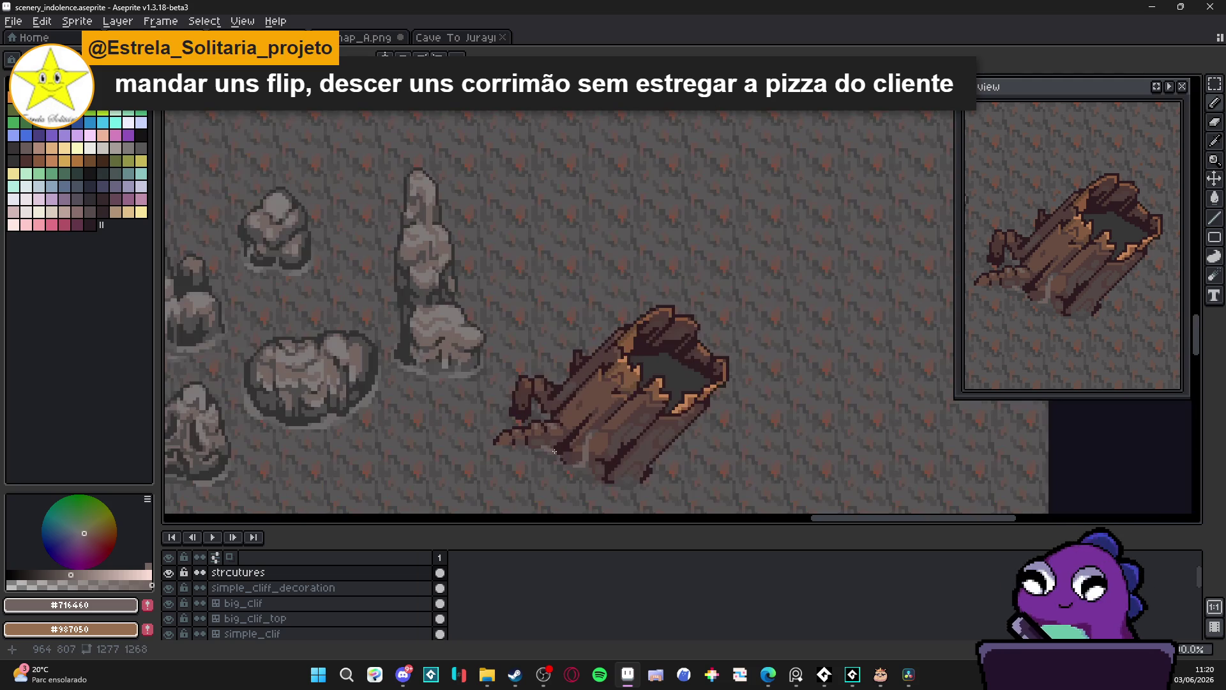
{"action": "scroll", "coordinate": [575, 433], "scroll_direction": "up", "scroll_amount": 2}
{"action": "scroll", "coordinate": [610, 392], "scroll_direction": "up", "scroll_amount": 1}
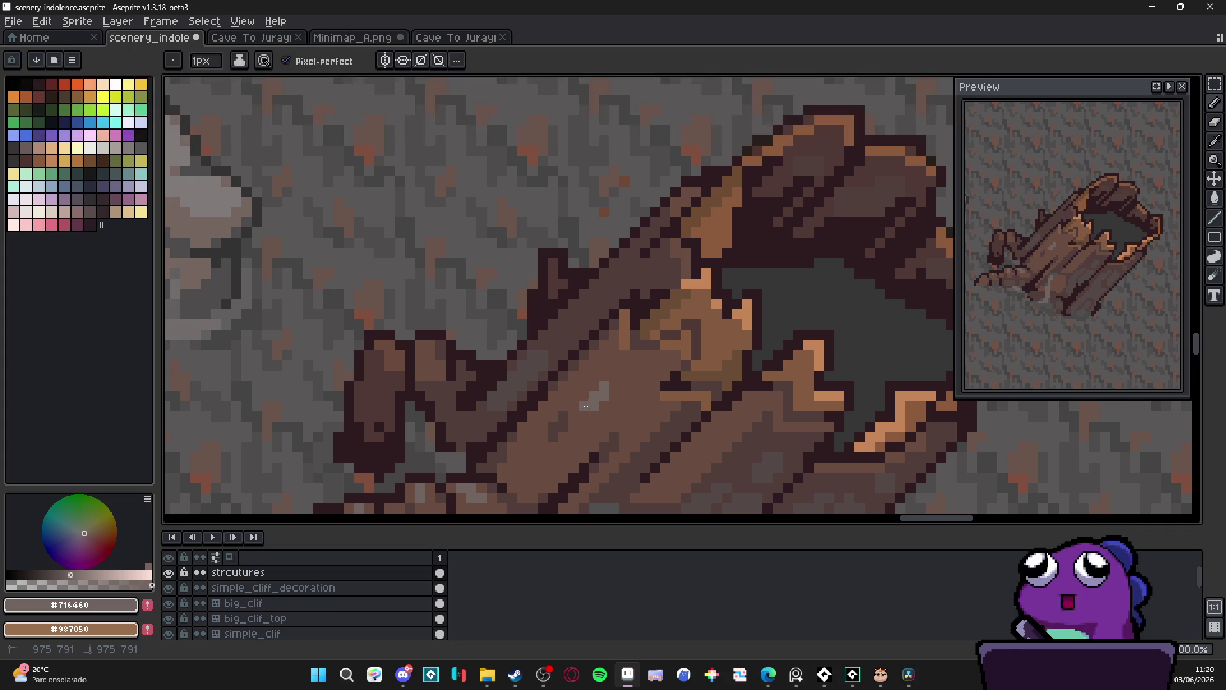
{"action": "left_click", "coordinate": [575, 401], "text": "alt"}
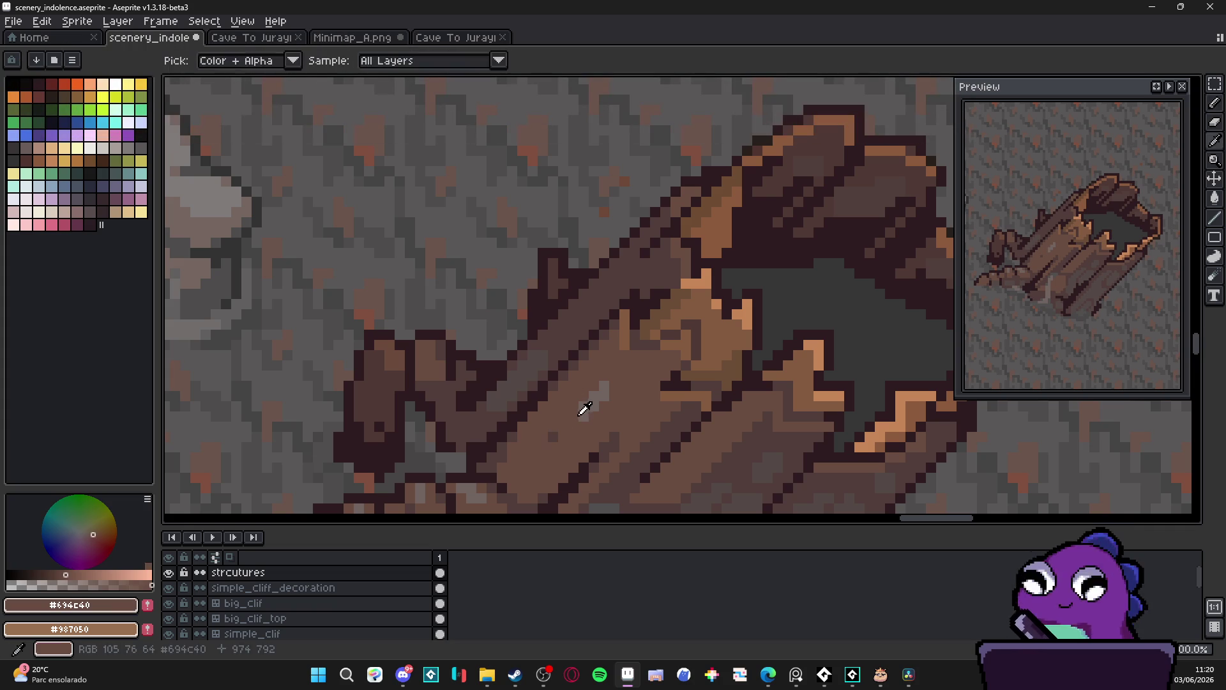
{"action": "left_click", "coordinate": [585, 414], "text": "alt"}
{"action": "left_click", "coordinate": [515, 380], "text": "alt"}
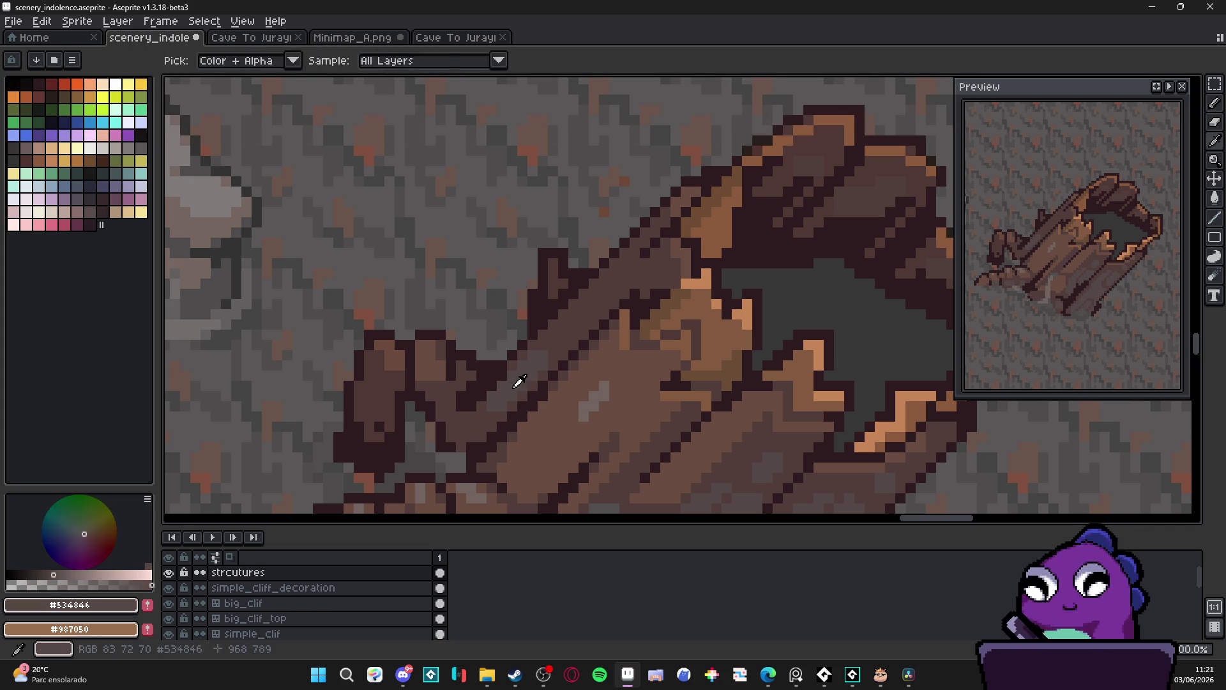
{"action": "left_click", "coordinate": [611, 385], "text": "alt"}
{"action": "left_click", "coordinate": [611, 385], "text": "alt"}
Re-sample the grey highlight, darker grey-brown and mid brown, then pick the freehand selection tool
{"action": "scroll", "coordinate": [600, 396], "scroll_direction": "down", "scroll_amount": 3}
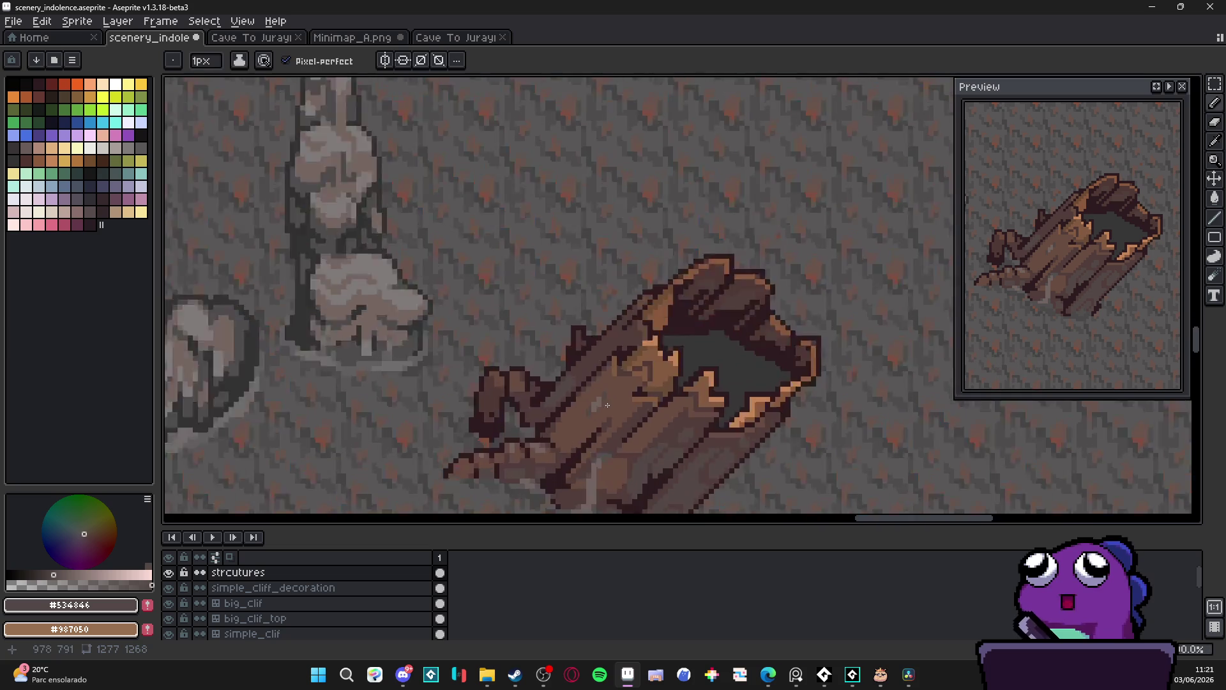
{"action": "scroll", "coordinate": [575, 425], "scroll_direction": "up", "scroll_amount": 3}
{"action": "scroll", "coordinate": [572, 430], "scroll_direction": "down", "scroll_amount": 2}
{"action": "left_click", "coordinate": [596, 400], "text": "alt"}
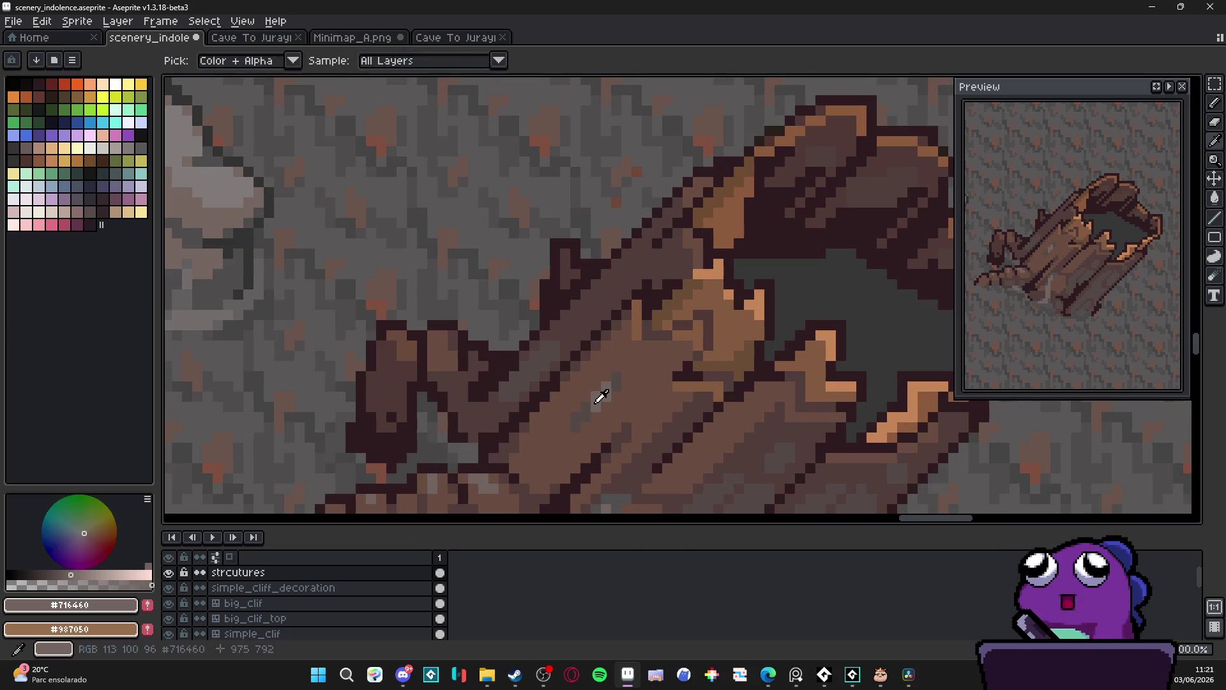
{"action": "scroll", "coordinate": [602, 425], "scroll_direction": "down", "scroll_amount": 1}
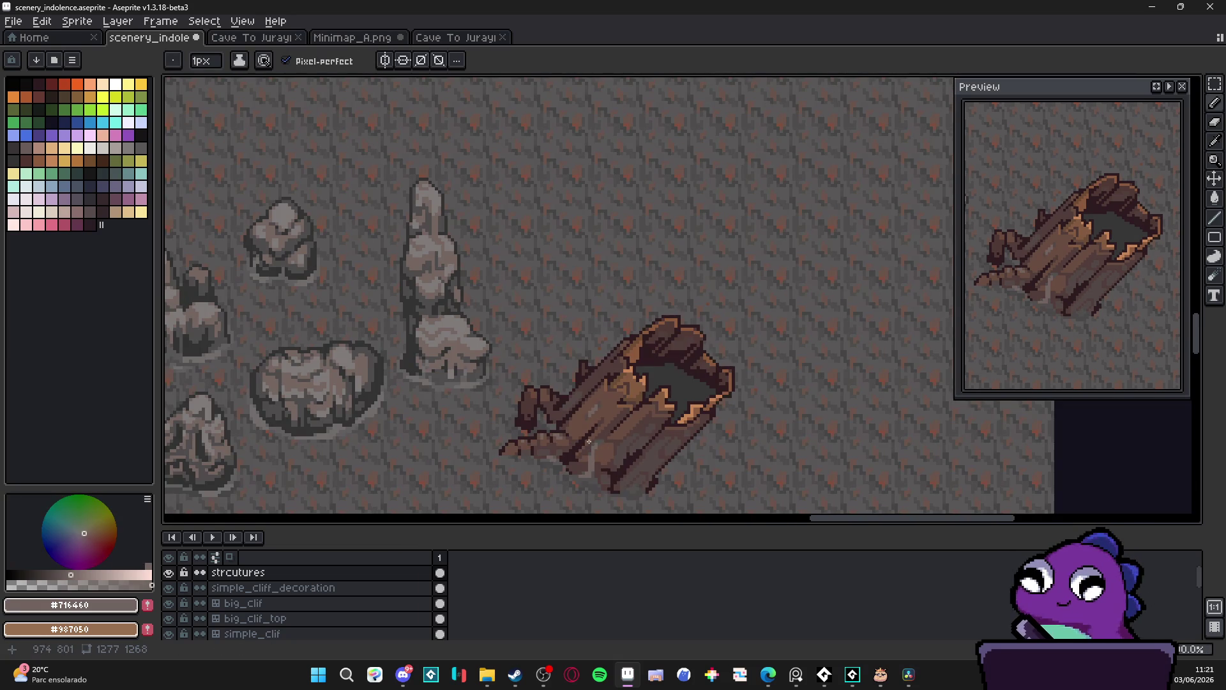
{"action": "scroll", "coordinate": [590, 434], "scroll_direction": "up", "scroll_amount": 3}
{"action": "left_click", "coordinate": [590, 420], "text": "alt"}
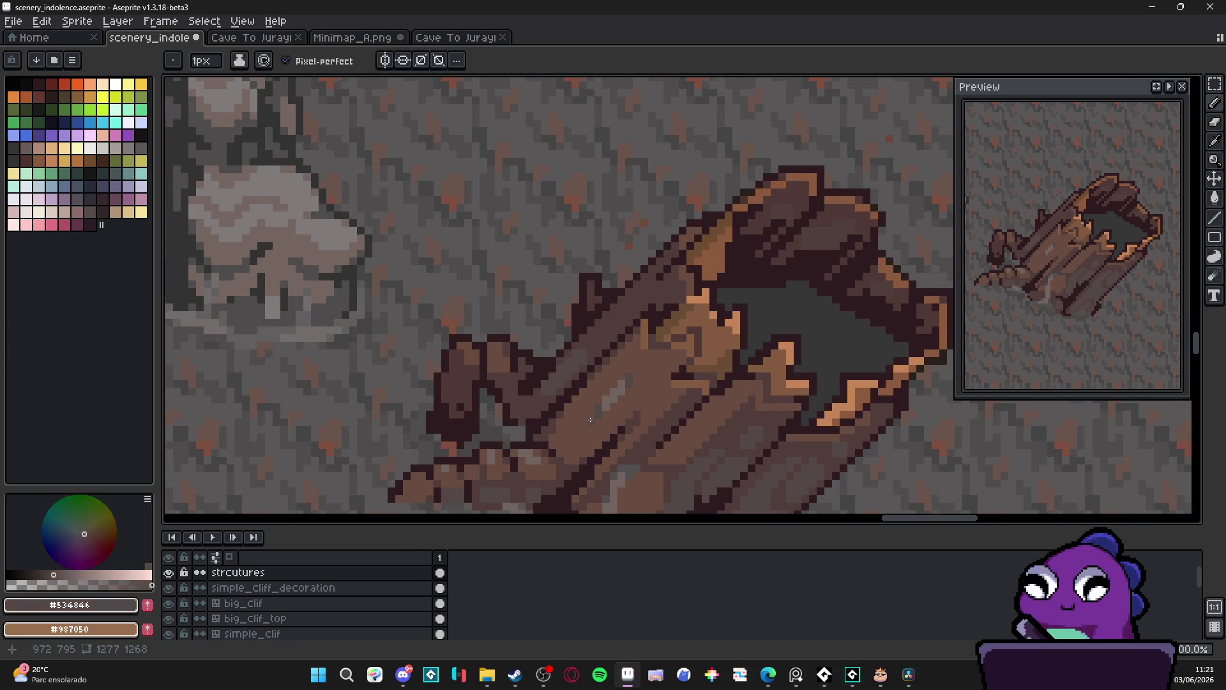
{"action": "scroll", "coordinate": [590, 420], "scroll_direction": "down", "scroll_amount": 3}
{"action": "scroll", "coordinate": [632, 444], "scroll_direction": "up", "scroll_amount": 3}
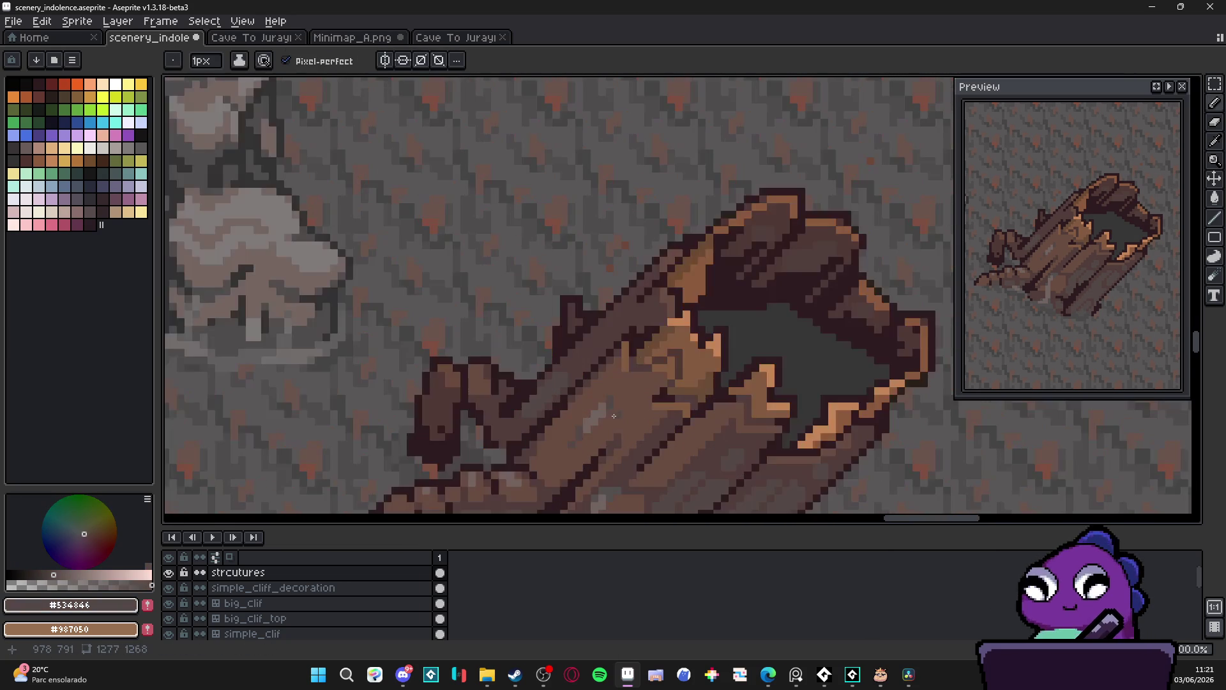
{"action": "left_click", "coordinate": [597, 417], "text": "alt"}
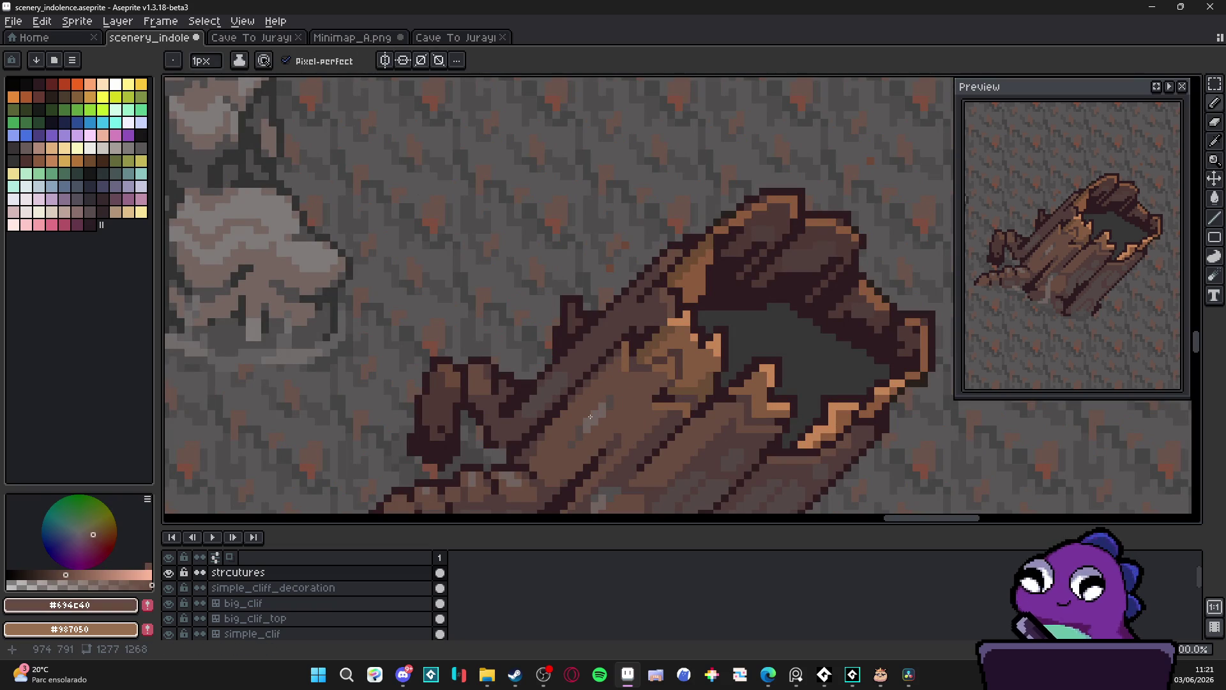
{"action": "scroll", "coordinate": [588, 417], "scroll_direction": "down", "scroll_amount": 3}
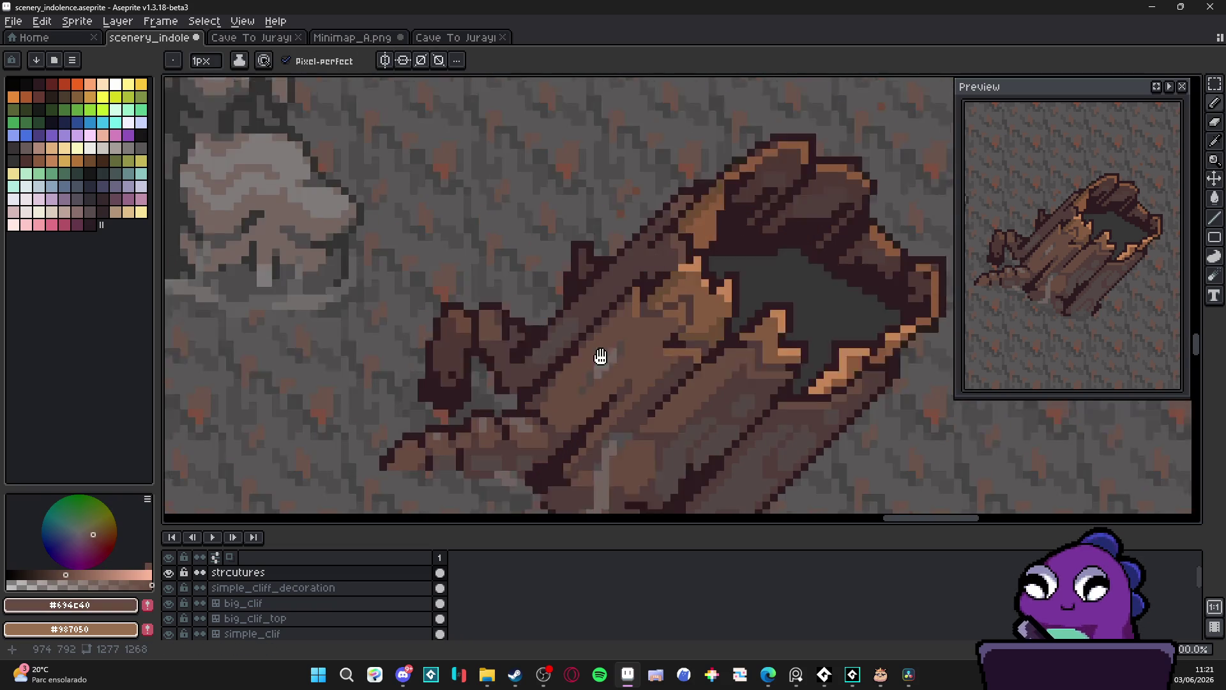
{"action": "scroll", "coordinate": [638, 328], "scroll_direction": "down", "scroll_amount": 2}
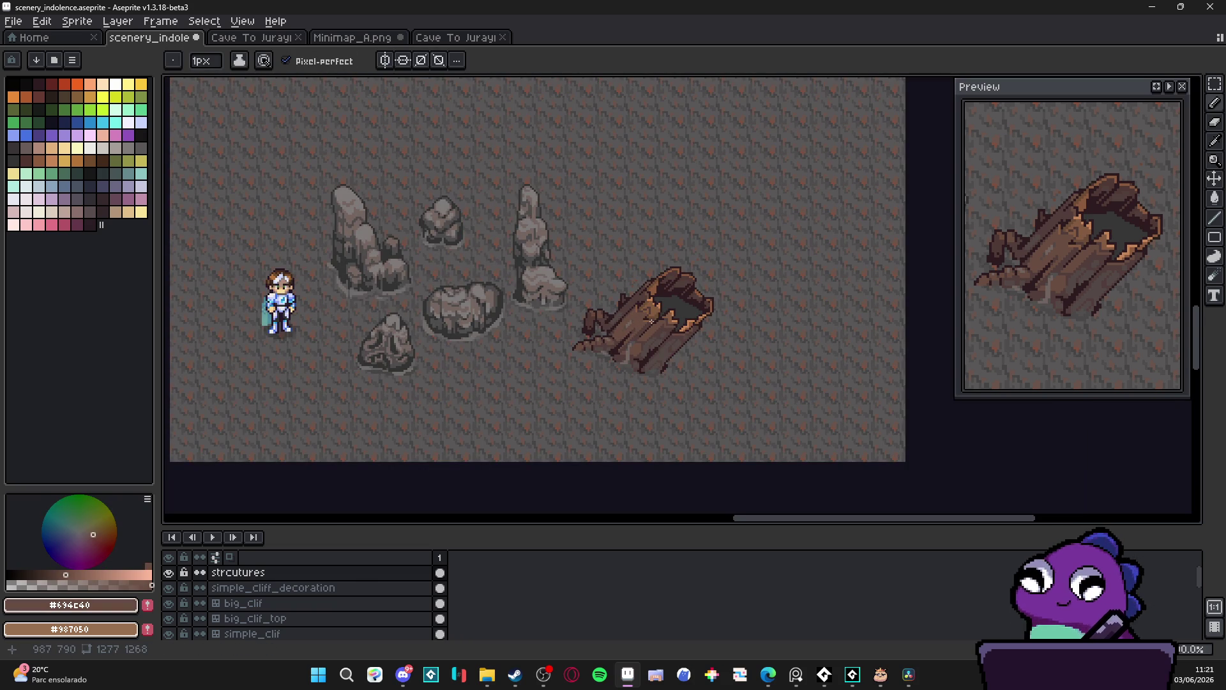
{"action": "scroll", "coordinate": [651, 321], "scroll_direction": "up", "scroll_amount": 4}
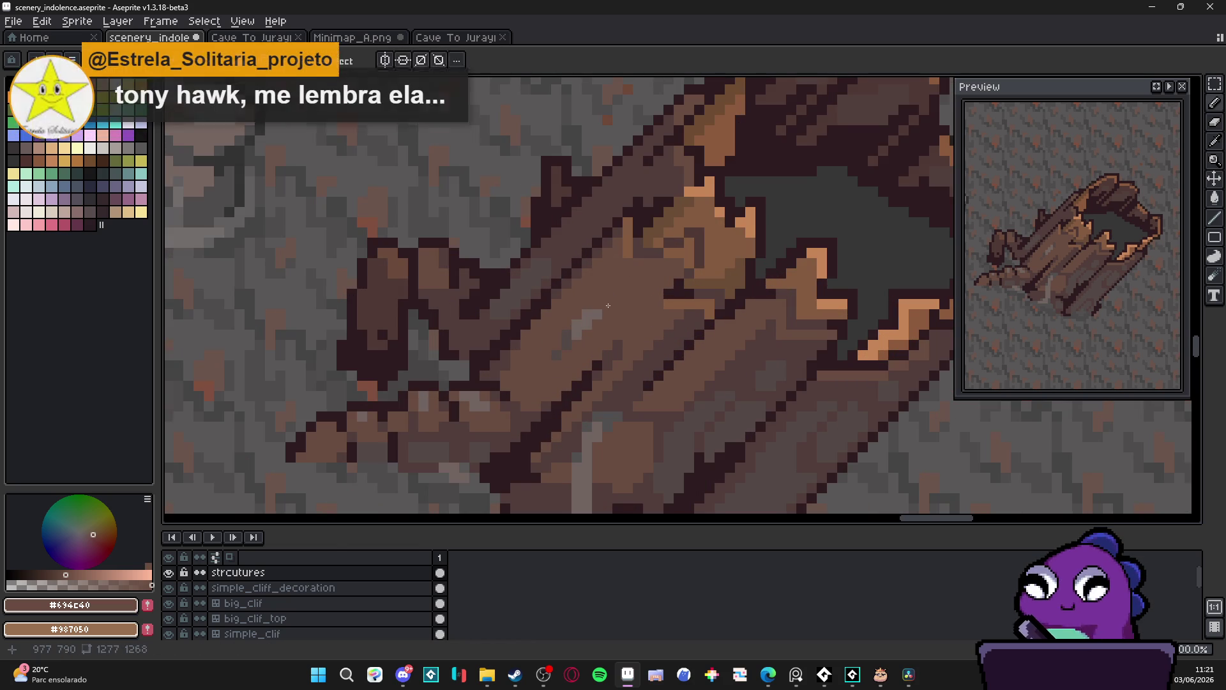
{"action": "scroll", "coordinate": [567, 355], "scroll_direction": "down", "scroll_amount": 3}
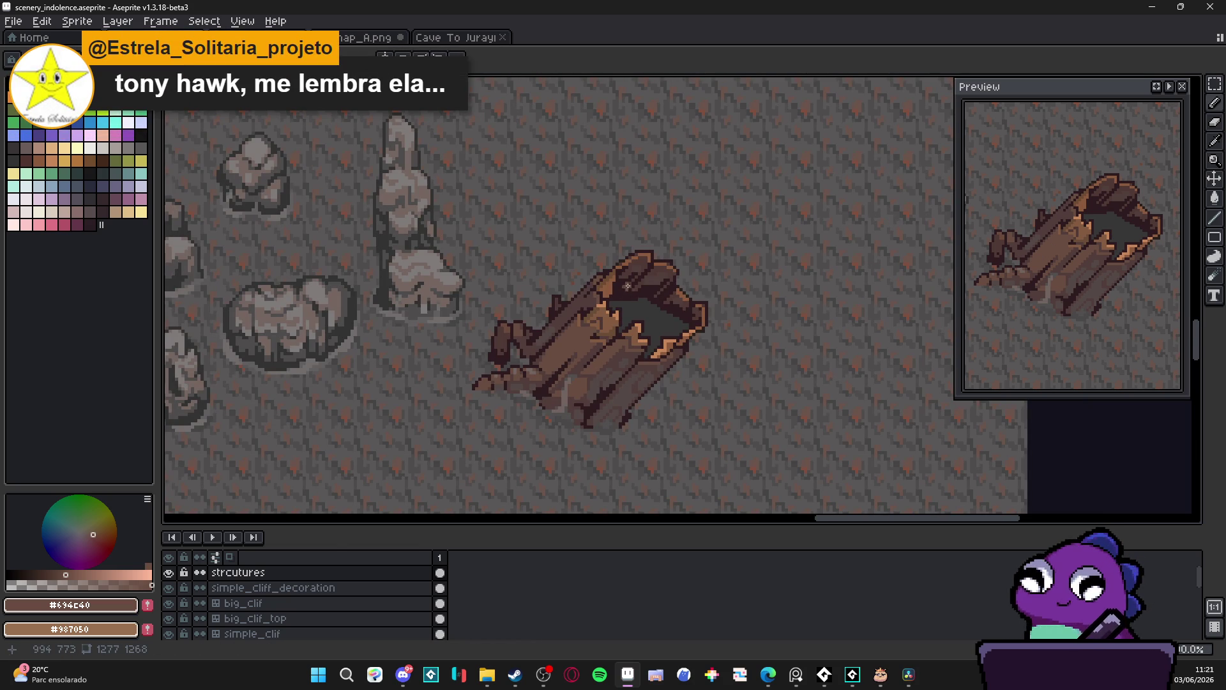
{"action": "left_click_drag", "start_coordinate": [1214, 84], "coordinate": [1163, 87]}
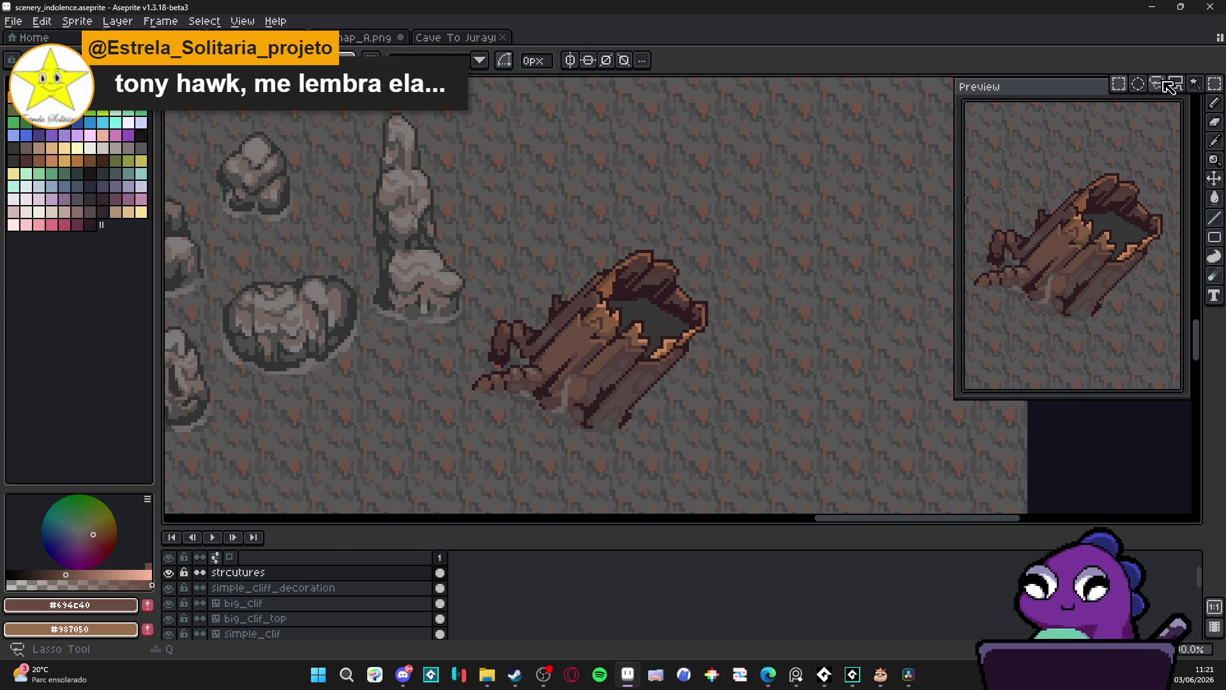
Lasso the log's right rim, then release the selection around the stump
{"action": "scroll", "coordinate": [670, 278], "scroll_direction": "up", "scroll_amount": 2}
{"action": "mouse_move", "coordinate": [670, 278]}
{"action": "left_mouse_down"}
{"action": "mouse_move", "coordinate": [710, 323]}
{"action": "mouse_move", "coordinate": [719, 360]}
{"action": "mouse_move", "coordinate": [546, 507]}
{"action": "mouse_move", "coordinate": [366, 450]}
{"action": "mouse_move", "coordinate": [327, 407]}
{"action": "mouse_move", "coordinate": [338, 398]}
{"action": "mouse_move", "coordinate": [348, 439]}
{"action": "mouse_move", "coordinate": [363, 417]}
{"action": "mouse_move", "coordinate": [456, 397]}
{"action": "mouse_move", "coordinate": [478, 380]}
{"action": "mouse_move", "coordinate": [413, 331]}
{"action": "mouse_move", "coordinate": [421, 321]}
{"action": "mouse_move", "coordinate": [454, 335]}
{"action": "mouse_move", "coordinate": [490, 321]}
{"action": "mouse_move", "coordinate": [556, 241]}
{"action": "mouse_move", "coordinate": [628, 212]}
{"action": "mouse_move", "coordinate": [674, 238]}
{"action": "left_mouse_up"}
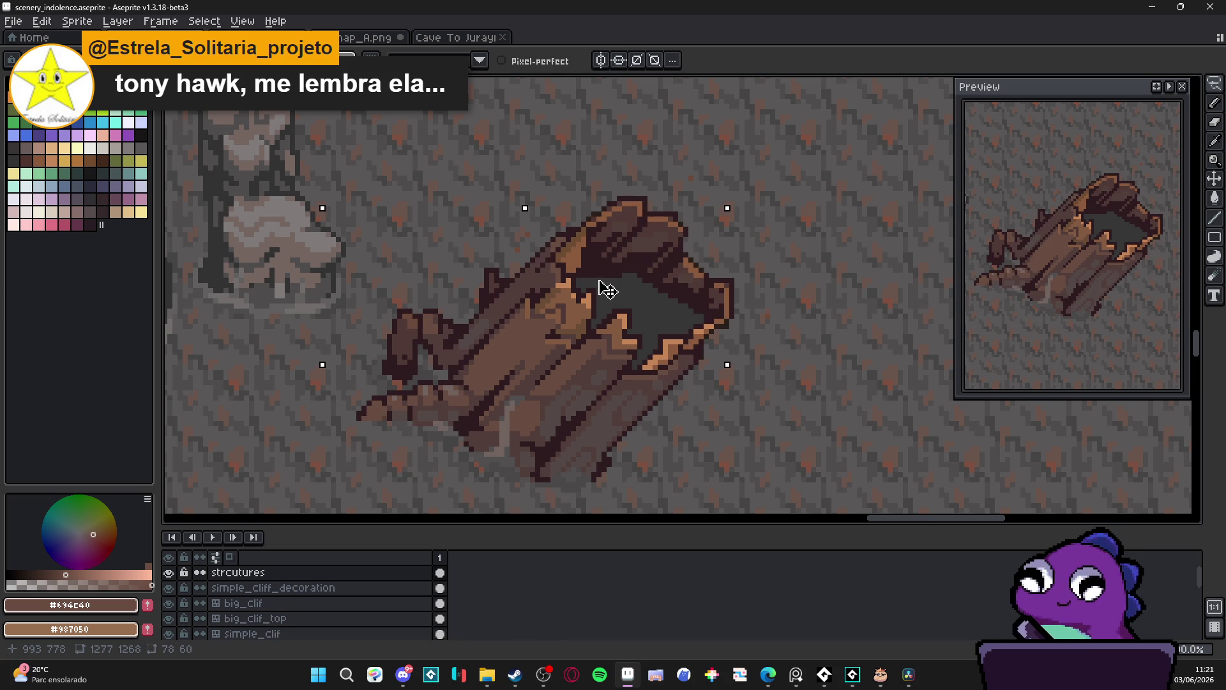
{"action": "key", "text": "ctrl+d"}
With the Paint Bucket, sample the stump's dark brown #503935 as the drawing colour
{"action": "key", "text": "g"}
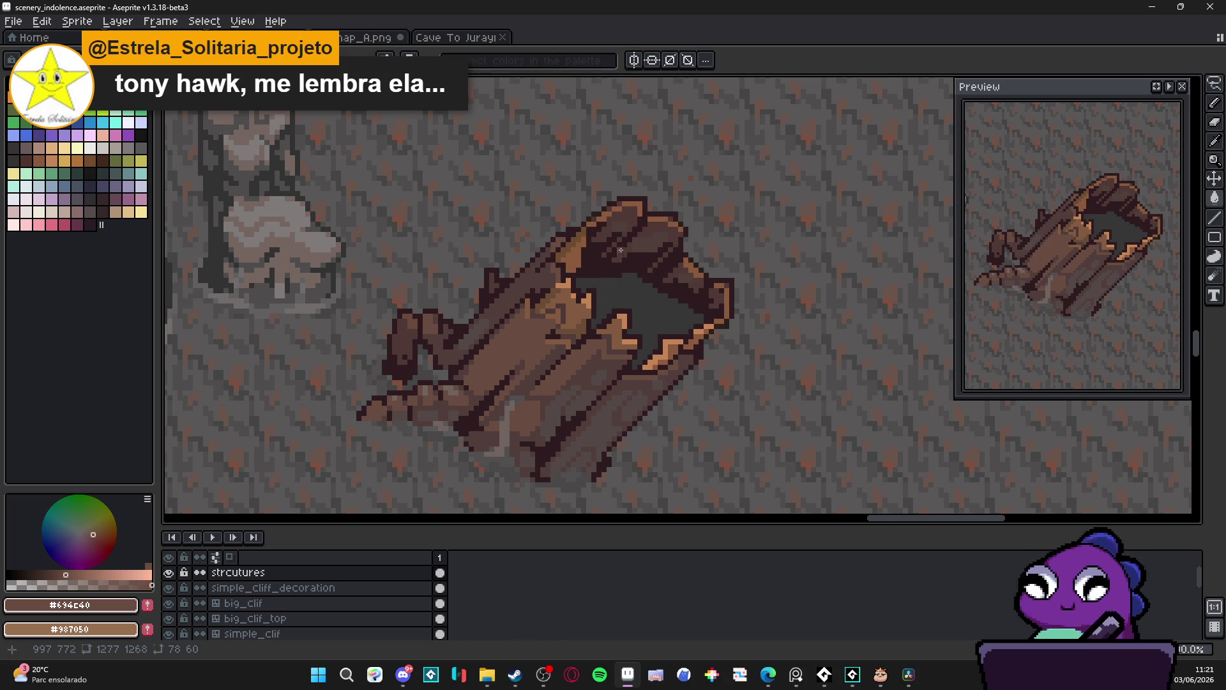
{"action": "scroll", "coordinate": [598, 280], "scroll_direction": "up", "scroll_amount": 1}
{"action": "left_click", "coordinate": [634, 246], "text": "alt"}
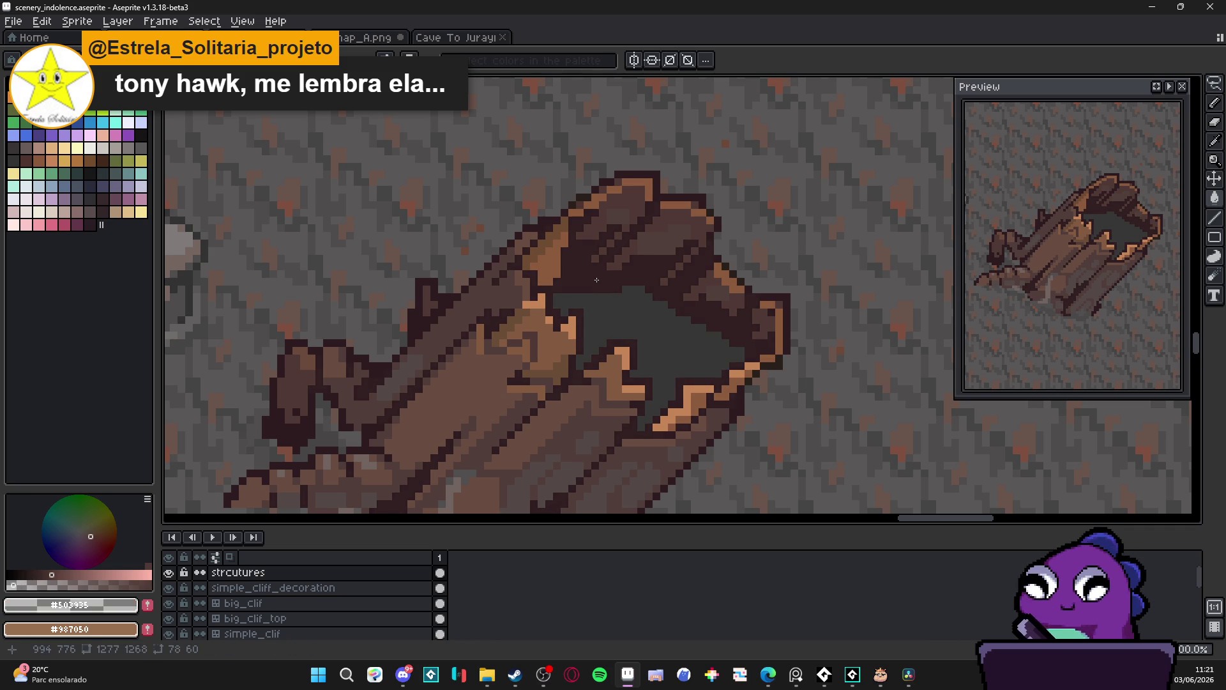
{"action": "scroll", "coordinate": [596, 280], "scroll_direction": "down", "scroll_amount": 3}
{"action": "scroll", "coordinate": [597, 280], "scroll_direction": "up", "scroll_amount": 1}
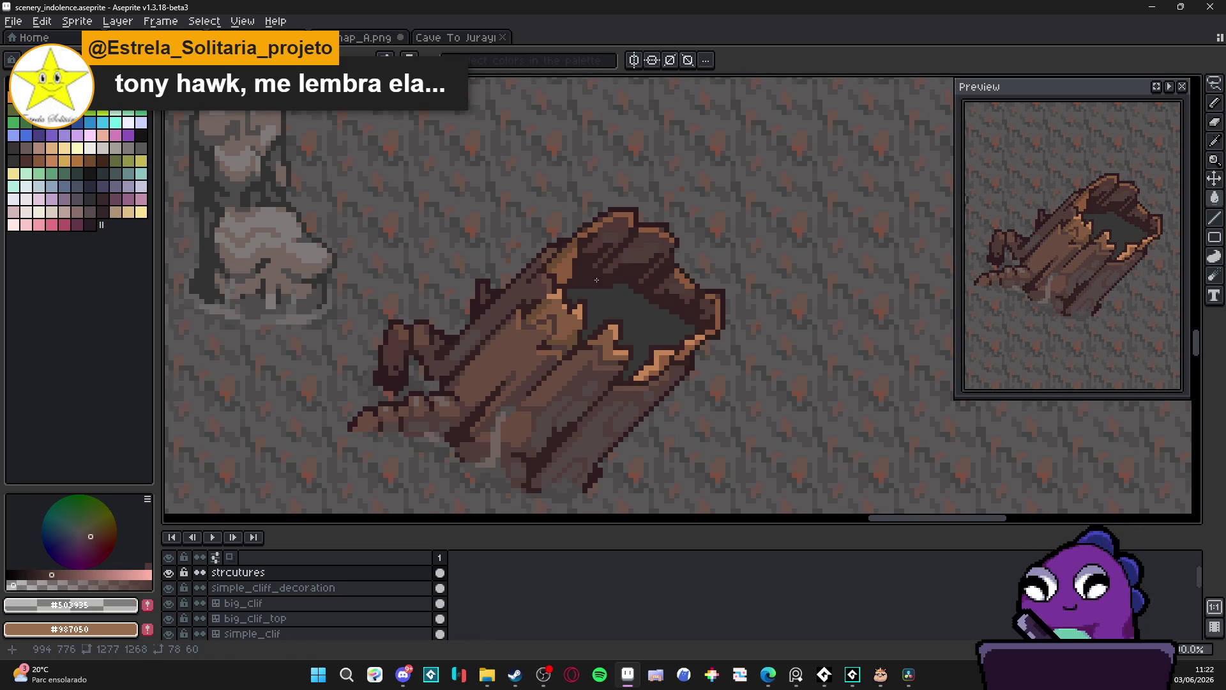
{"action": "scroll", "coordinate": [596, 280], "scroll_direction": "down", "scroll_amount": 3}
{"action": "scroll", "coordinate": [596, 280], "scroll_direction": "up", "scroll_amount": 2}
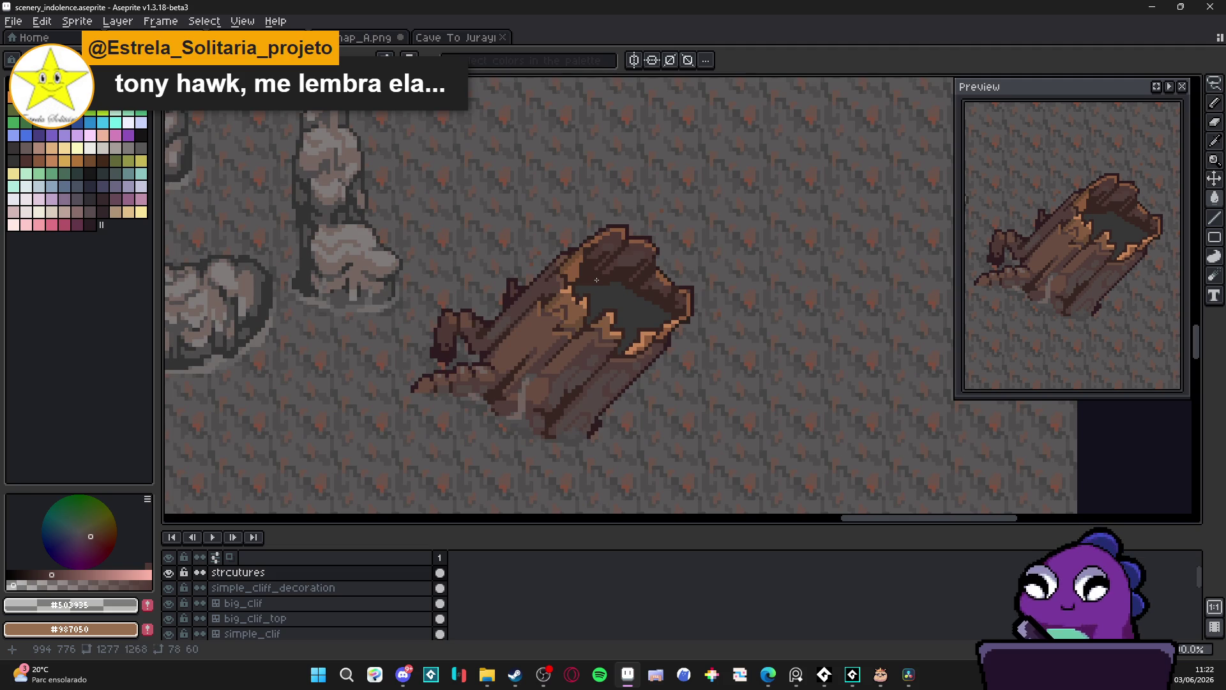
{"action": "scroll", "coordinate": [596, 279], "scroll_direction": "down", "scroll_amount": 1}
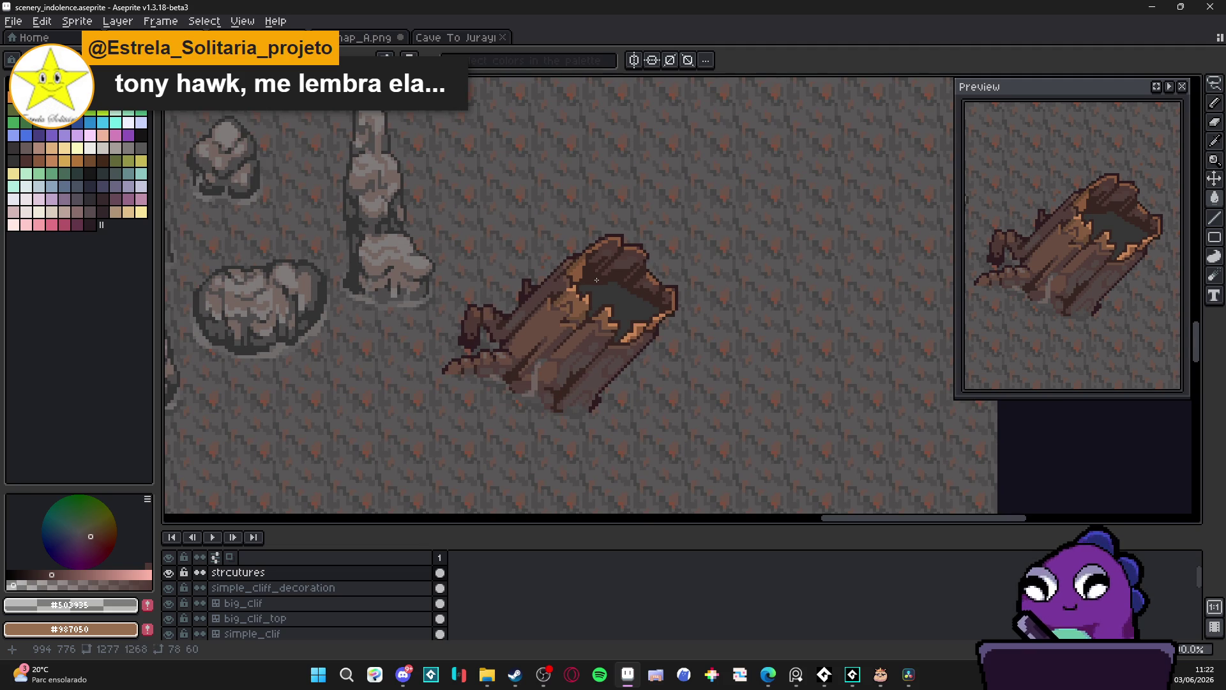
{"action": "scroll", "coordinate": [596, 279], "scroll_direction": "down", "scroll_amount": 1}
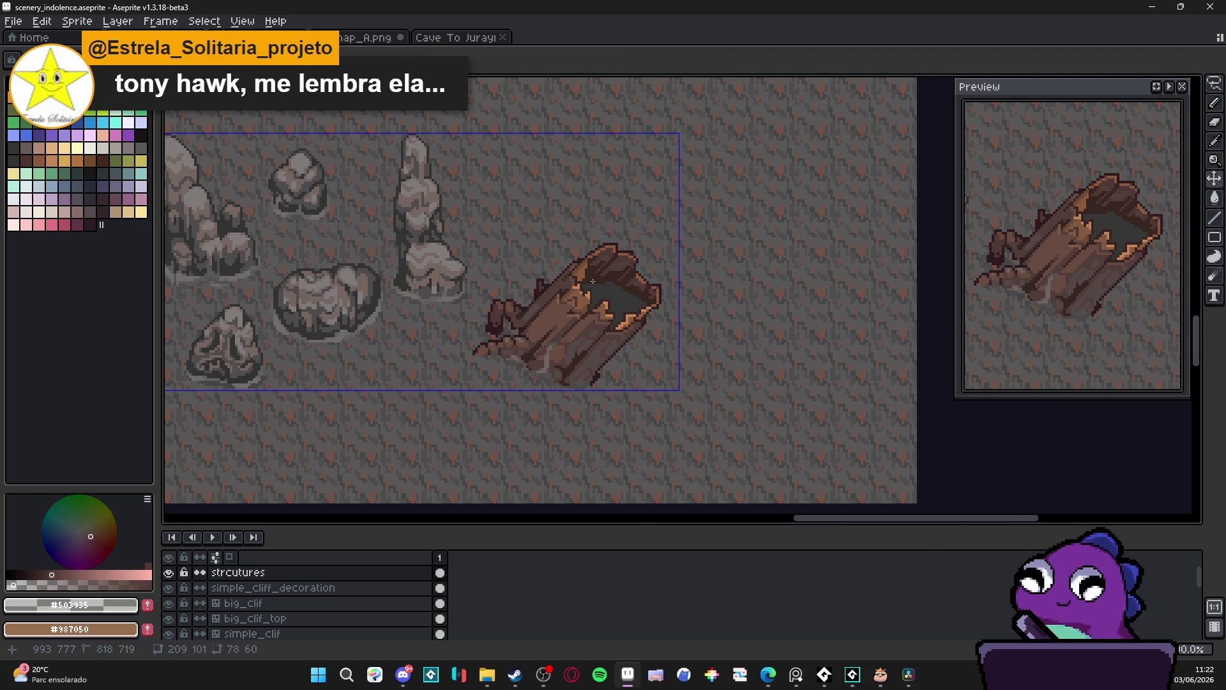
{"action": "scroll", "coordinate": [578, 365], "scroll_direction": "up", "scroll_amount": 2}
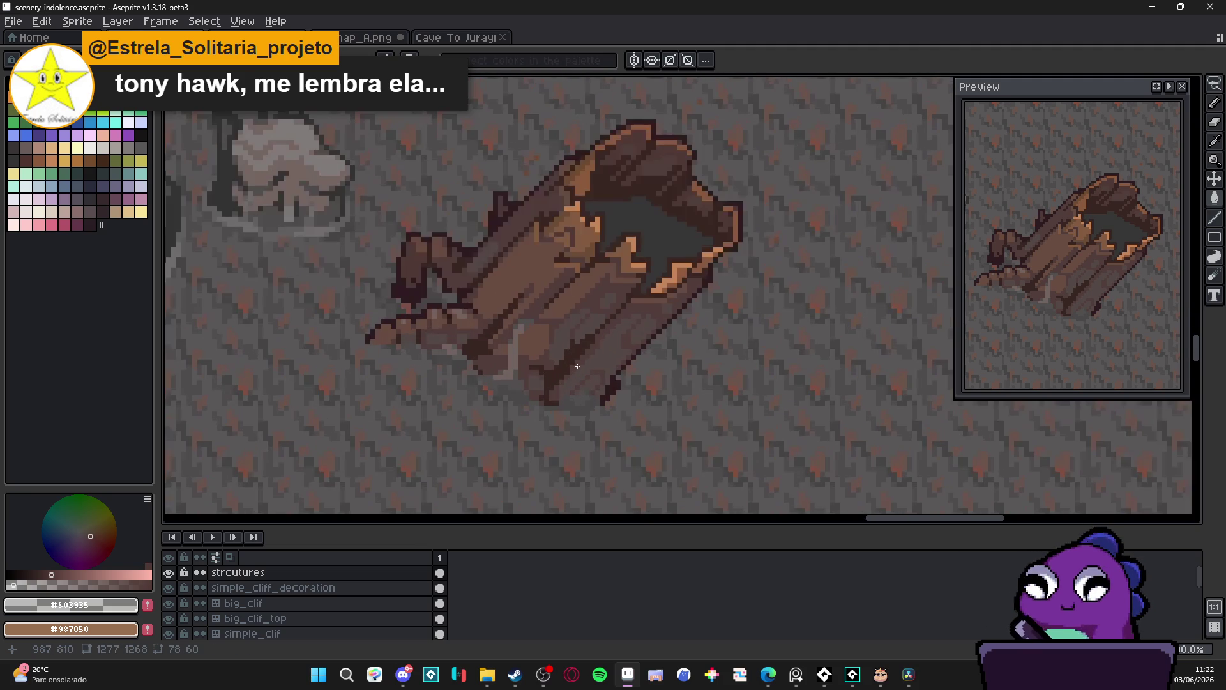
{"action": "scroll", "coordinate": [577, 366], "scroll_direction": "down", "scroll_amount": 3}
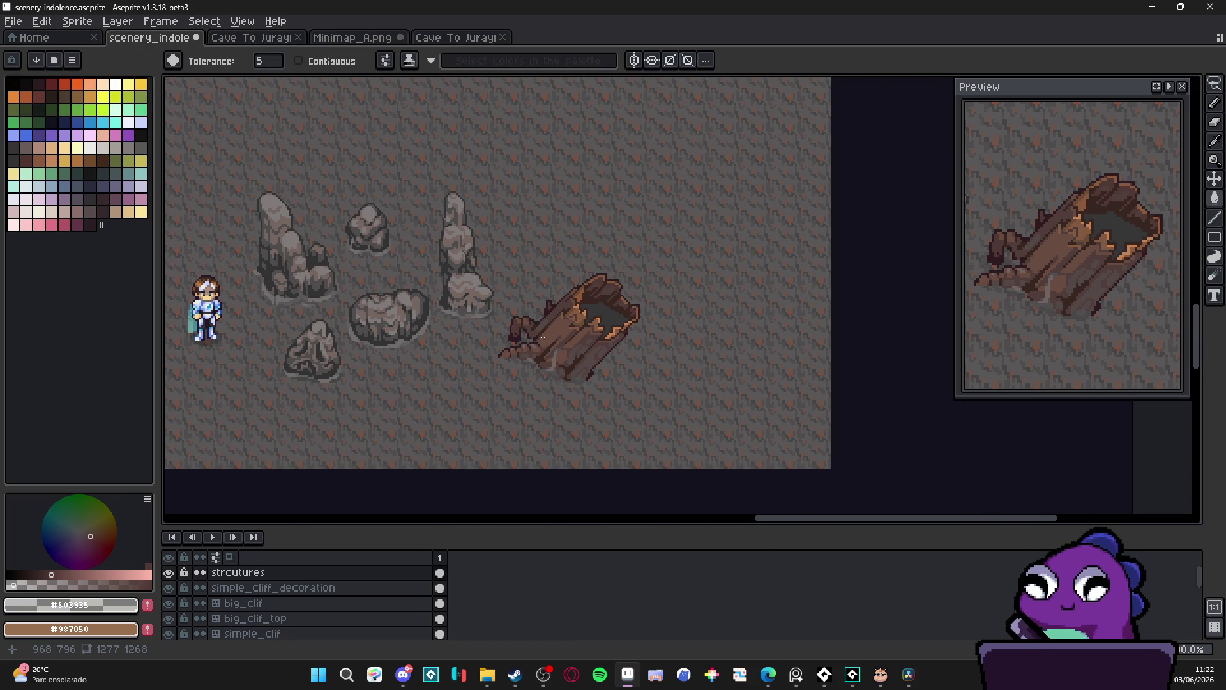
{"action": "scroll", "coordinate": [556, 361], "scroll_direction": "up", "scroll_amount": 1}
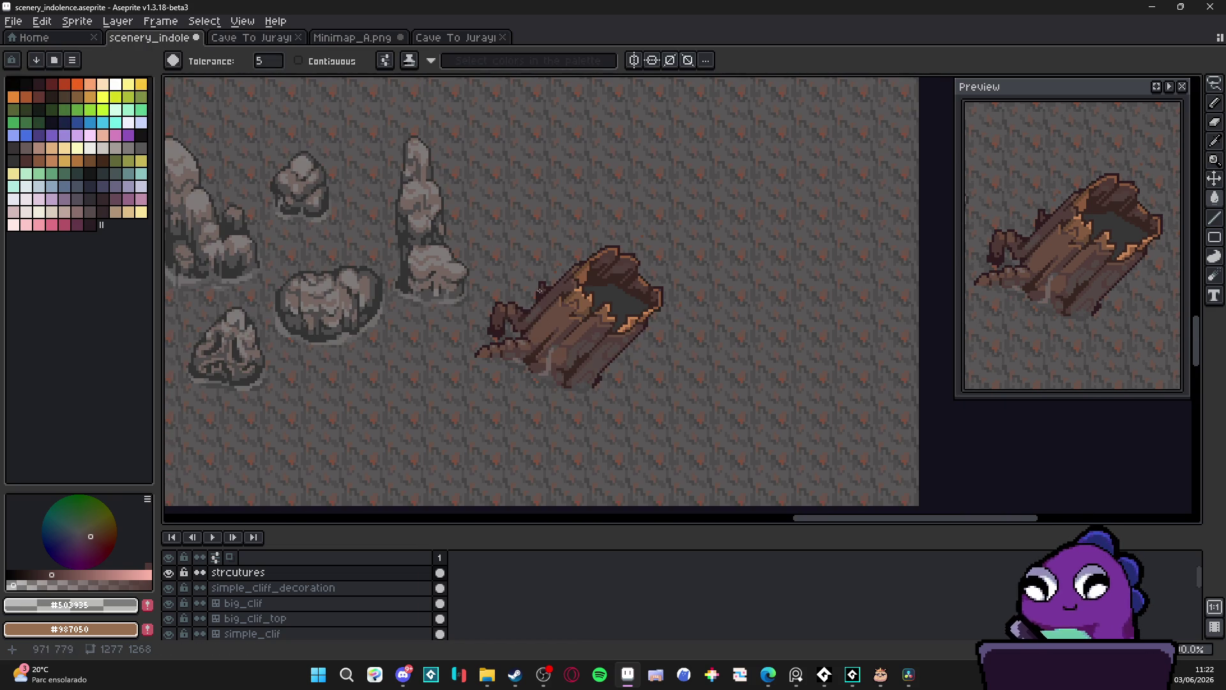
With the pixel-perfect Pencil and #2d1b1c, paint dark outline pixels along the stump's edge
{"action": "scroll", "coordinate": [537, 296], "scroll_direction": "up", "scroll_amount": 4}
{"action": "key", "text": "b"}
{"action": "left_click", "coordinate": [549, 300], "text": "alt"}
{"action": "left_click_drag", "start_coordinate": [556, 303], "coordinate": [536, 275]}
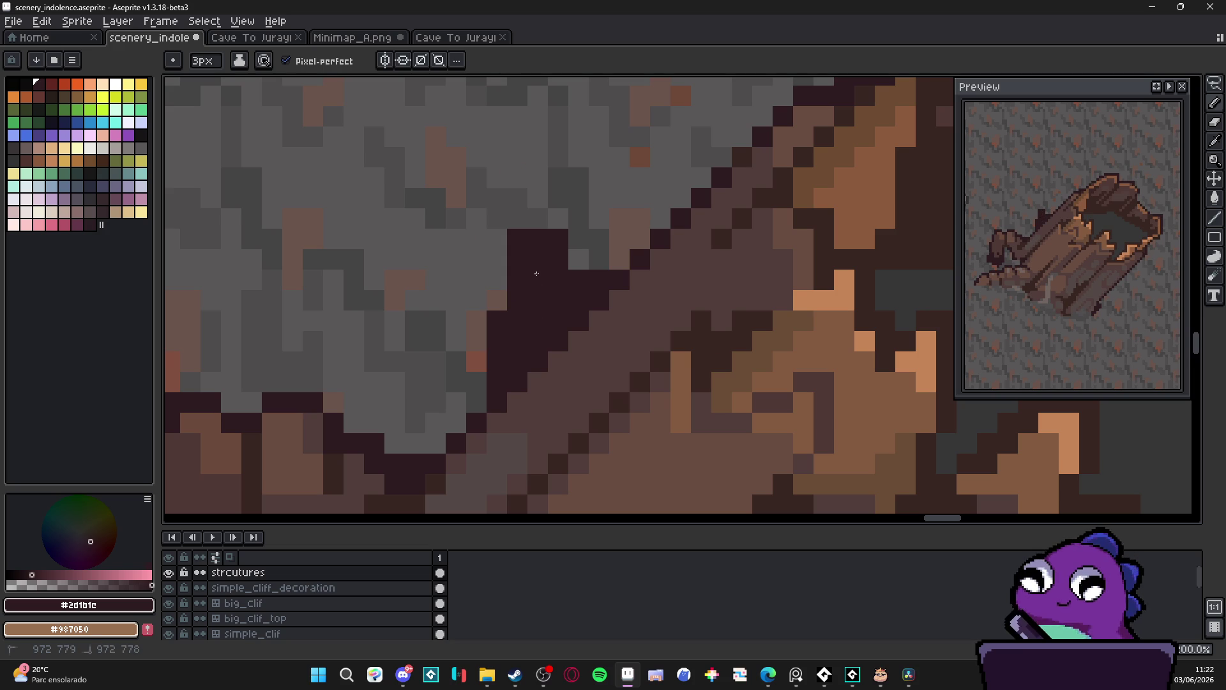
Repaint a few pixels in grey-brown #534846 and reduce the brush to 2px
{"action": "scroll", "coordinate": [536, 274], "scroll_direction": "down", "scroll_amount": 4}
{"action": "scroll", "coordinate": [568, 342], "scroll_direction": "down", "scroll_amount": 1}
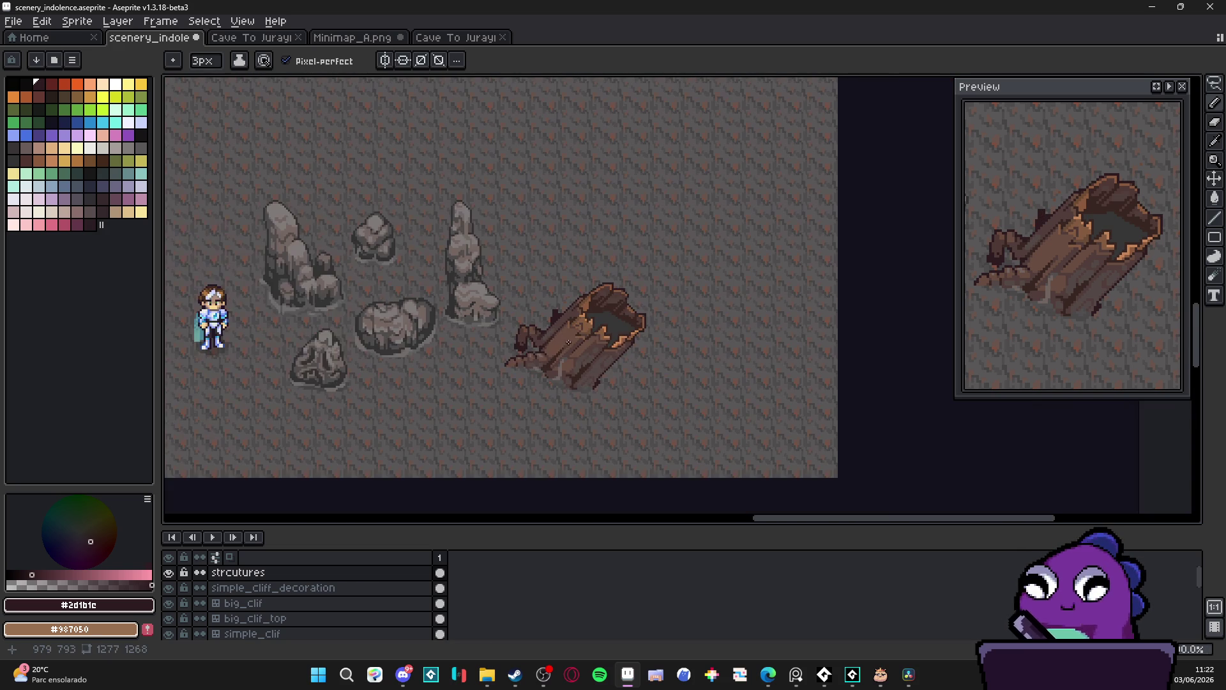
{"action": "scroll", "coordinate": [565, 340], "scroll_direction": "up", "scroll_amount": 3}
{"action": "left_click", "coordinate": [514, 184], "text": "alt"}
{"action": "left_click", "coordinate": [514, 185]}
{"action": "key", "text": "minus"}
{"action": "scroll", "coordinate": [554, 312], "scroll_direction": "down", "scroll_amount": 4}
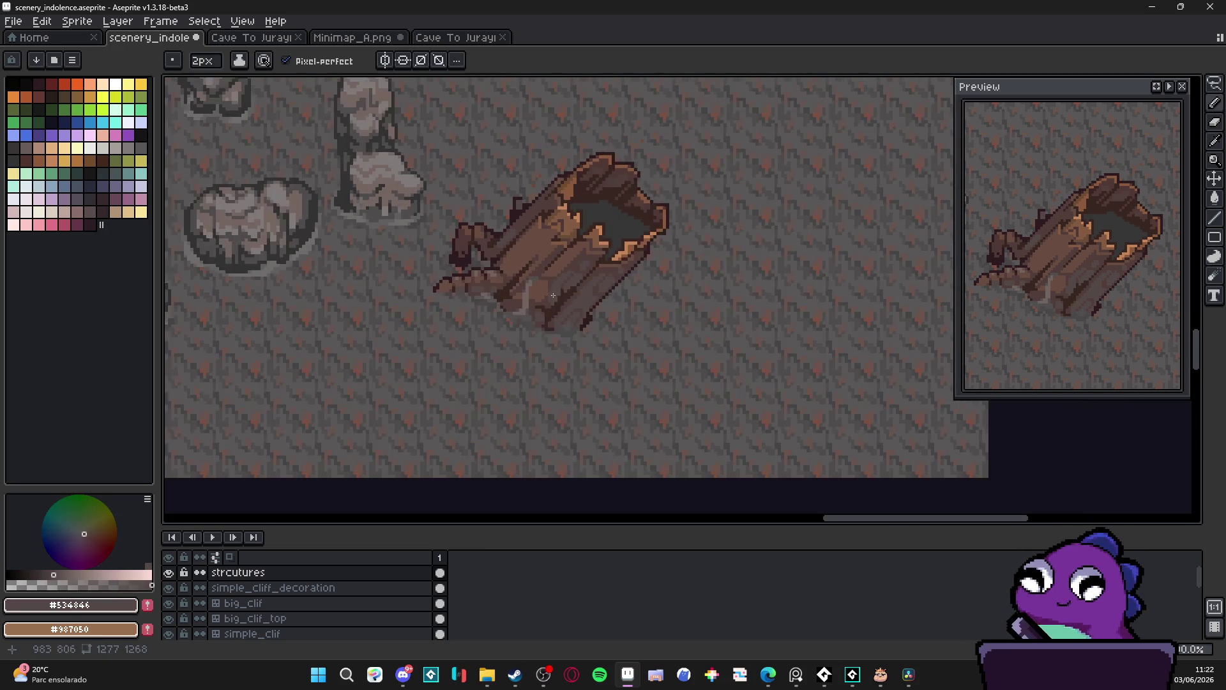
Recentre the stump, set the brush to 1px, and place #2d1b1c pixels on the hollow's rim
{"action": "left_click_drag", "start_coordinate": [554, 312], "coordinate": [592, 349]}
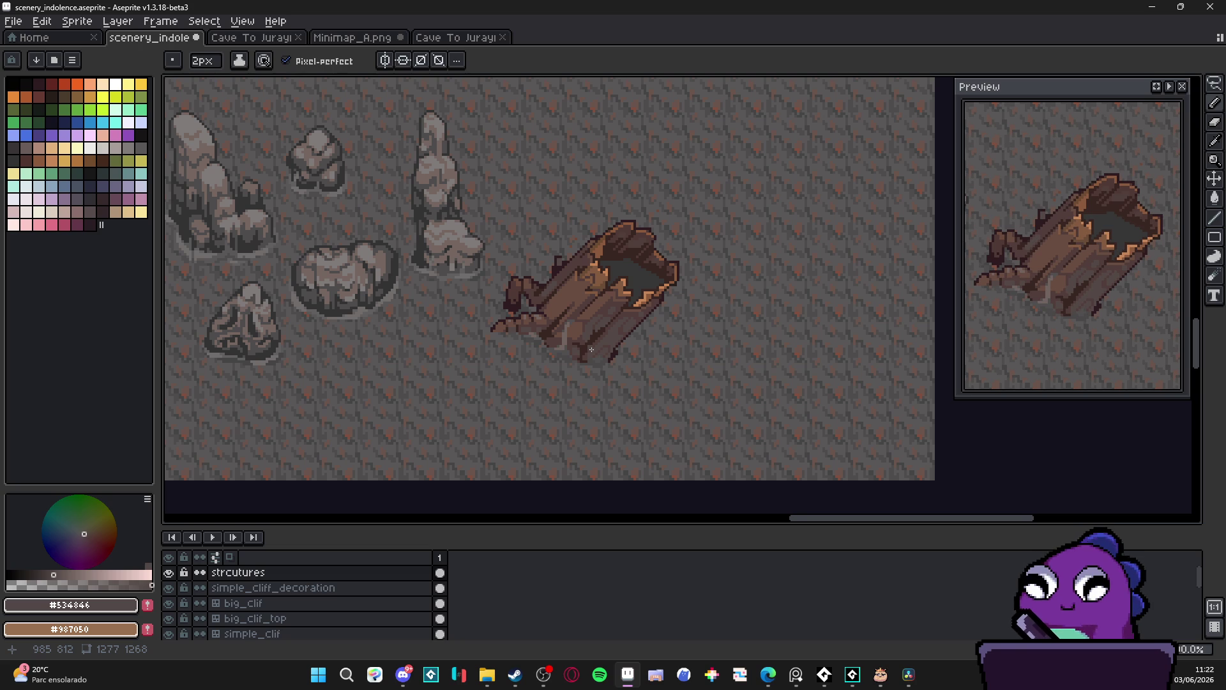
{"action": "scroll", "coordinate": [591, 349], "scroll_direction": "left", "scroll_amount": 3}
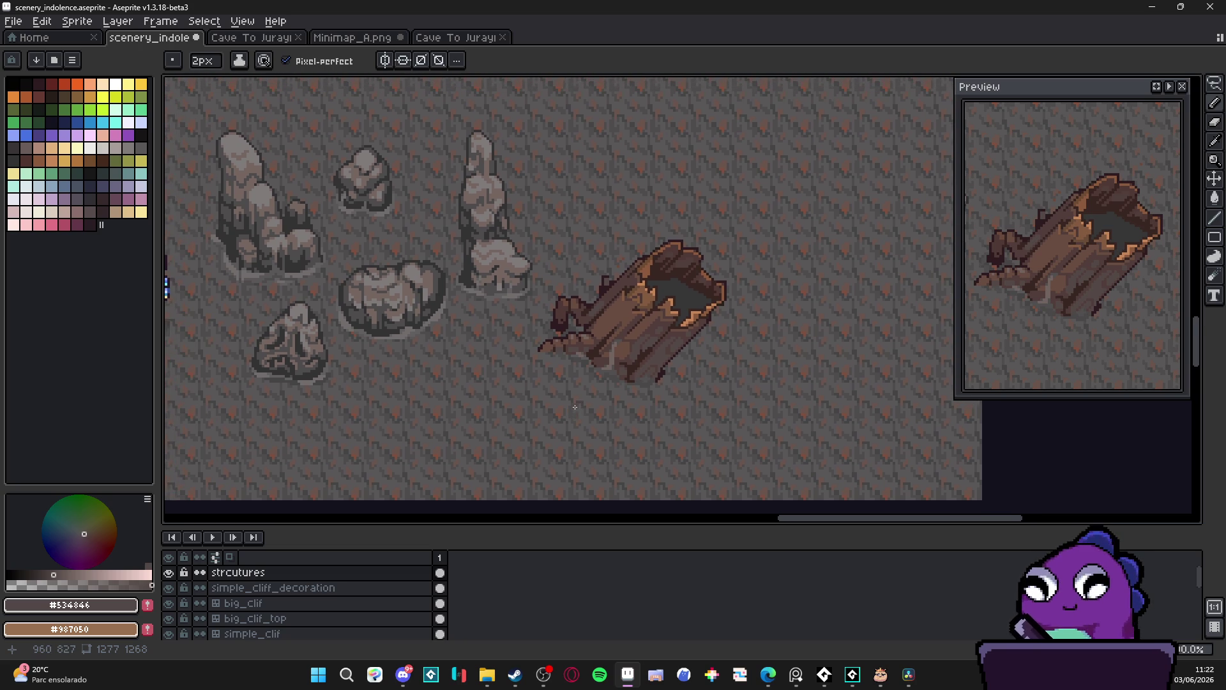
{"action": "left_click_drag", "start_coordinate": [575, 407], "coordinate": [607, 419]}
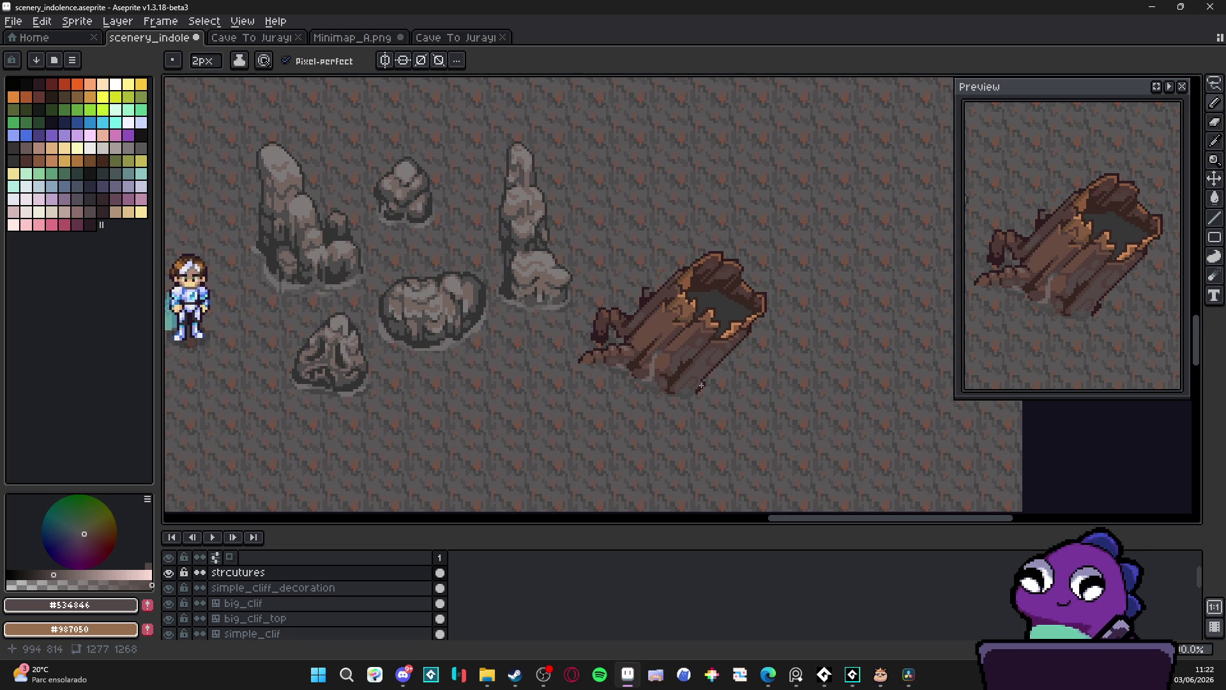
{"action": "scroll", "coordinate": [735, 310], "scroll_direction": "up", "scroll_amount": 5}
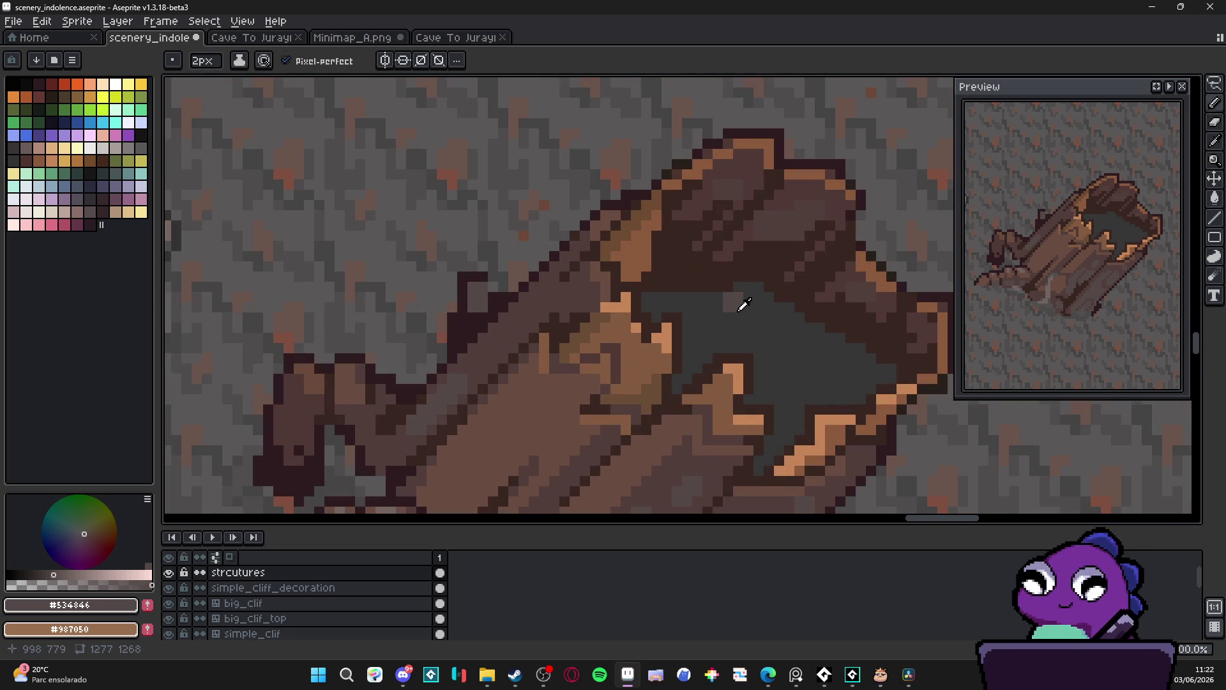
{"action": "left_click", "coordinate": [525, 285], "text": "alt"}
{"action": "left_click", "coordinate": [628, 313]}
{"action": "key", "text": "ctrl+z"}
{"action": "key", "text": "minus"}
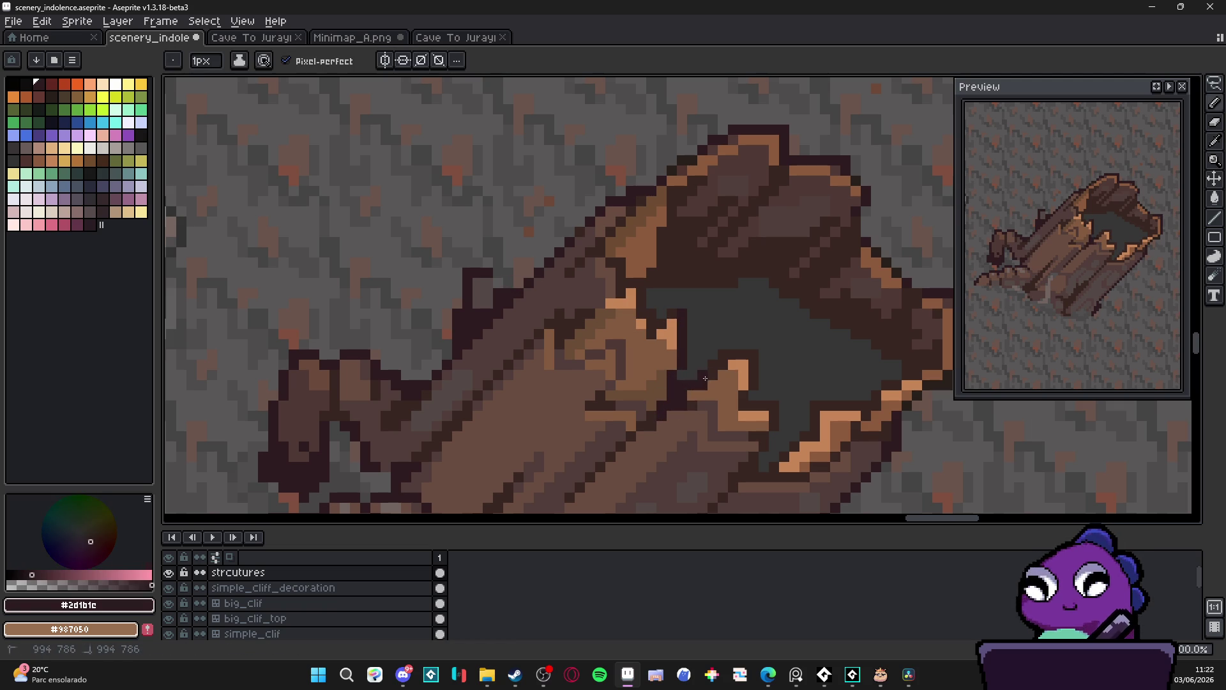
{"action": "left_click", "coordinate": [754, 353]}
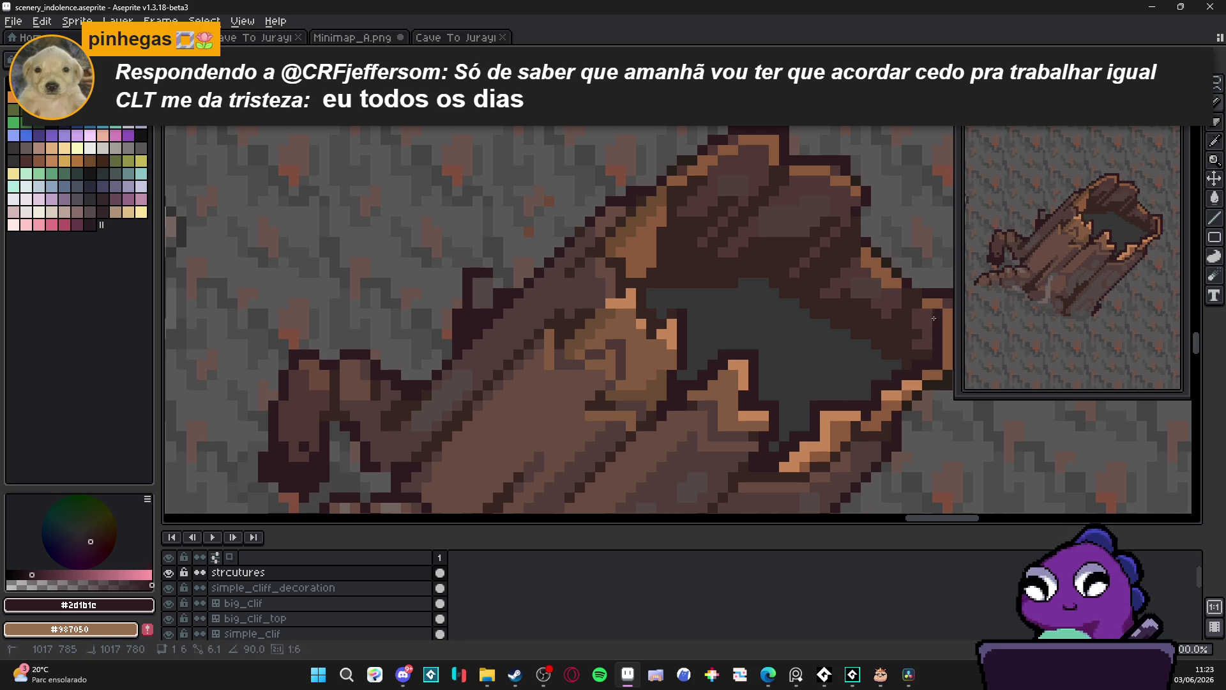
Draw a dark pixel line along the stump's inner edge and darken a few orange rim pixels
{"action": "scroll", "coordinate": [667, 309], "scroll_direction": "down", "scroll_amount": 3}
{"action": "scroll", "coordinate": [628, 267], "scroll_direction": "up", "scroll_amount": 3}
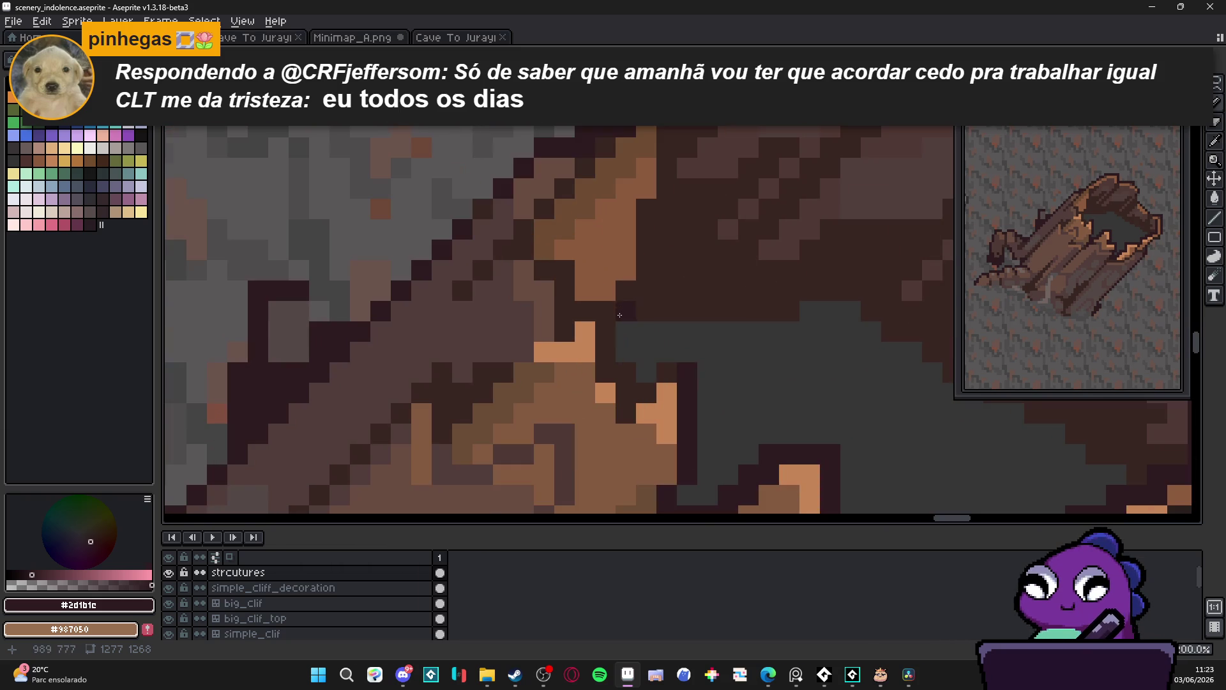
{"action": "mouse_move", "coordinate": [638, 393]}
{"action": "left_mouse_down"}
{"action": "mouse_move", "coordinate": [605, 335]}
{"action": "mouse_move", "coordinate": [647, 288]}
{"action": "mouse_move", "coordinate": [647, 203]}
{"action": "mouse_move", "coordinate": [667, 131]}
{"action": "mouse_move", "coordinate": [624, 309]}
{"action": "left_mouse_up"}
{"action": "mouse_move", "coordinate": [665, 268]}
{"action": "left_mouse_down"}
{"action": "mouse_move", "coordinate": [671, 253]}
{"action": "mouse_move", "coordinate": [691, 253]}
{"action": "left_mouse_up"}
Zoom out and save scenery_indolence.aseprite
{"action": "scroll", "coordinate": [639, 287], "scroll_direction": "down", "scroll_amount": 3}
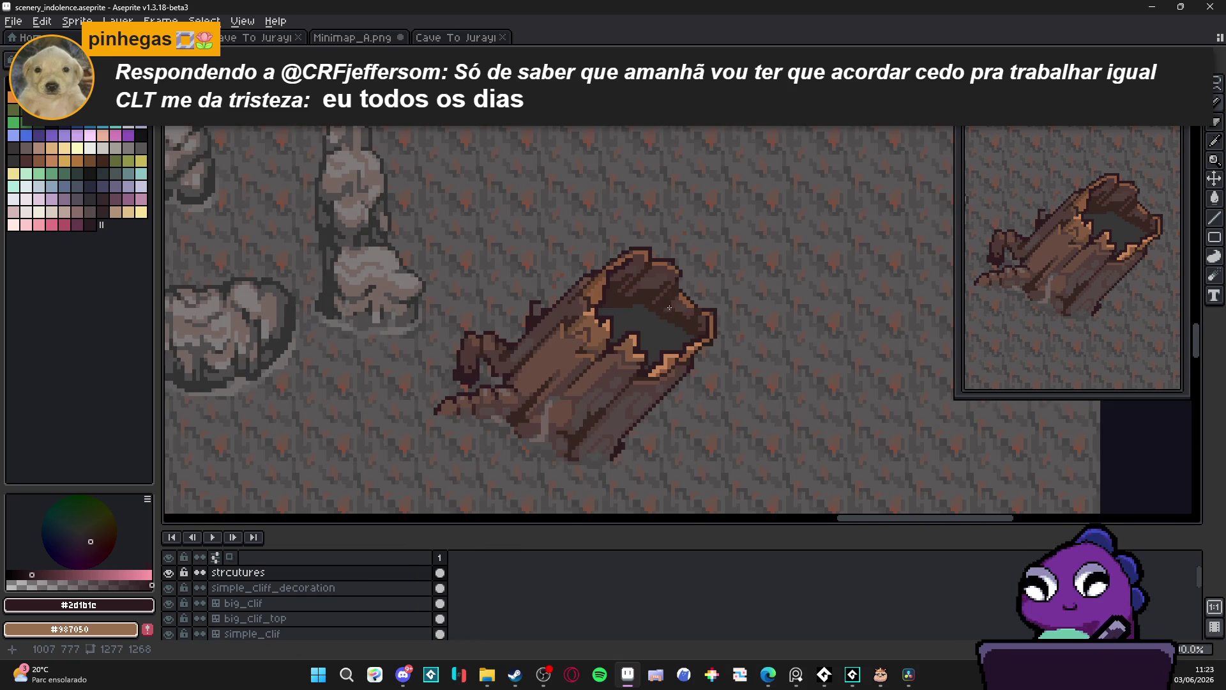
{"action": "scroll", "coordinate": [669, 307], "scroll_direction": "down", "scroll_amount": 1}
{"action": "scroll", "coordinate": [669, 311], "scroll_direction": "left", "scroll_amount": 1}
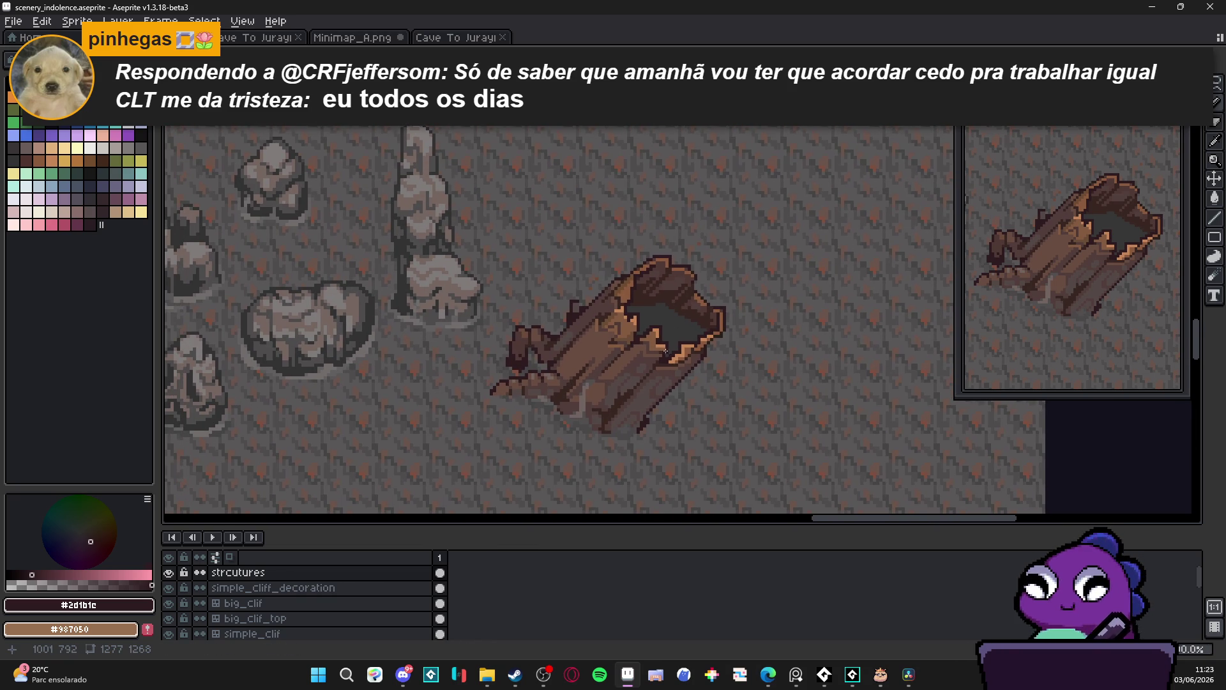
{"action": "scroll", "coordinate": [669, 351], "scroll_direction": "down", "scroll_amount": 2}
{"action": "key", "text": "ctrl+s"}
{"action": "scroll", "coordinate": [663, 362], "scroll_direction": "down", "scroll_amount": 1}
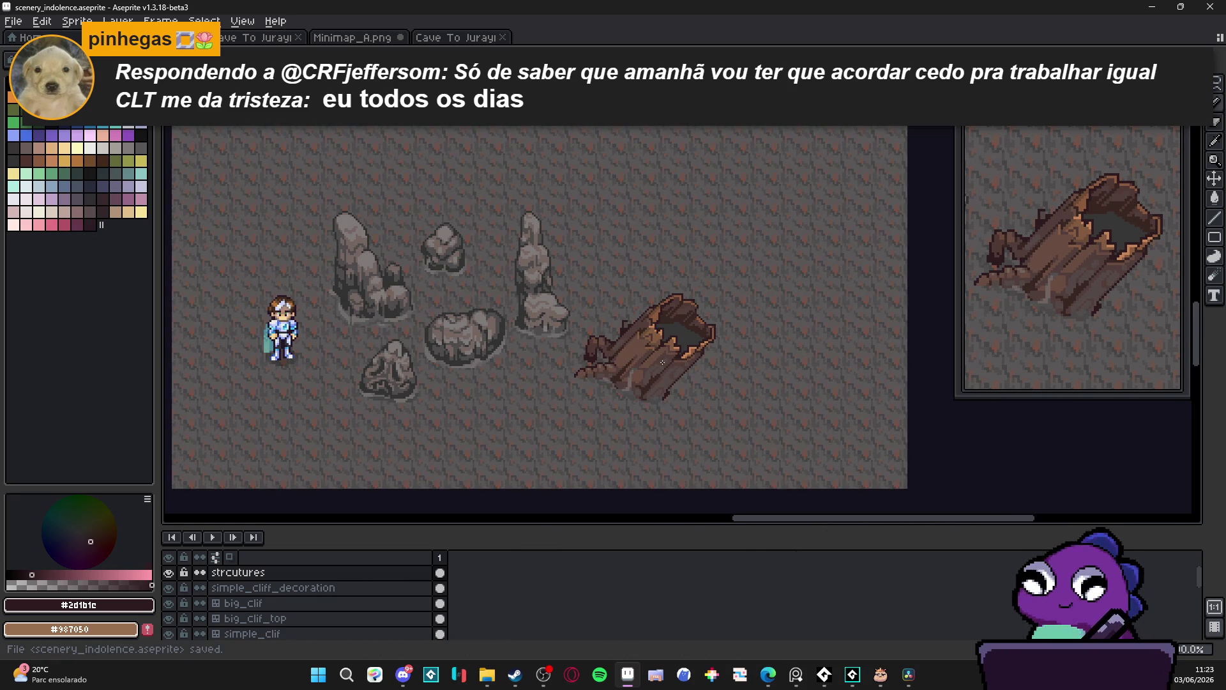